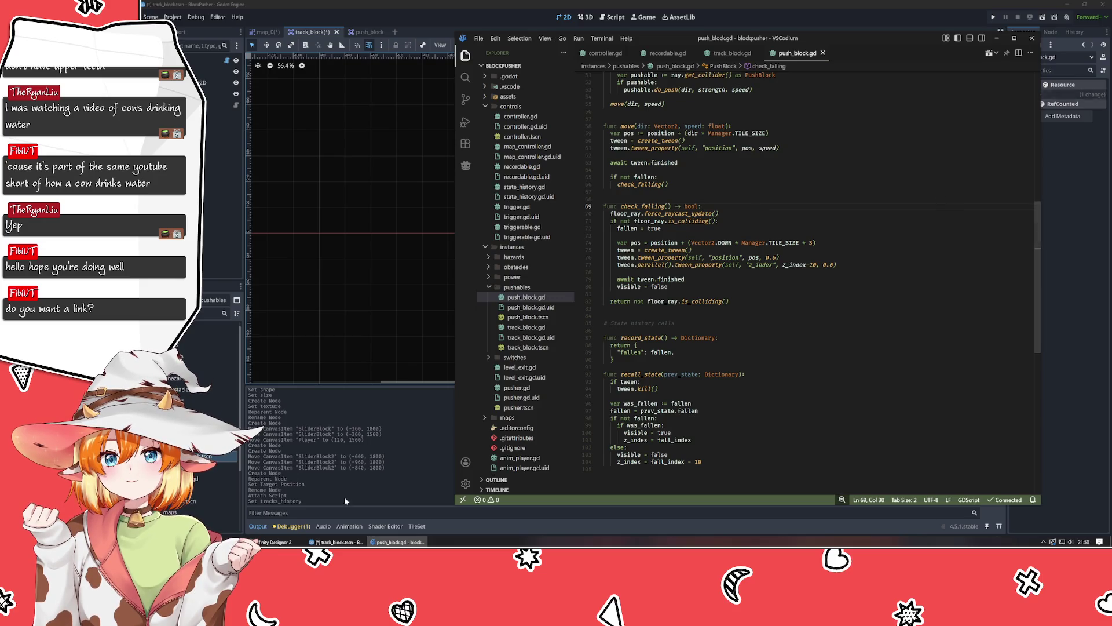
- Click into push_block.gd, then switch to the browser's 'godot print warning' search results
mouse_move(336, 542)
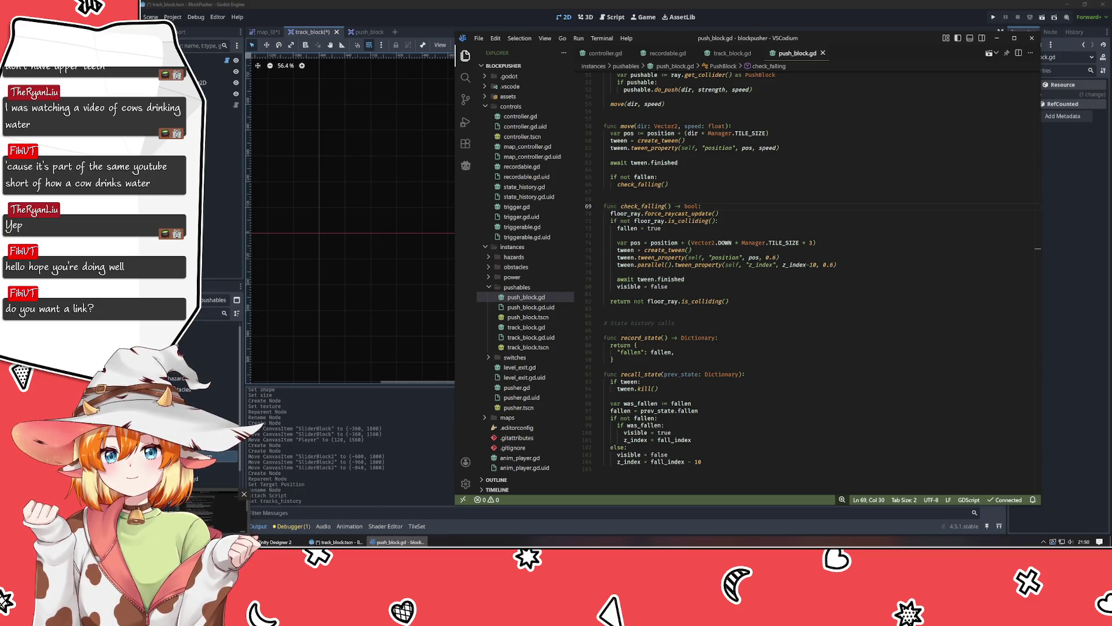
click(760, 365)
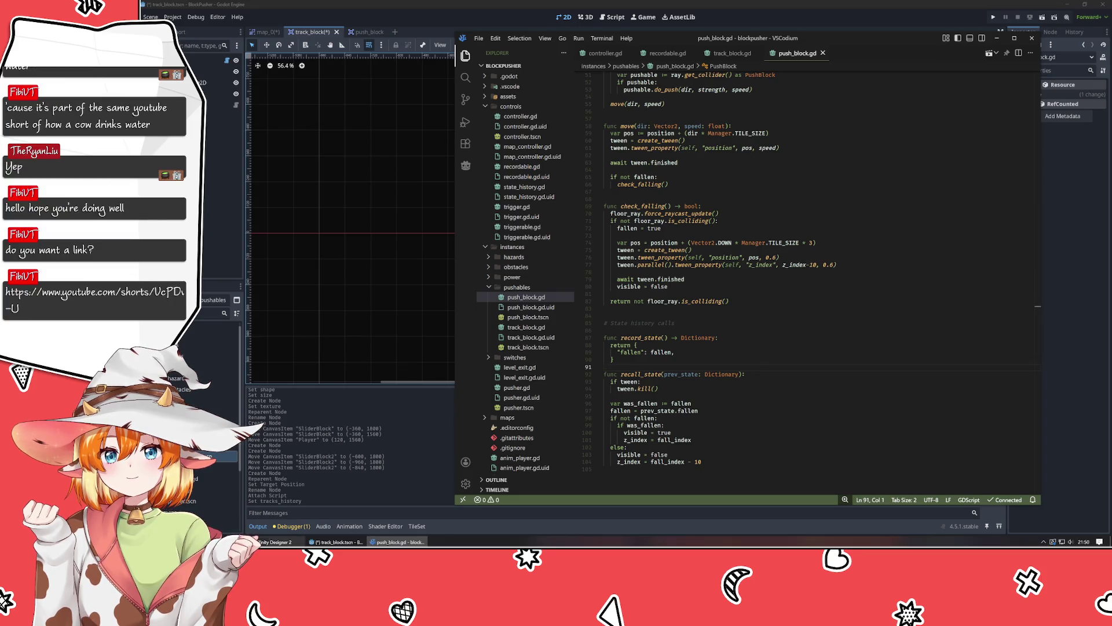
key(alt+Tab)
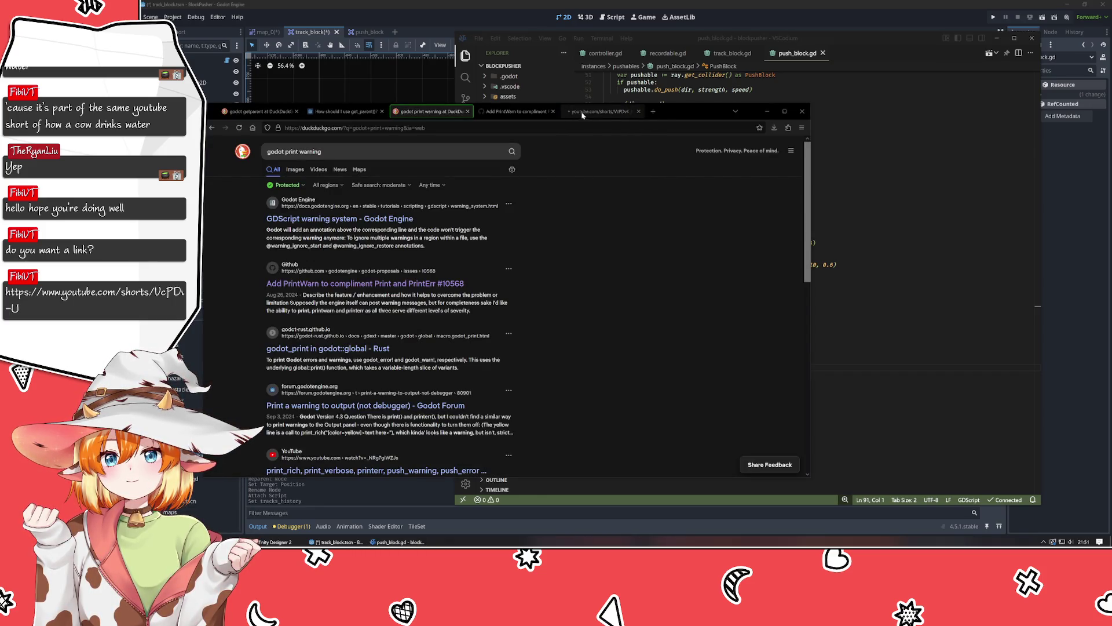
- Play and watch the YouTube Short about how cows drink water
click(582, 111)
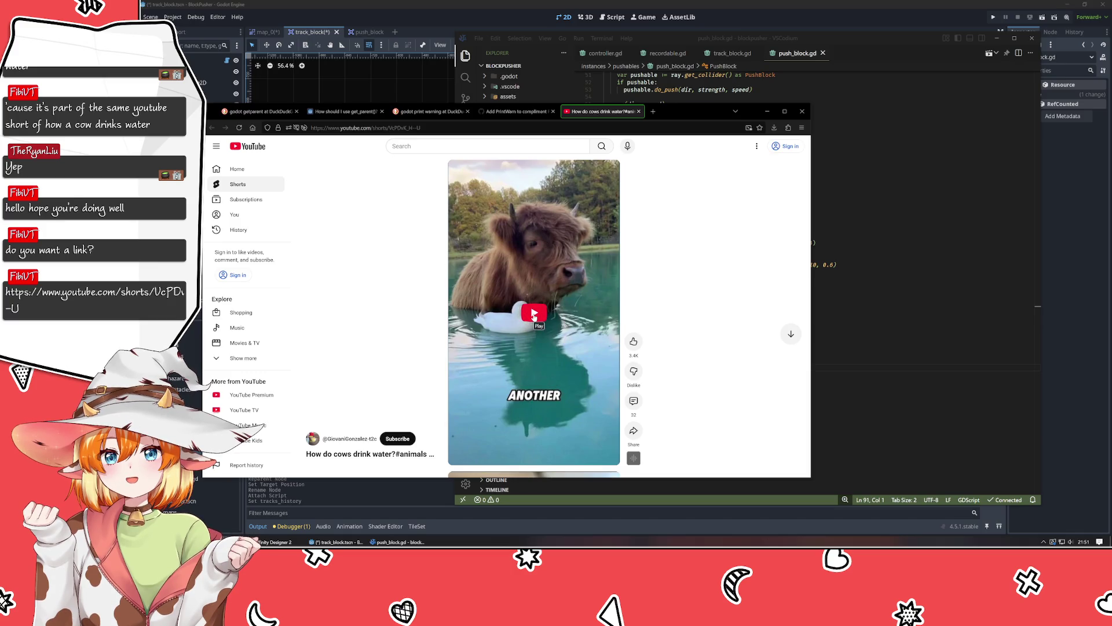
click(534, 315)
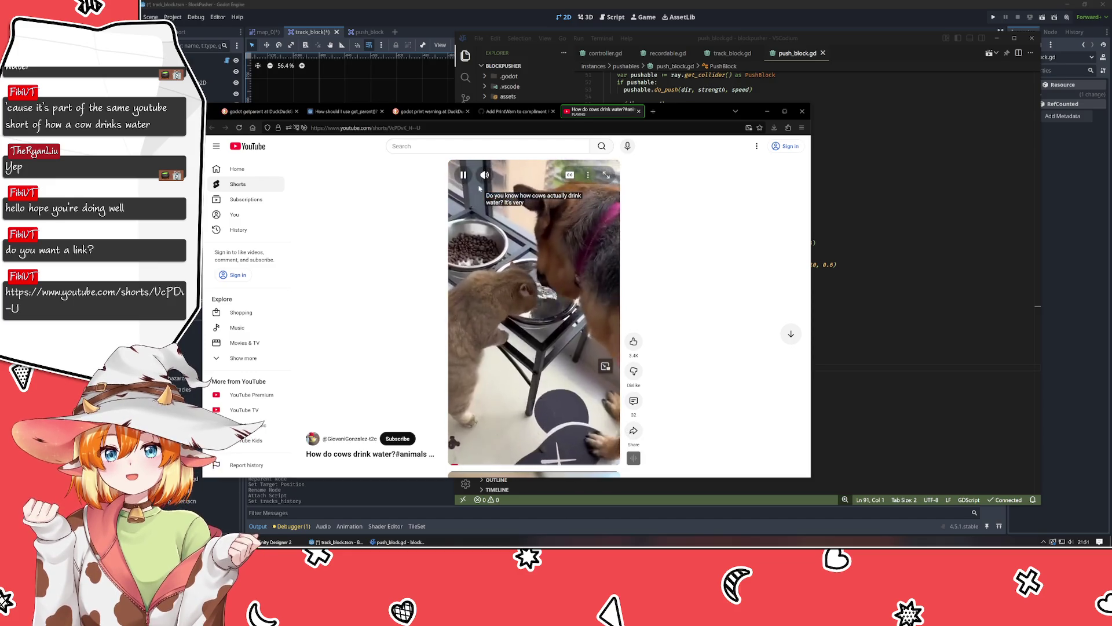
mouse_move(504, 178)
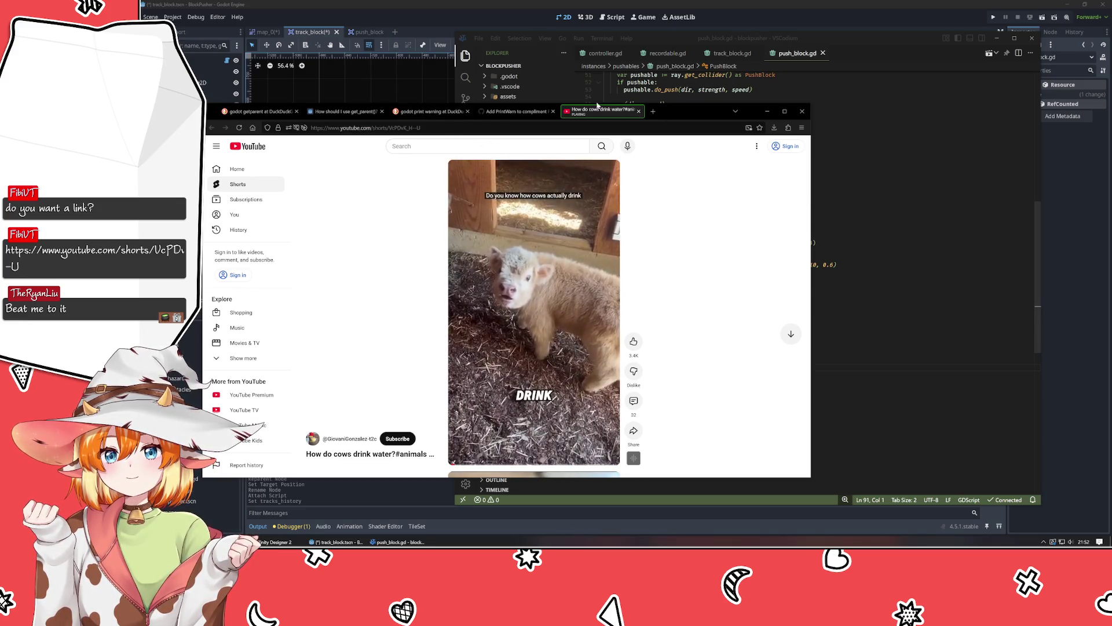
- Glance at the Add PrintWarn proposal page, return to push_block.gd, then save and run the game
key(alt+Tab)
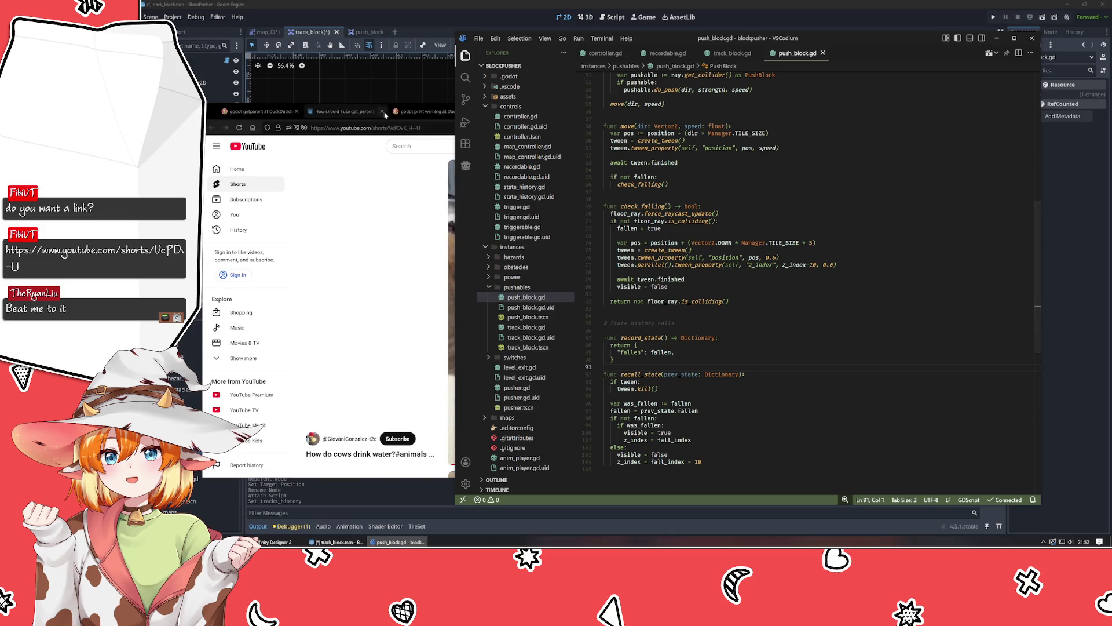
key(alt+Tab)
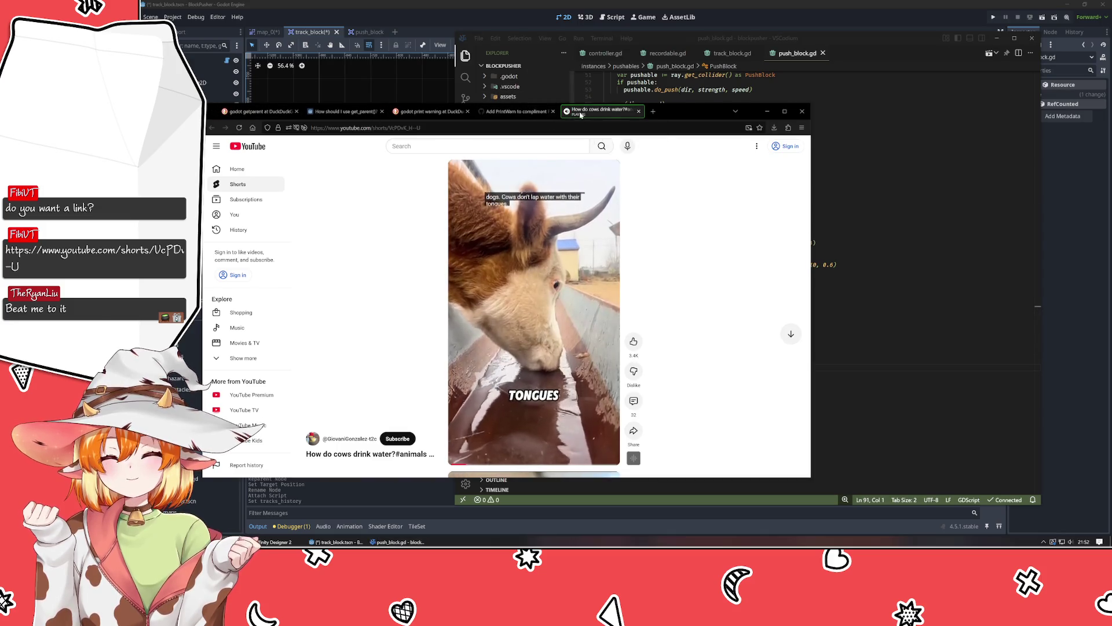
click(543, 112)
key(alt+Tab)
click(787, 311)
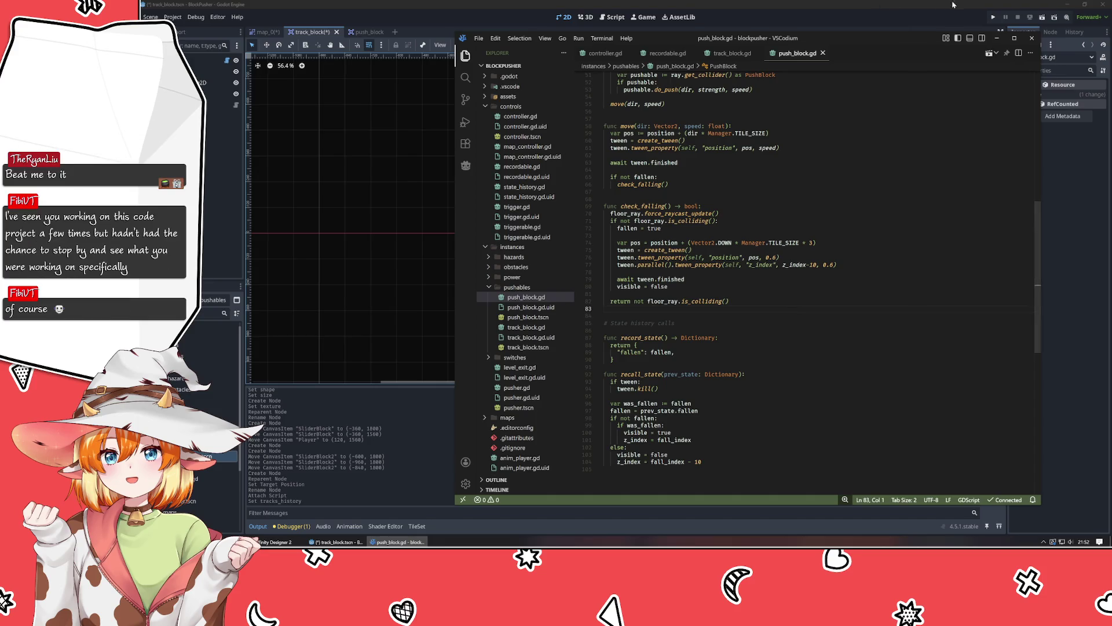
click(991, 18)
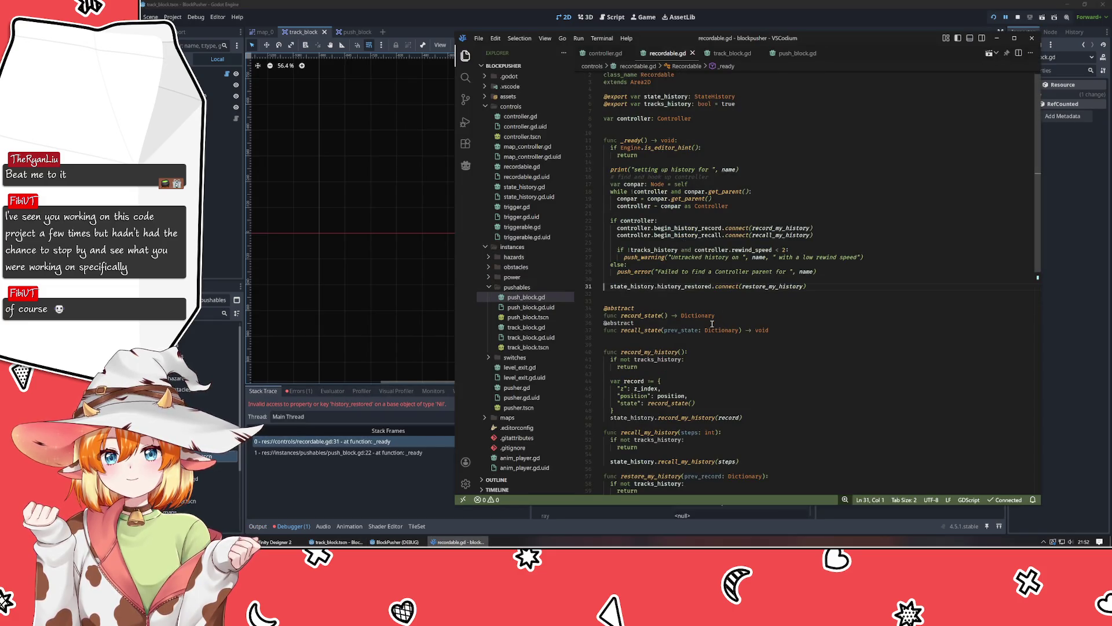
- Set the TrackBlock root's State History to the StateHistory node and run the project again
click(356, 347)
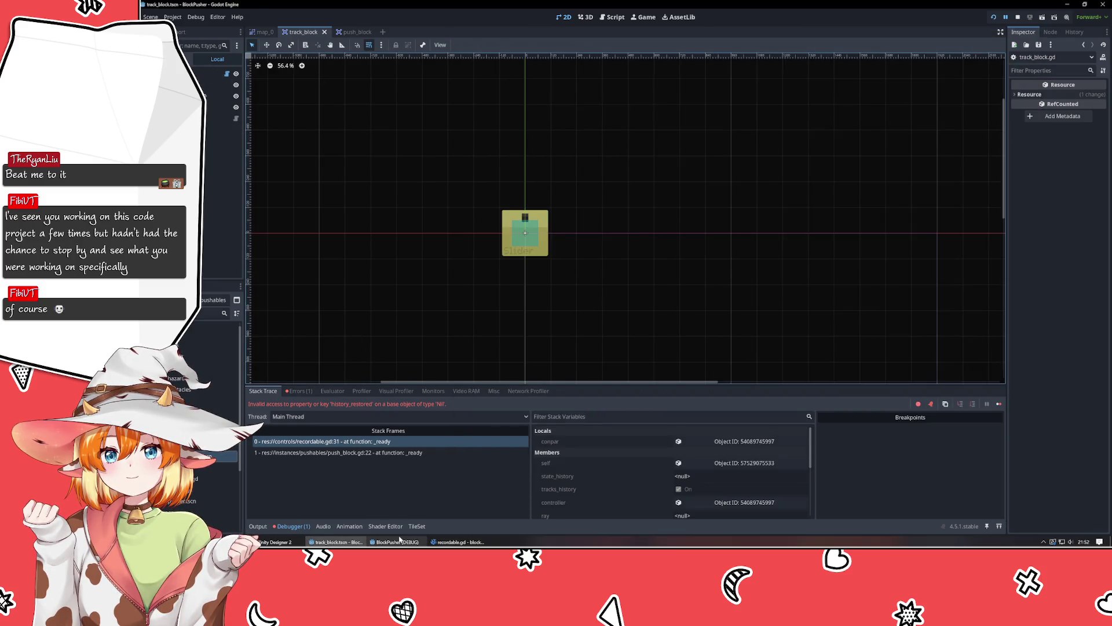
click(214, 73)
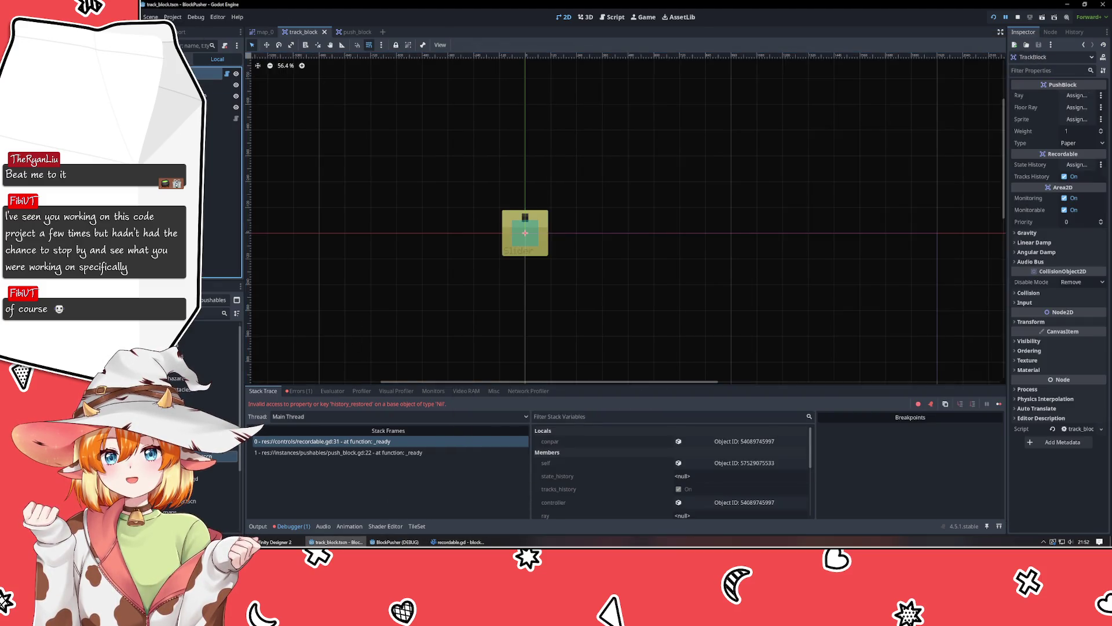
click(1077, 164)
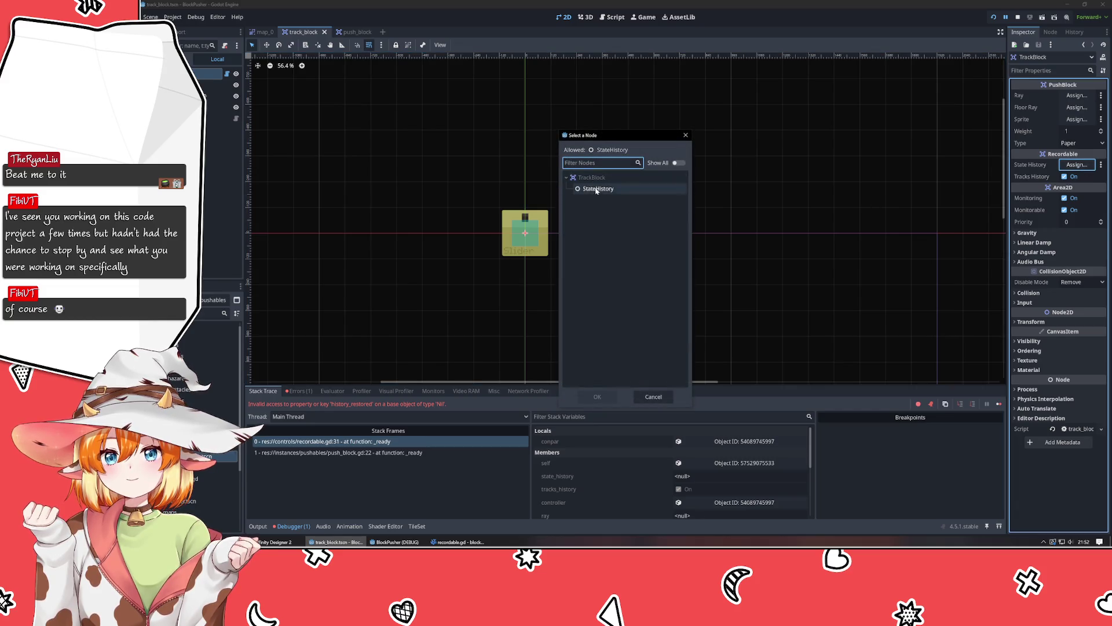
double_click(596, 190)
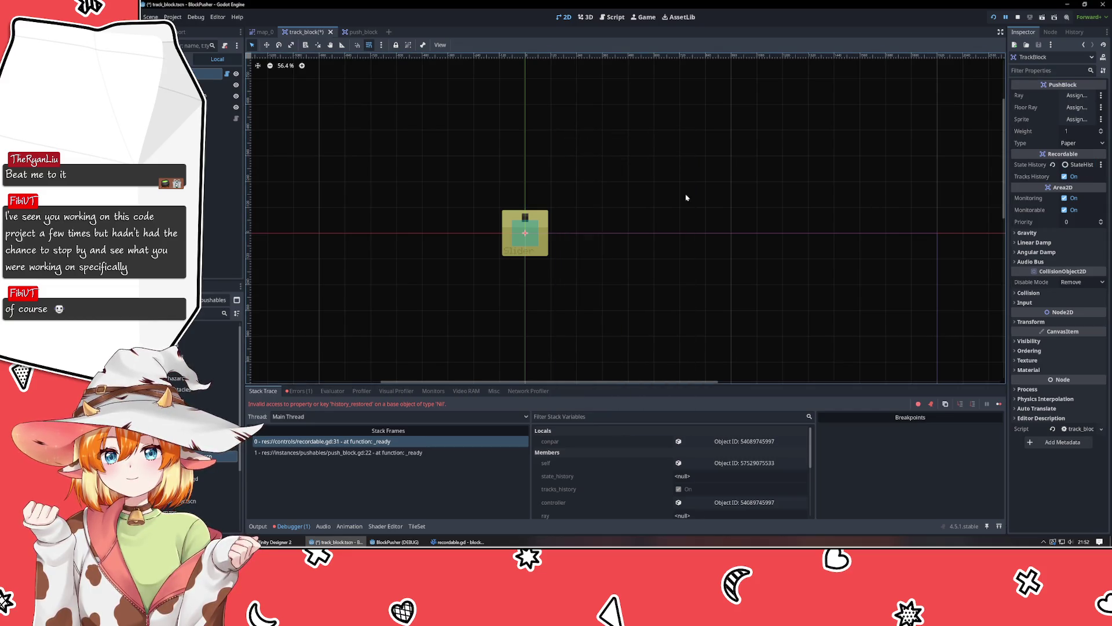
click(993, 17)
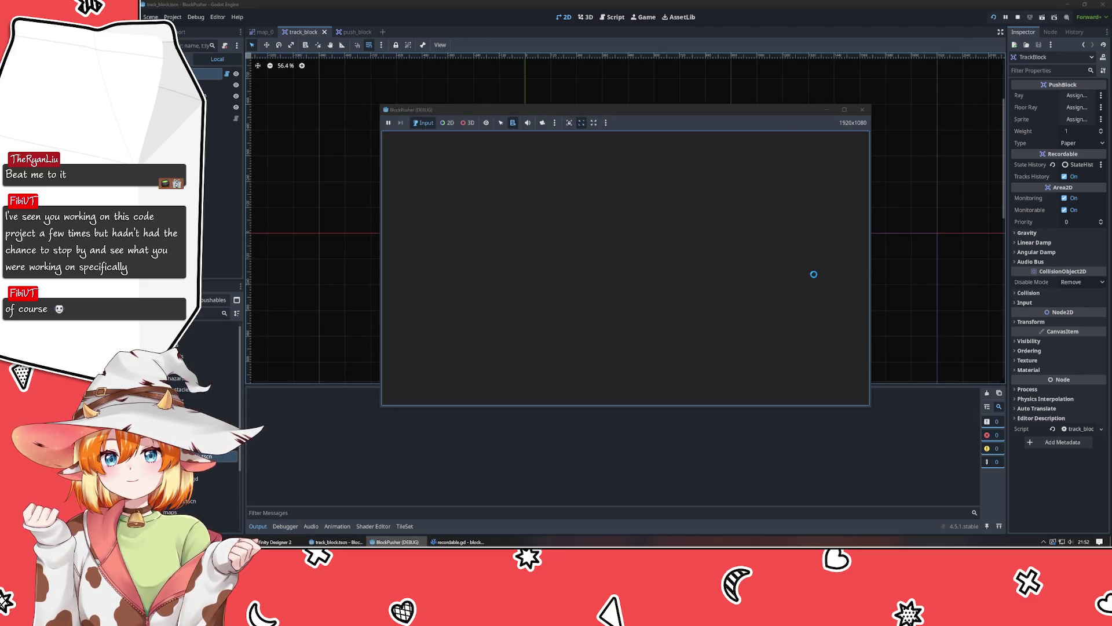
- Walk the player around the level with the arrow keys to reach the brown box
key(Up)
key(Up)
key(Right)
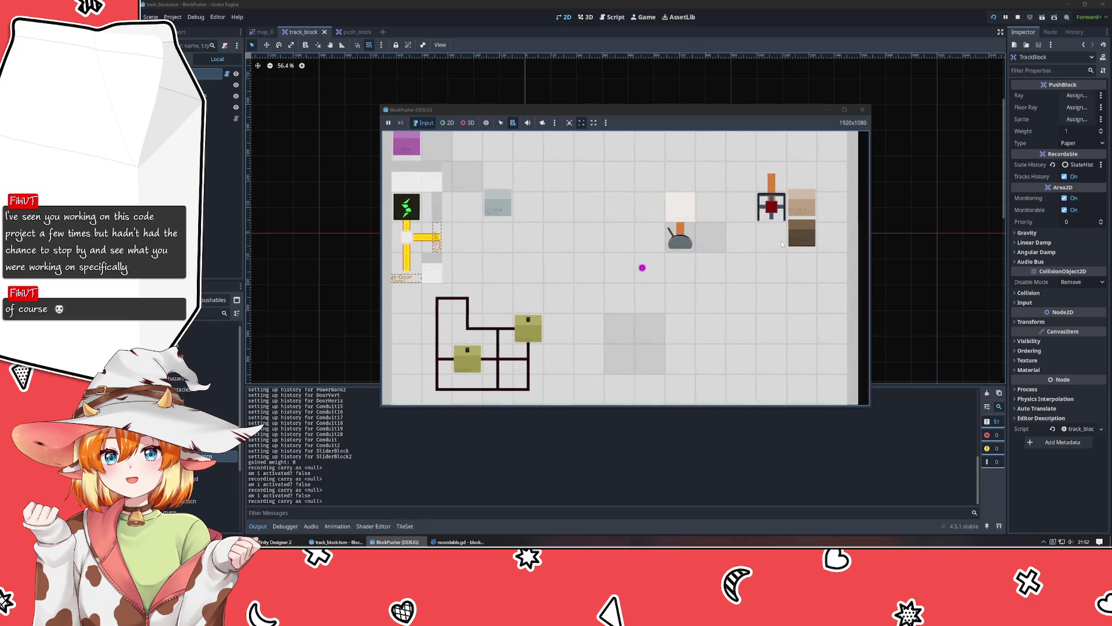
key(Right)
key(Right)
key(Right)
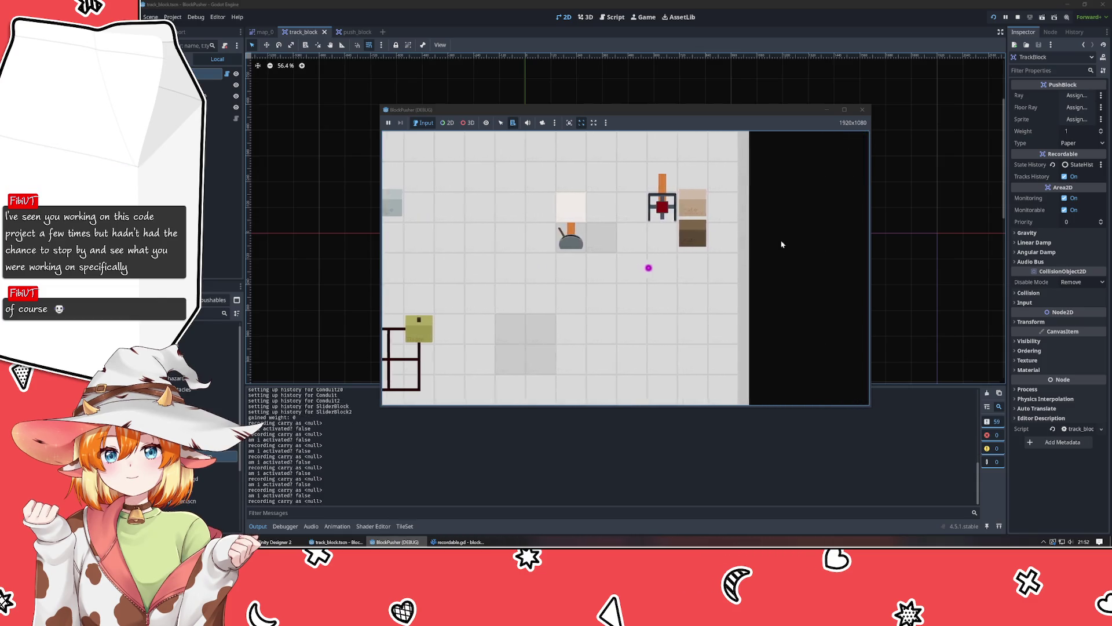
key(Up)
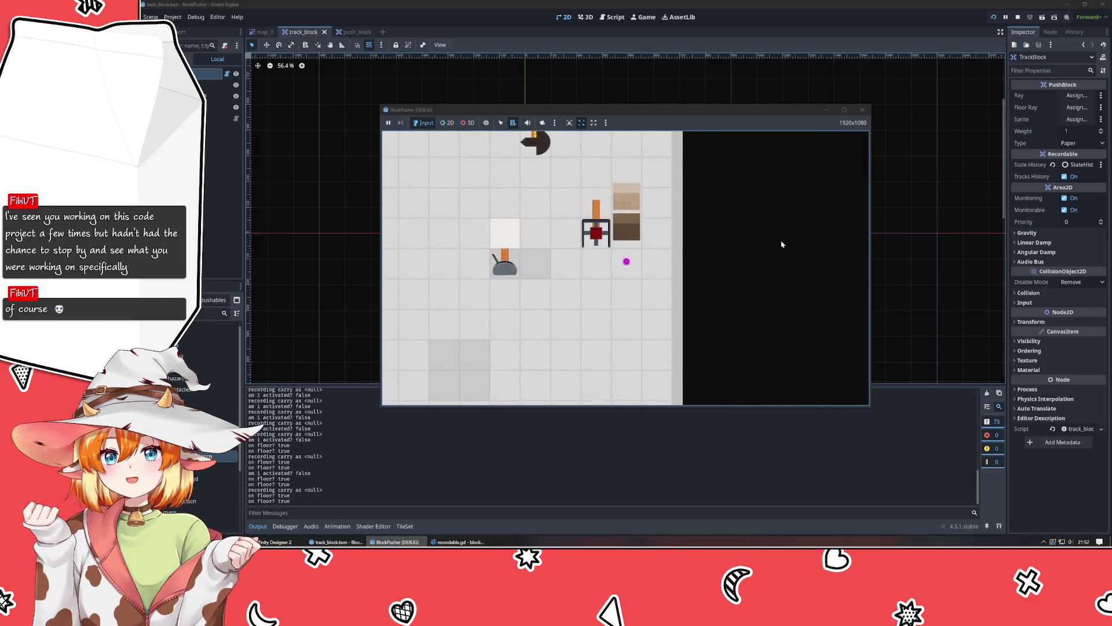
key(Up)
key(Up)
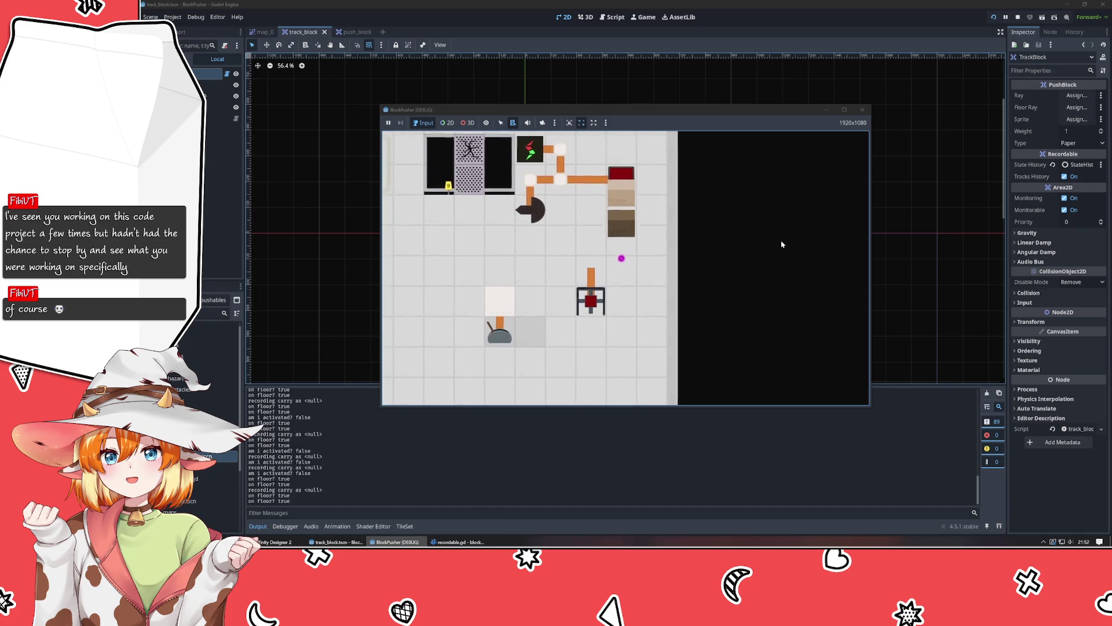
key(Up)
key(Left)
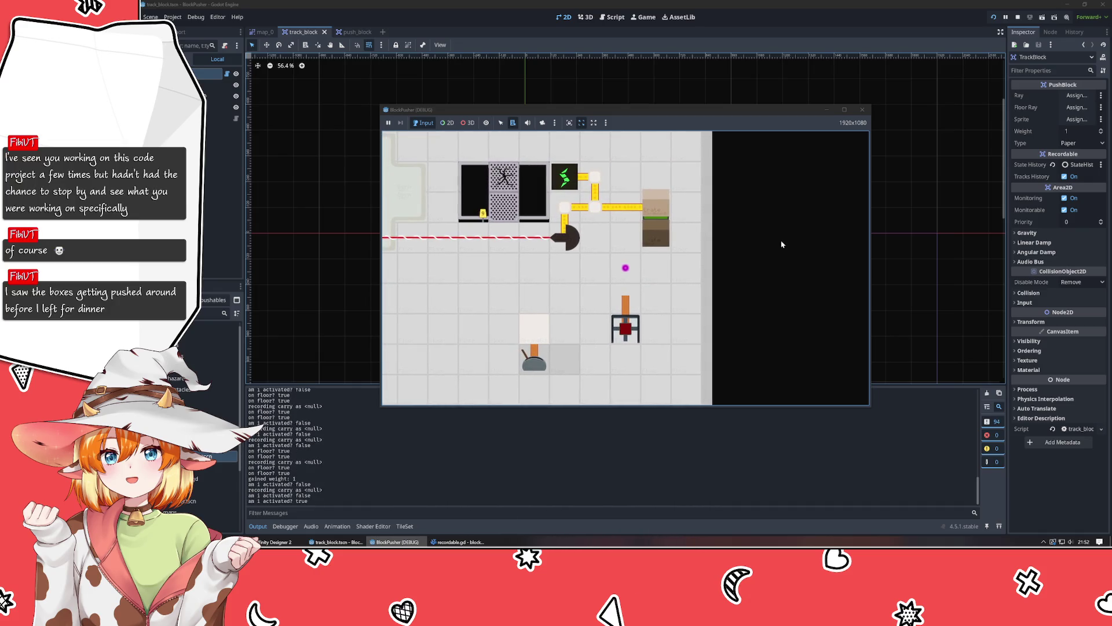
key(Left)
key(Left)
key(Left)
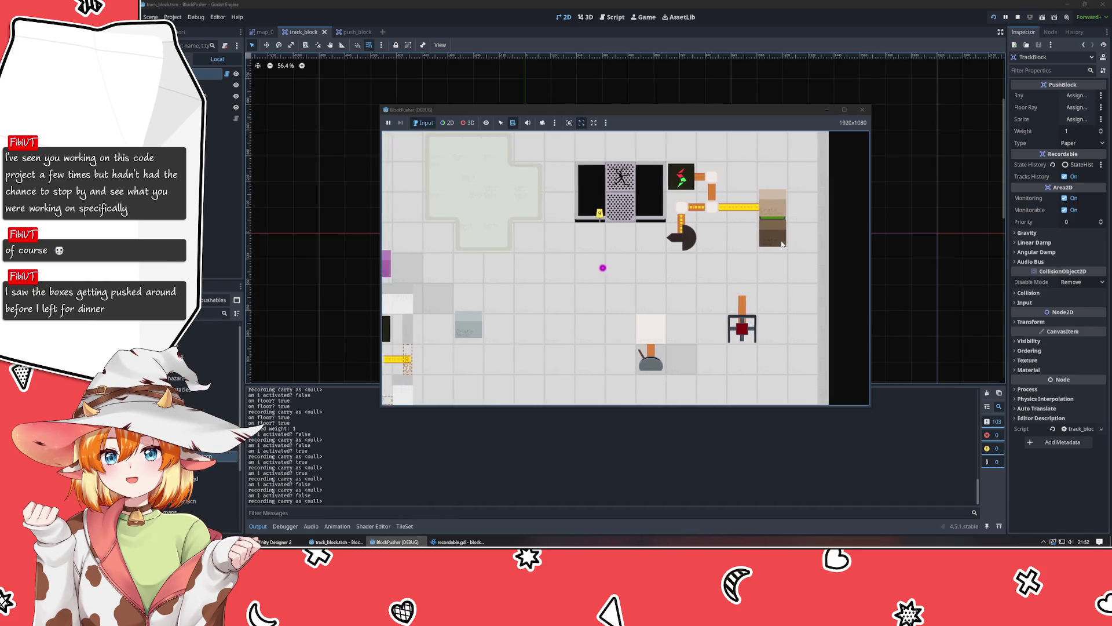
key(Left)
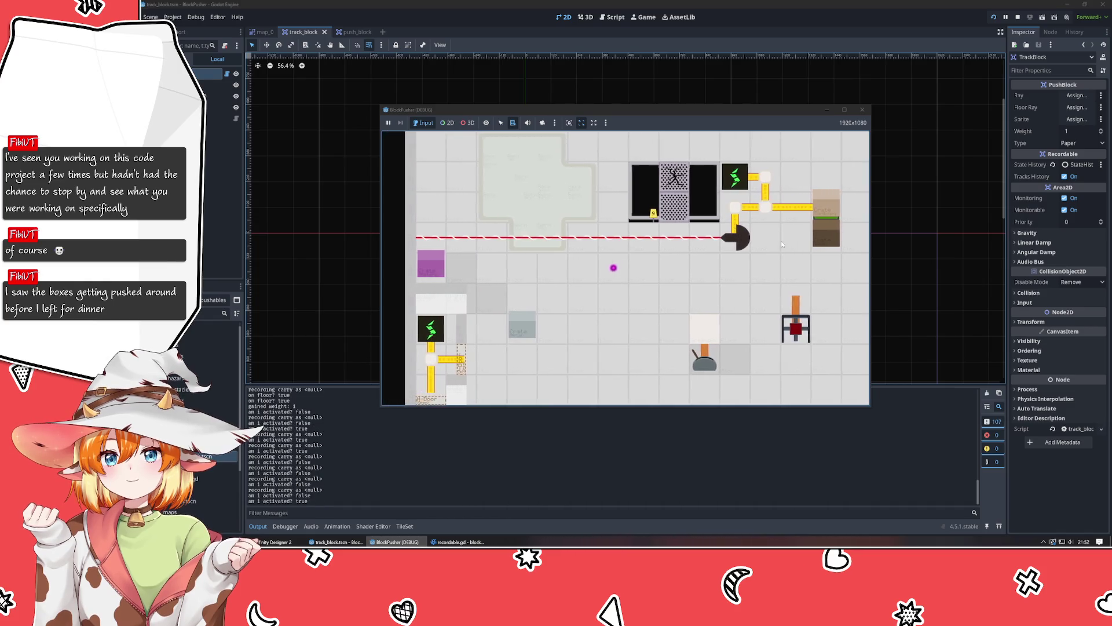
key(Up)
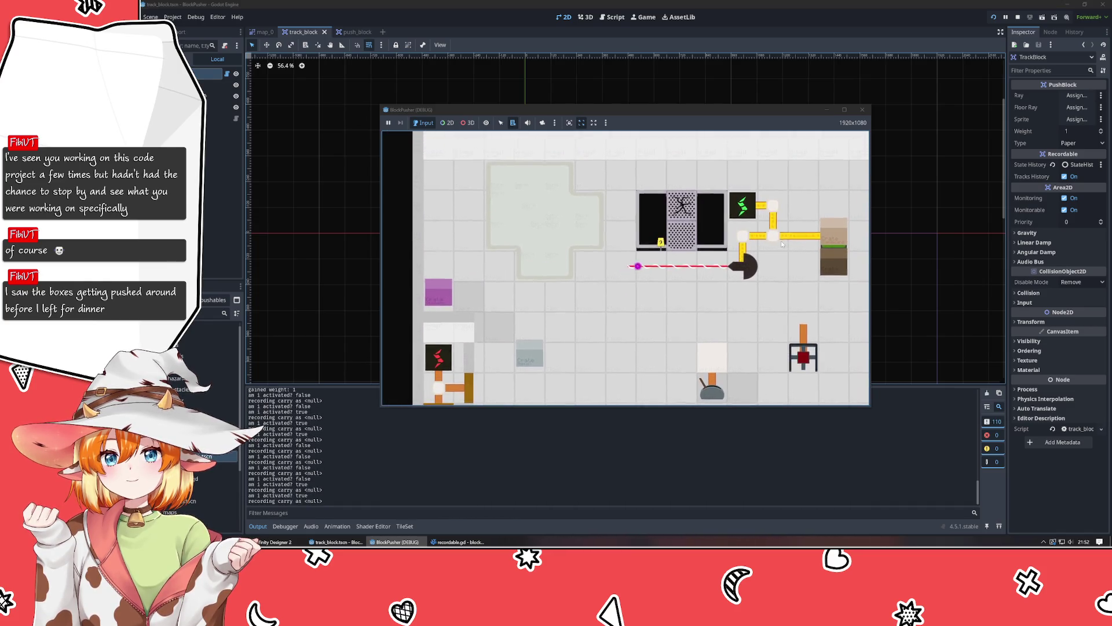
key(Up)
key(Up)
key(Up)
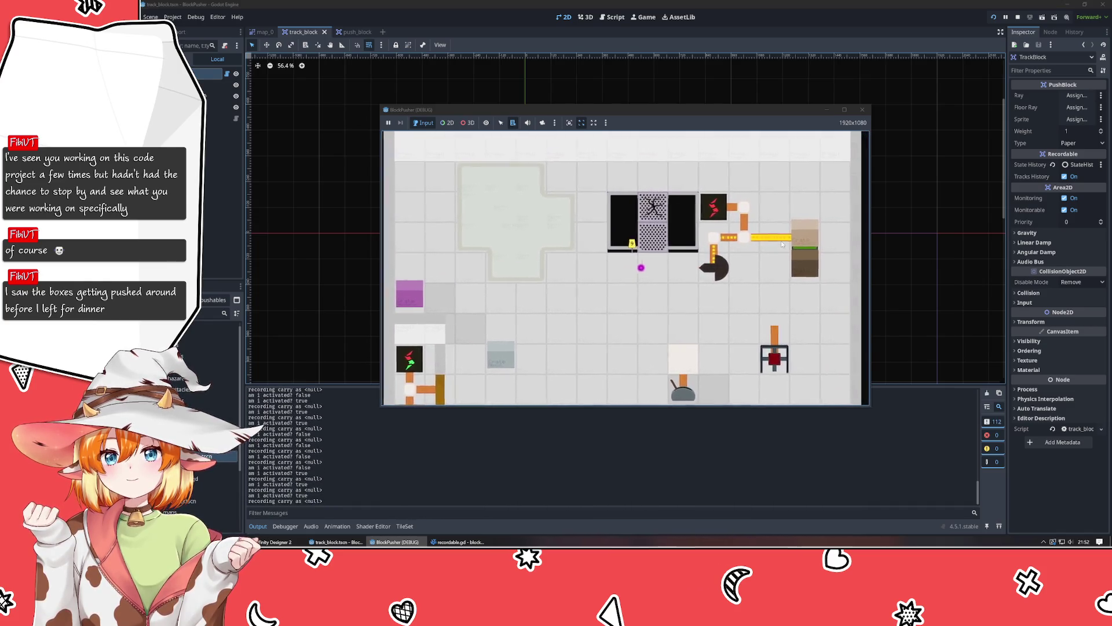
key(Right)
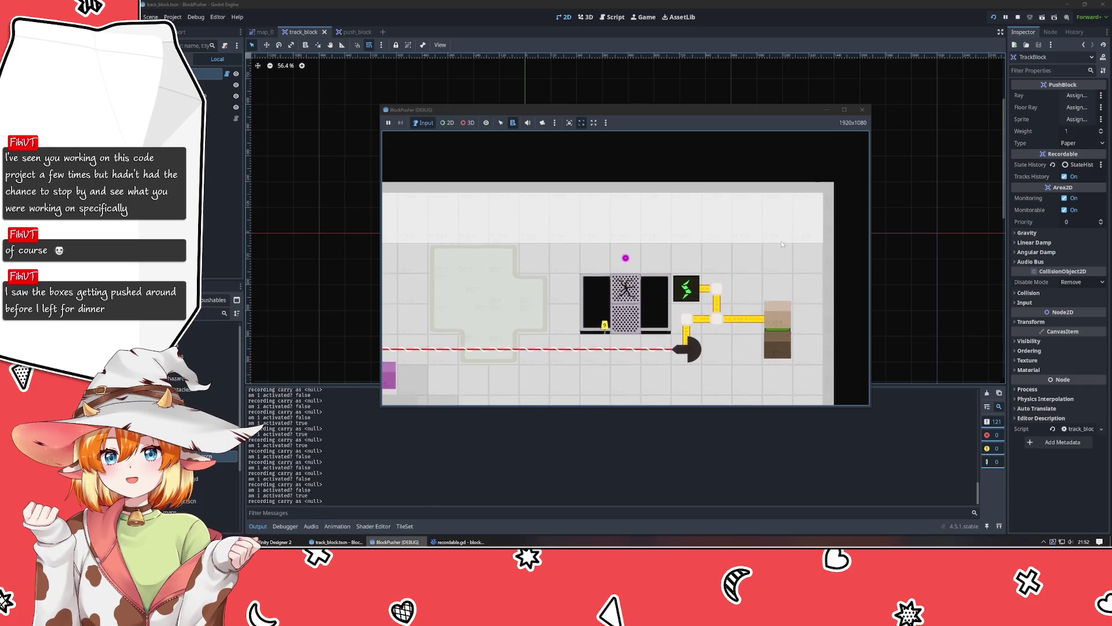
key(Right)
key(Right)
key(Right)
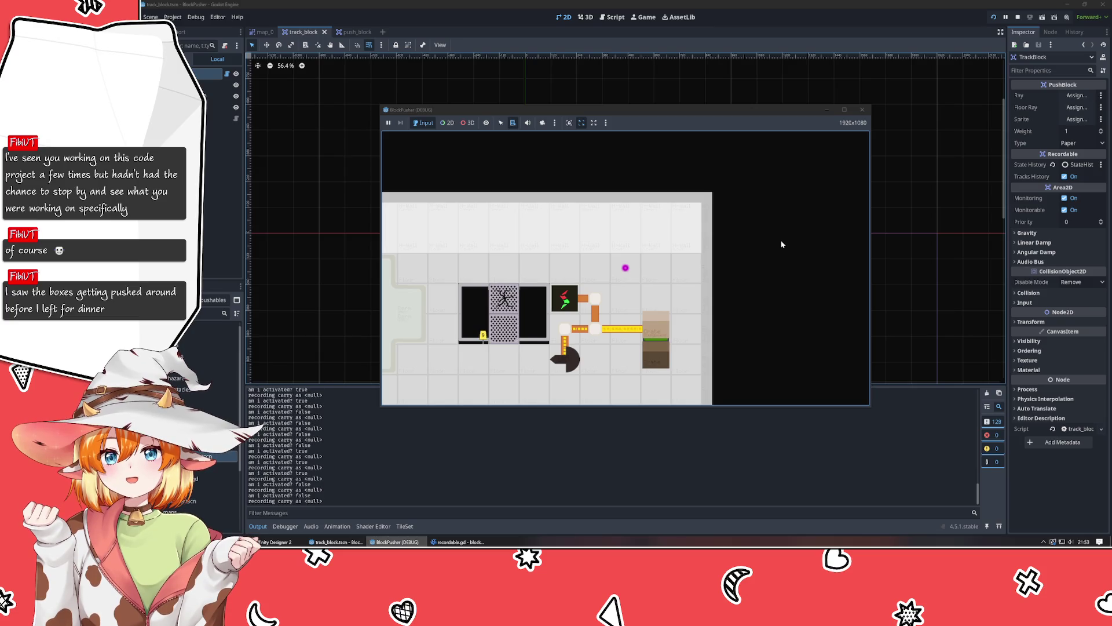
key(Right)
key(Down)
key(Down)
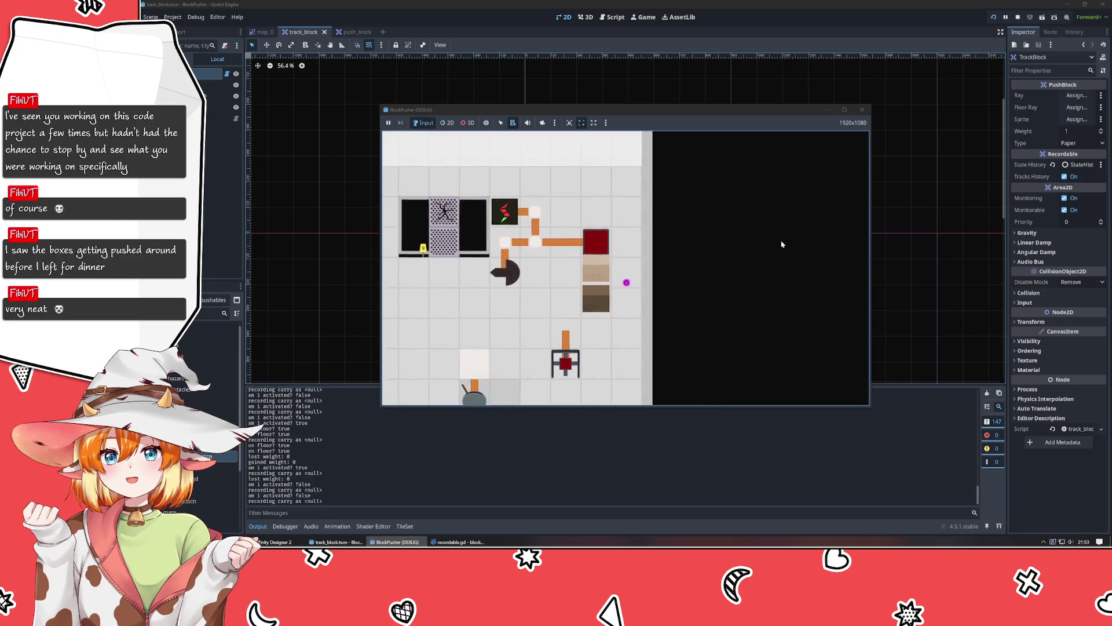
- Push the brown box one tile left, step onto the grate, rewind with R, and close the game
key(Left)
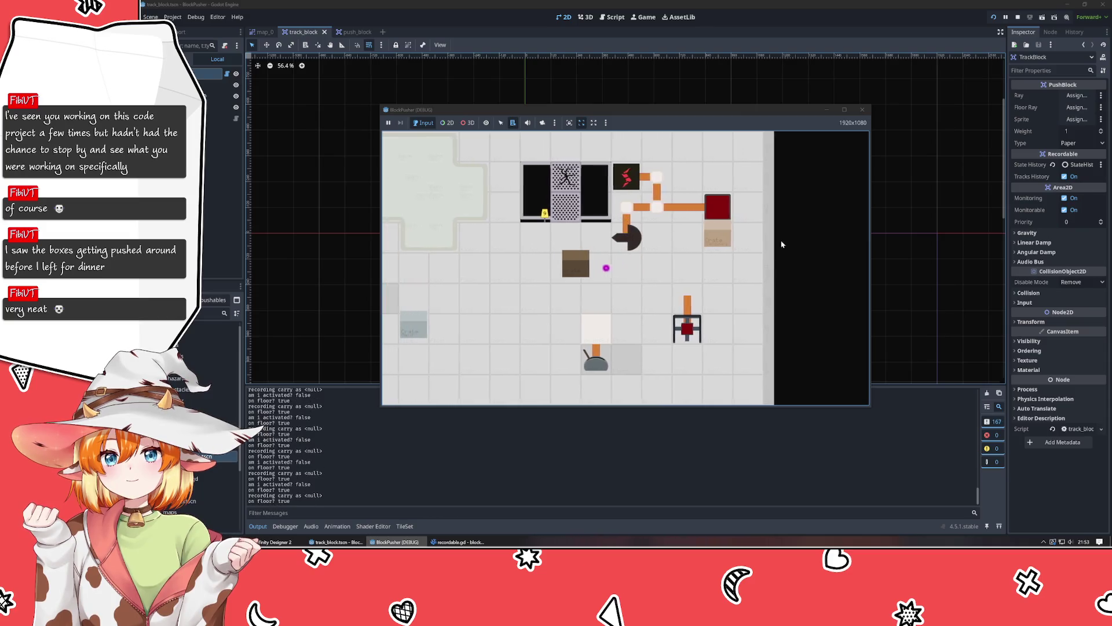
key(Up)
key(Up)
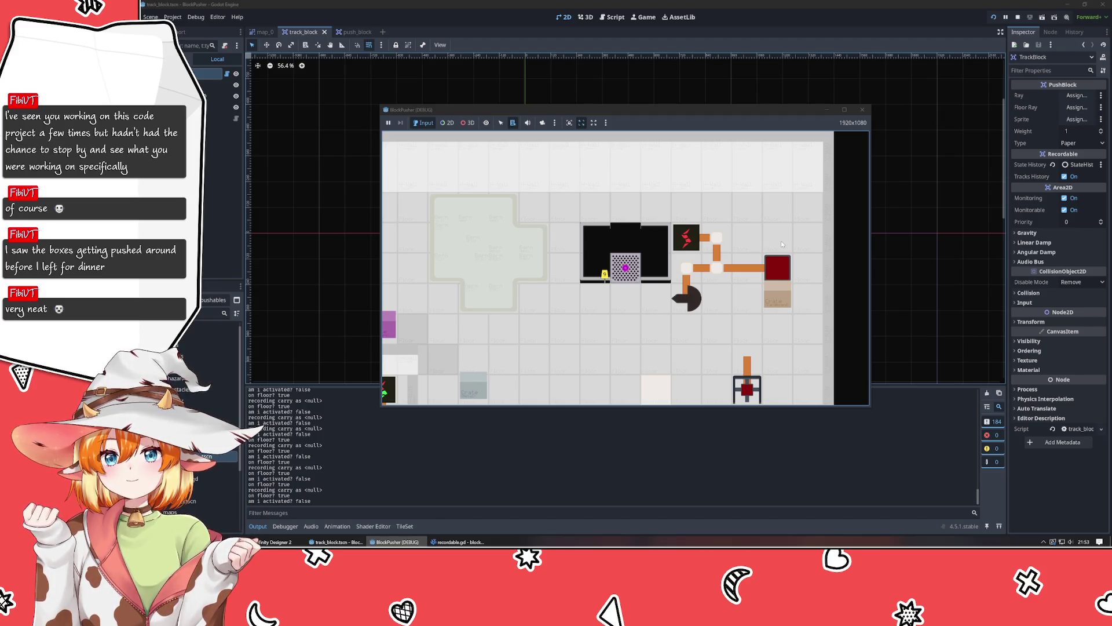
key(r)
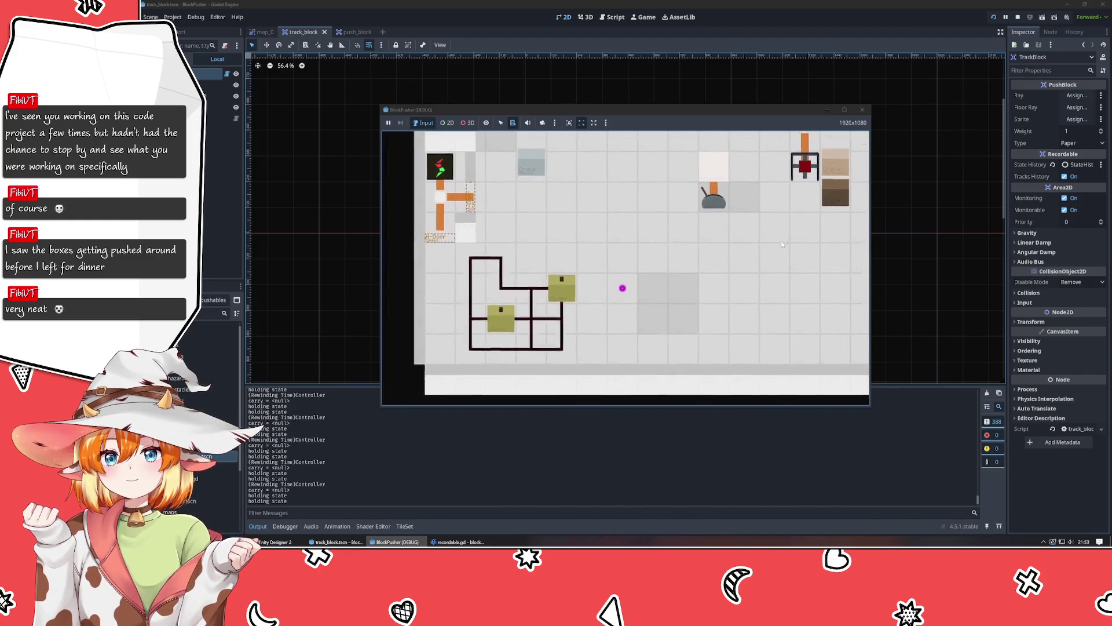
click(862, 111)
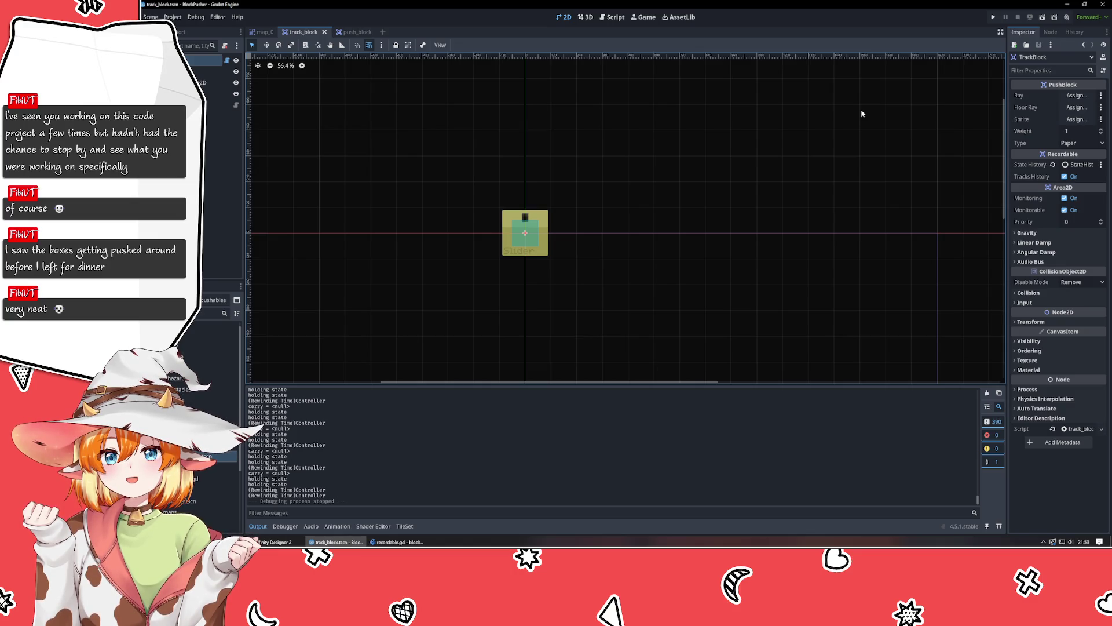
- Deselect TrackBlock, pan the 2D view, and switch to the map_0 scene tab
click(706, 247)
mouse_move(630, 309)
mouse_down()
mouse_move(672, 323)
mouse_move(685, 298)
mouse_move(670, 297)
mouse_up()
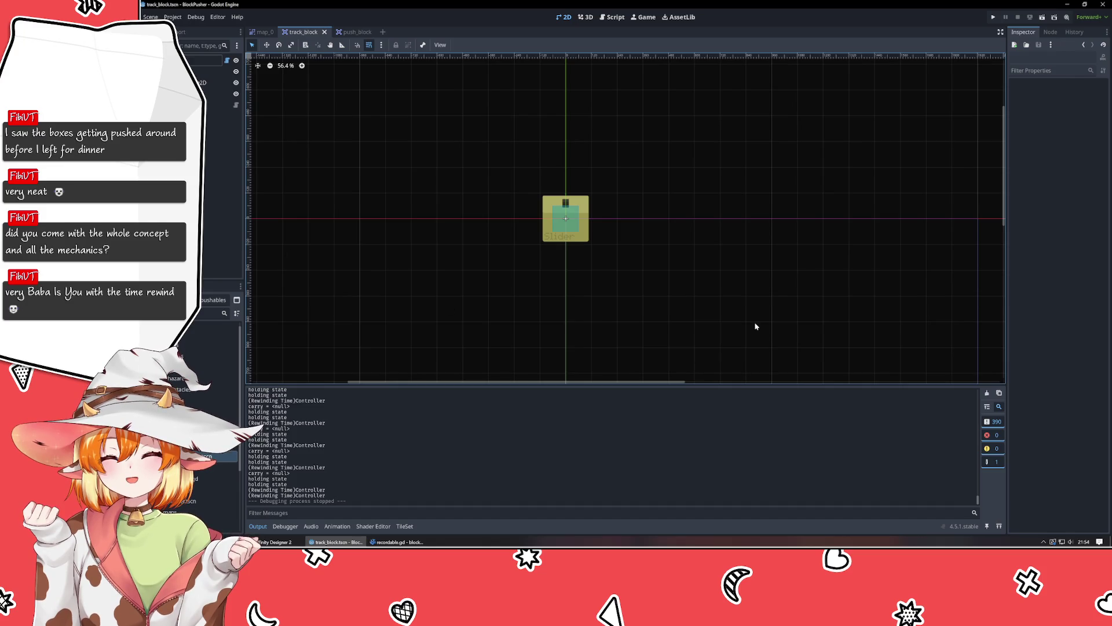
drag(682, 320, 736, 290)
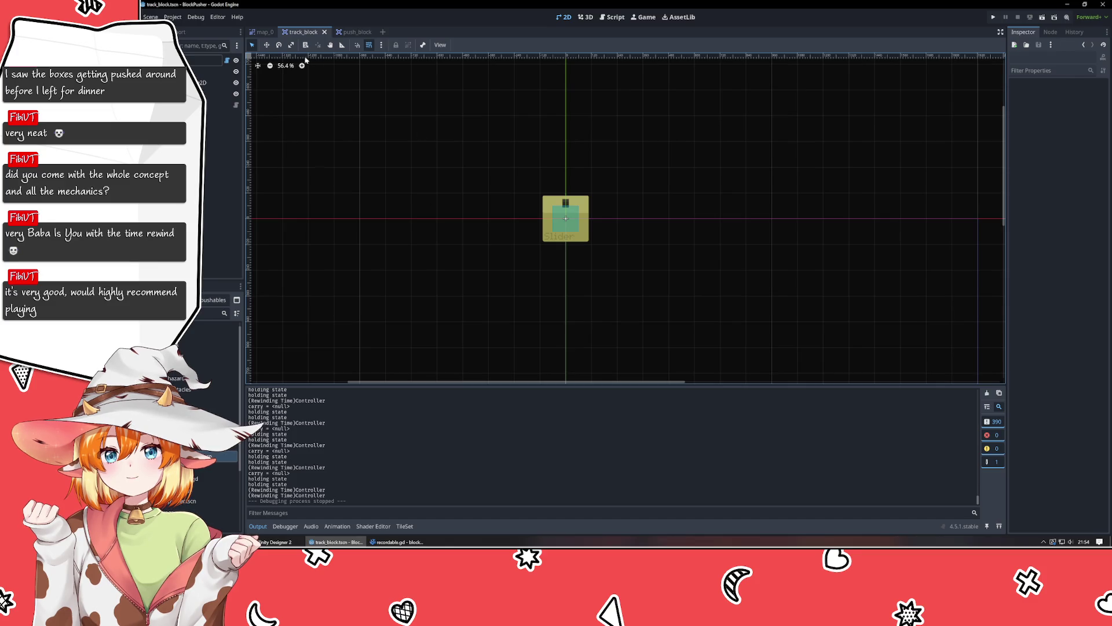
click(264, 31)
- Raise the Controller's Rewind Speed in the Inspector and run the game
click(539, 86)
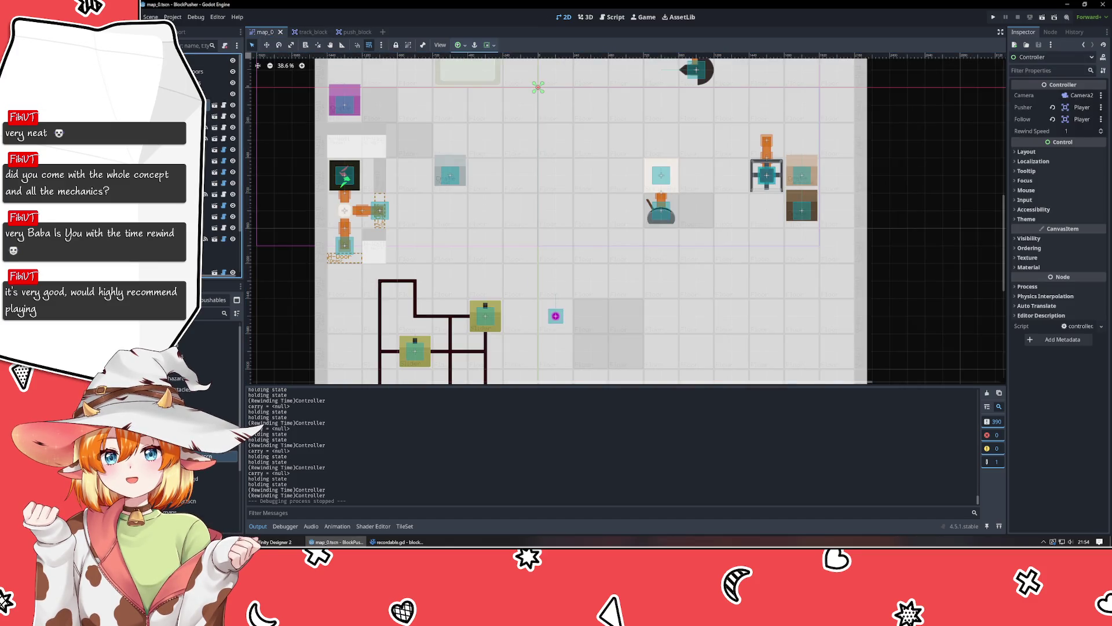
click(1101, 133)
click(907, 205)
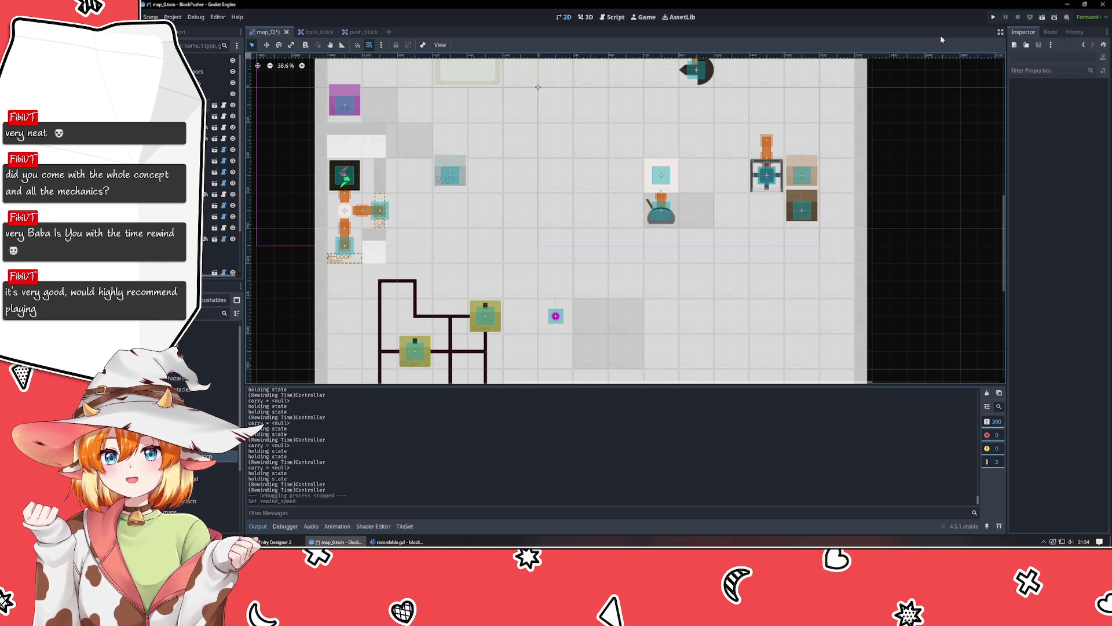
click(994, 17)
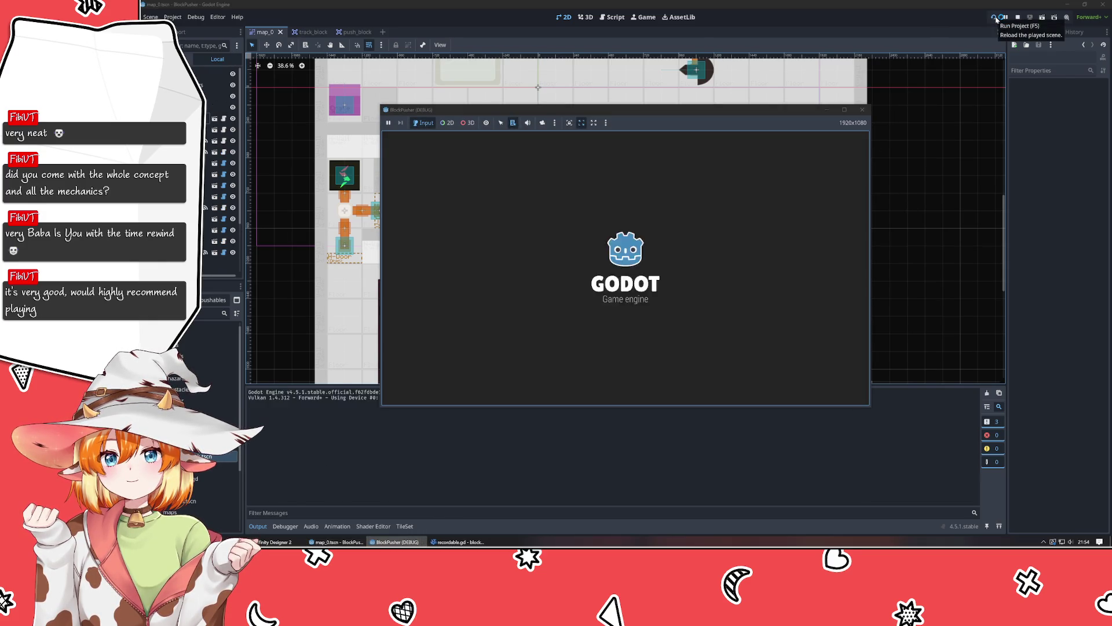
- Move the player toward the switch, rewind three times with Z, and close the game
key(Right)
key(Right)
key(Right)
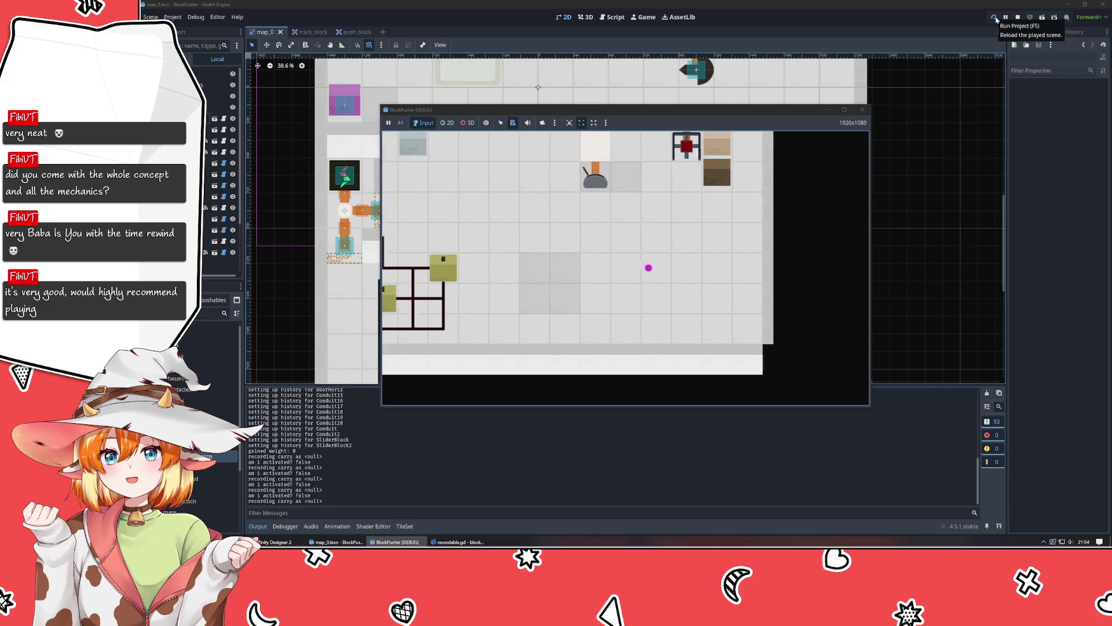
key(Up)
key(Up)
key(Up)
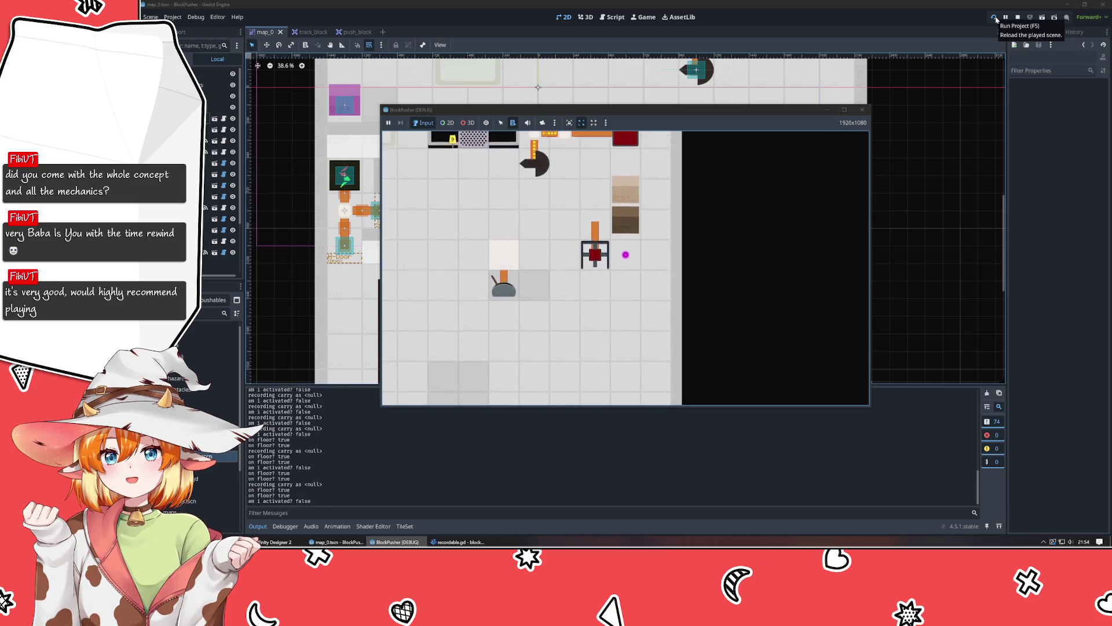
key(Left)
key(Up)
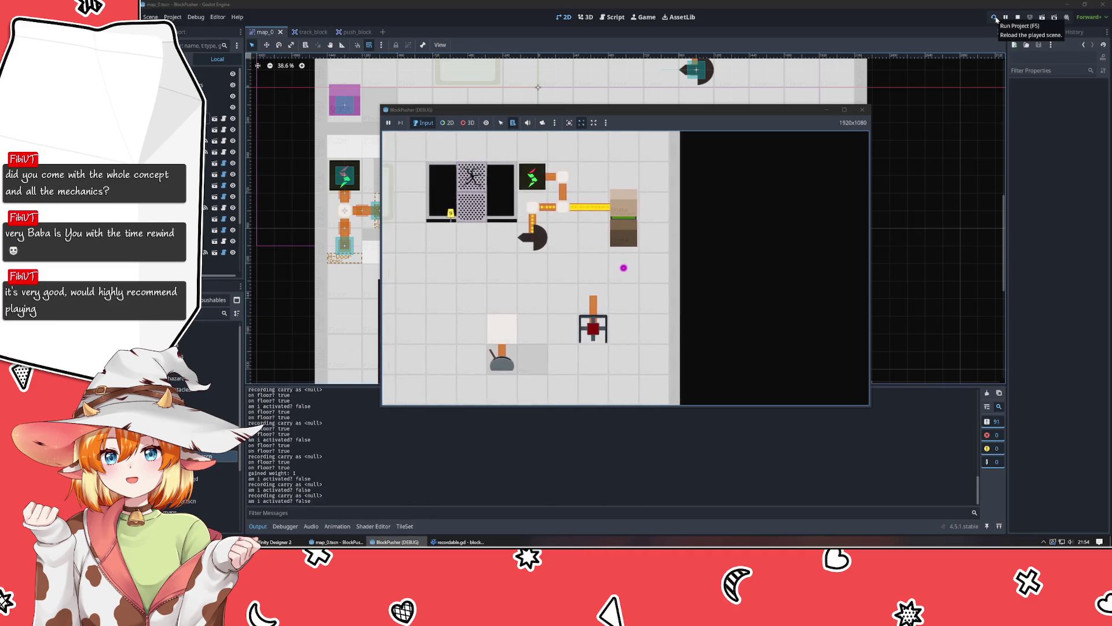
key(z)
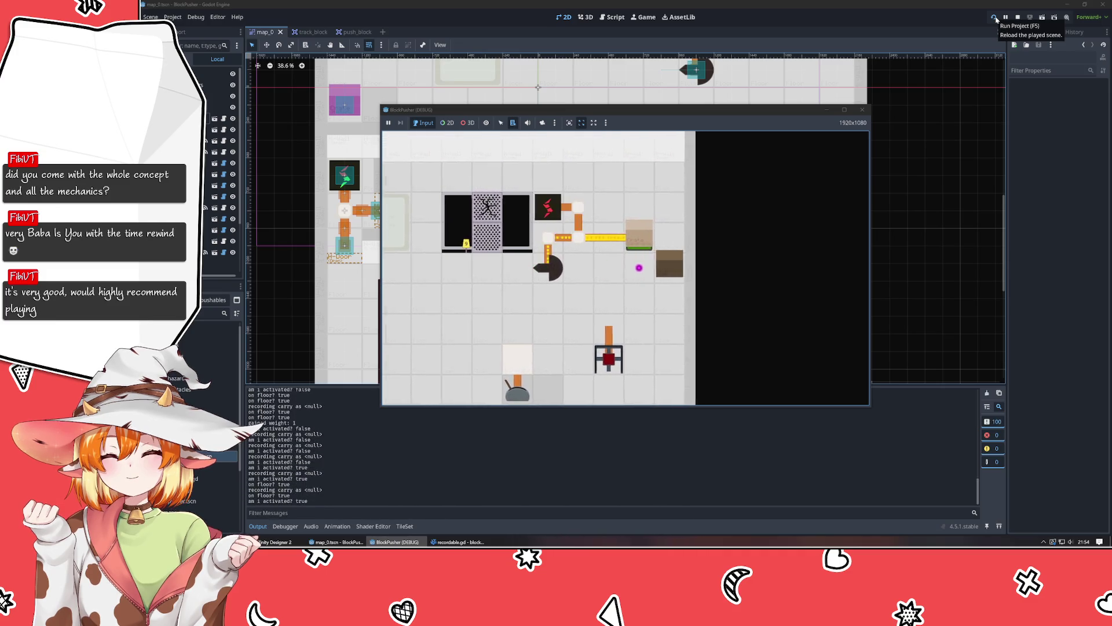
key(z)
key(z)
key(z)
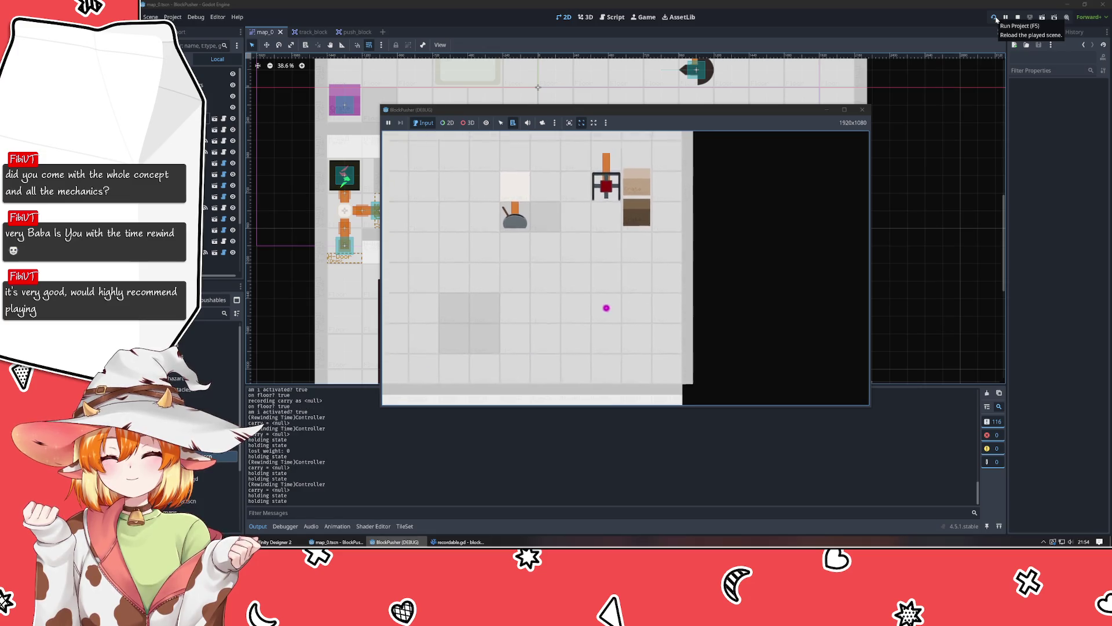
key(z)
key(z)
key(z)
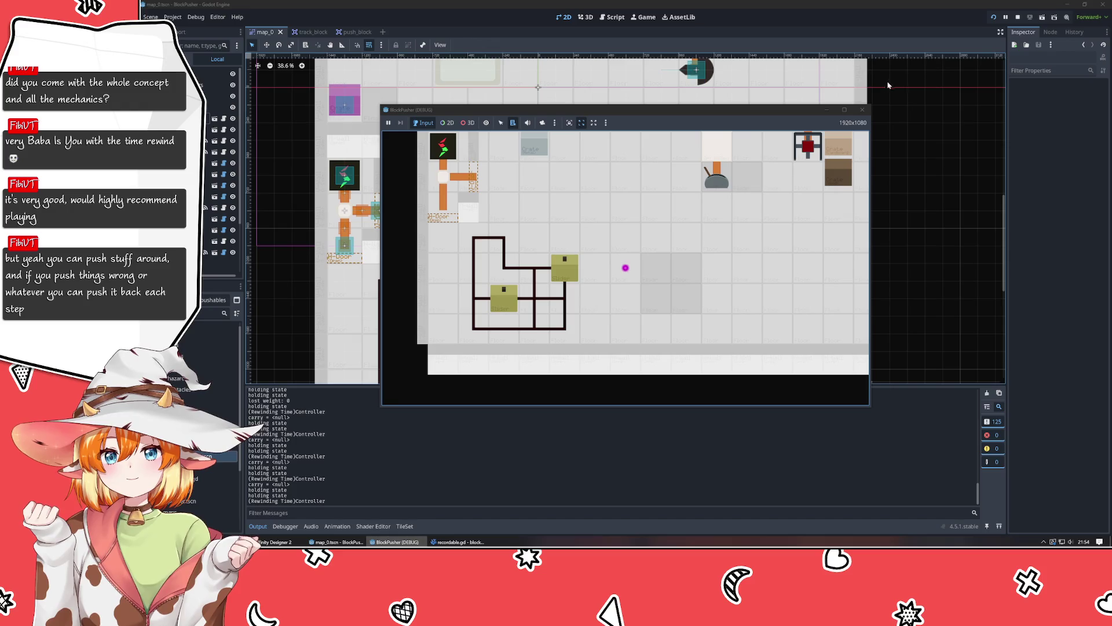
click(862, 109)
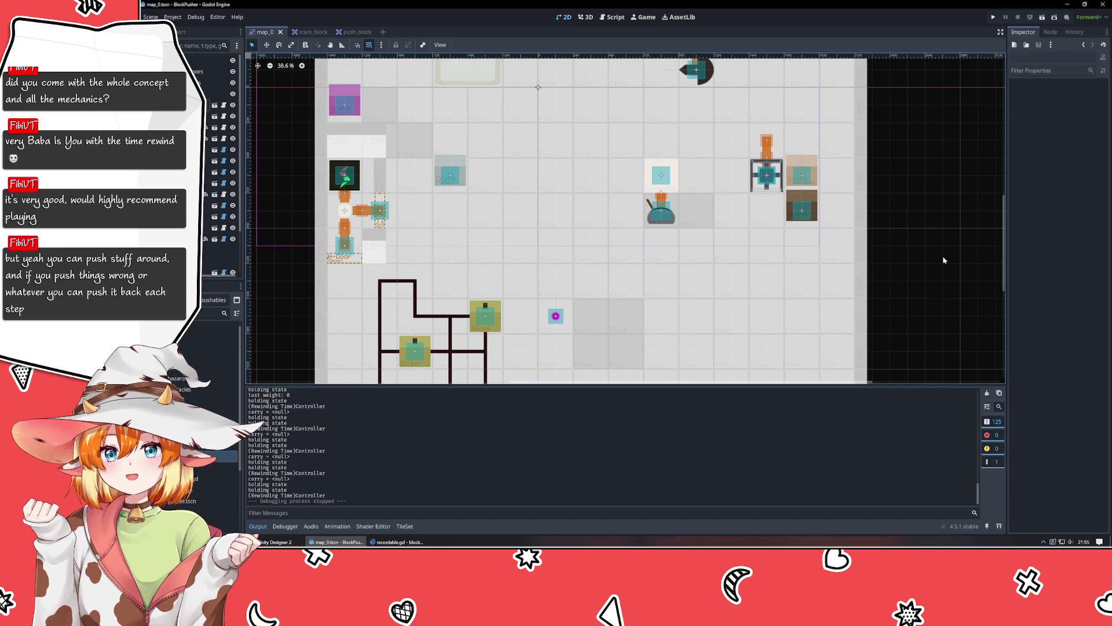
- Select PushBlock2, uncheck its Tracks History, and run the game
click(537, 87)
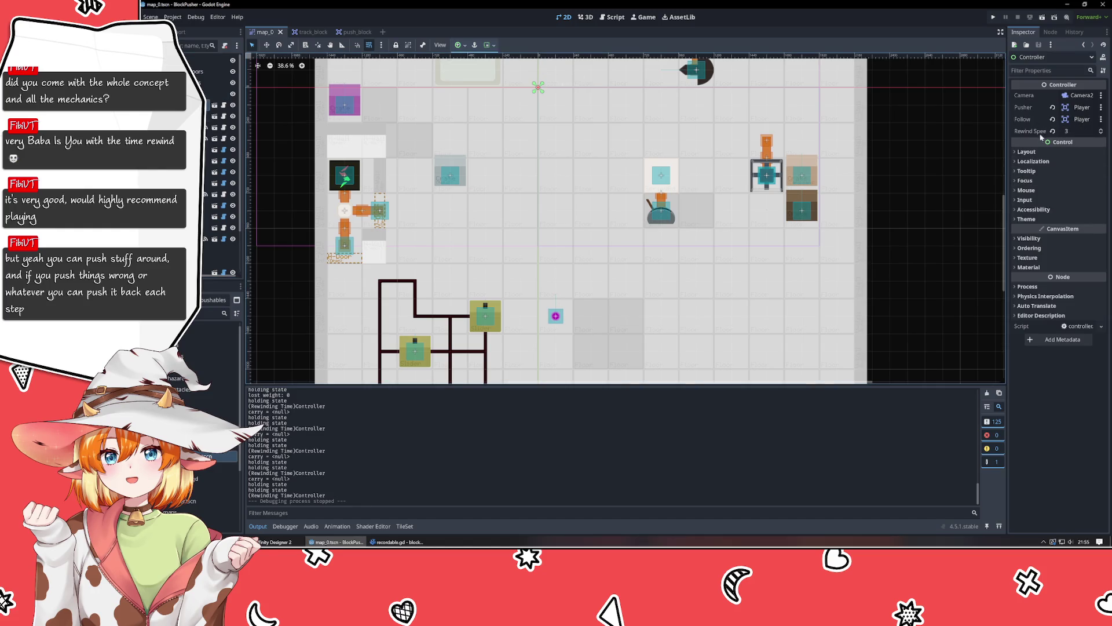
click(863, 264)
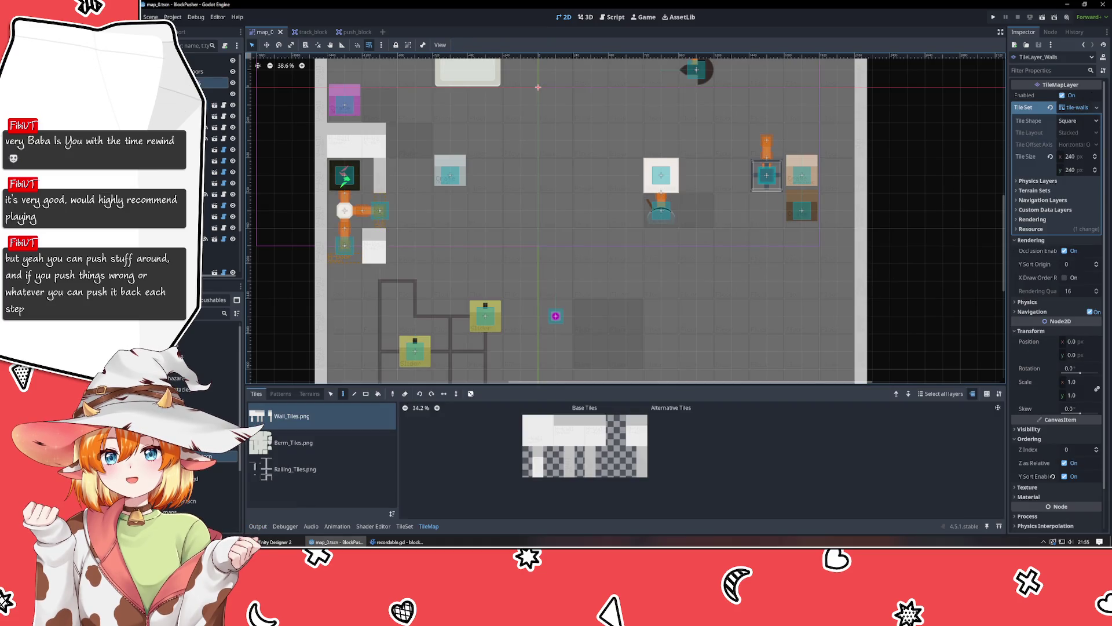
click(766, 175)
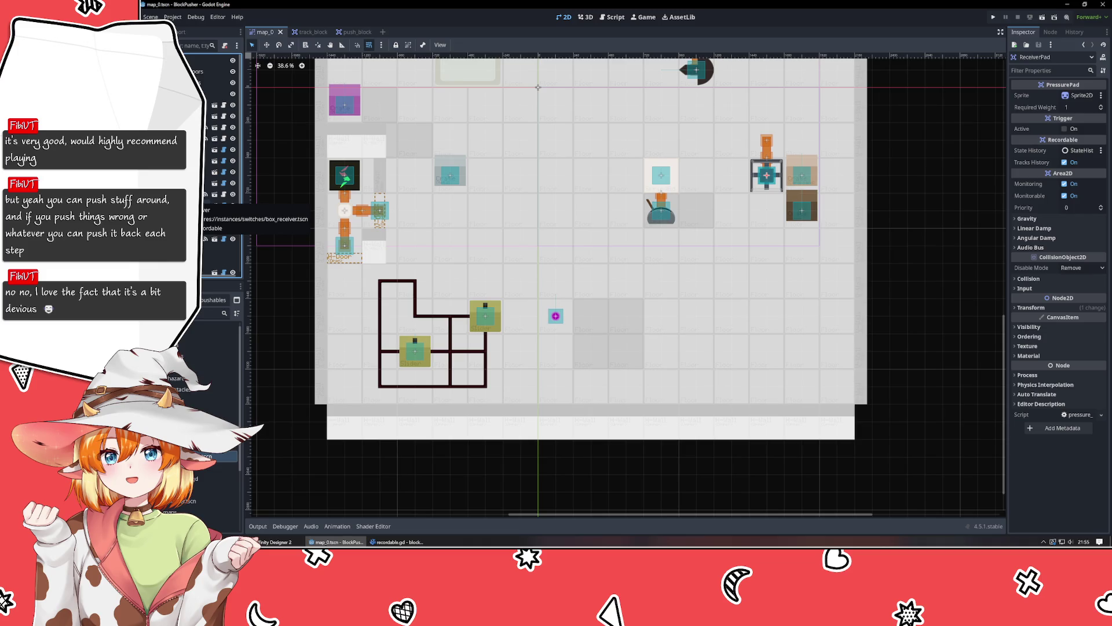
click(804, 209)
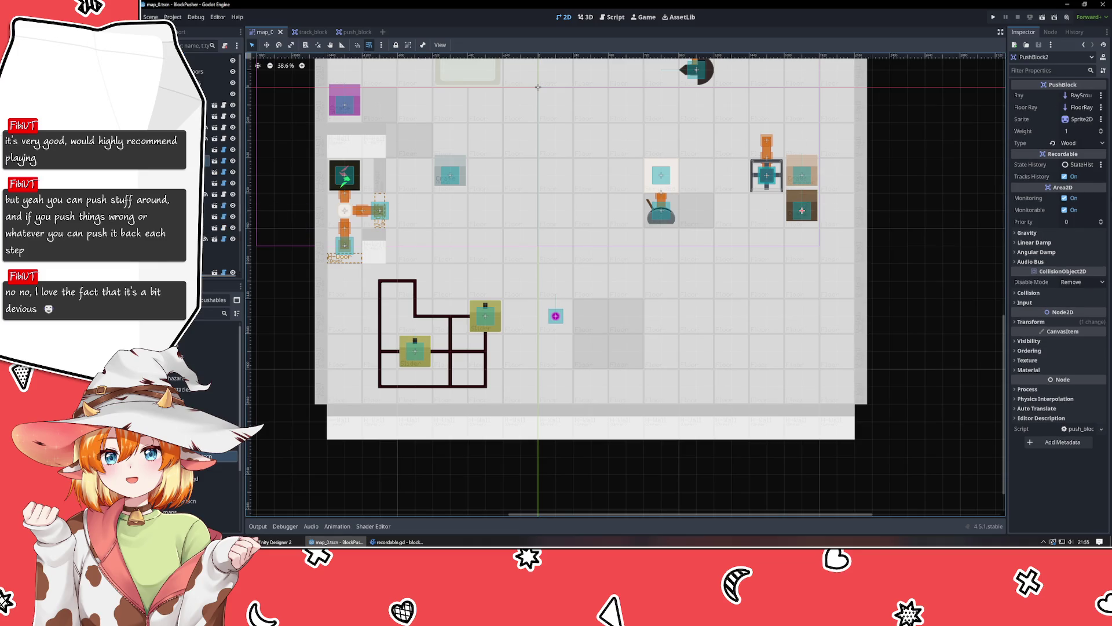
click(1074, 177)
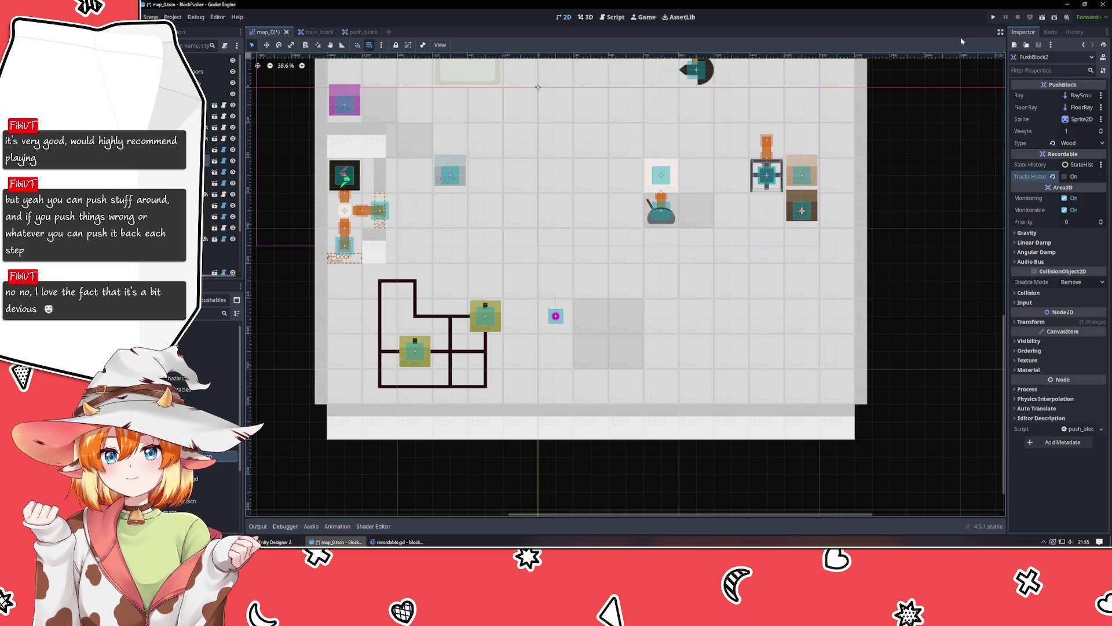
click(992, 18)
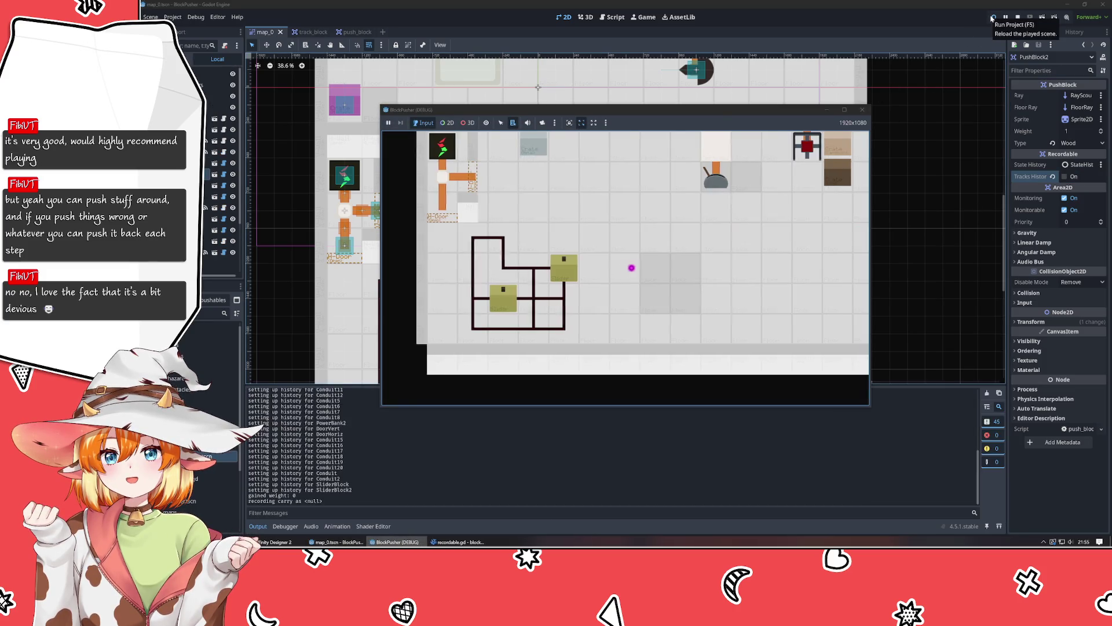
- Walk the player and rewind with Z several times, close the game, and re-check PushBlock2's Tracks History
key(Right)
key(Right)
key(Right)
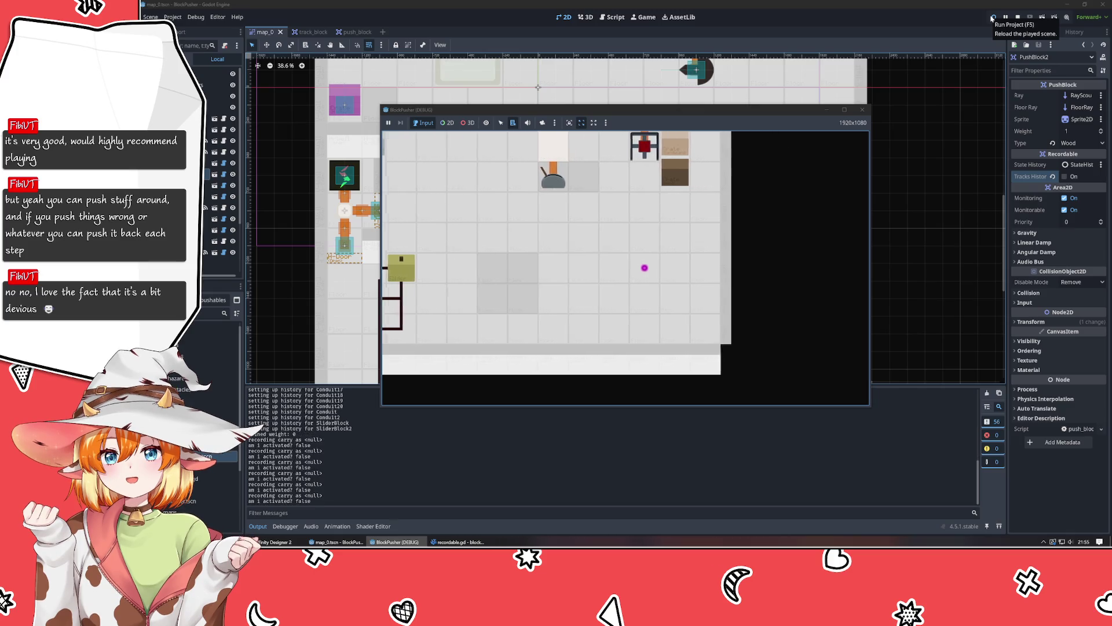
key(Up)
key(Up)
key(Up)
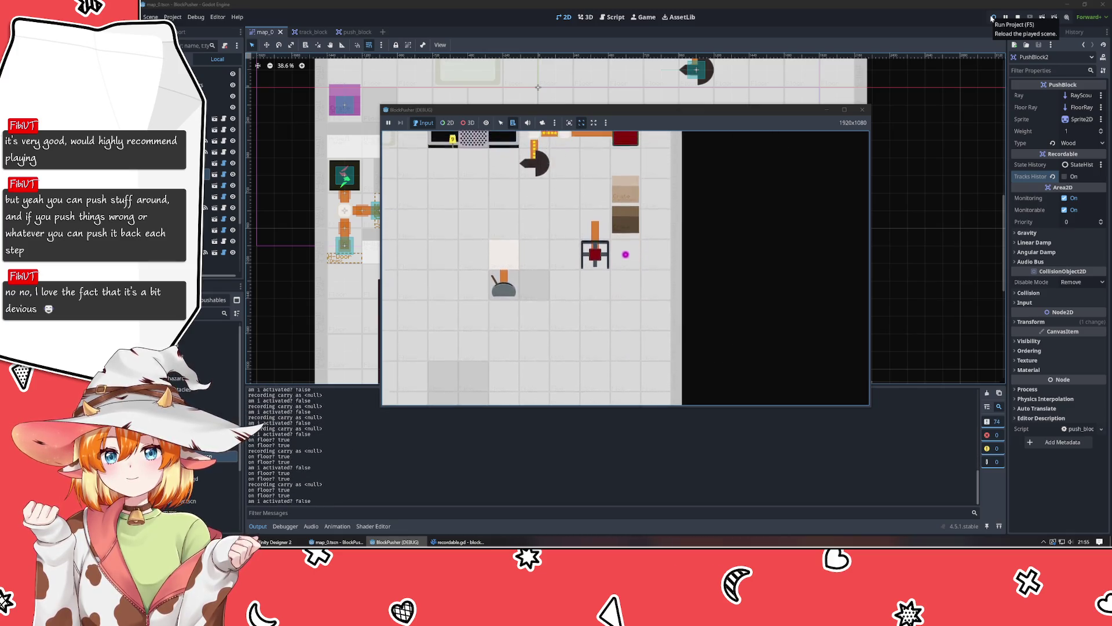
key(z)
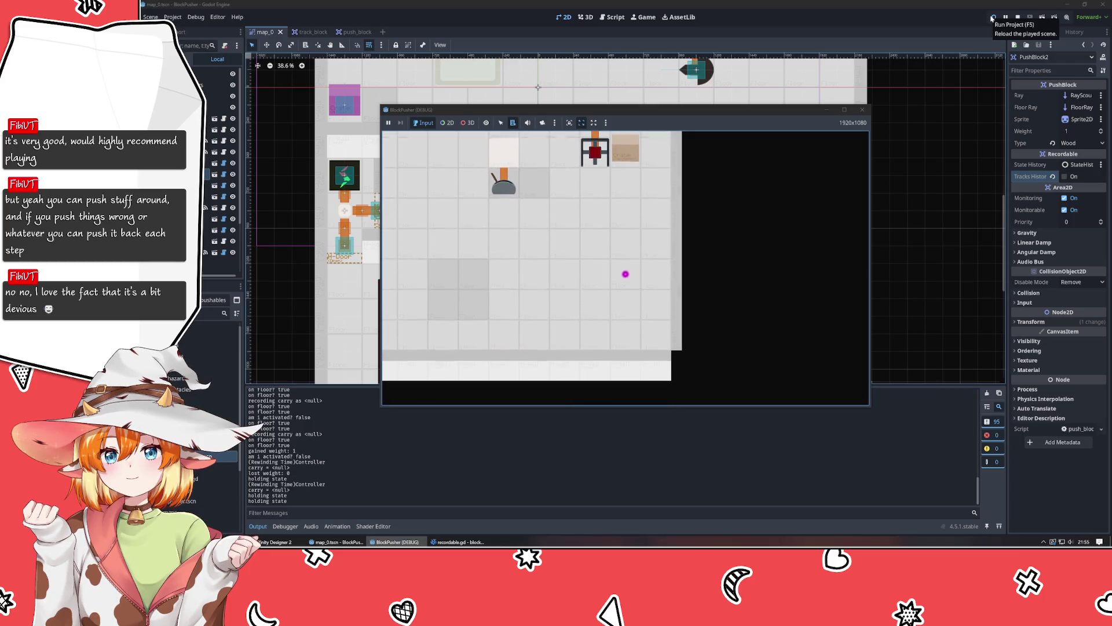
key(Up)
key(Up)
key(Up)
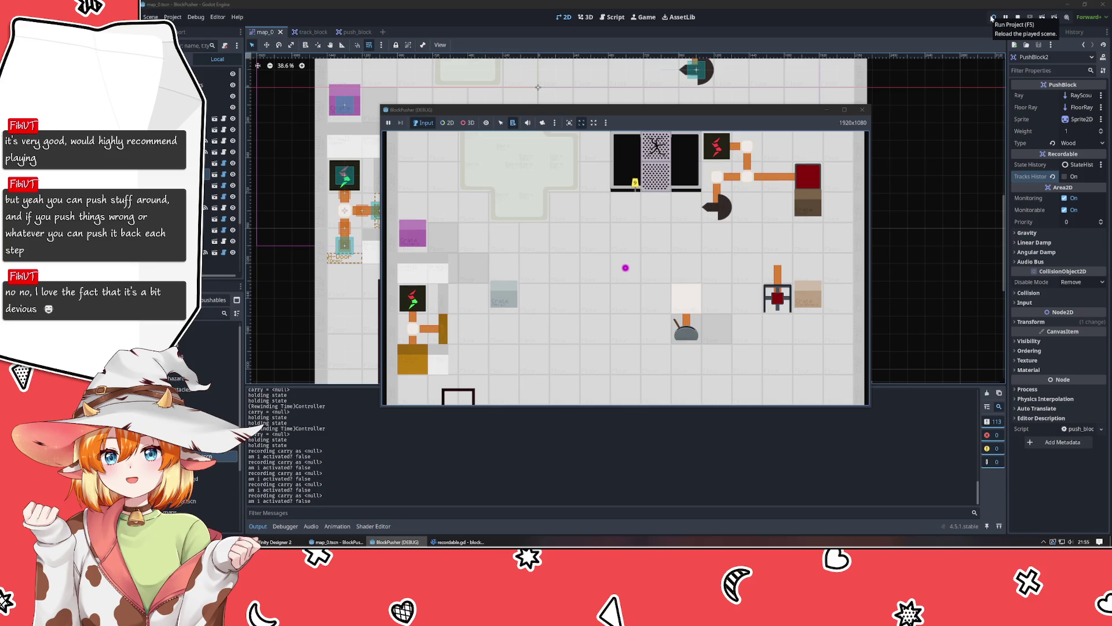
key(Up)
key(Right)
key(Right)
key(Right)
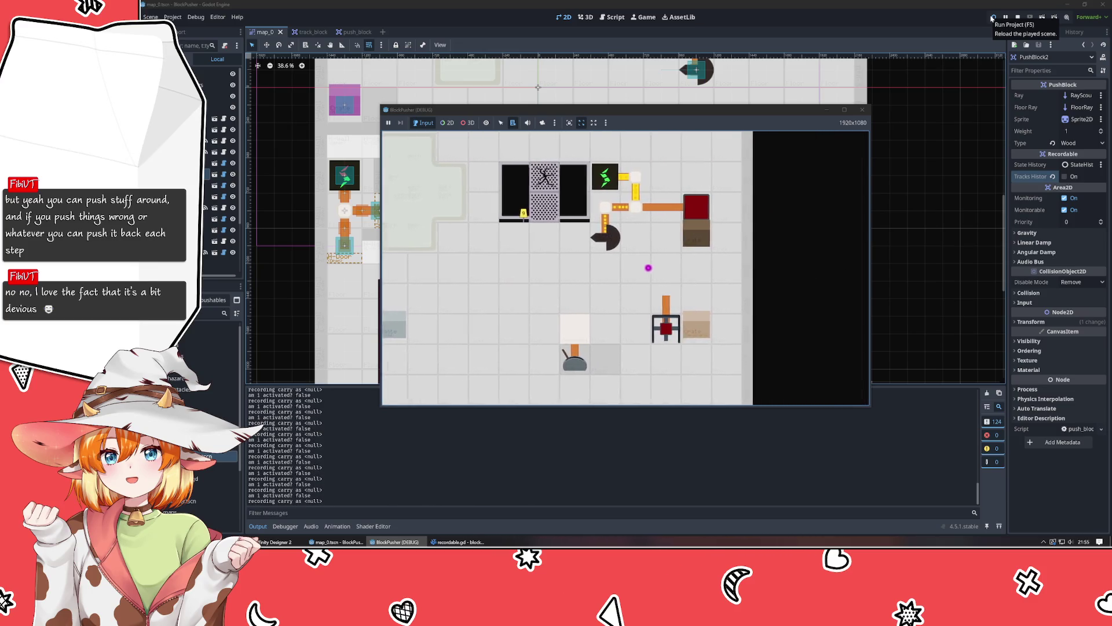
key(z)
key(z)
key(z)
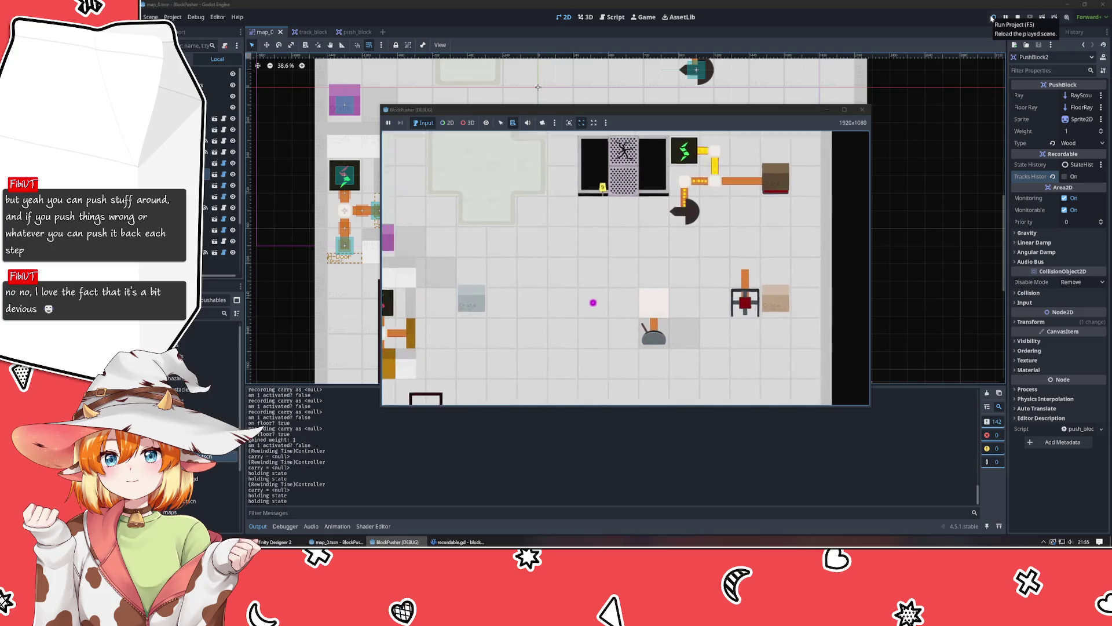
key(z)
key(z)
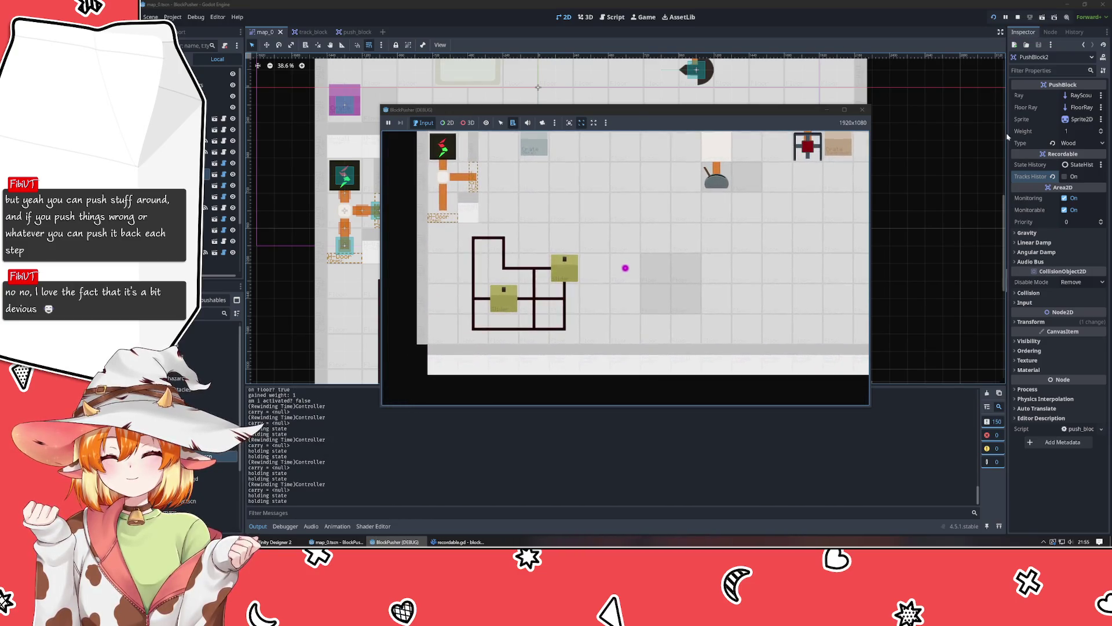
click(863, 110)
click(1075, 177)
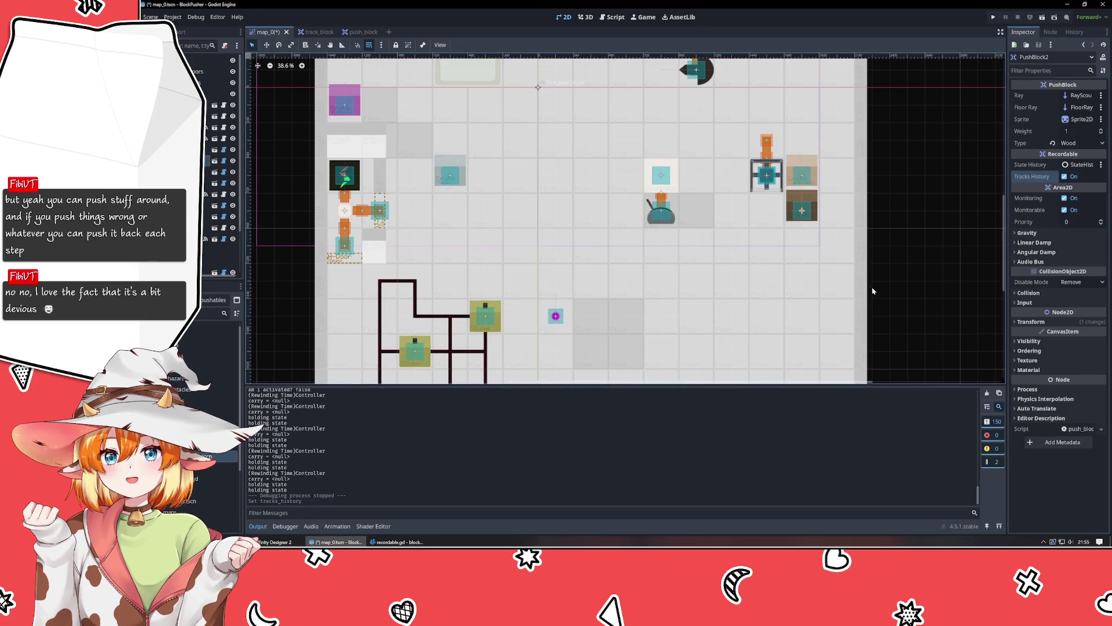
- Save map_0 with Ctrl+S, zoom out to frame the whole level, and run the game again
click(925, 301)
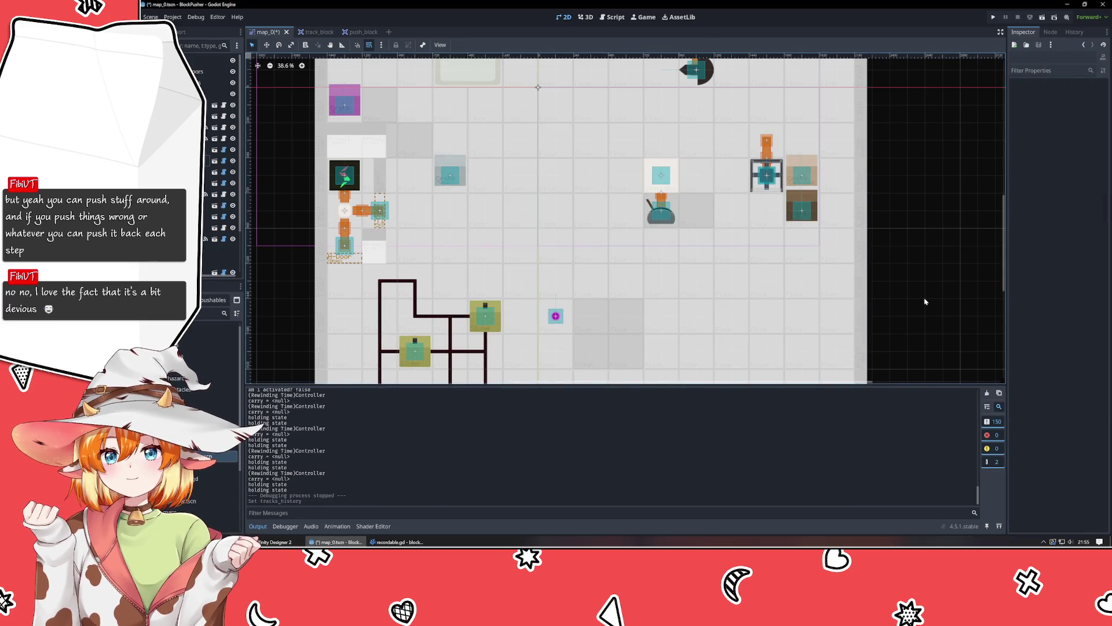
key(ctrl+s)
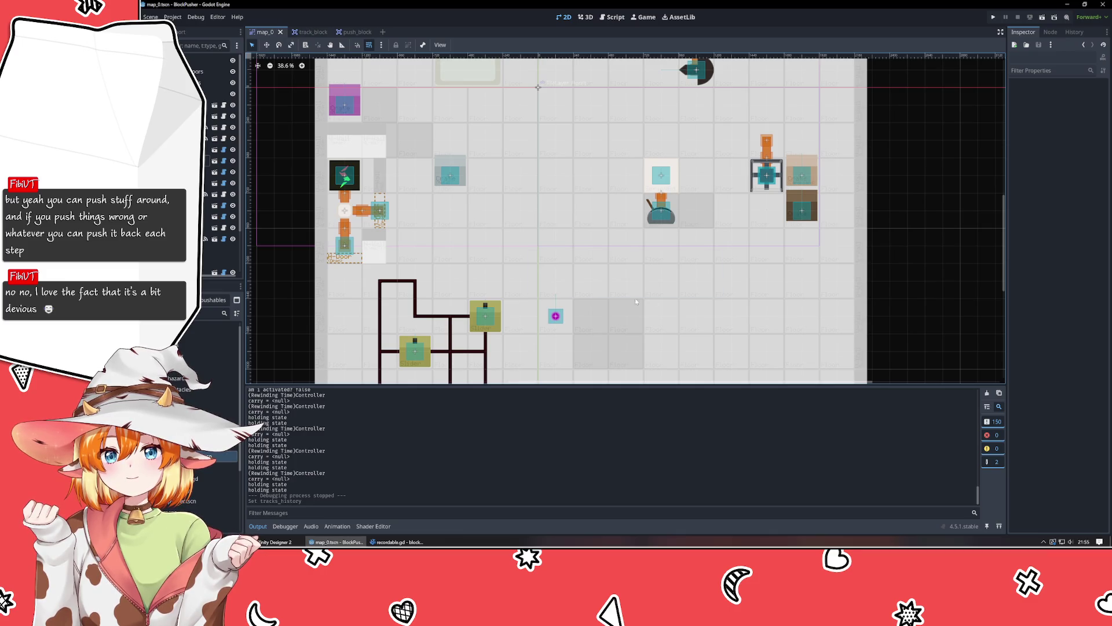
scroll(447, 242, down, 1)
mouse_move(460, 237)
mouse_down()
mouse_move(508, 166)
mouse_move(503, 236)
mouse_up()
mouse_move(682, 114)
mouse_down()
mouse_move(594, 317)
mouse_move(700, 184)
mouse_move(721, 73)
mouse_up()
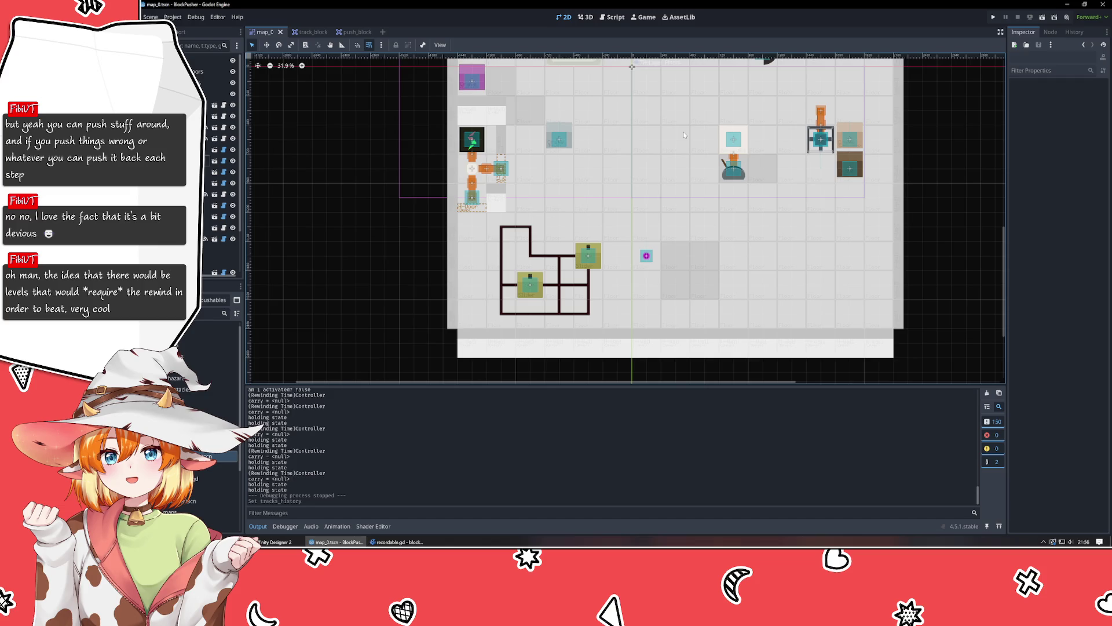
click(992, 17)
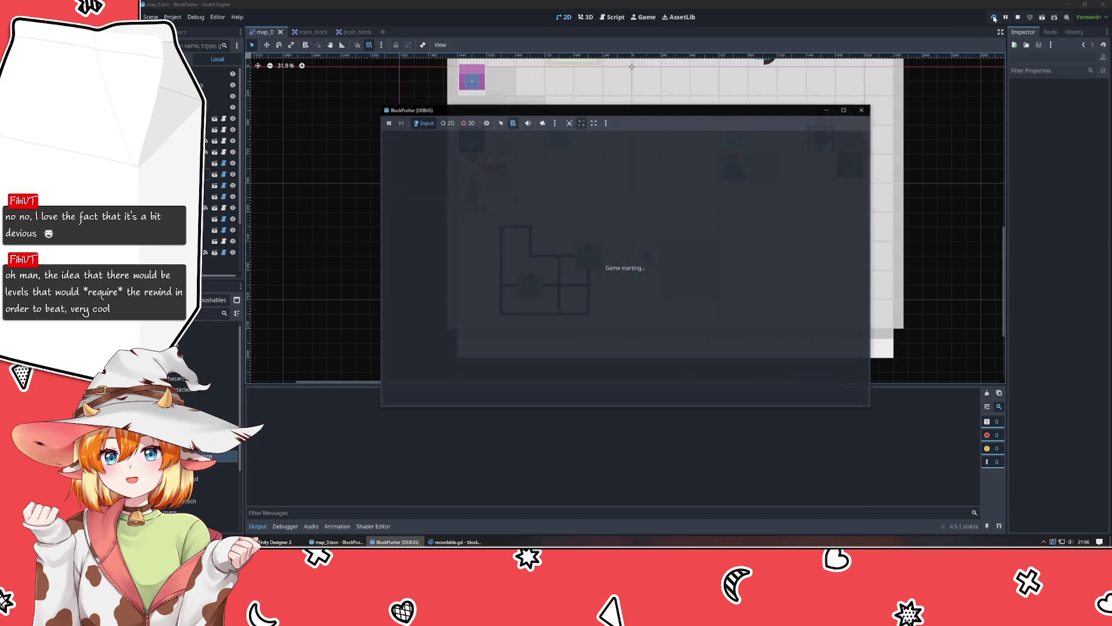
- Walk the player up and left along the conduit, rewind with R, and stop the game
key(Up)
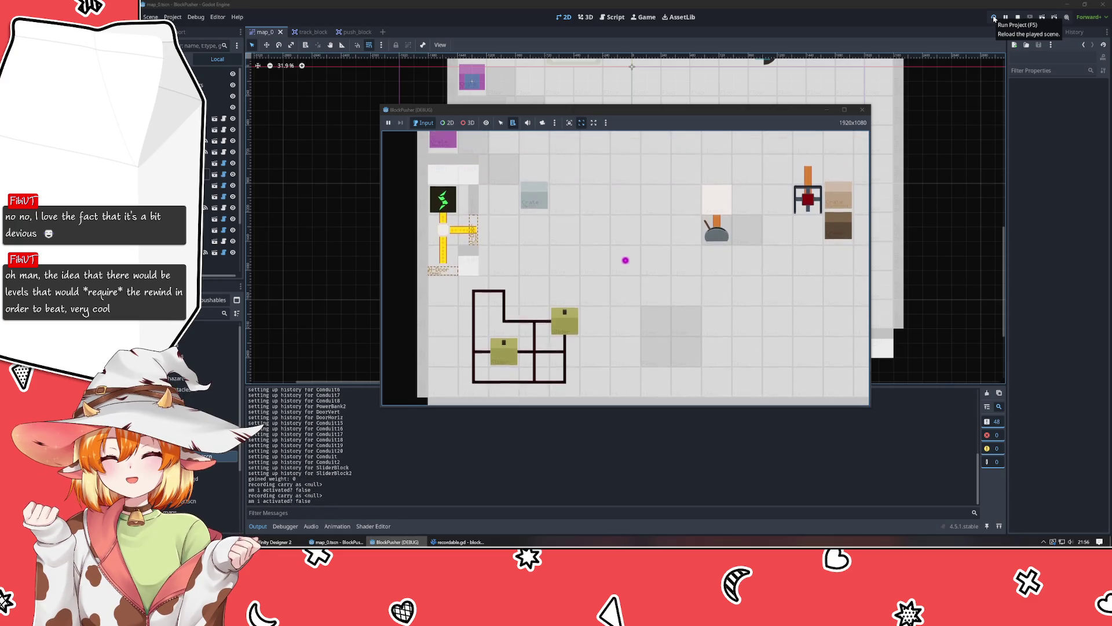
key(Left)
key(Left)
key(Left)
key(Up)
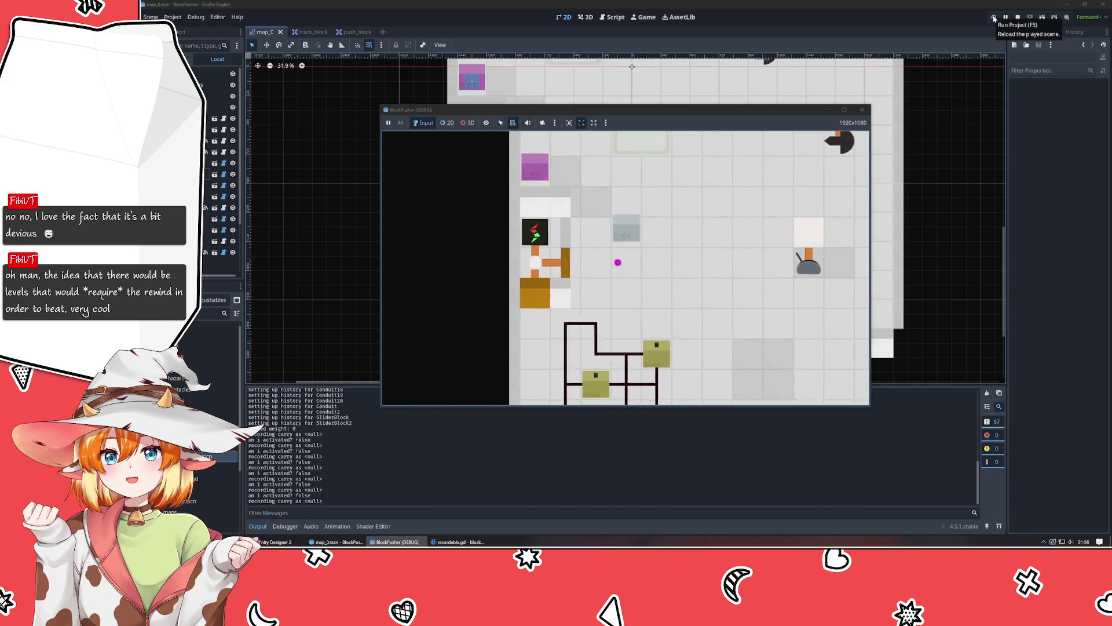
key(Left)
key(Left)
key(Left)
key(Left)
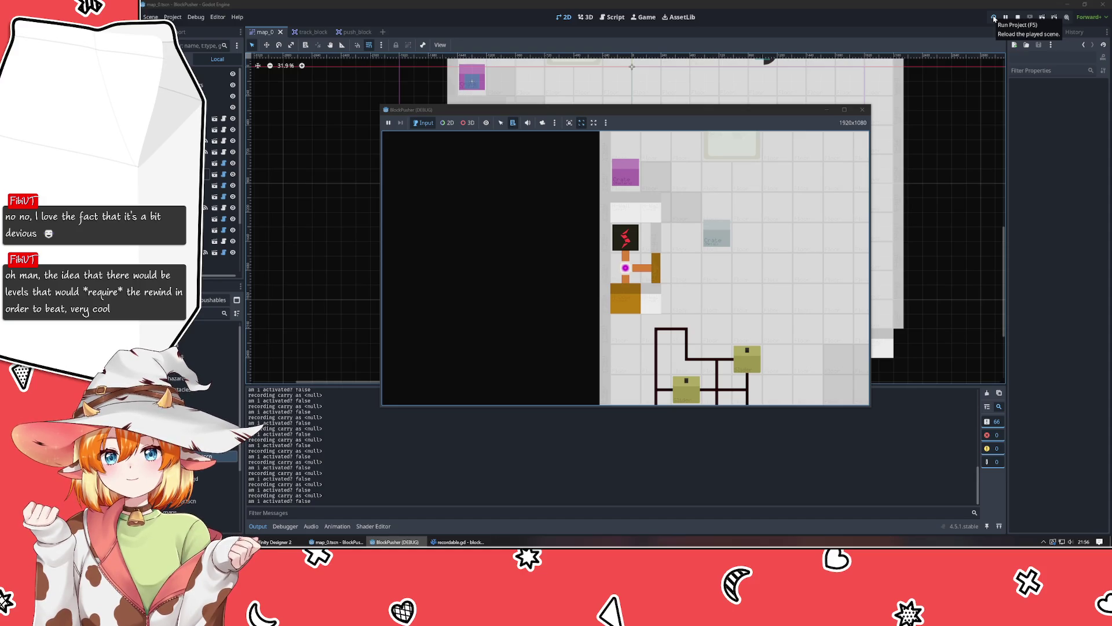
key(r)
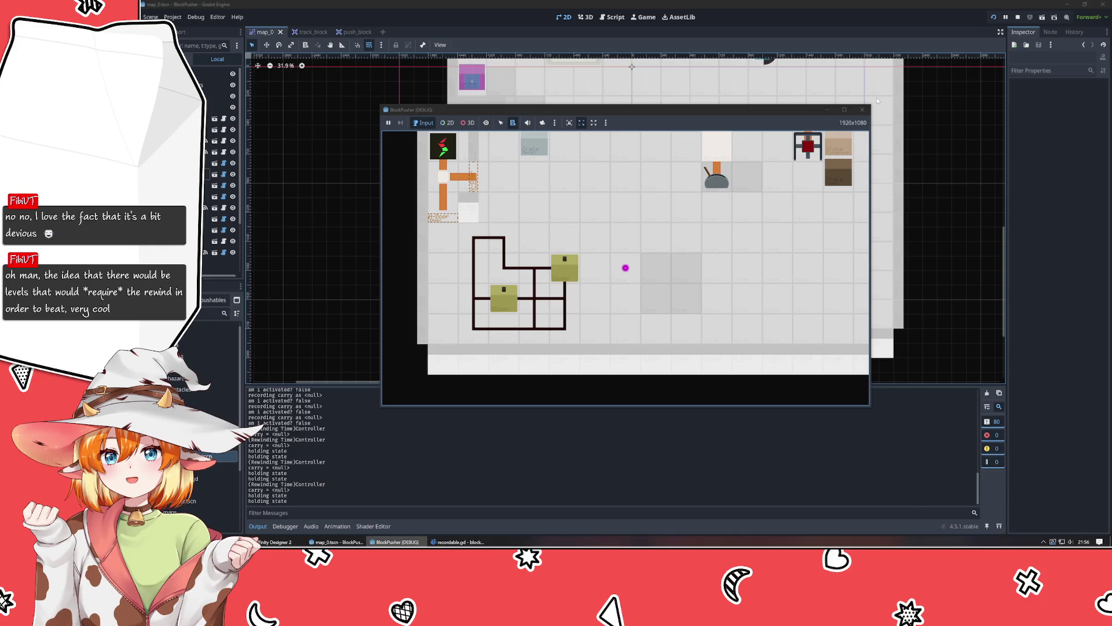
click(862, 109)
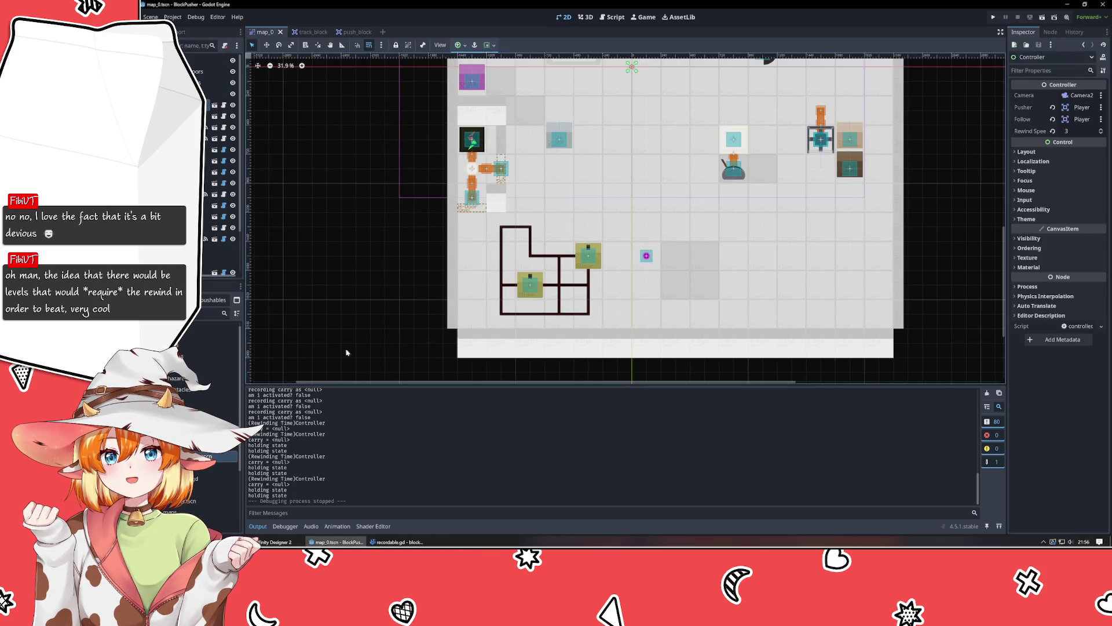
key(alt+Tab)
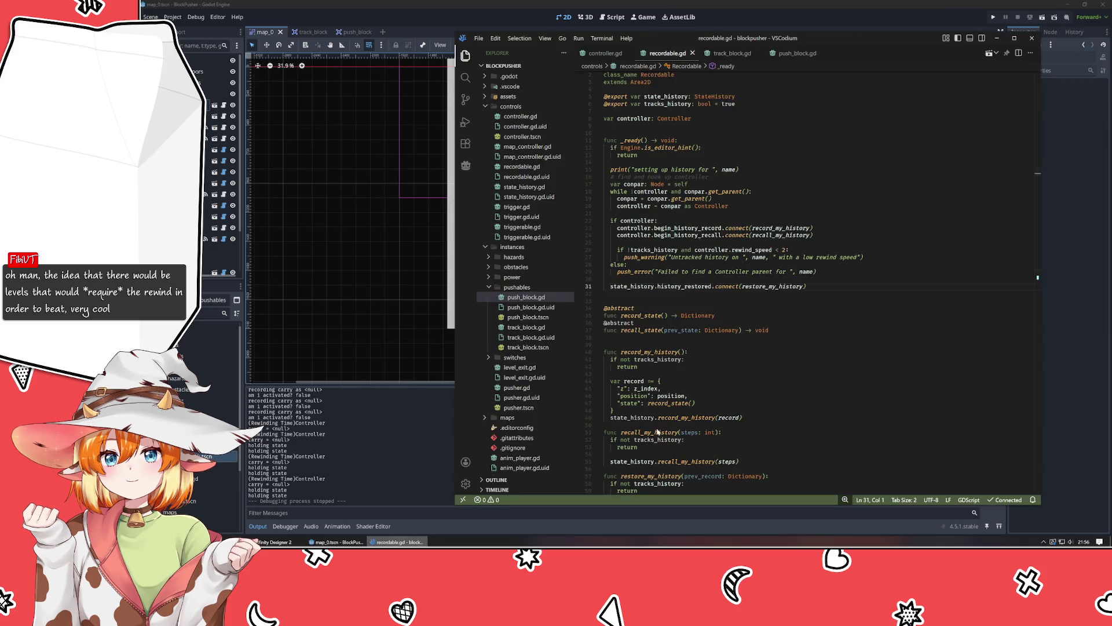
click(719, 370)
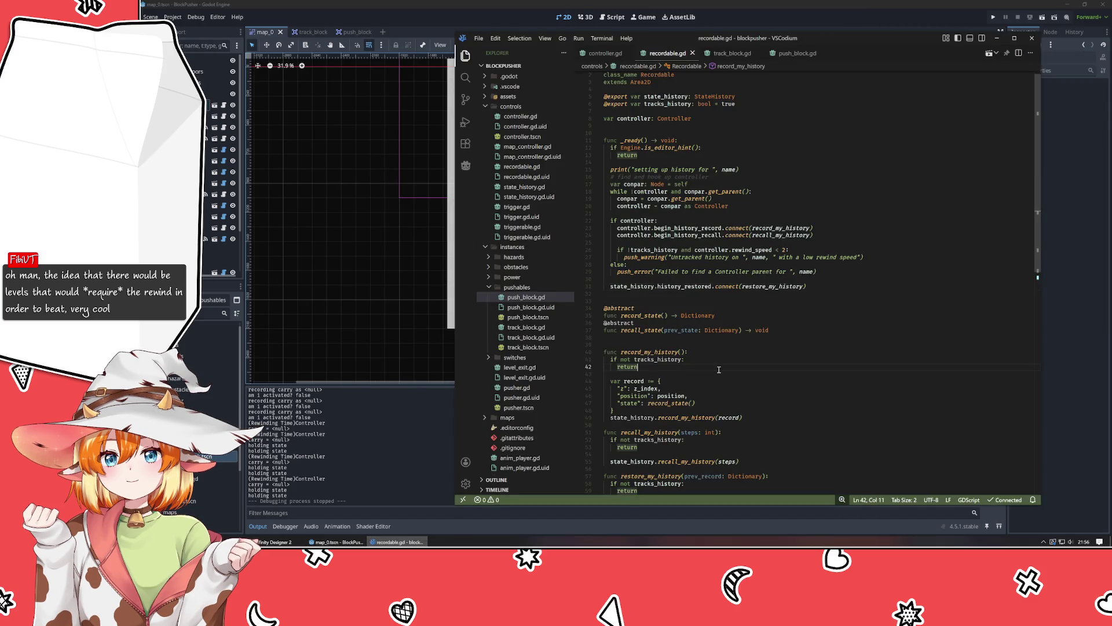
click(679, 339)
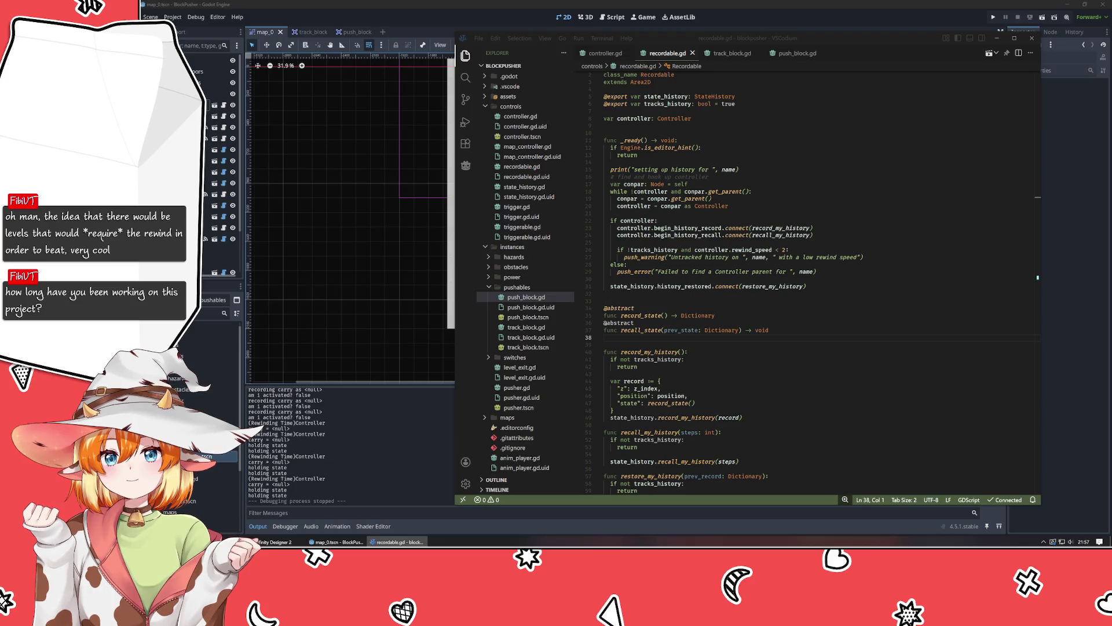
key(alt+Tab)
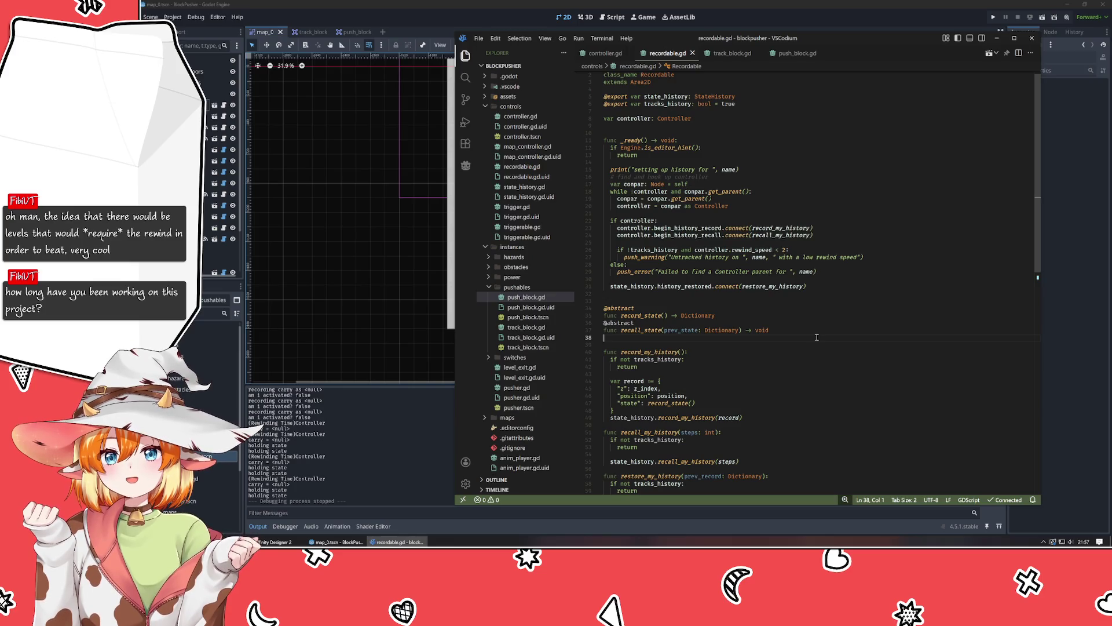
key(Up)
key(Up)
key(Up)
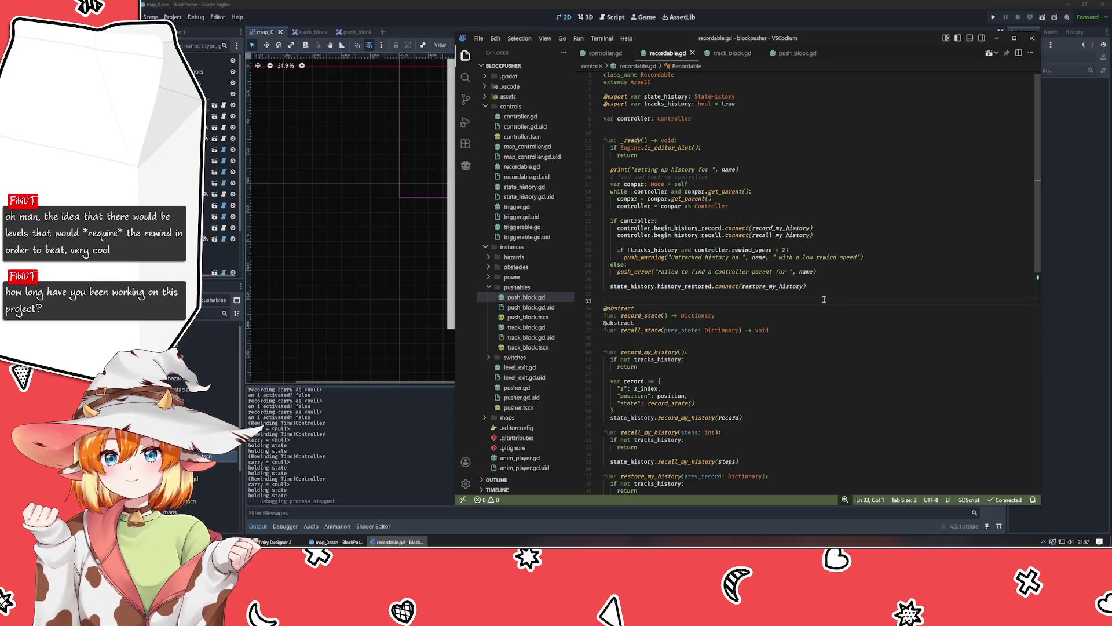
click(305, 278)
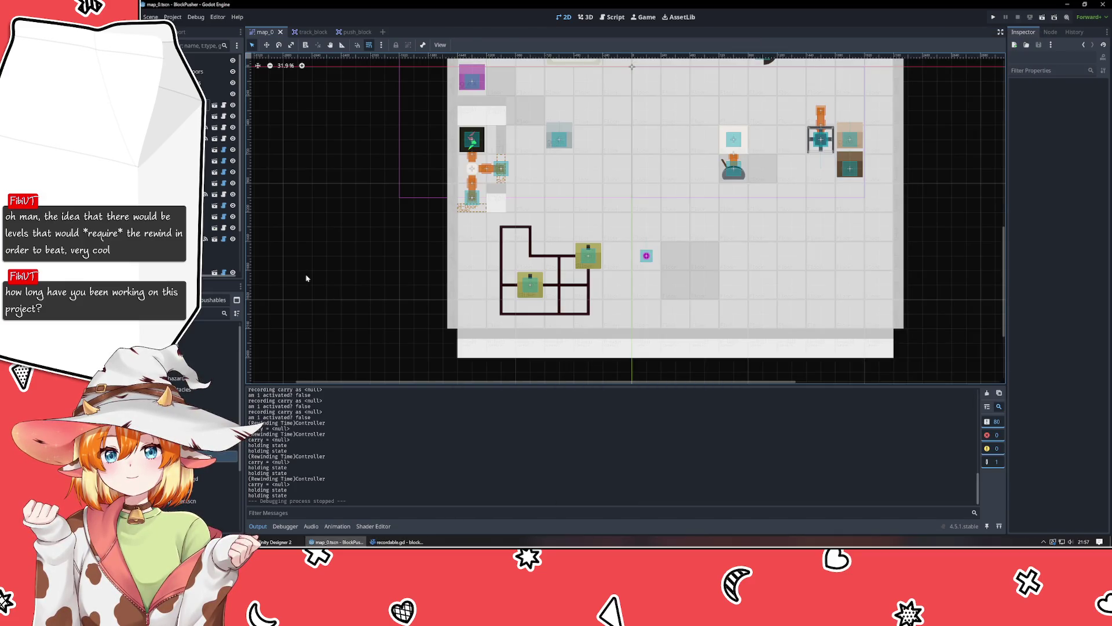
- Pan up to the top of the map, zoom to 46.7%, and select the SliderBlock on its track
mouse_move(350, 278)
mouse_down()
mouse_move(328, 313)
mouse_move(297, 330)
mouse_move(284, 375)
mouse_up()
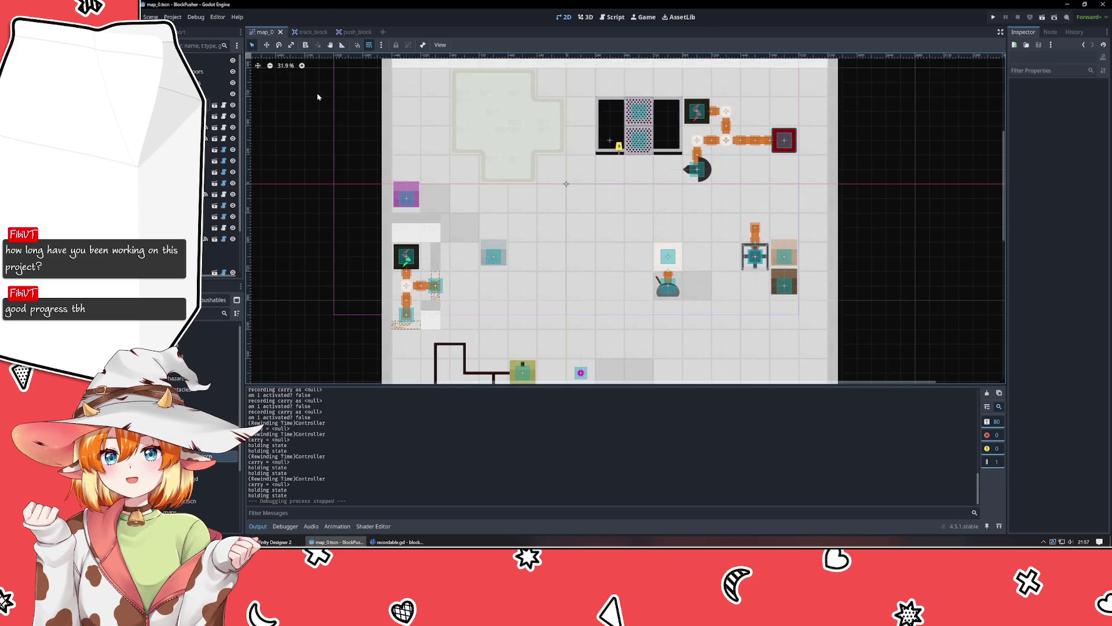
mouse_move(318, 113)
mouse_down()
mouse_move(320, 233)
mouse_move(335, 259)
mouse_move(316, 191)
mouse_up()
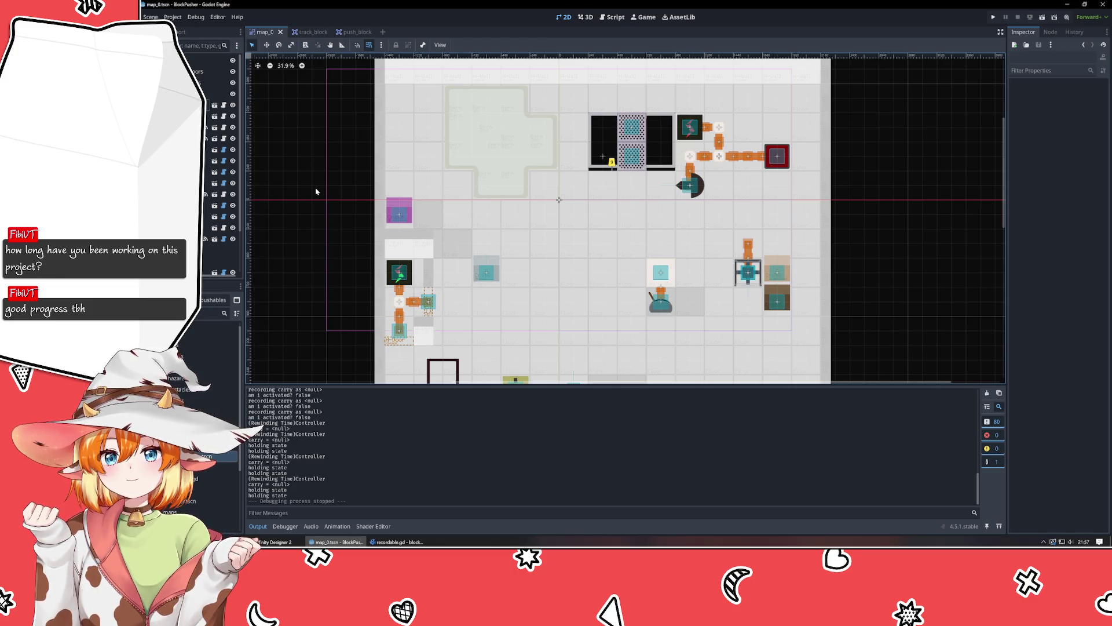
scroll(318, 191, left, 3)
scroll(318, 144, down, 4)
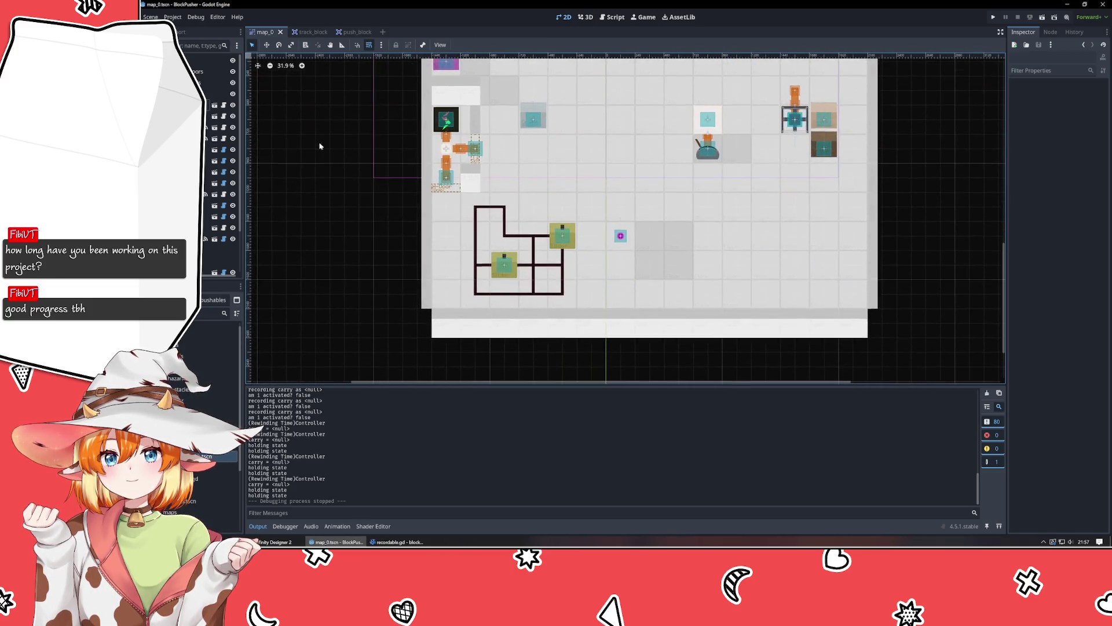
scroll(522, 268, up, 2)
mouse_move(591, 215)
mouse_down()
mouse_move(561, 301)
mouse_move(561, 259)
mouse_move(541, 216)
mouse_move(498, 216)
mouse_move(482, 173)
mouse_move(436, 214)
mouse_move(461, 213)
mouse_move(478, 175)
mouse_move(505, 215)
mouse_move(589, 215)
mouse_up()
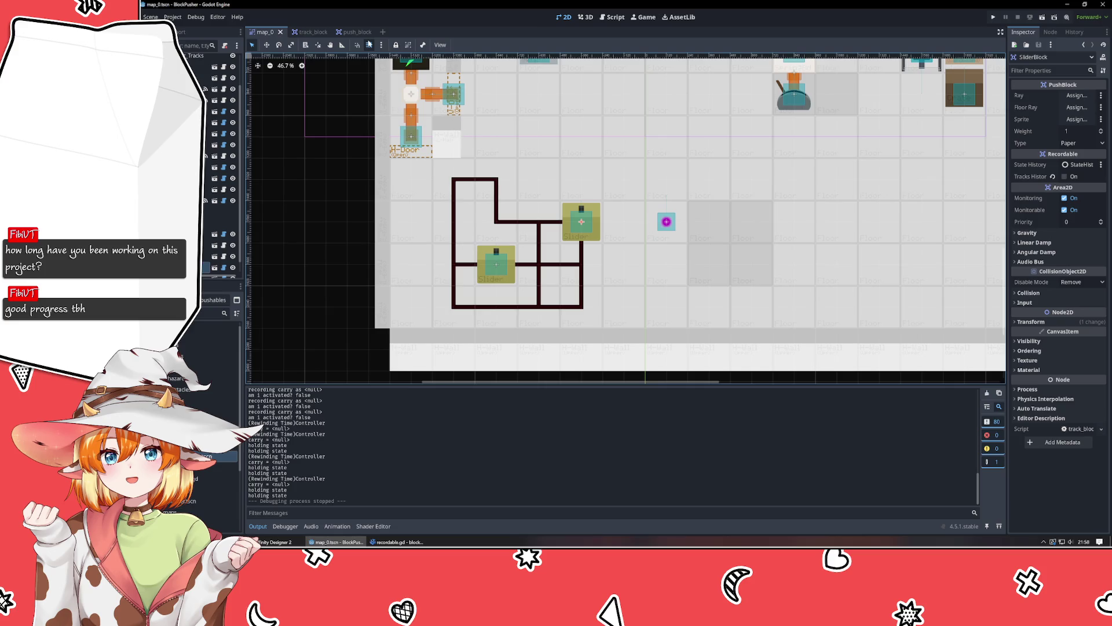
click(354, 33)
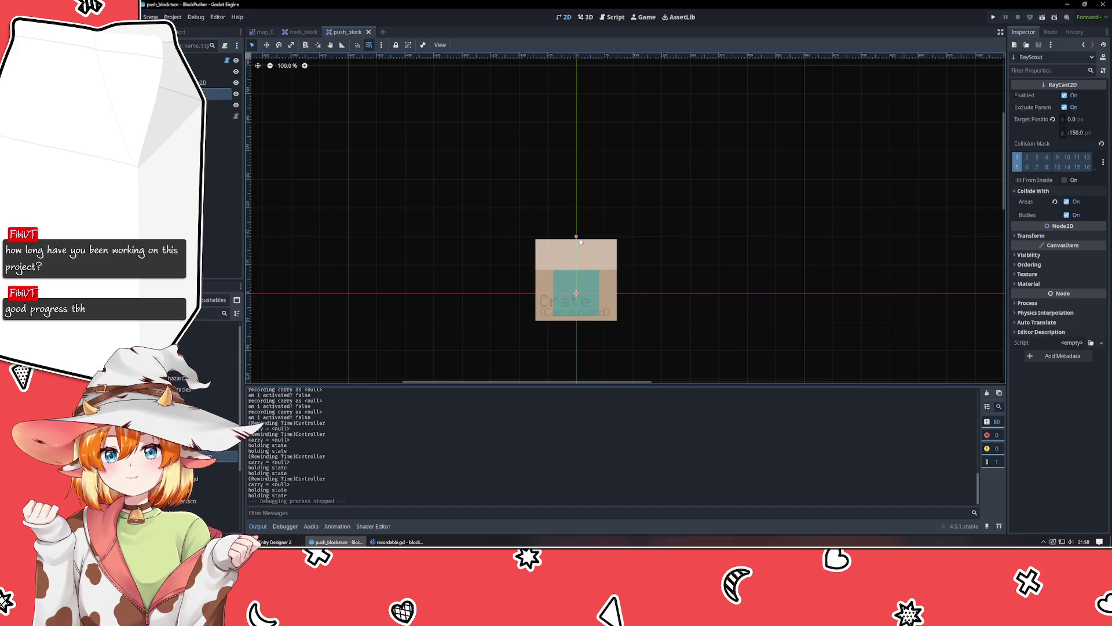
- Select the crate's Sprite2D in push_block, then return to VSCodium with push_block.gd beside recordable.gd
click(448, 275)
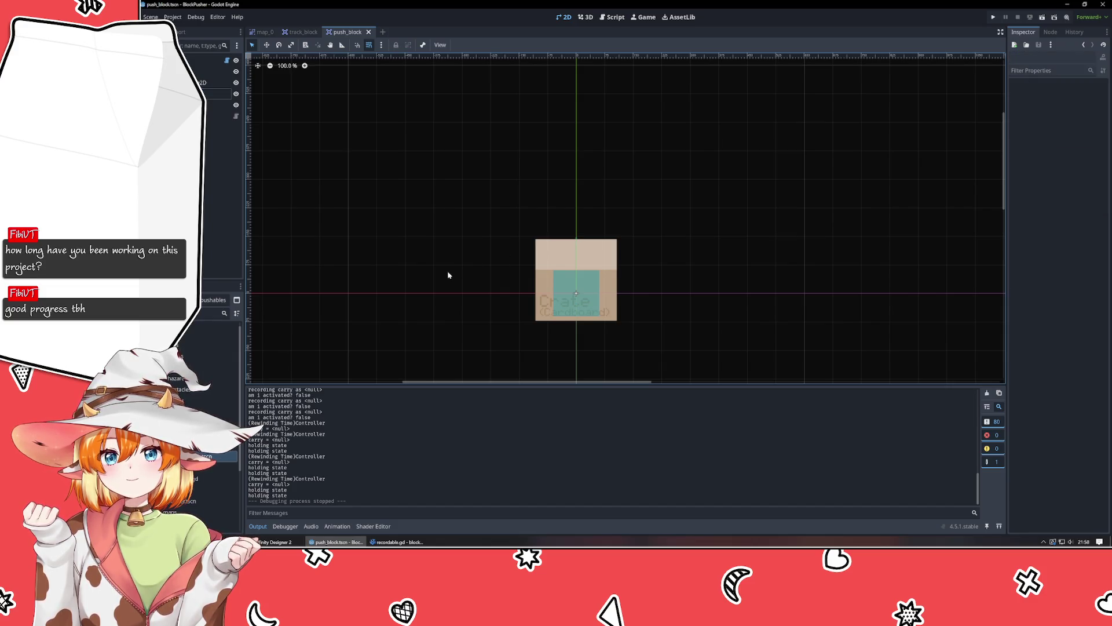
click(543, 258)
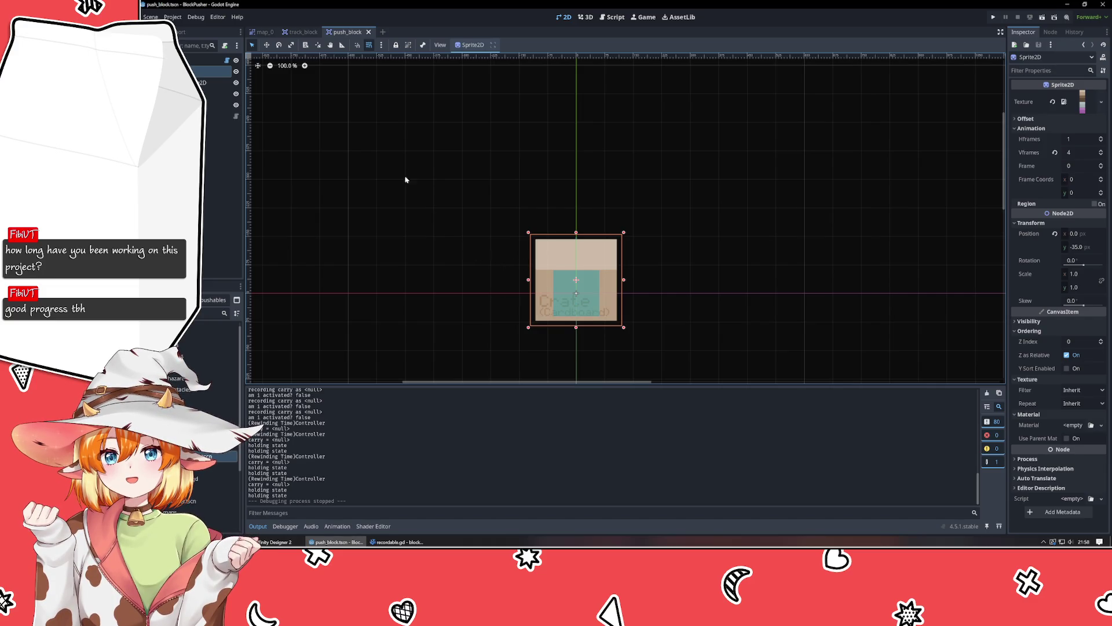
click(399, 541)
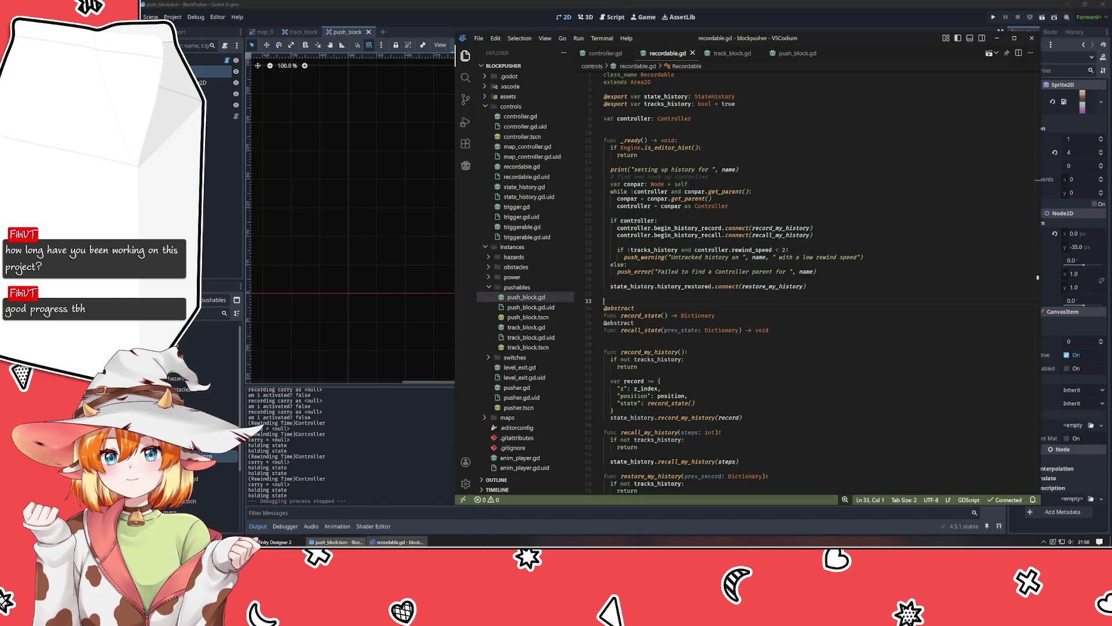
mouse_move(795, 58)
mouse_down()
mouse_move(973, 149)
mouse_move(1005, 142)
mouse_up()
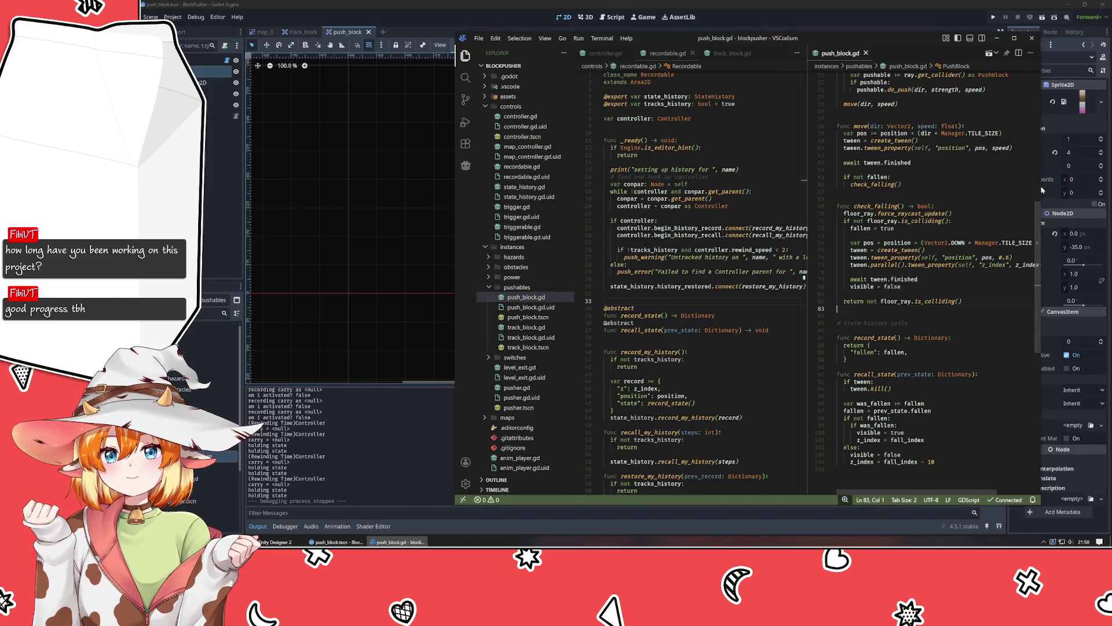
- Widen the editor and highlight the floor_ray and check_falling usages in push_block.gd
drag(1040, 206, 1083, 206)
scroll(1040, 206, up, 10)
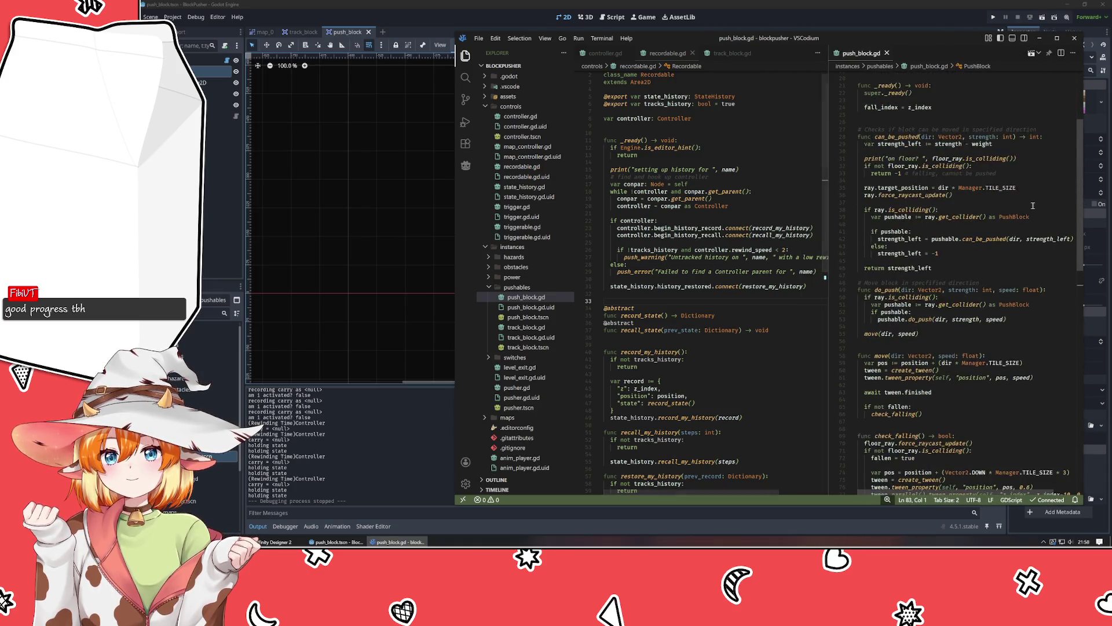
click(906, 111)
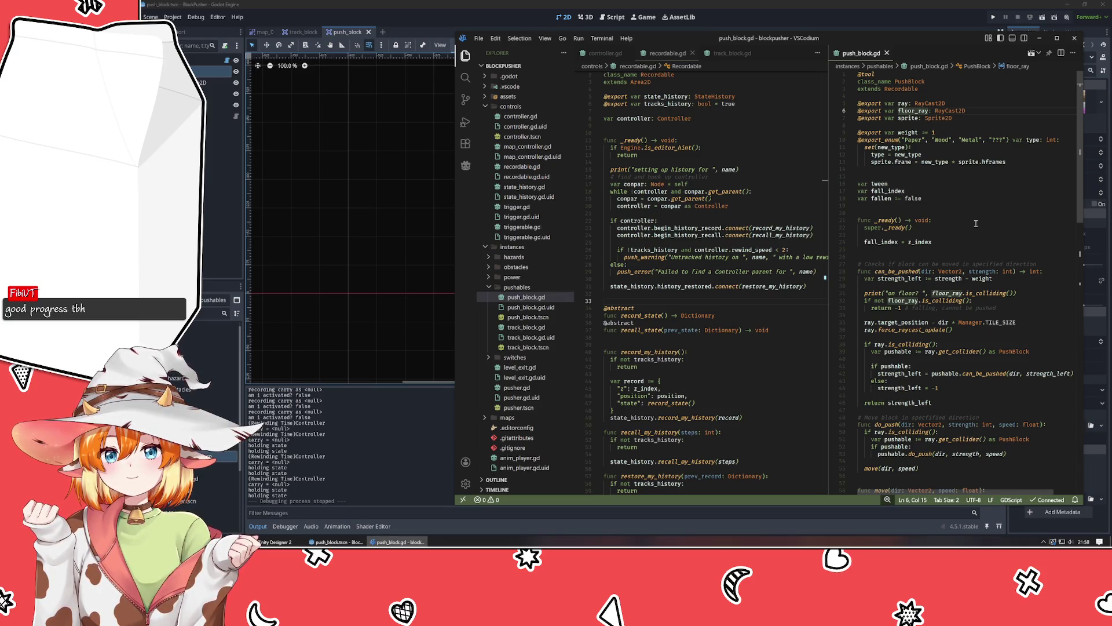
scroll(975, 223, down, 8)
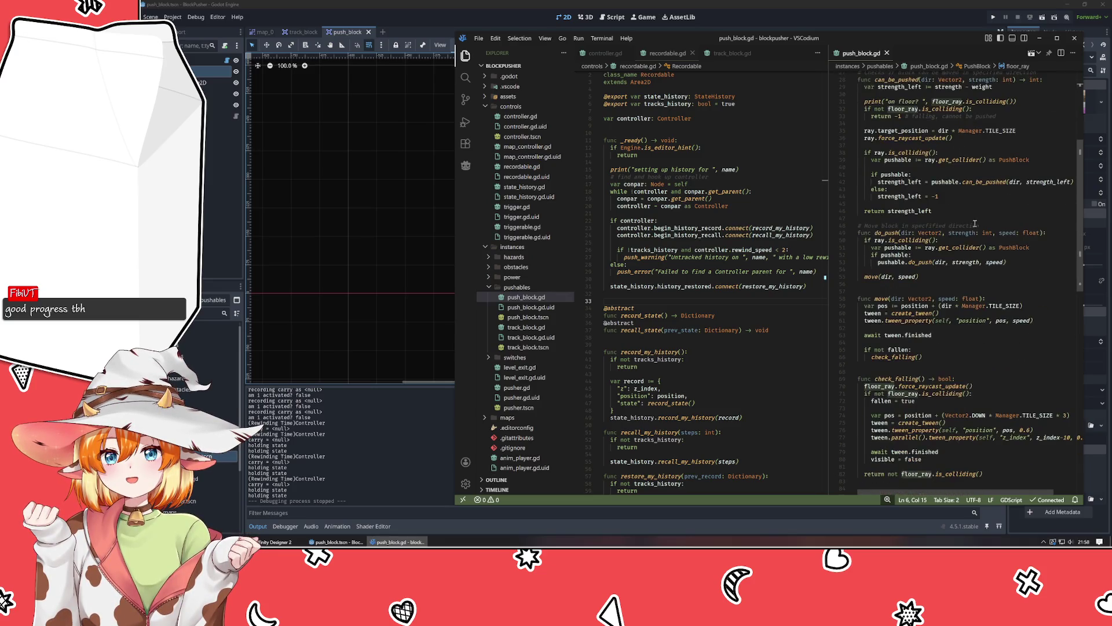
scroll(975, 223, down, 6)
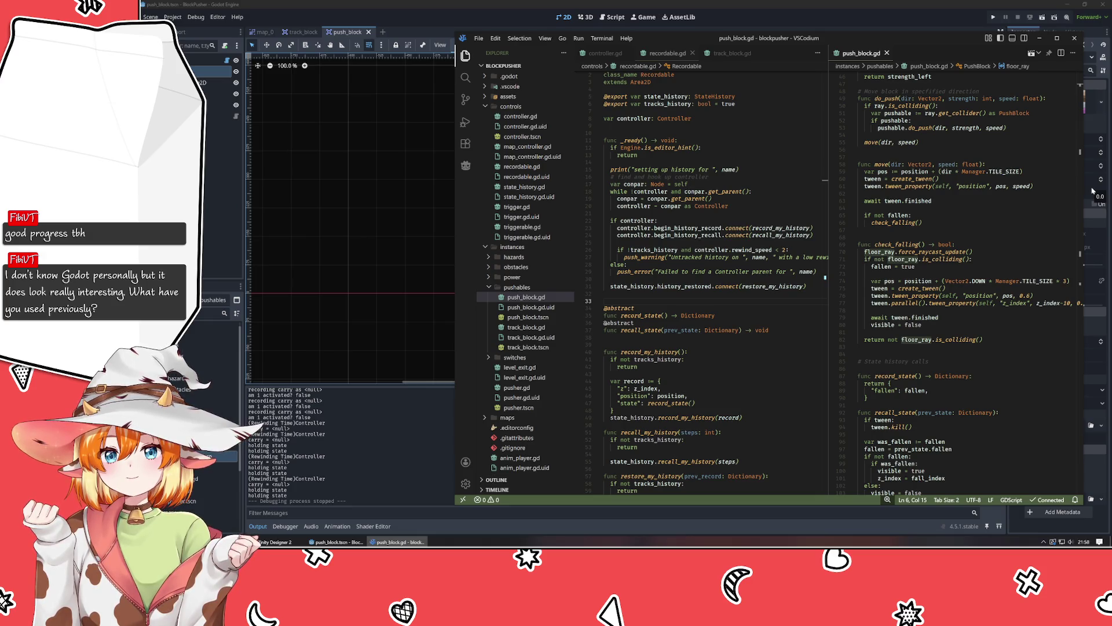
click(896, 244)
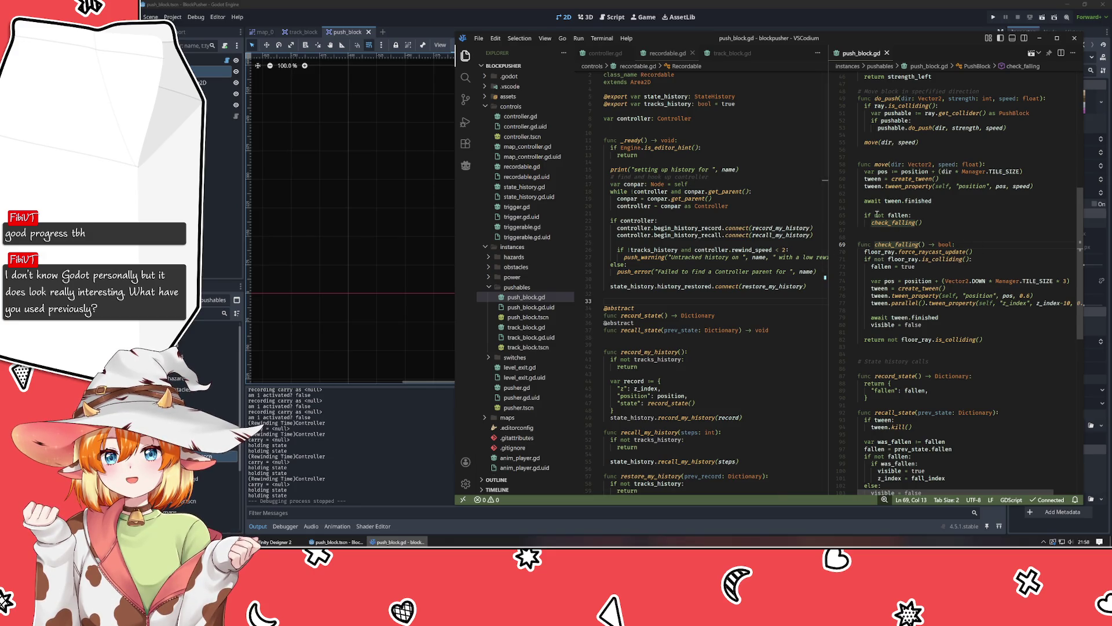
scroll(986, 383, up, 15)
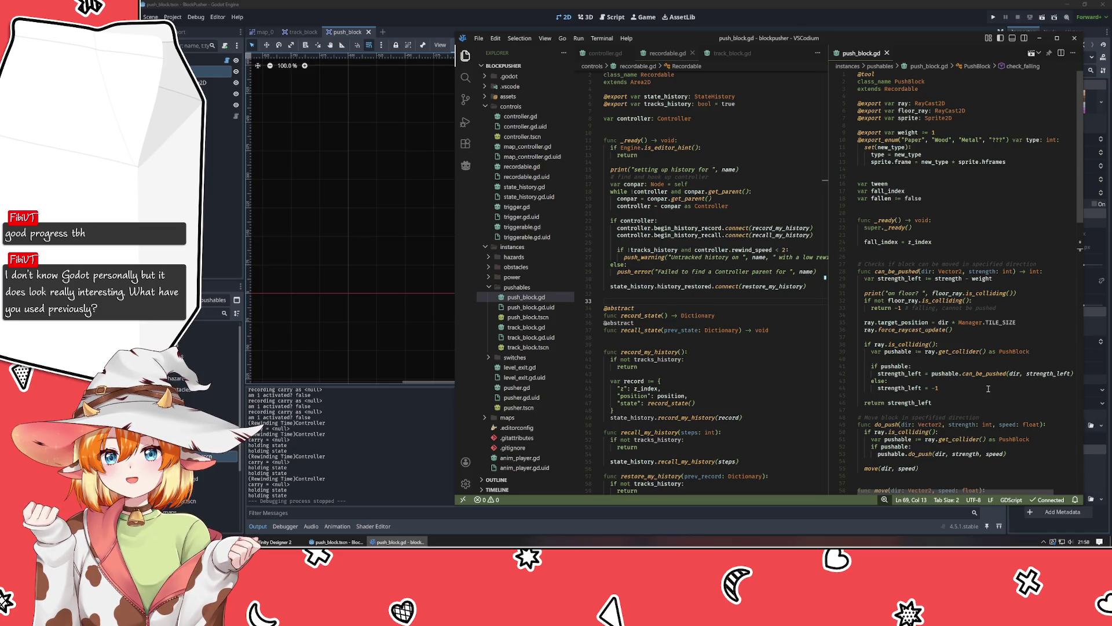
text(1)
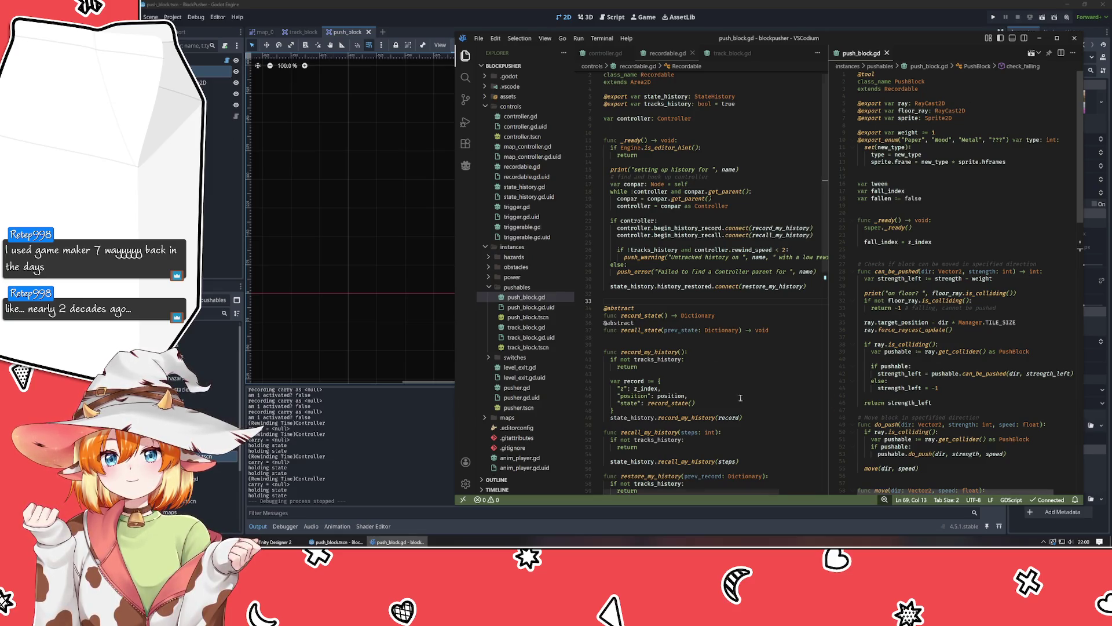
click(722, 340)
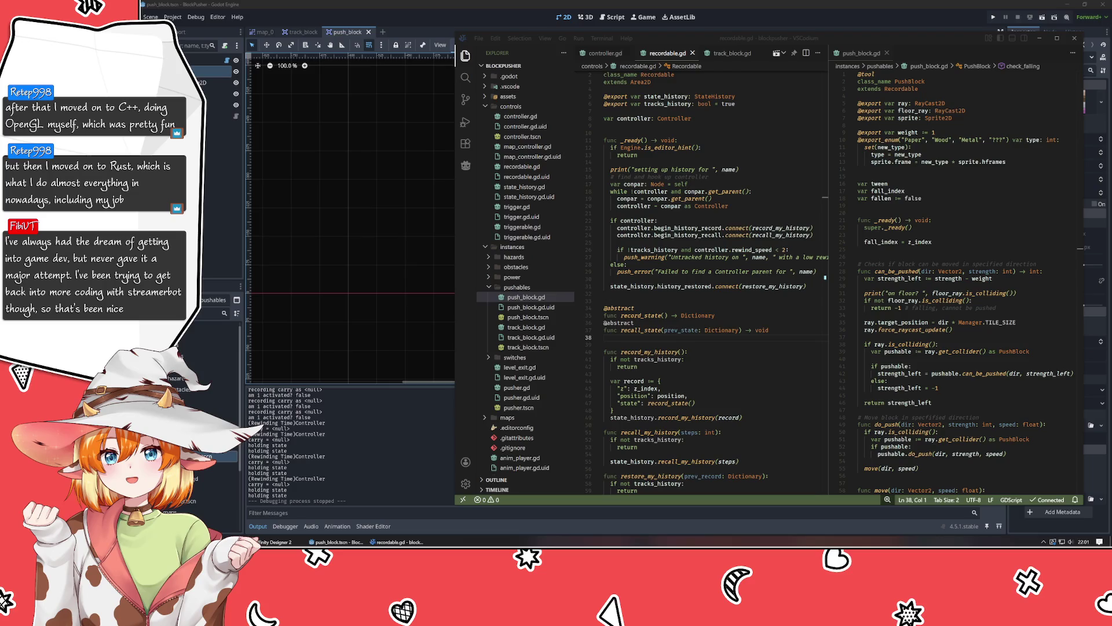
click(763, 346)
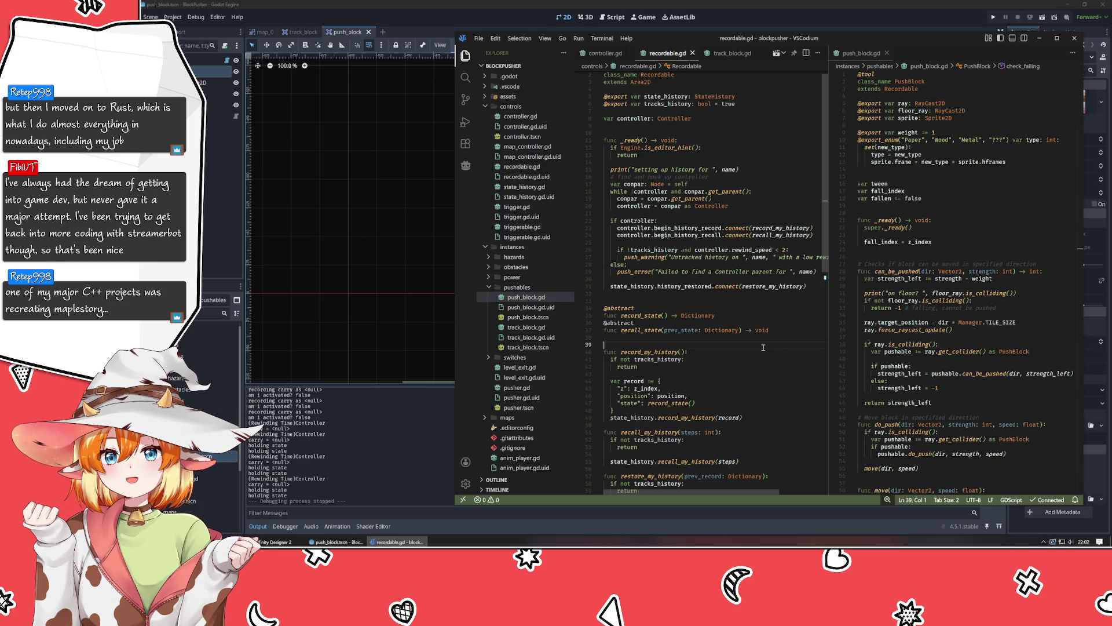
drag(605, 410, 727, 411)
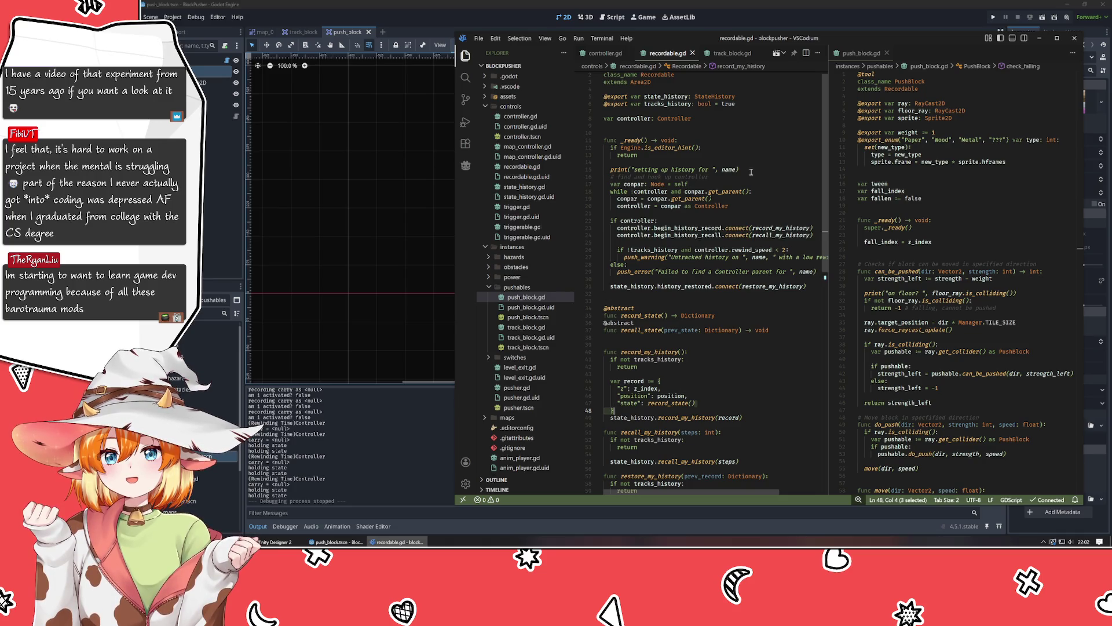
click(751, 172)
click(739, 297)
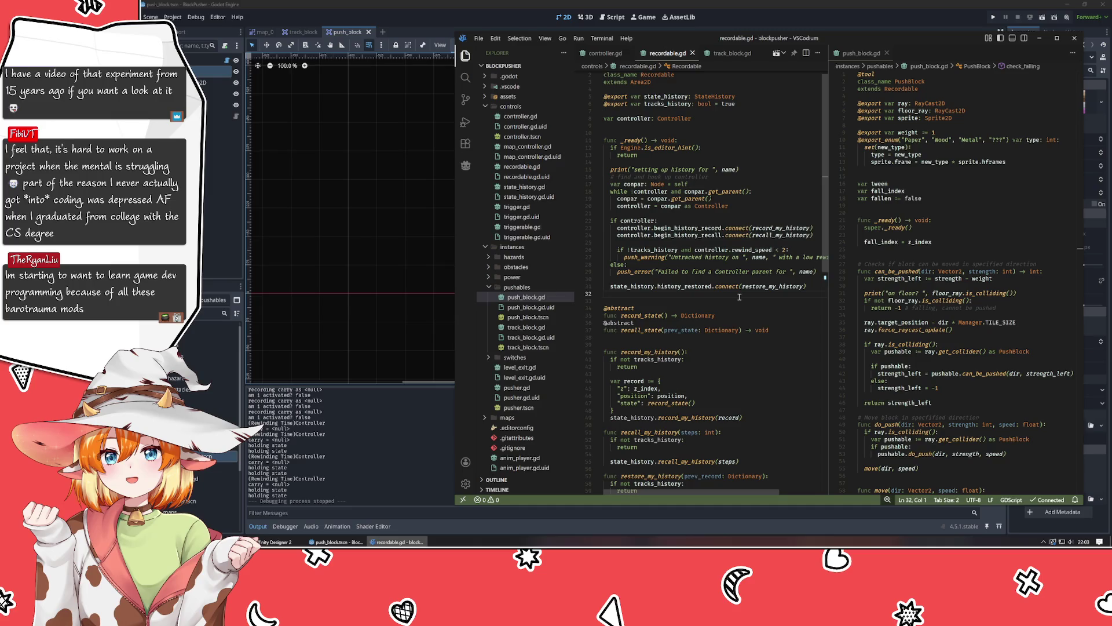
key(Down)
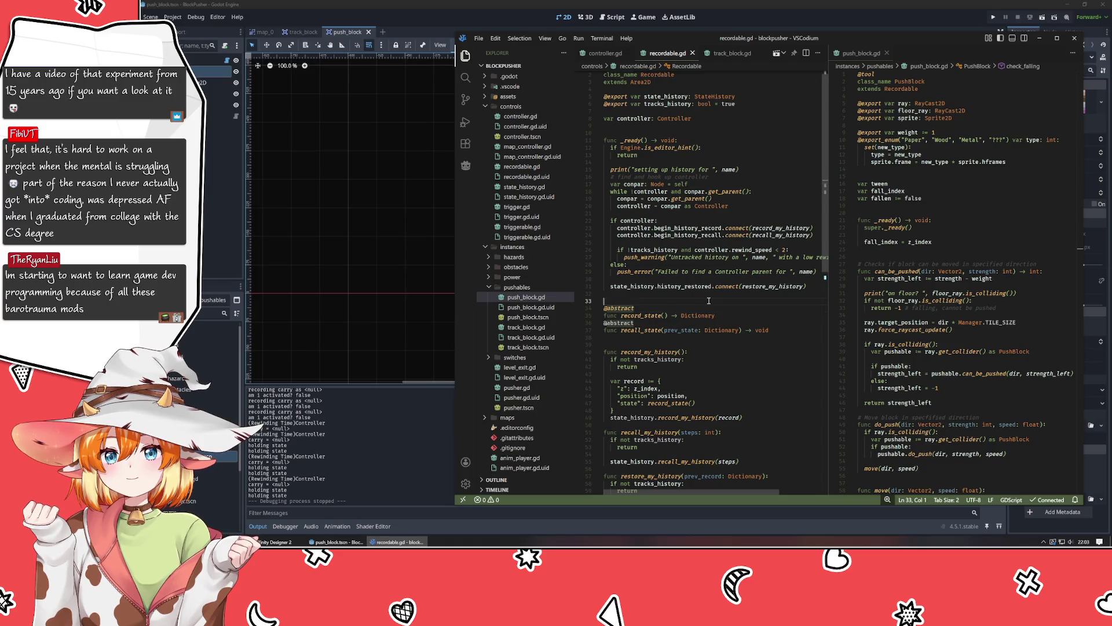
click(665, 345)
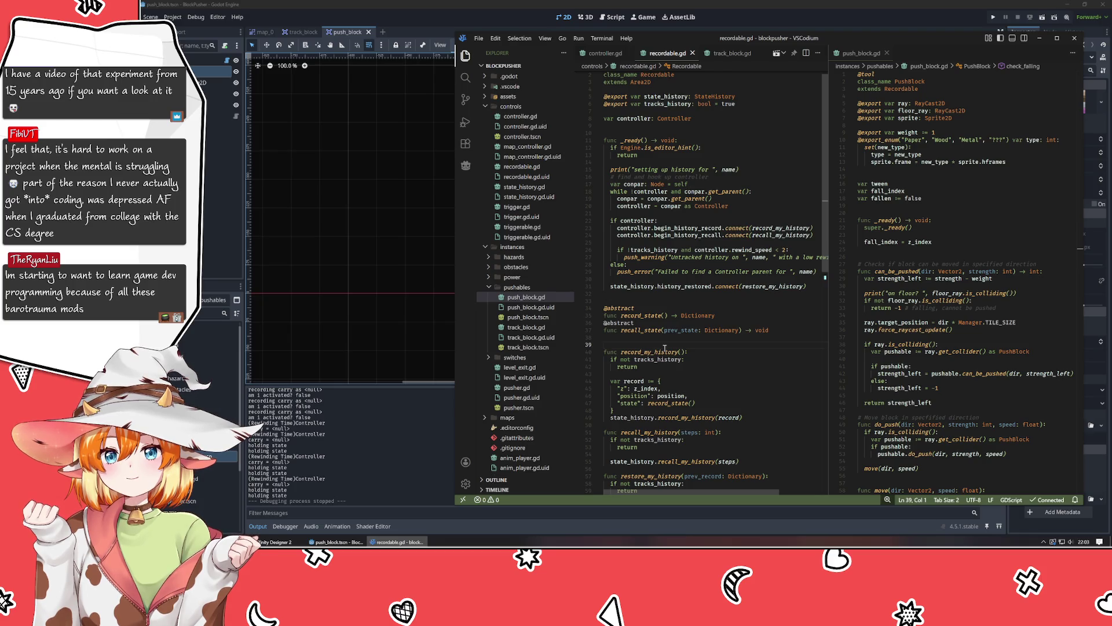
click(683, 124)
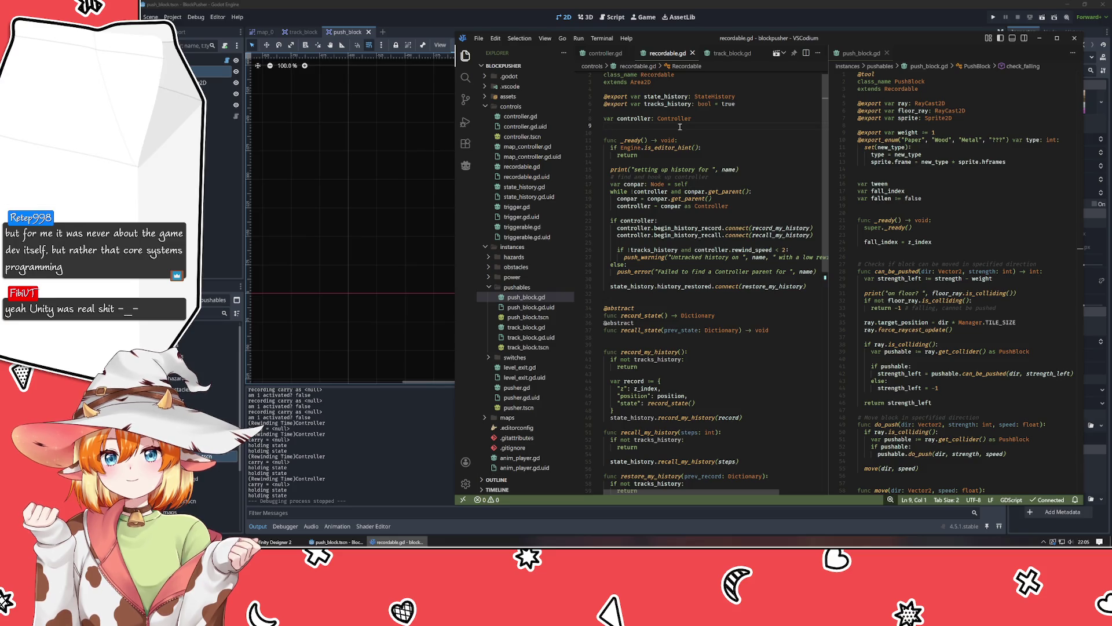
click(696, 301)
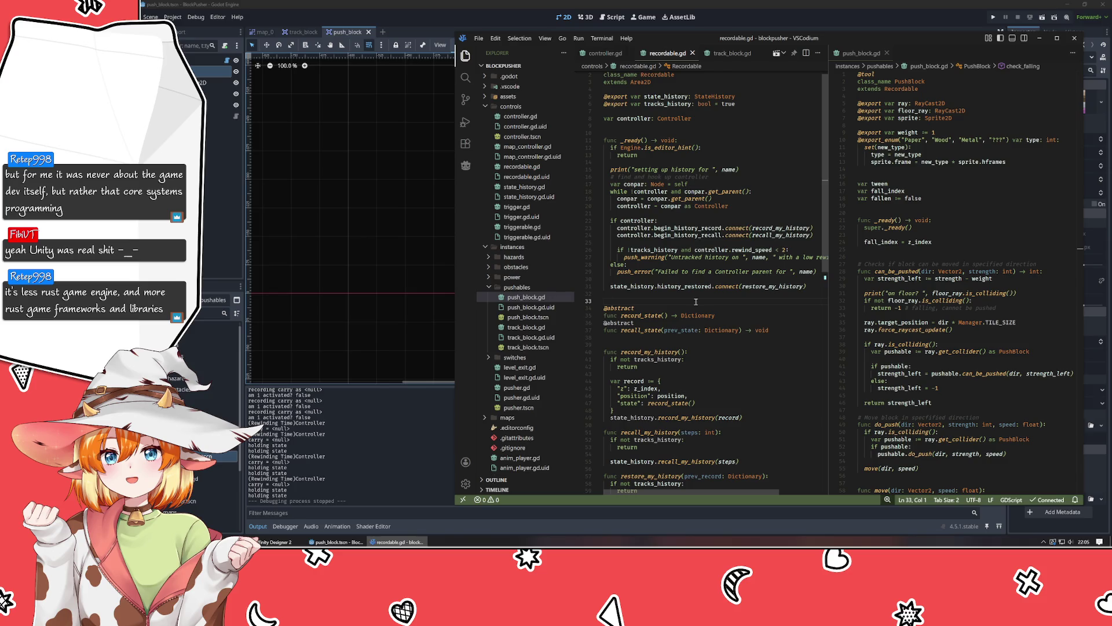
click(682, 296)
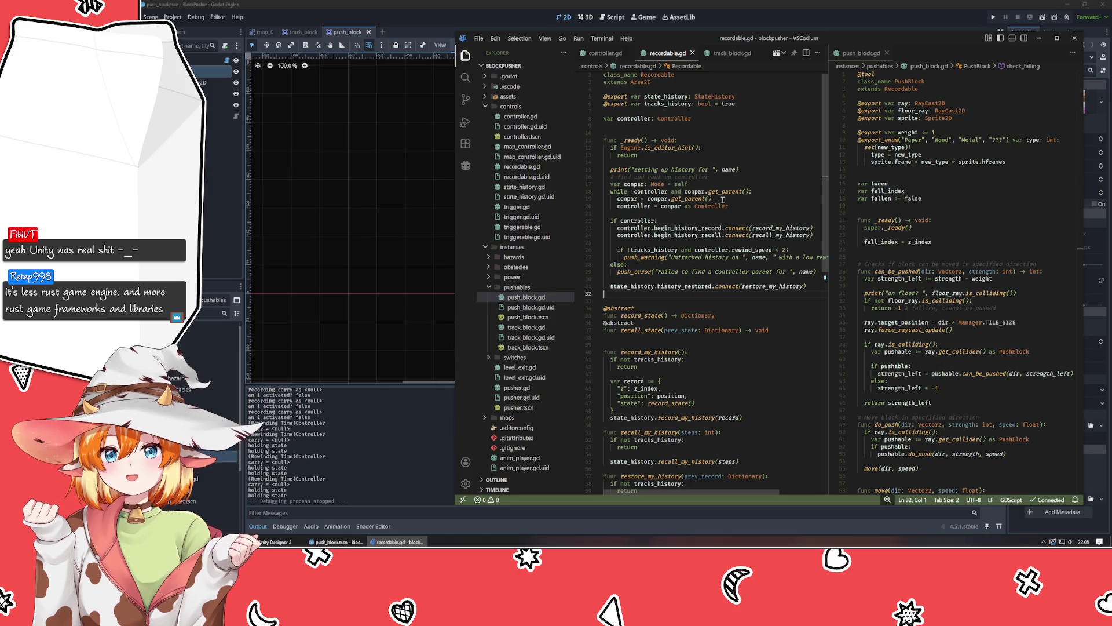
click(393, 295)
click(394, 295)
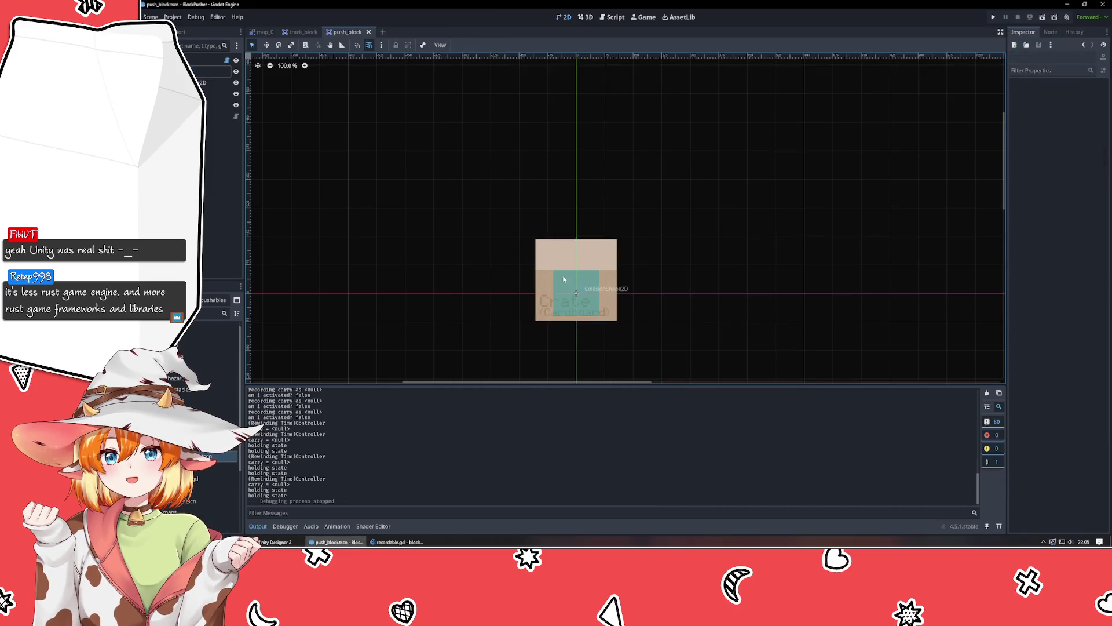
key(alt+Tab)
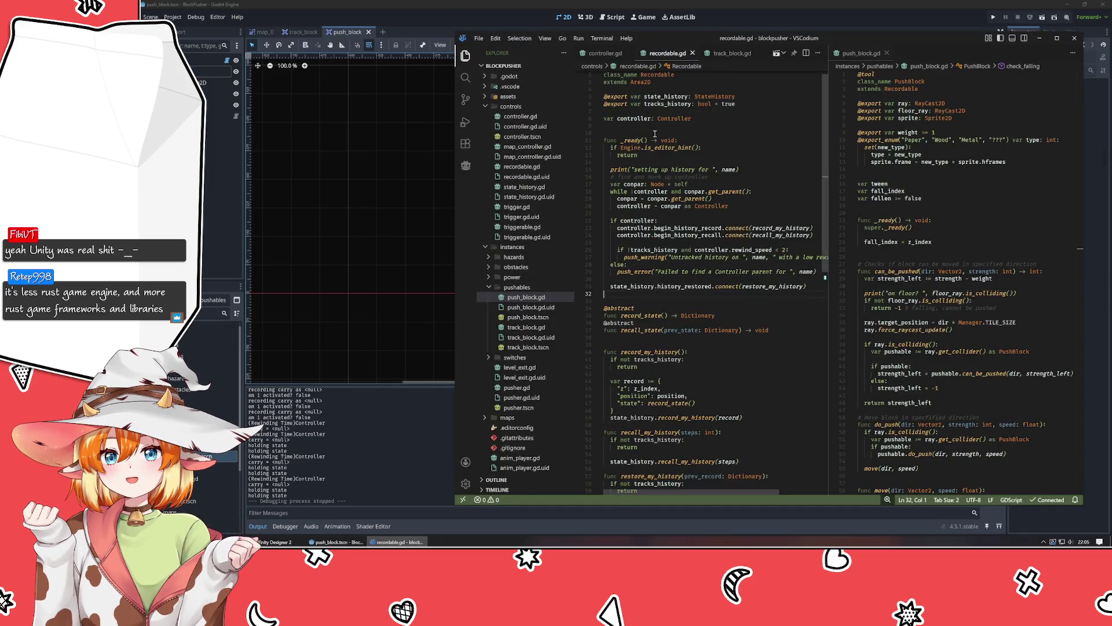
- Show track_block.gd on the left and select push_block.gd's can_be_pushed body on the right
click(740, 54)
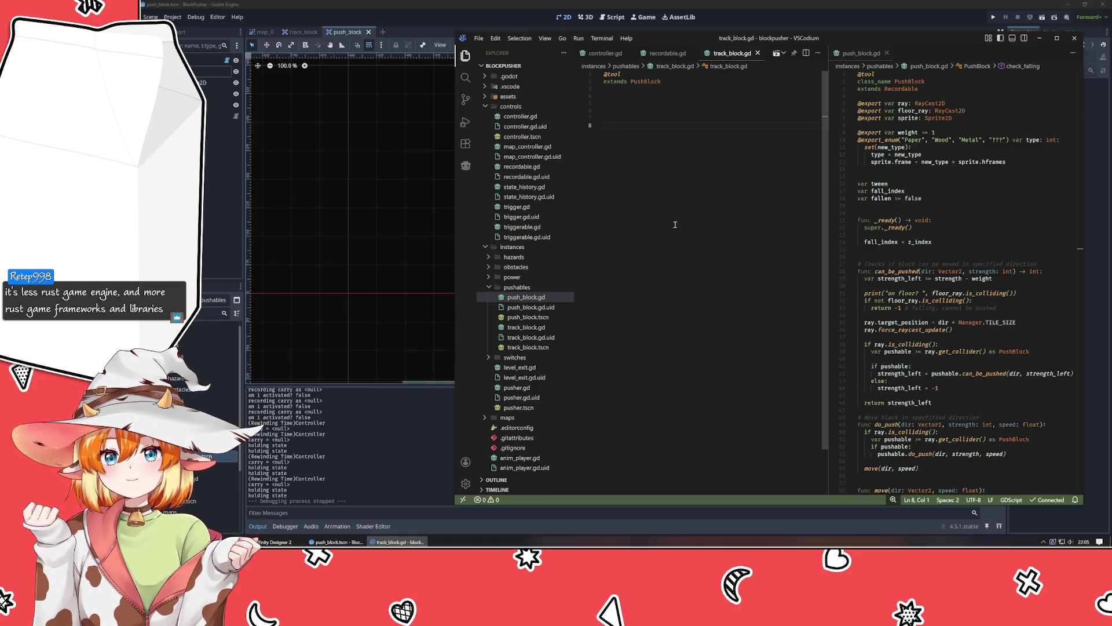
scroll(927, 204, down, 3)
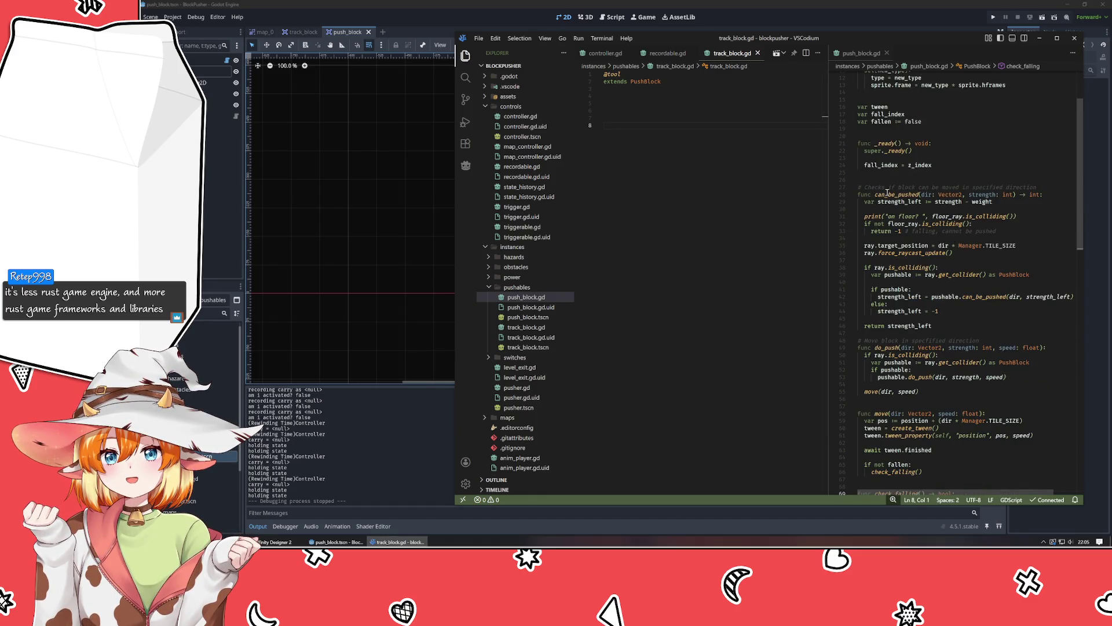
mouse_move(857, 187)
mouse_down()
mouse_move(938, 313)
mouse_move(923, 389)
mouse_up()
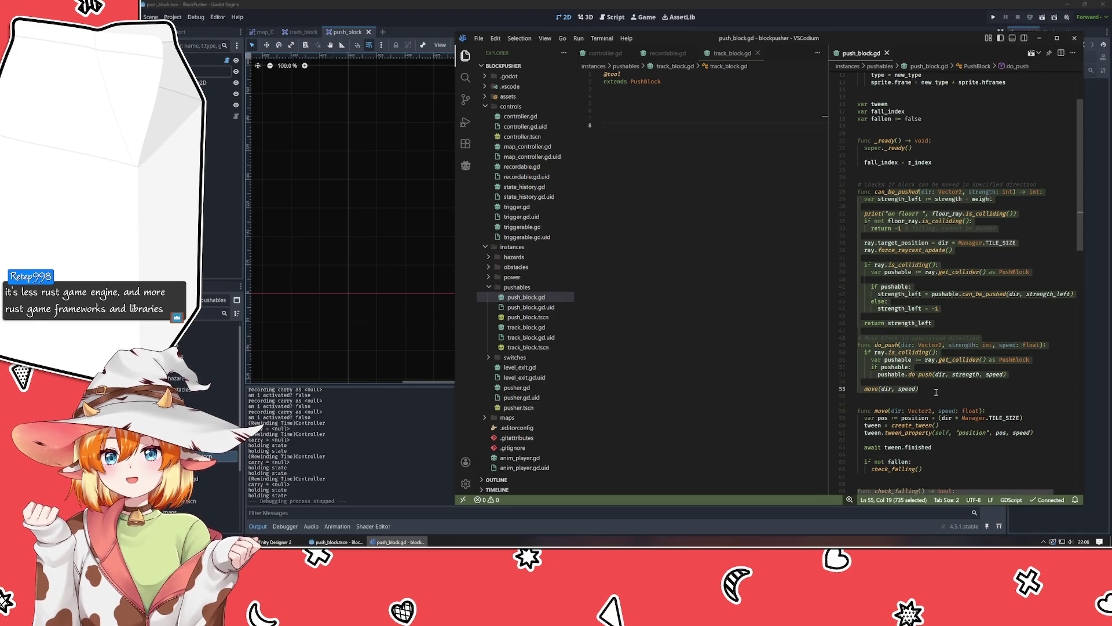
mouse_move(933, 374)
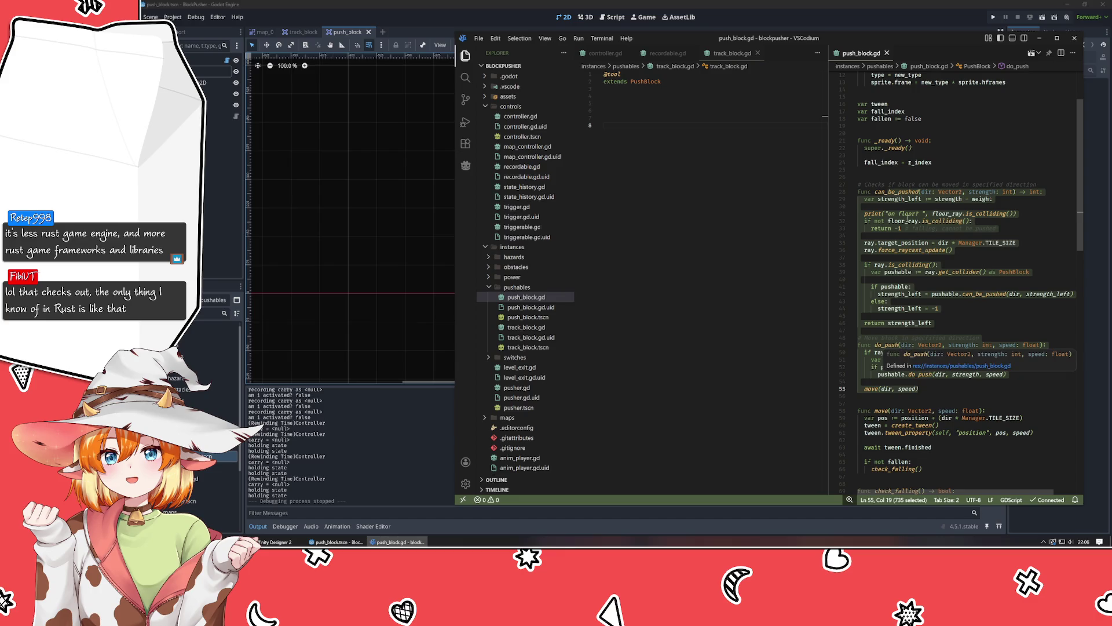
drag(888, 184, 939, 315)
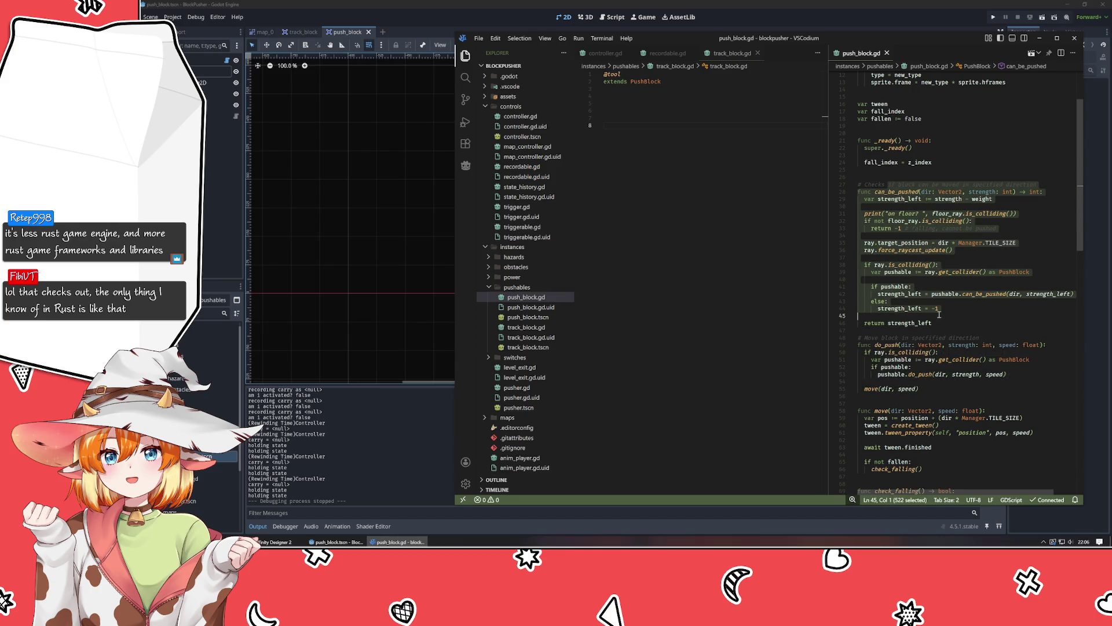
click(905, 221)
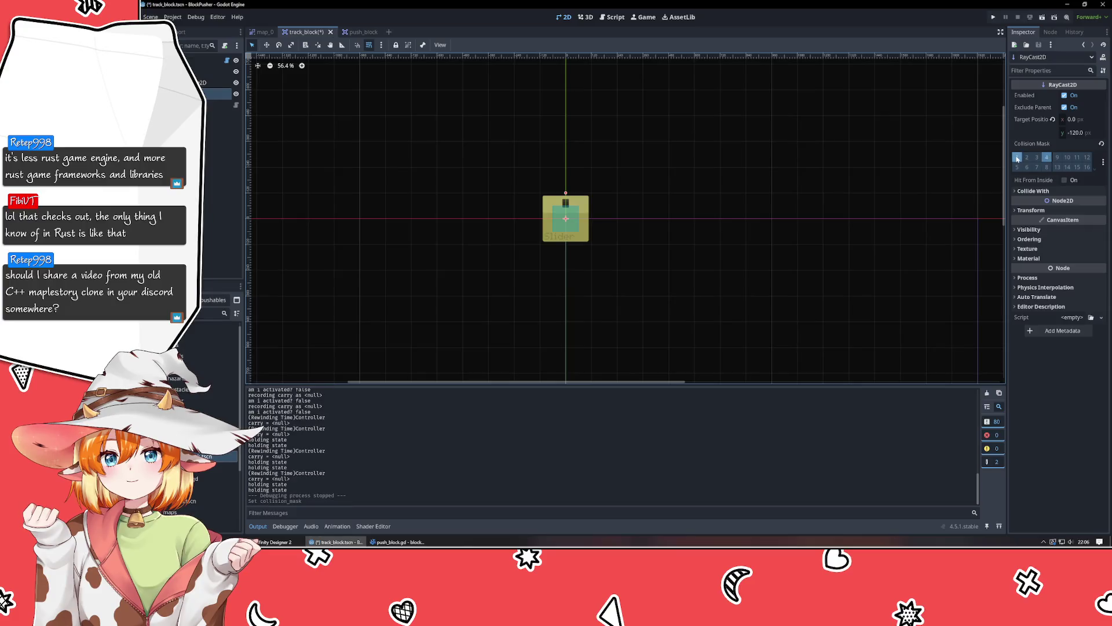
- Undo the ray's mask change and add a new RayCast2D child named TrackRay to the track block
click(259, 32)
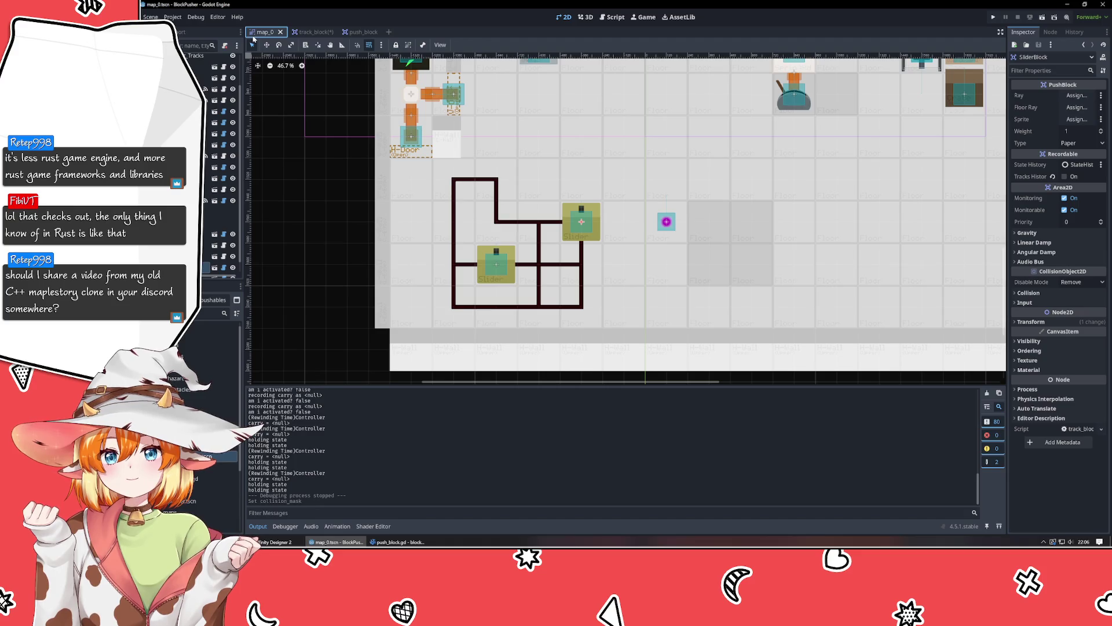
click(307, 32)
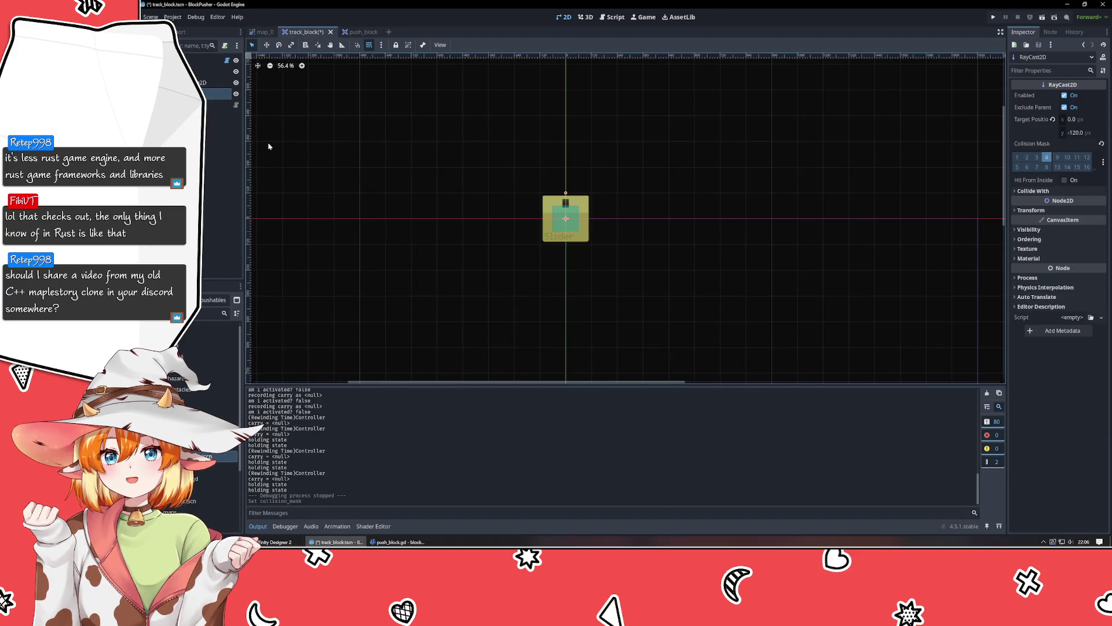
key(ctrl+z)
right_click(174, 141)
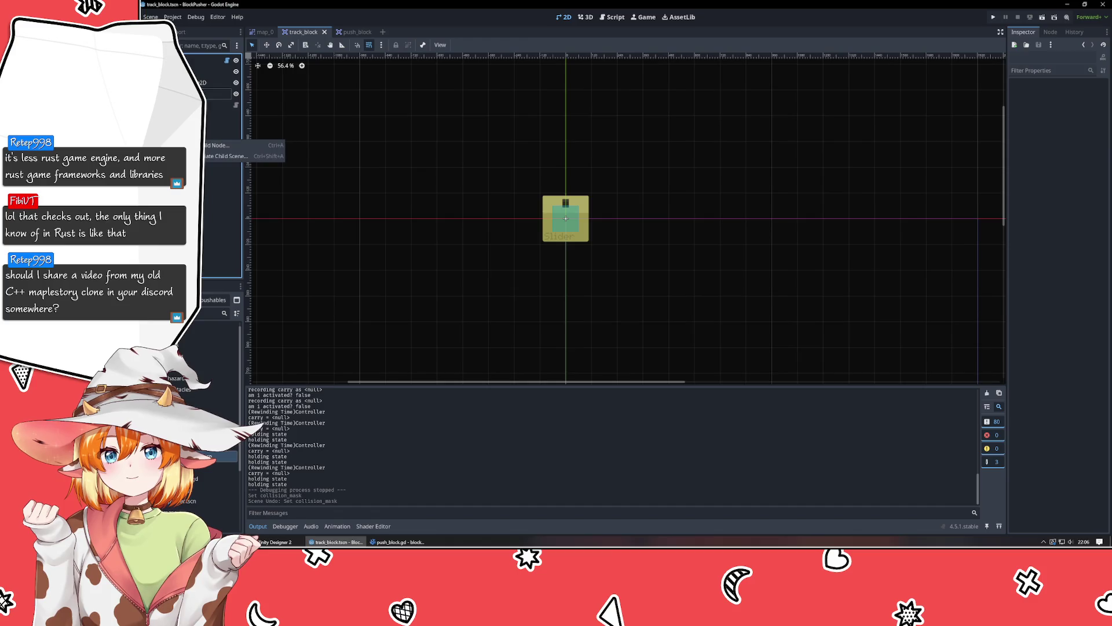
click(219, 145)
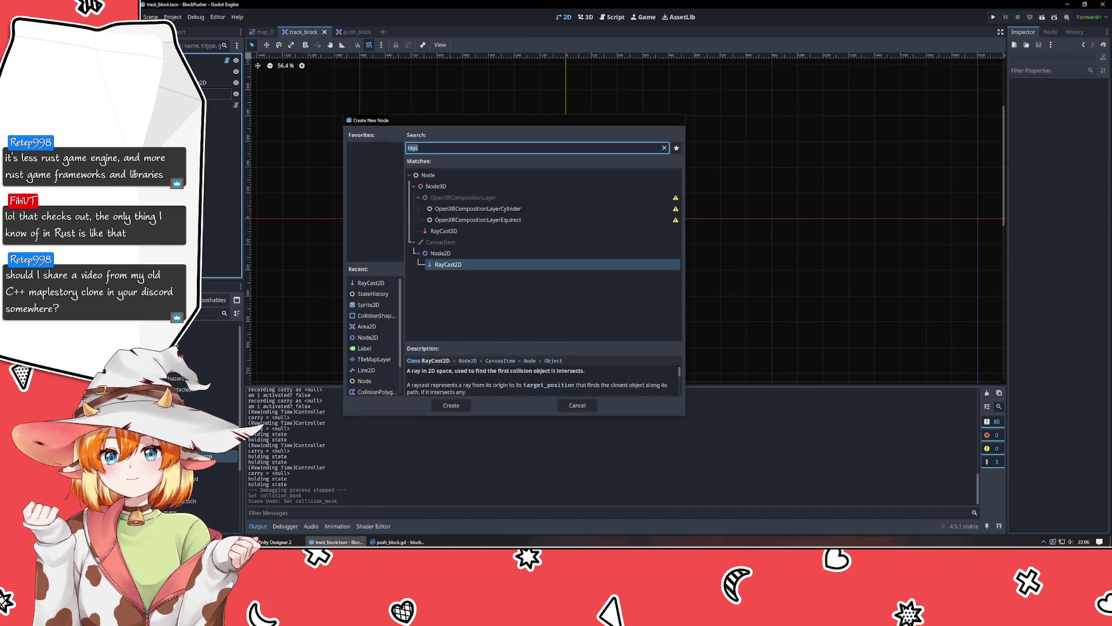
key(Return)
drag(191, 116, 192, 103)
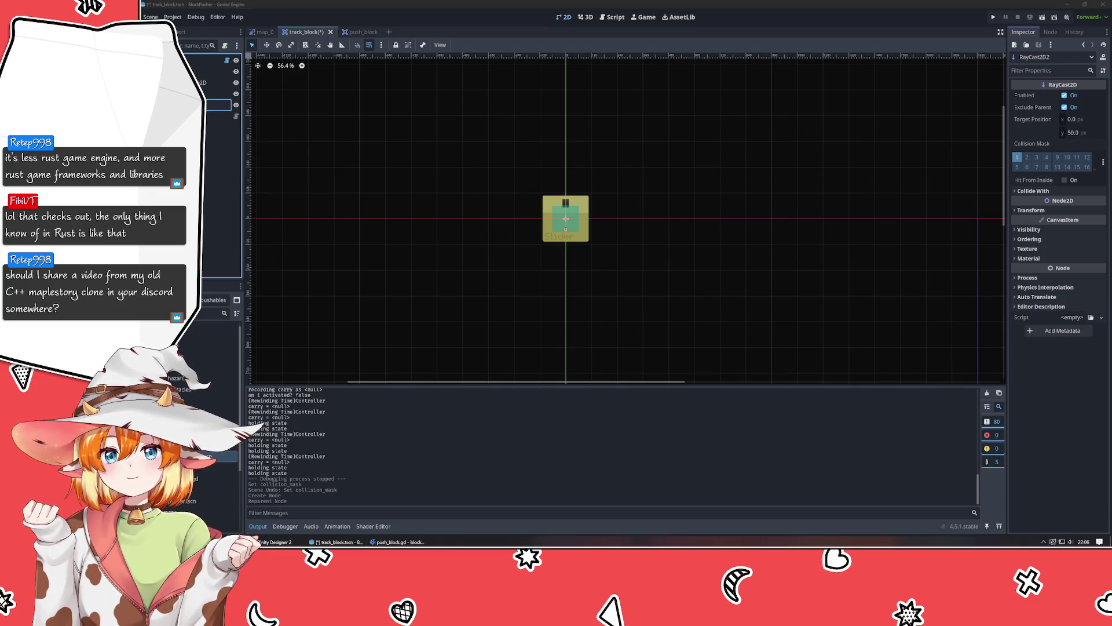
key(Return)
- Set TrackRay's collision mask to layer 4 only, comparing against BlockRay's settings
click(217, 93)
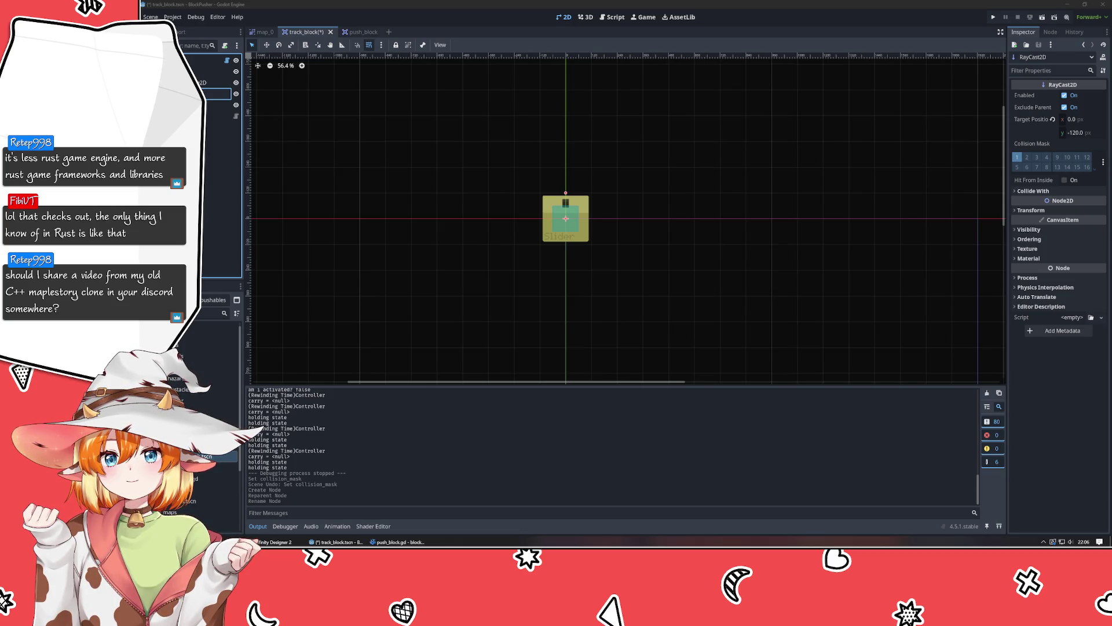
click(217, 105)
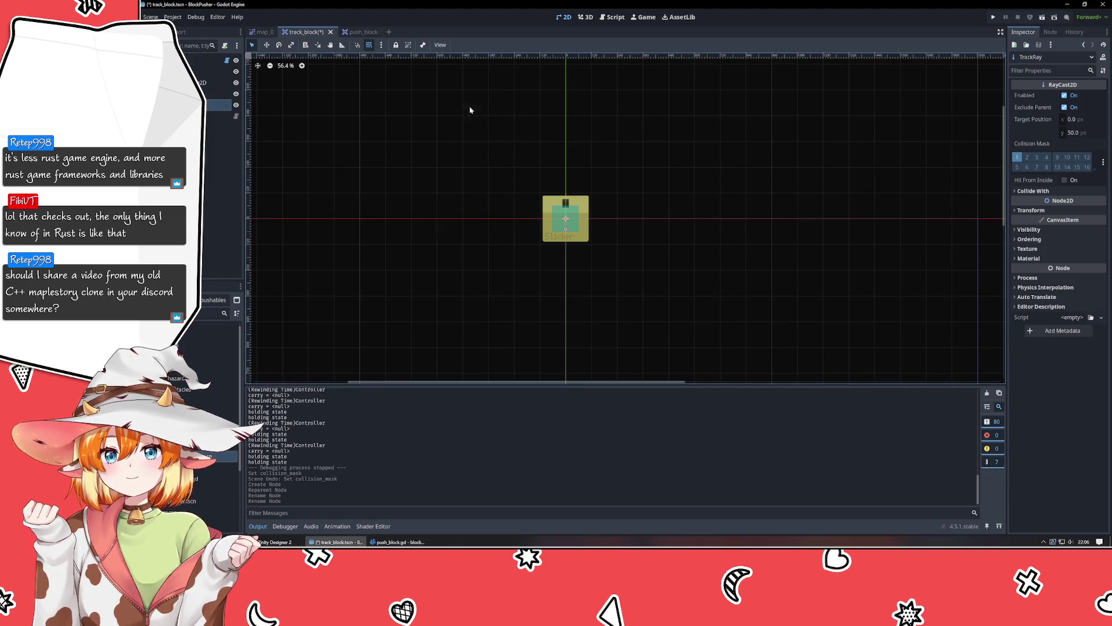
click(1046, 157)
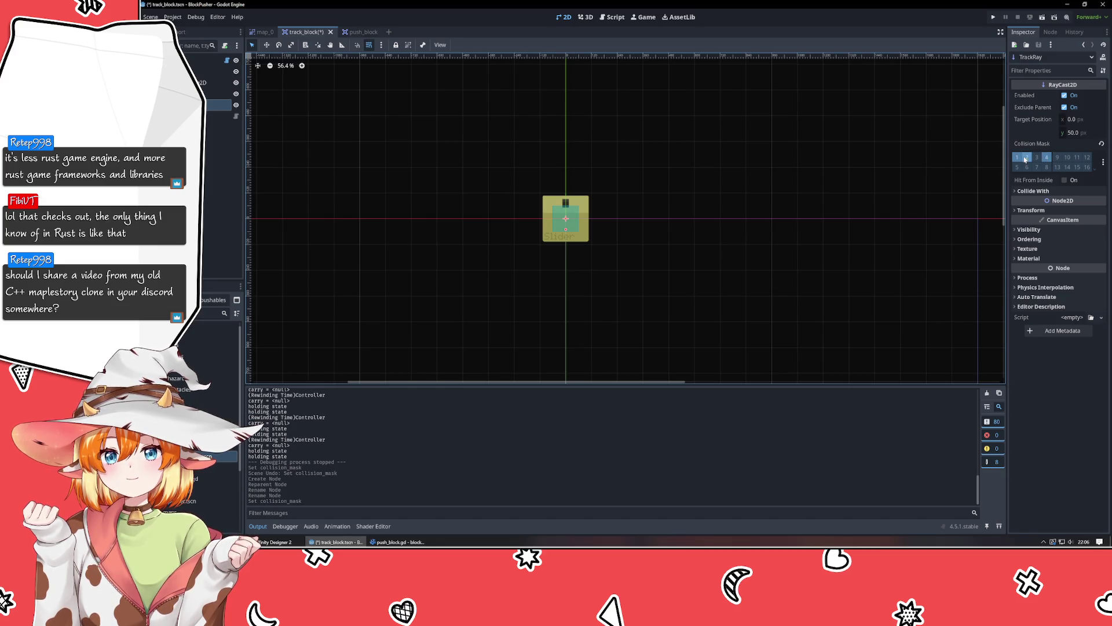
click(1017, 157)
click(217, 94)
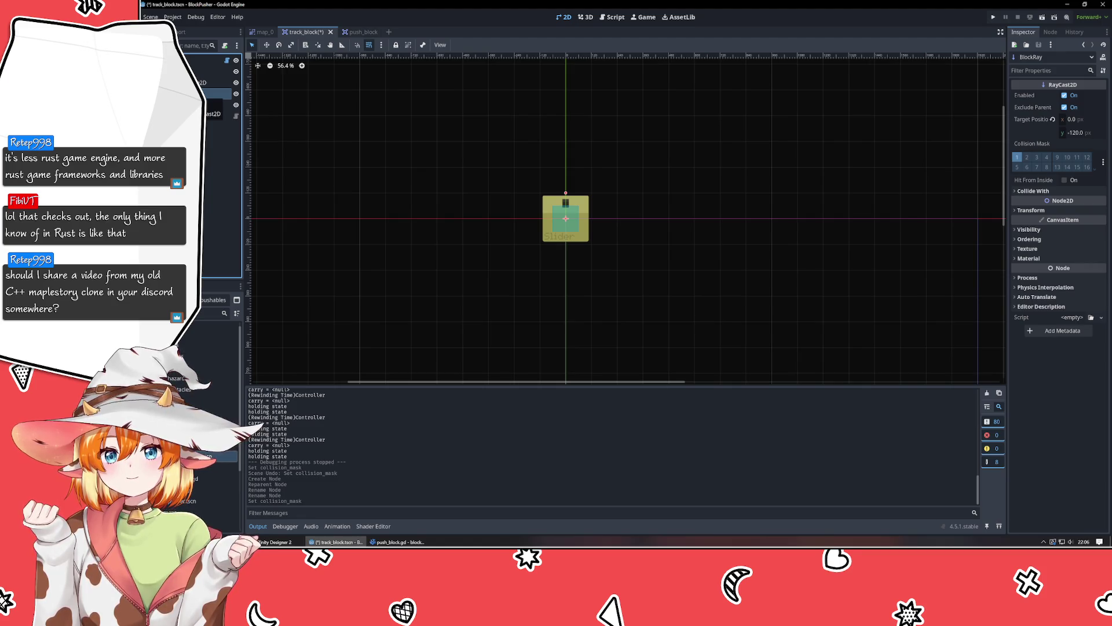
click(217, 105)
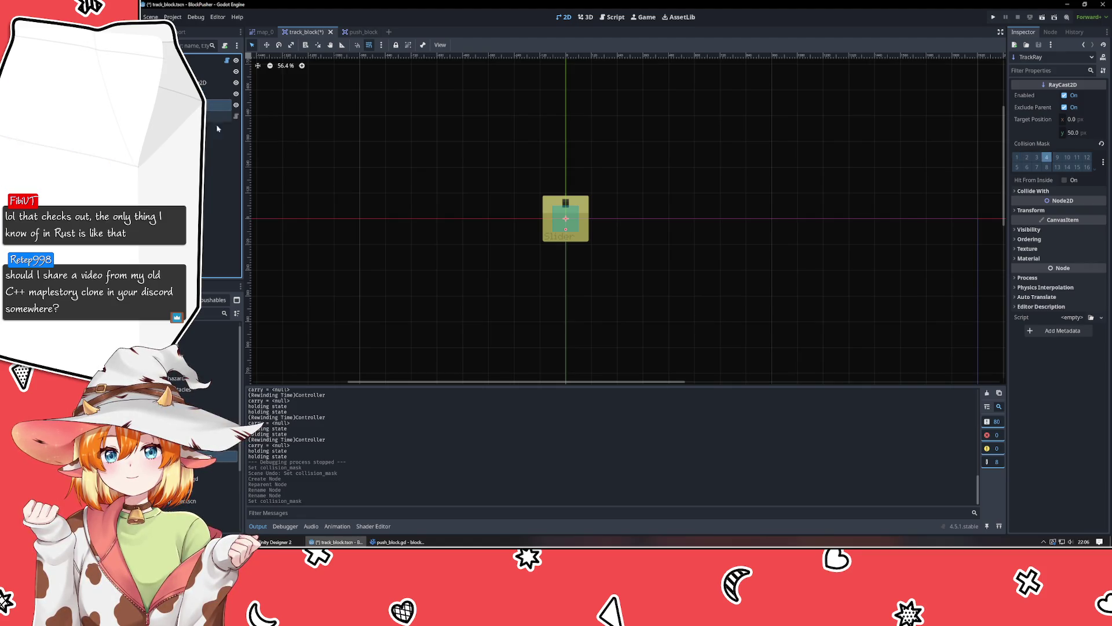
- Drag TrackRay's target 120 px down below the block and save the track_block scene
click(565, 230)
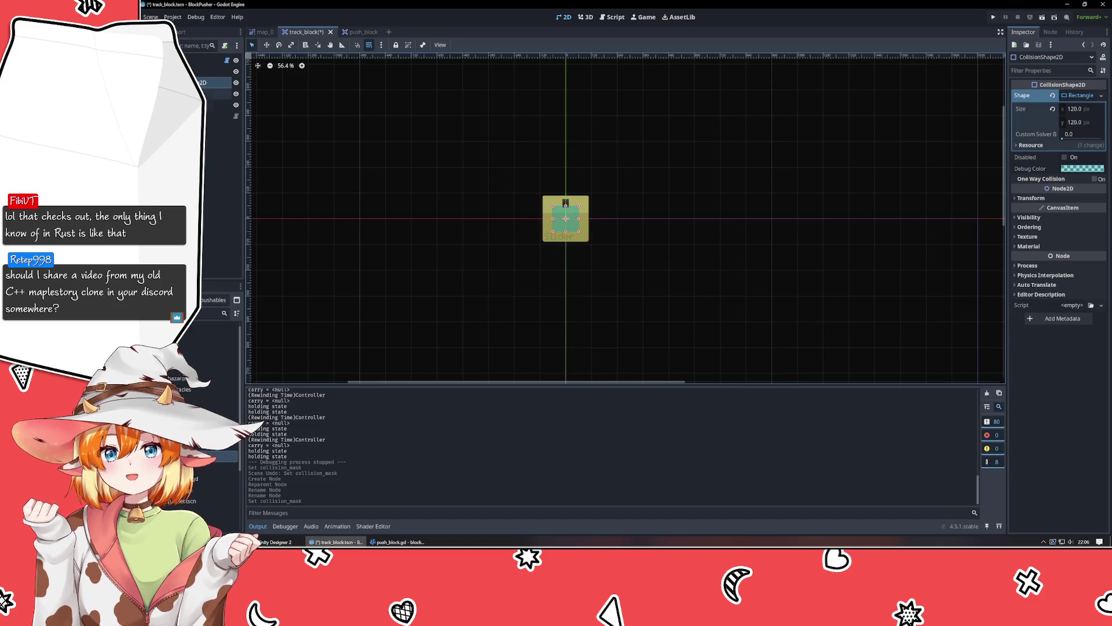
click(569, 231)
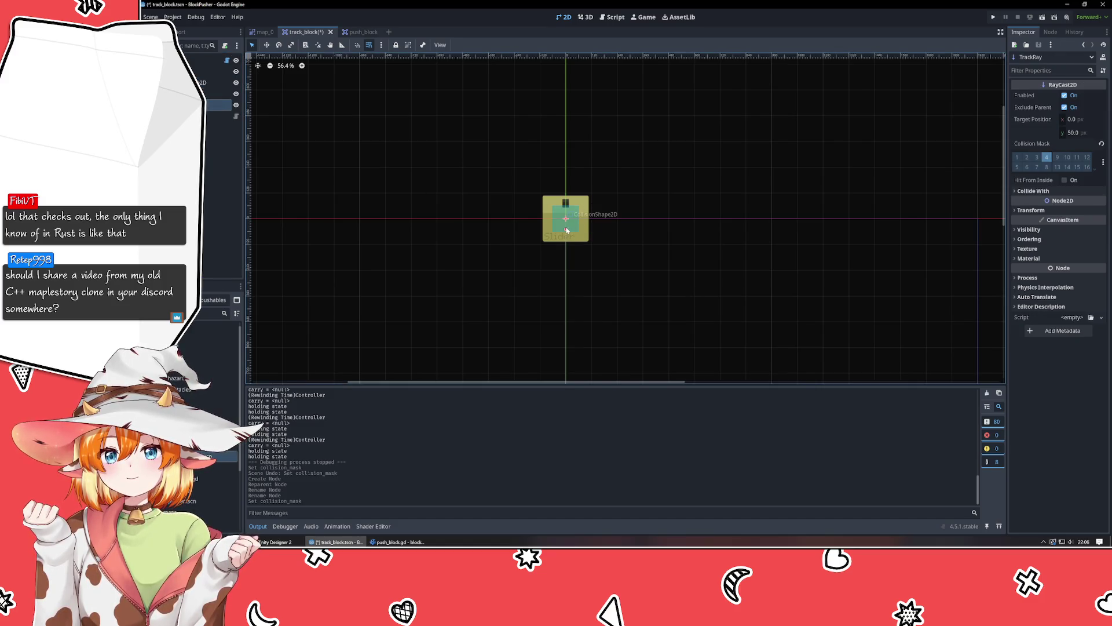
drag(566, 231, 561, 249)
click(389, 285)
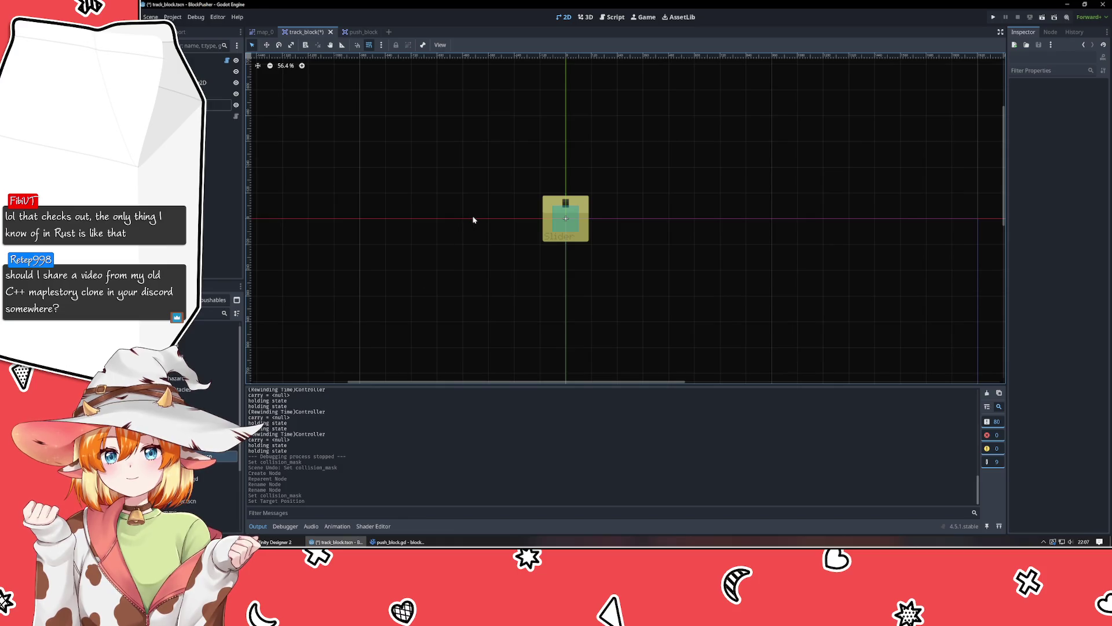
key(ctrl+s)
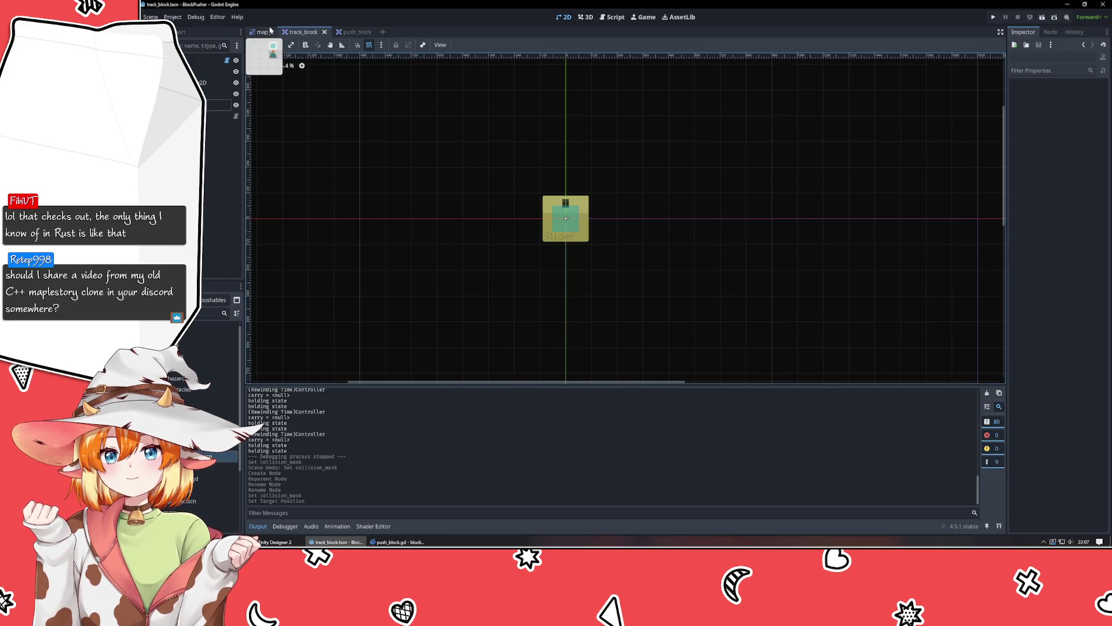
click(268, 32)
click(305, 32)
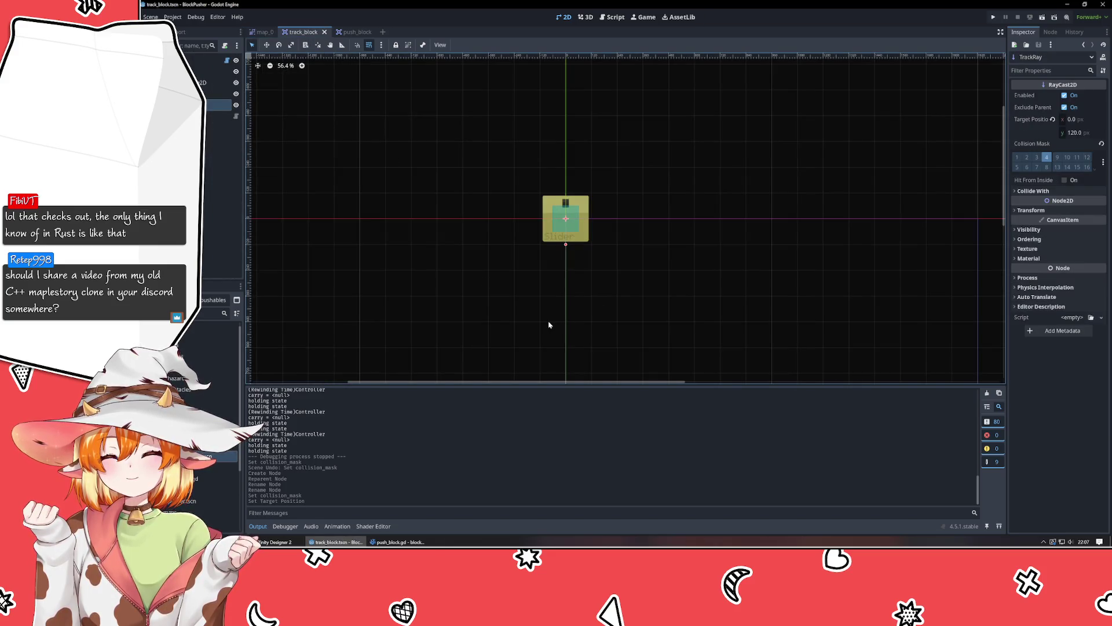
- After checking push_block's ray, set the TrackBlock root's Ray property to BlockRay
click(360, 32)
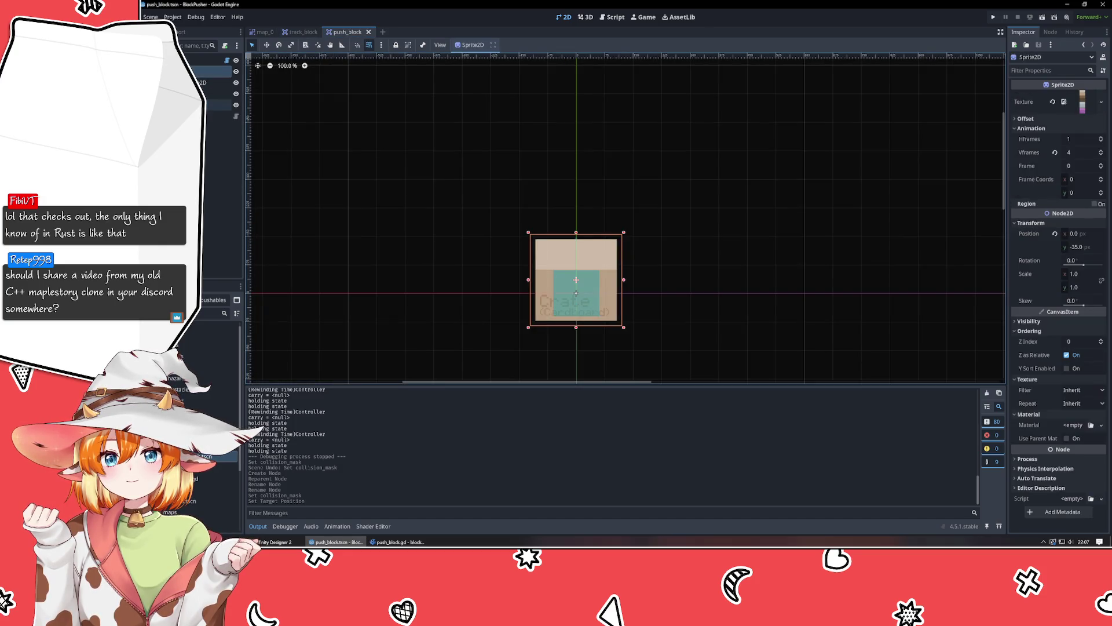
click(217, 94)
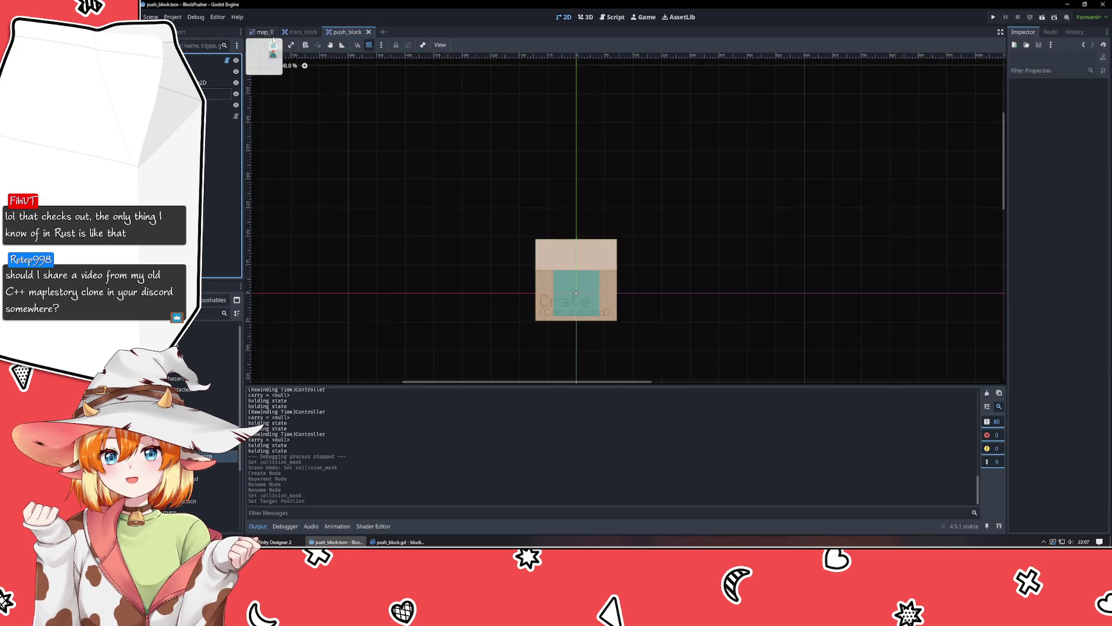
click(300, 32)
click(215, 60)
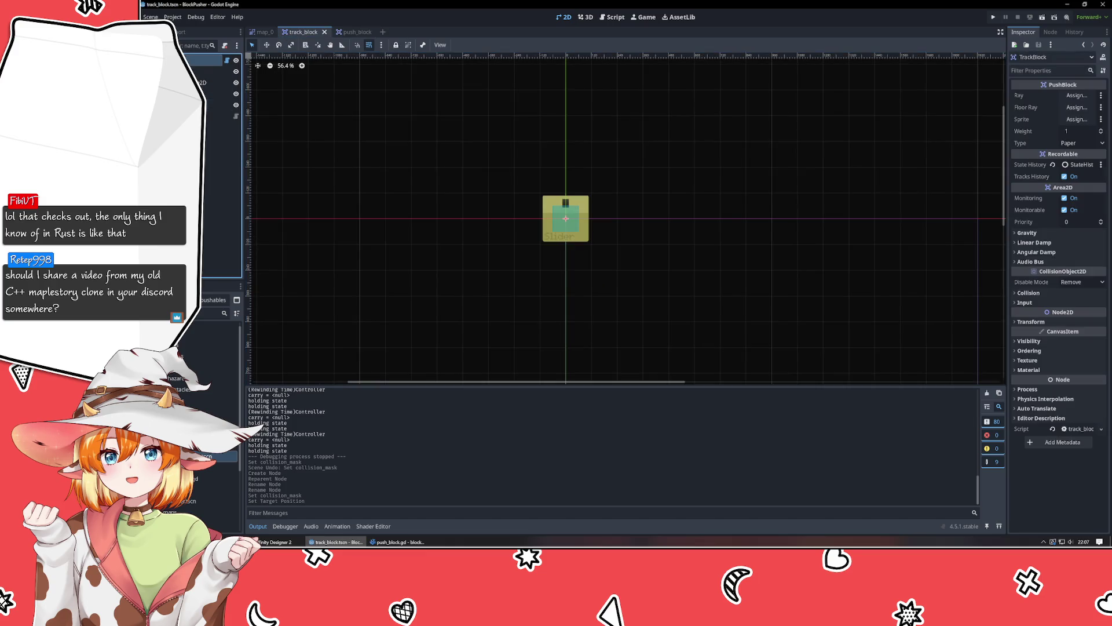
click(1076, 95)
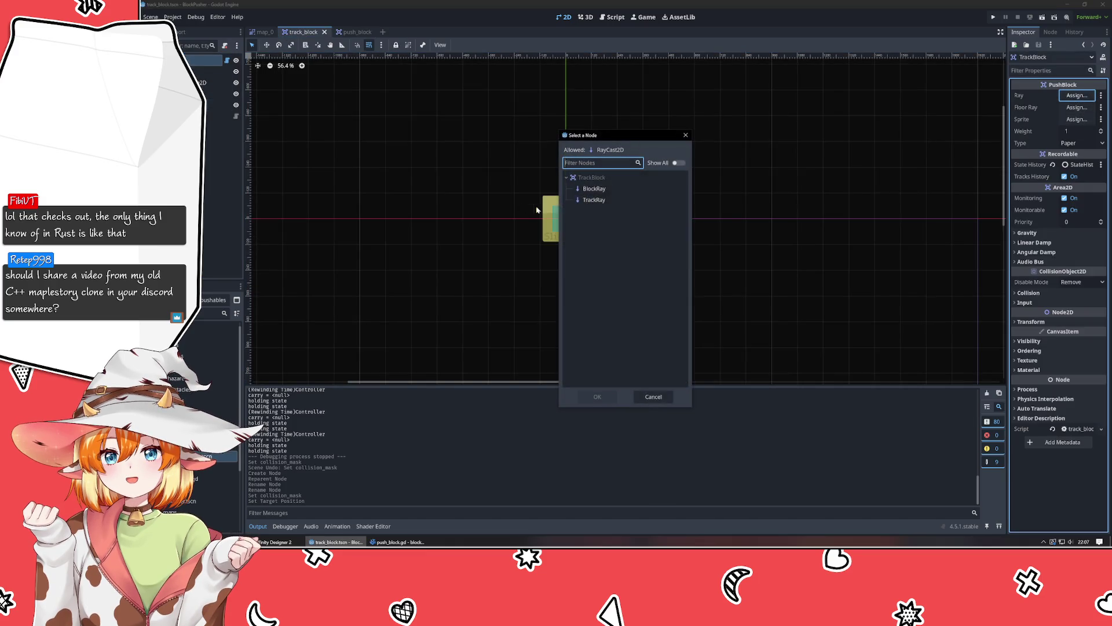
click(596, 188)
click(593, 395)
- Set TrackBlock's Floor Ray to TrackRay and its Sprite to Sprite2D
click(1076, 107)
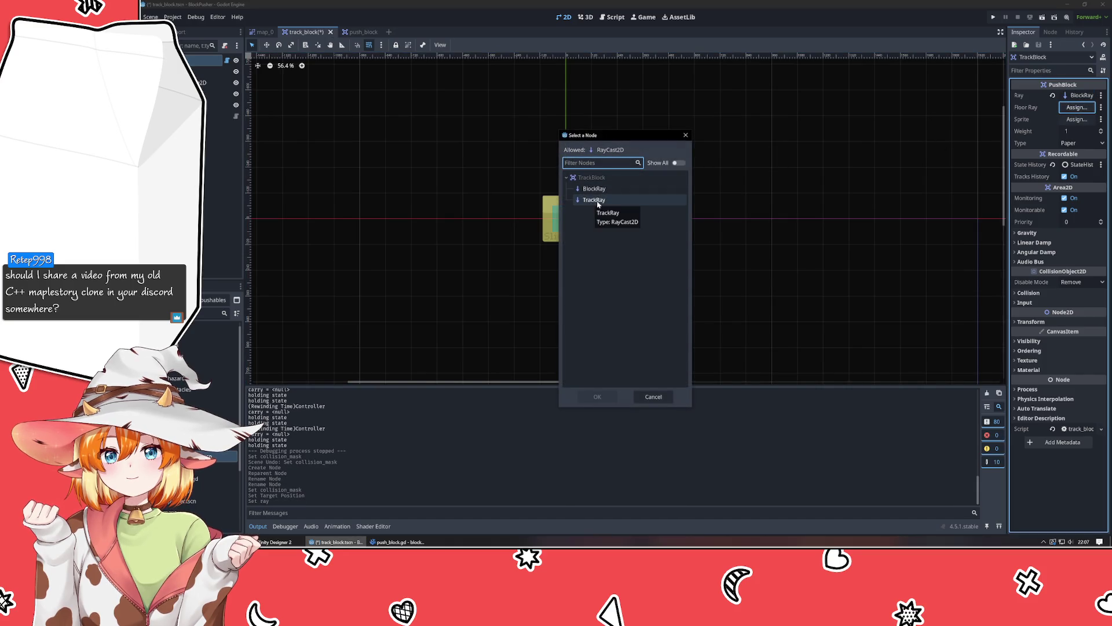
double_click(599, 200)
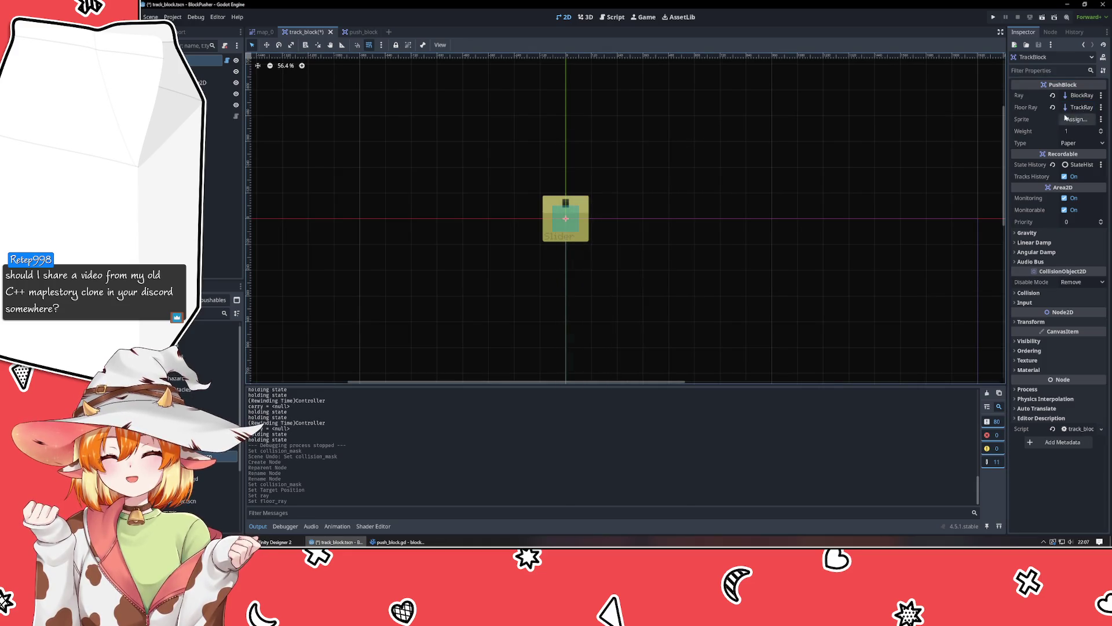
click(1076, 119)
double_click(602, 192)
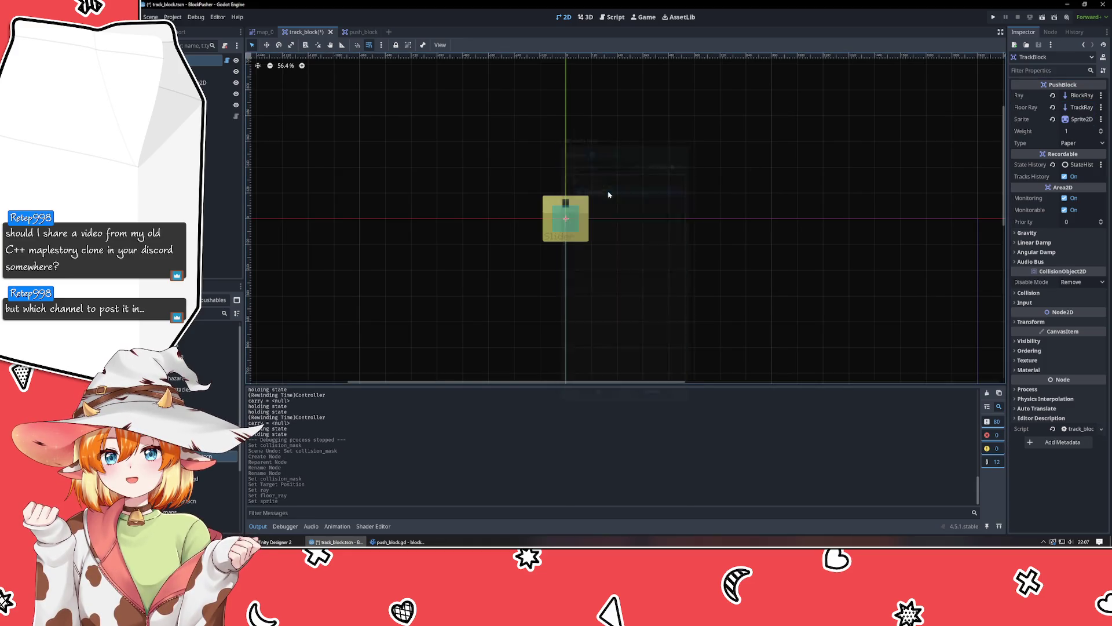
click(773, 169)
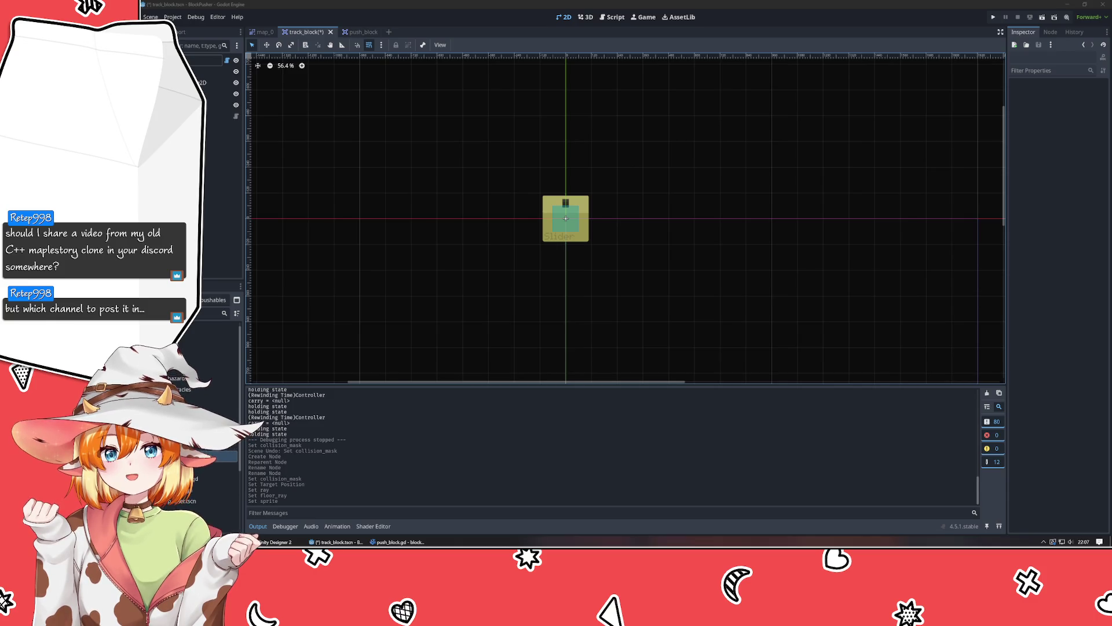
- Refocus Godot, pan the 2D view, and reselect the TrackBlock root node
key(alt+Tab)
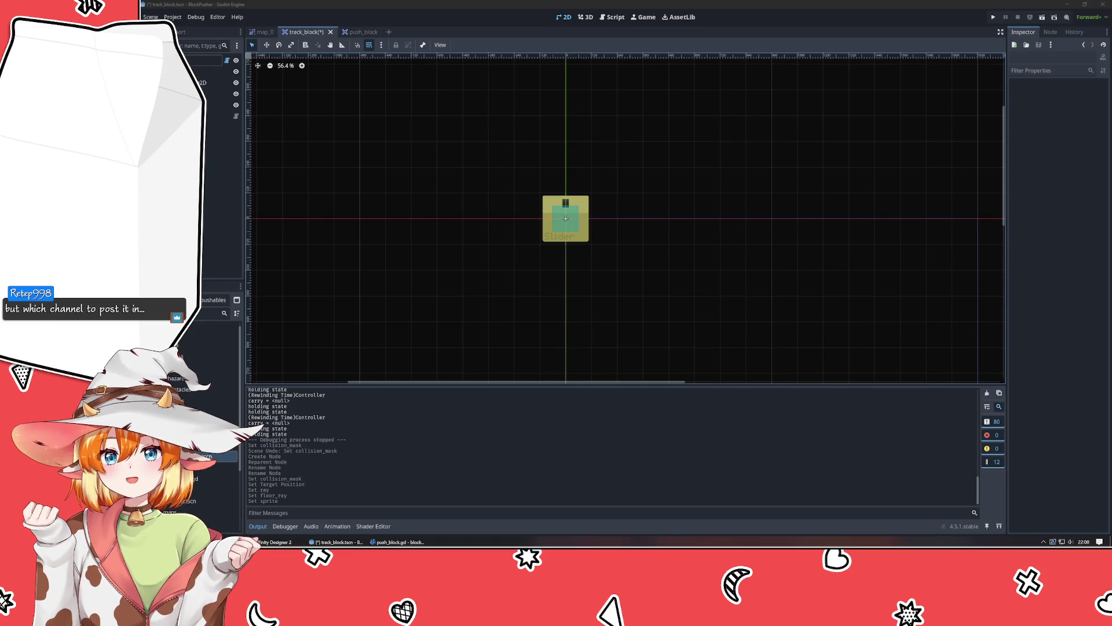
click(404, 300)
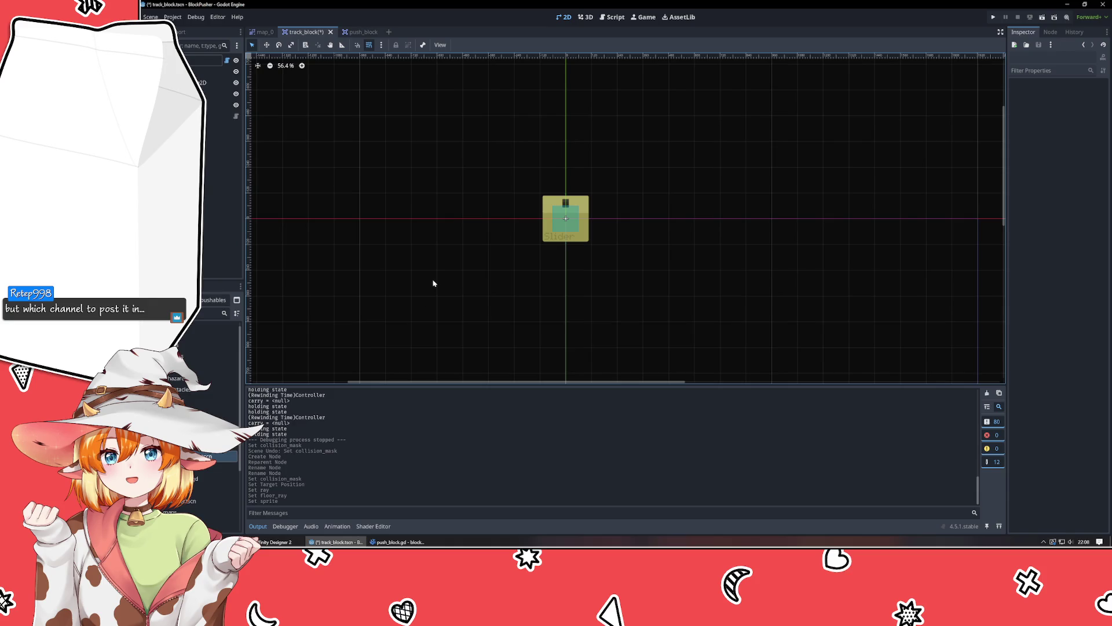
mouse_move(504, 273)
mouse_down()
mouse_move(484, 318)
mouse_move(450, 275)
mouse_move(463, 284)
mouse_up()
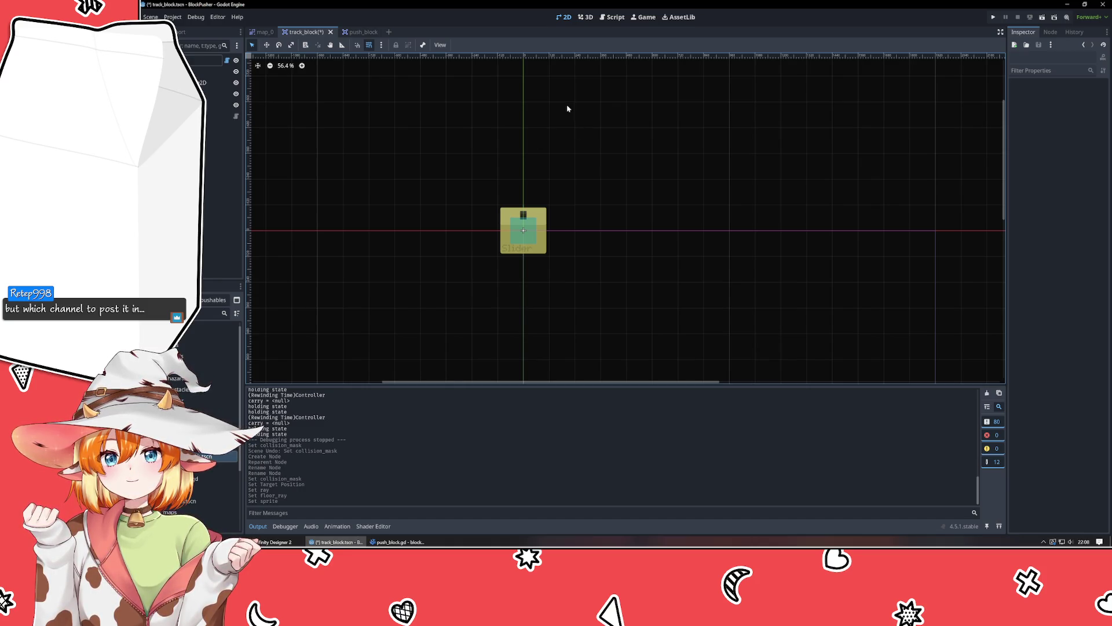
mouse_move(415, 190)
mouse_down()
mouse_move(489, 437)
mouse_move(514, 229)
mouse_up()
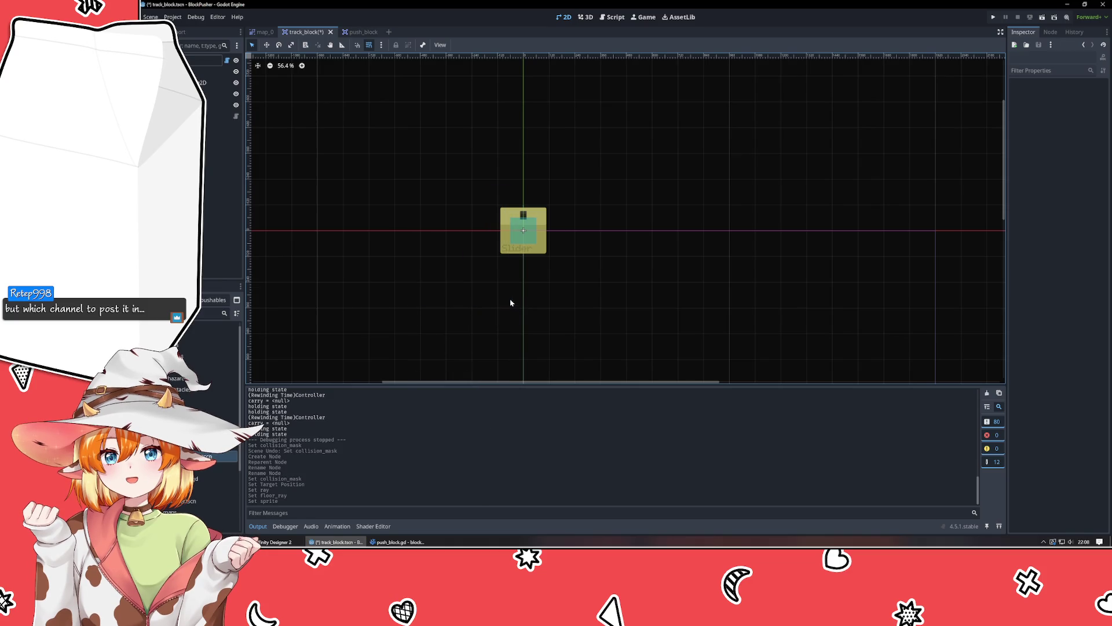
click(208, 60)
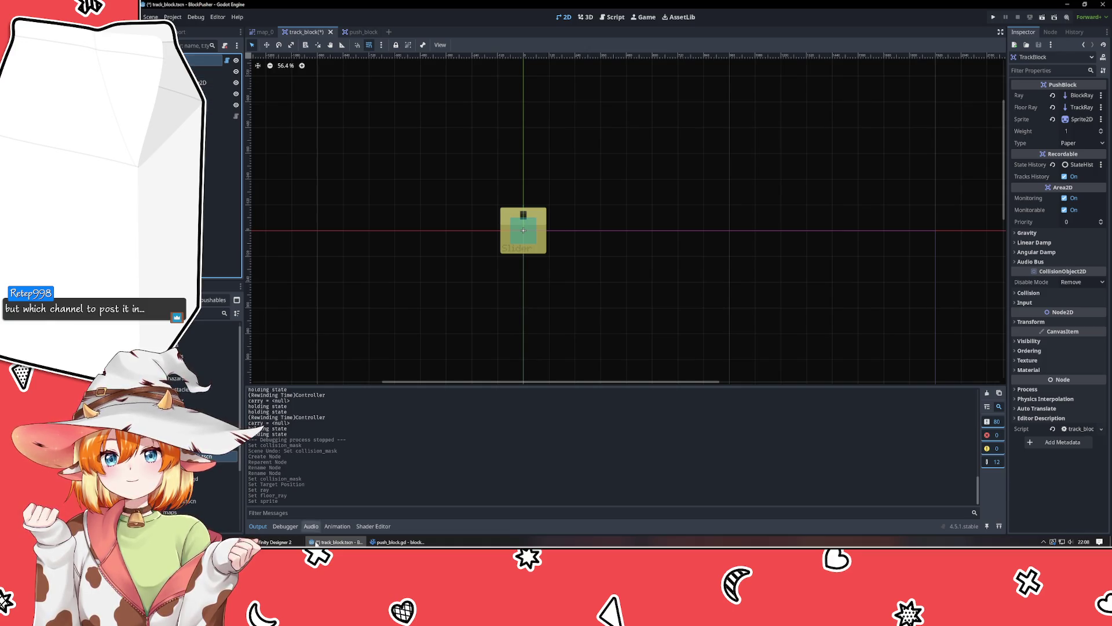
- Bring VSCodium forward, shift it left to uncover the Inspector, and check push_block.gd's floor-check lines 31–33
click(405, 542)
drag(666, 38, 588, 47)
drag(781, 216, 926, 245)
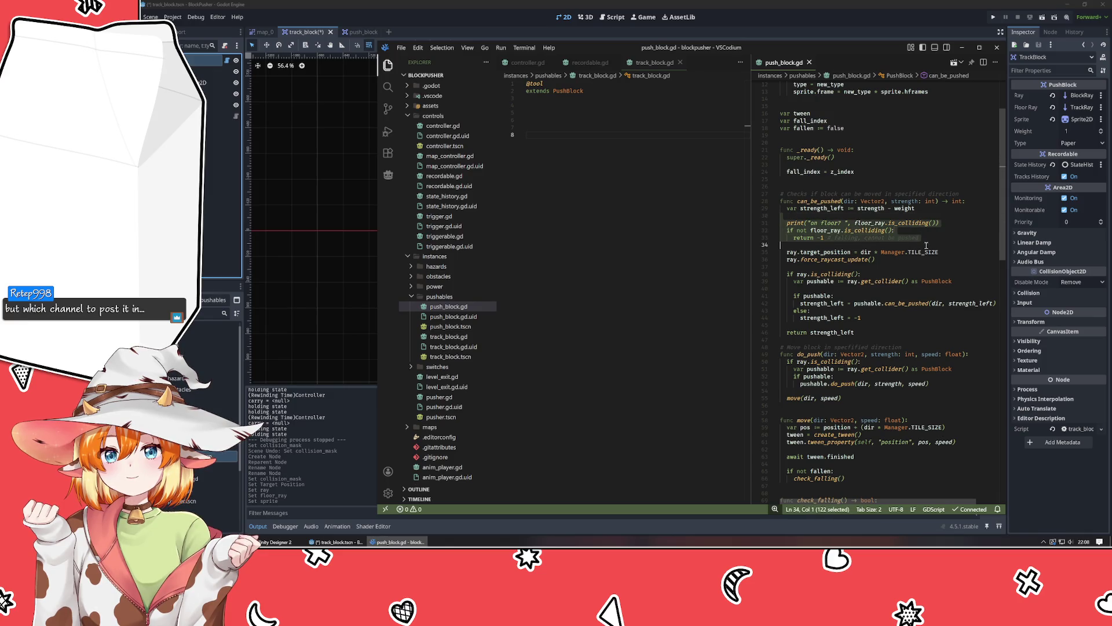
click(942, 250)
key(Down)
key(Down)
key(Down)
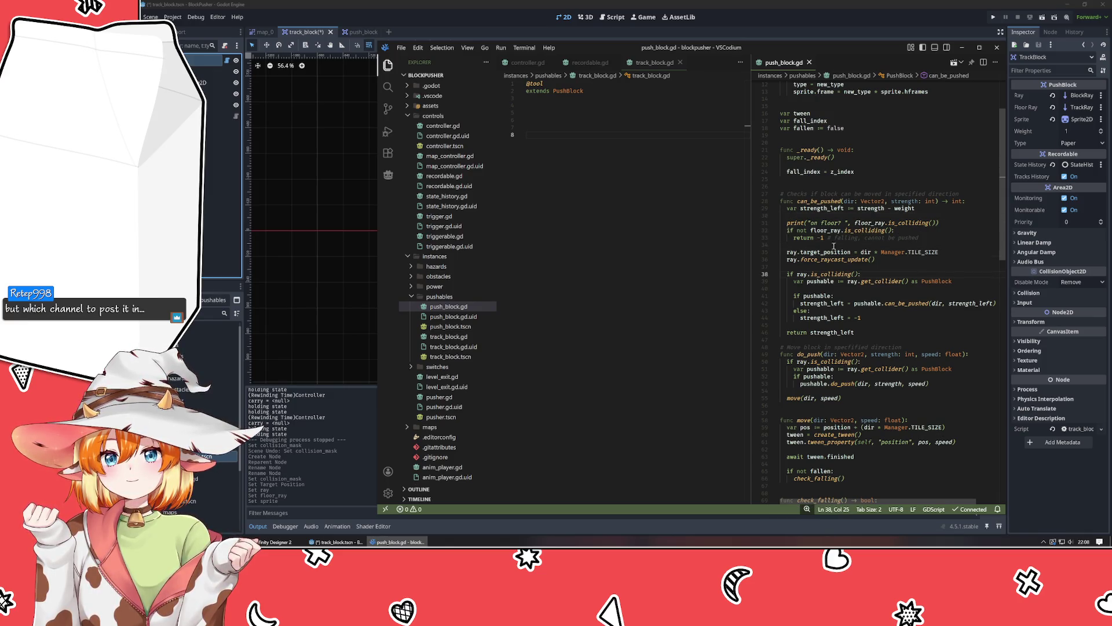
click(828, 244)
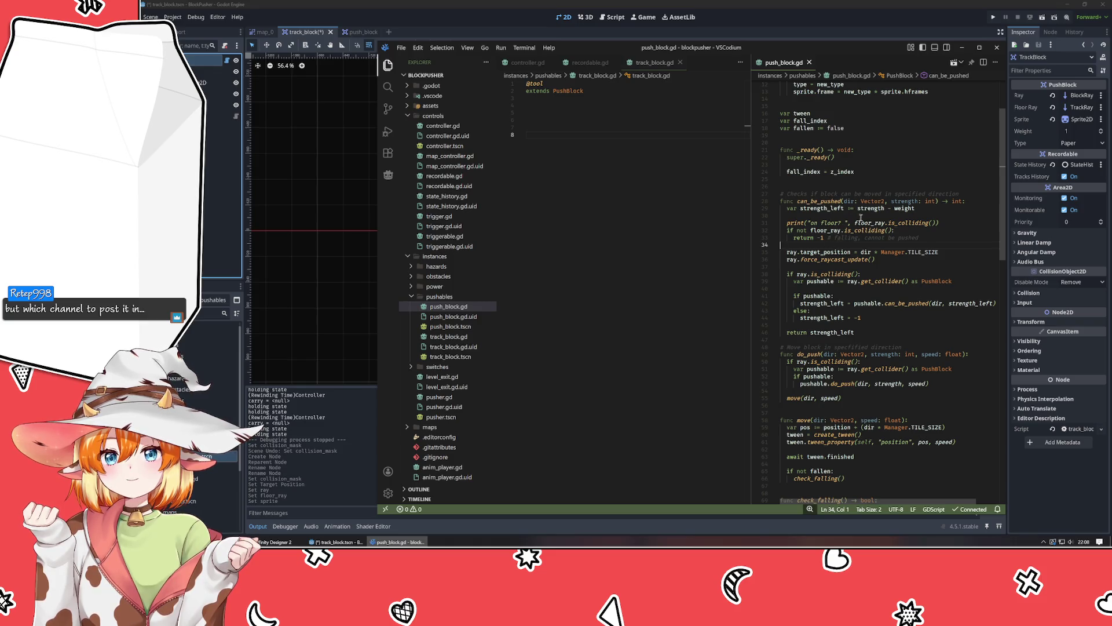
drag(860, 218, 924, 246)
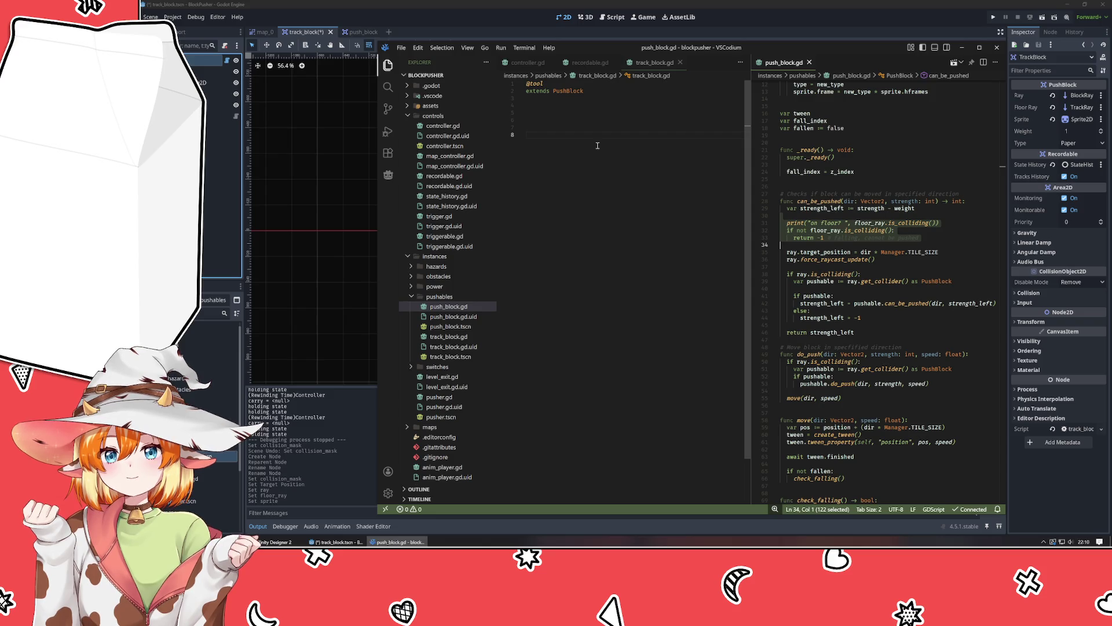
click(597, 145)
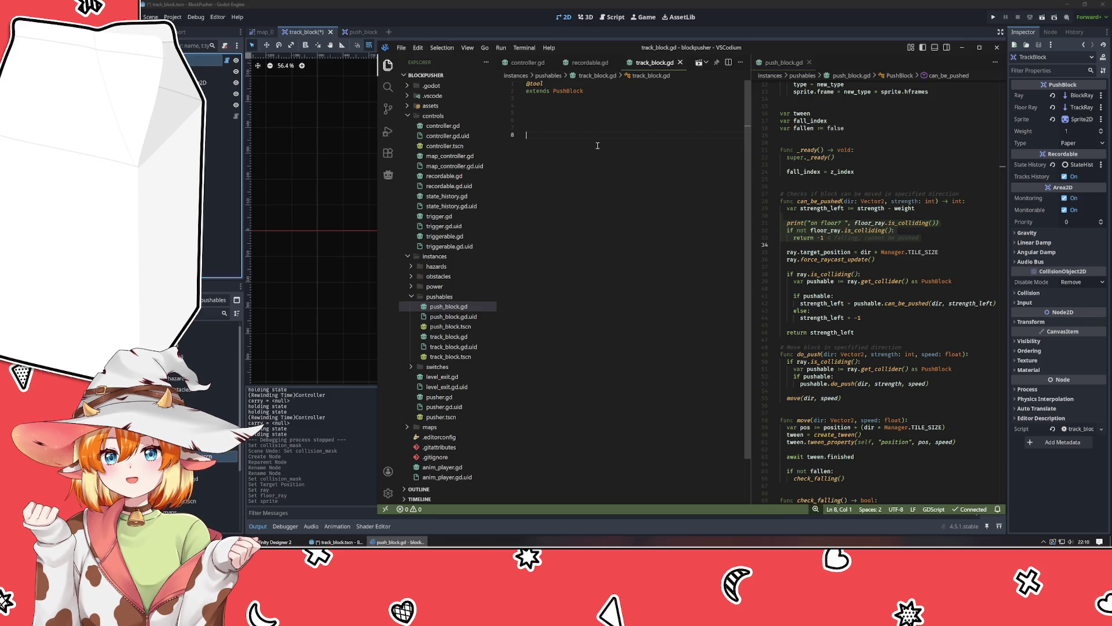
- Add func can_be_pushed(dir: Vector2, strength: int) -> int with body return -1 to track_block.gd
text(func can)
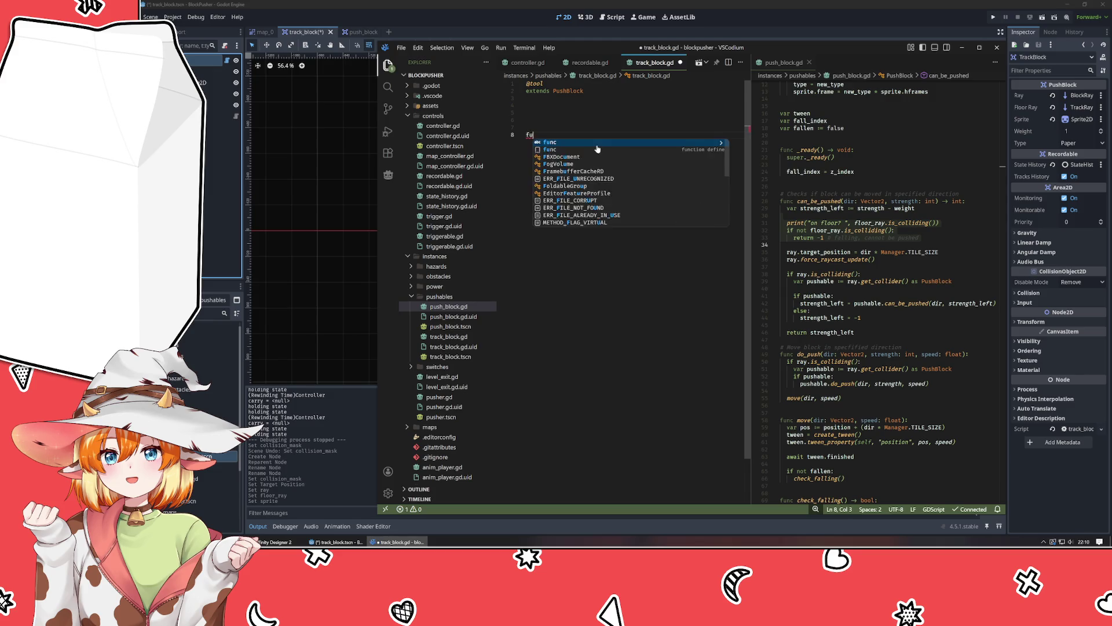
text(_be_pushed)
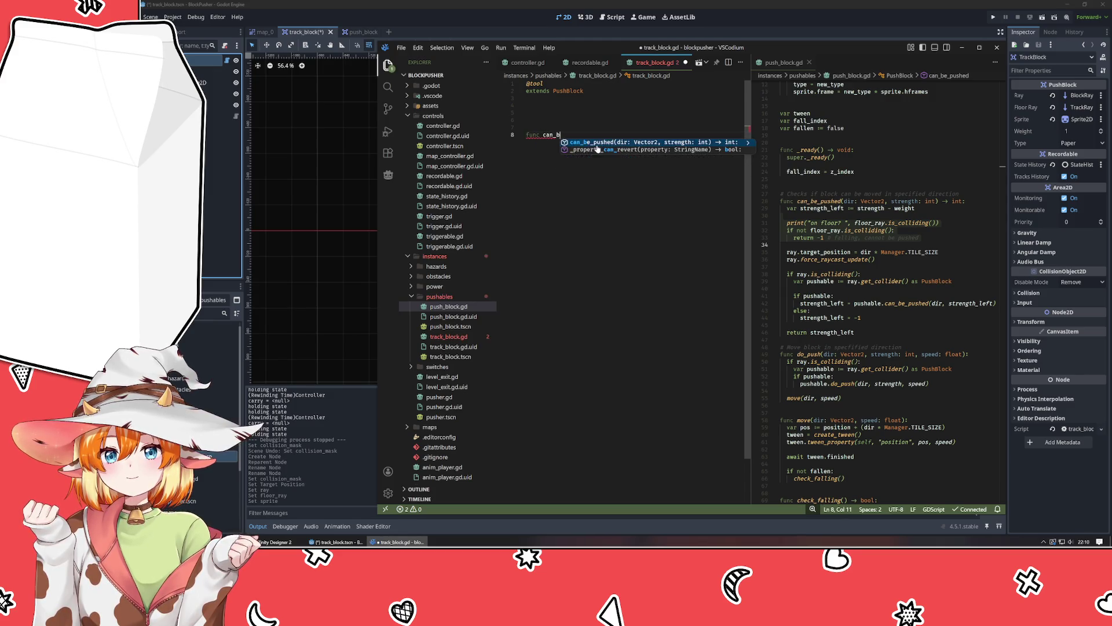
text(()
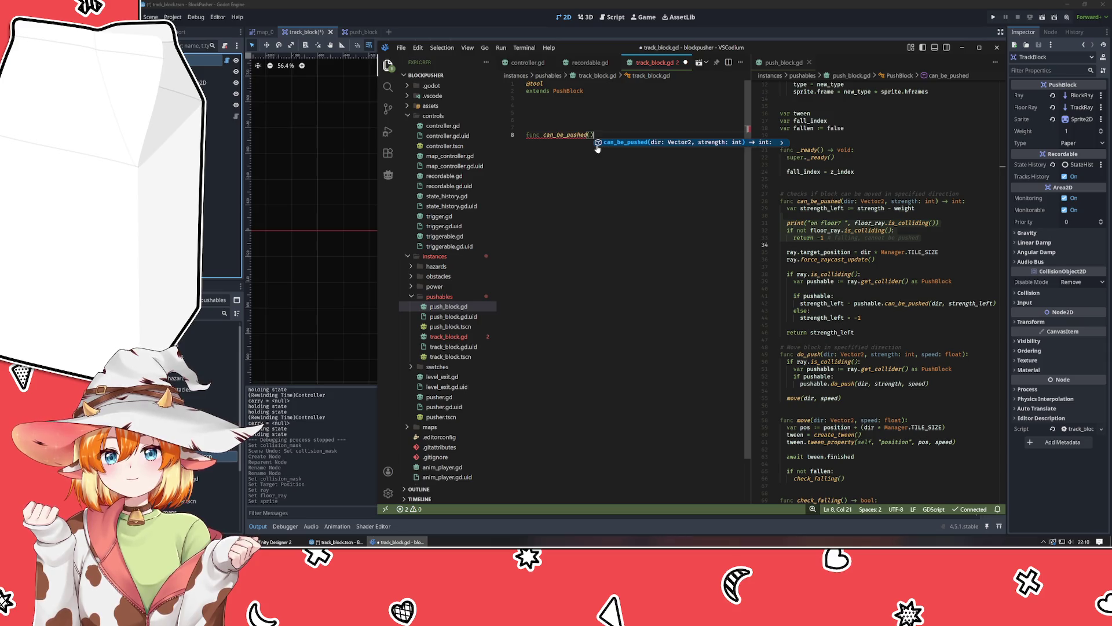
key(Tab)
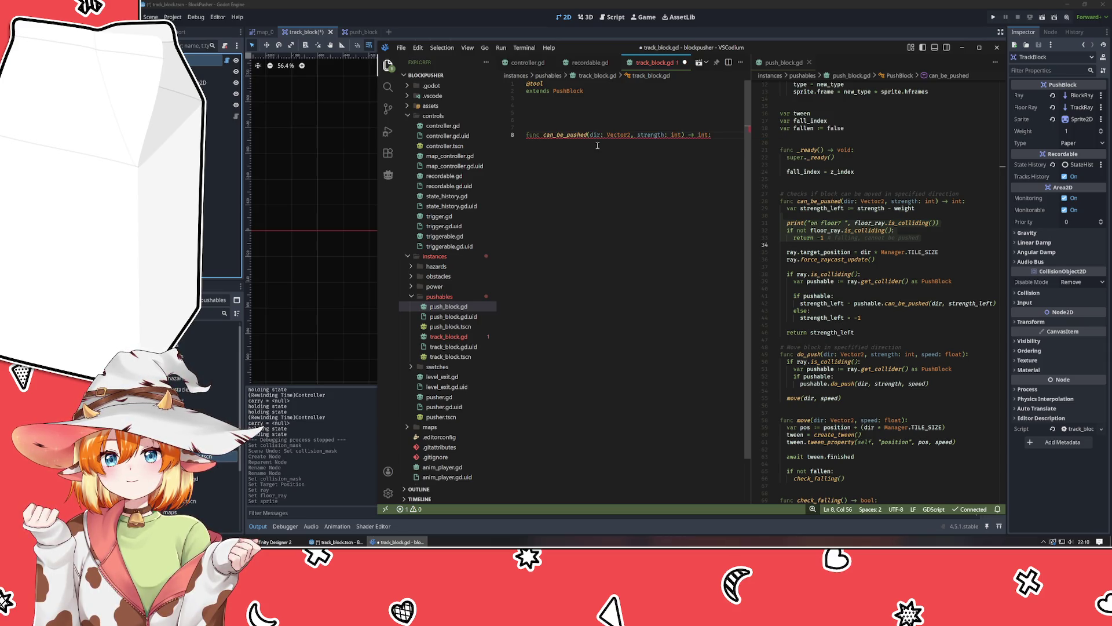
key(Return)
text(return )
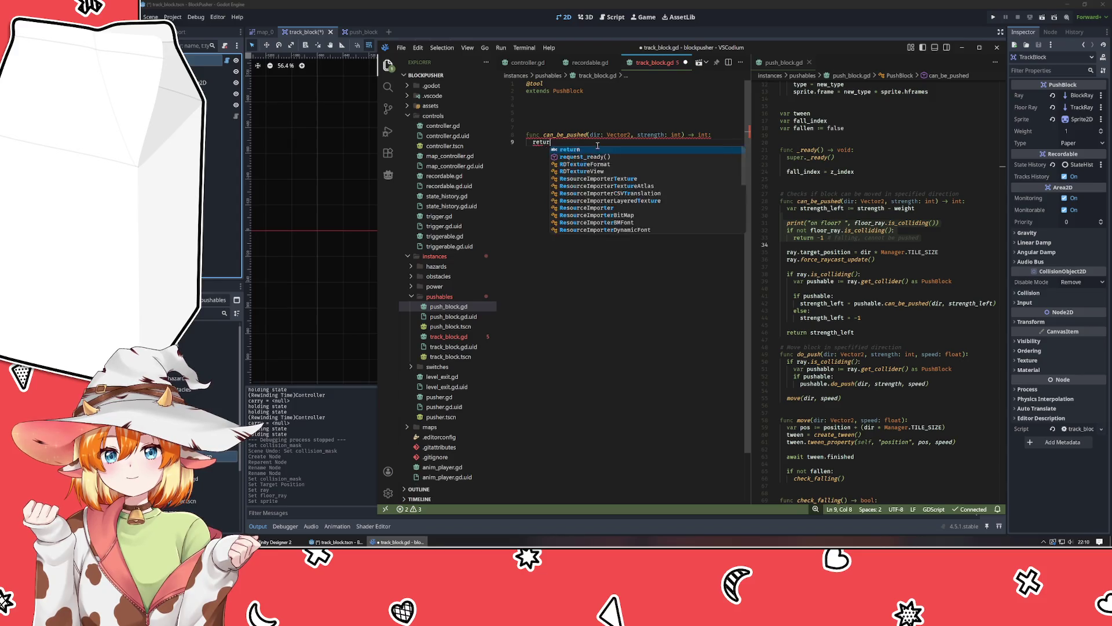
text(-1;)
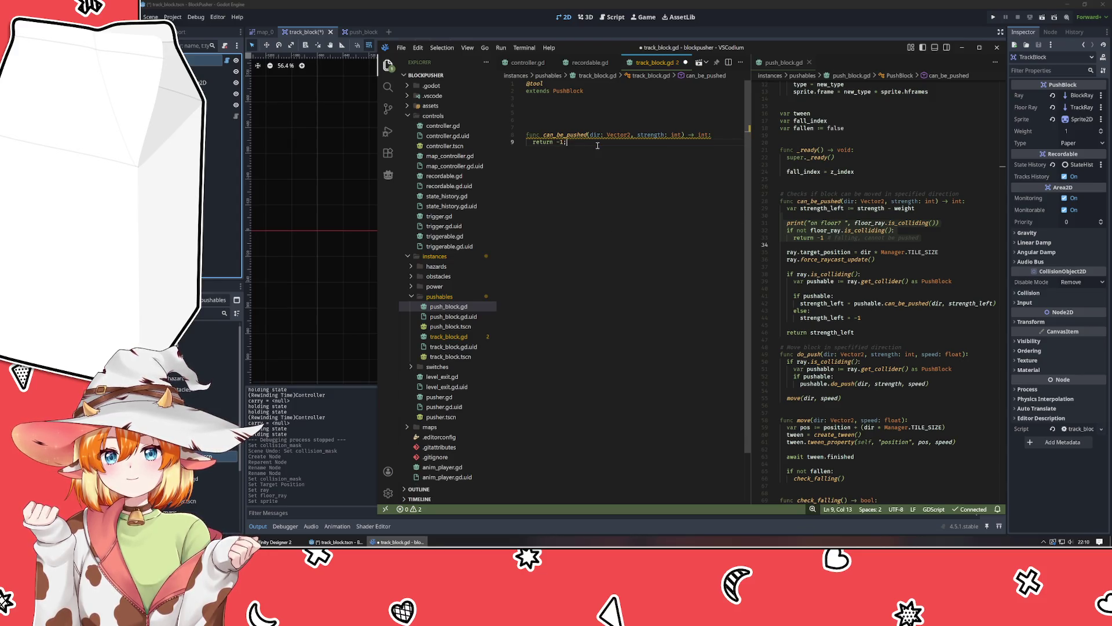
key(BackSpace)
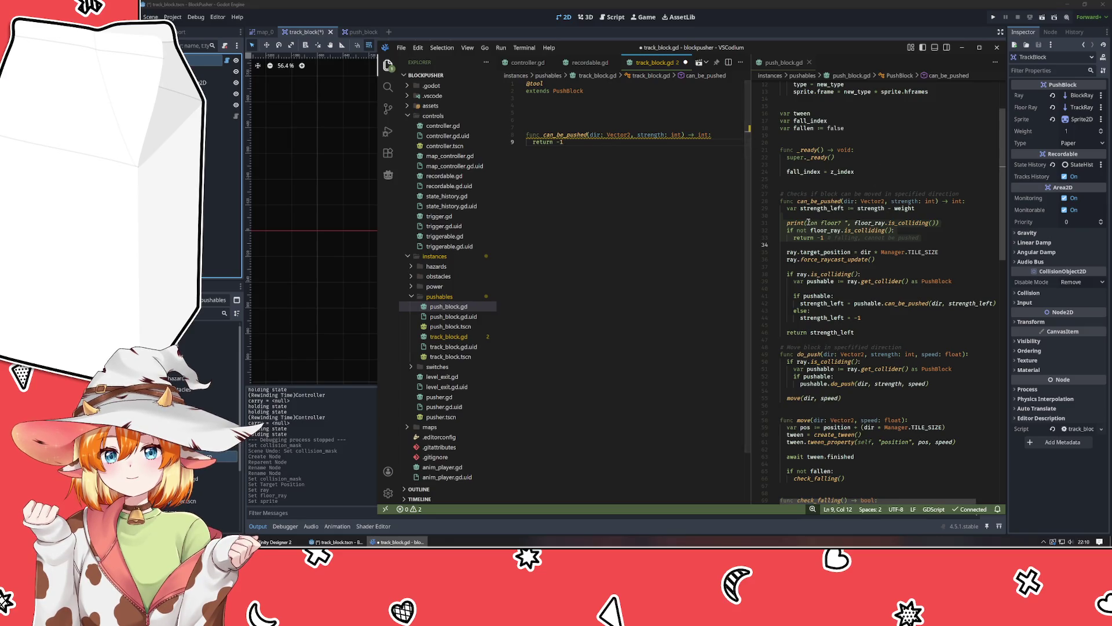
drag(781, 217, 847, 240)
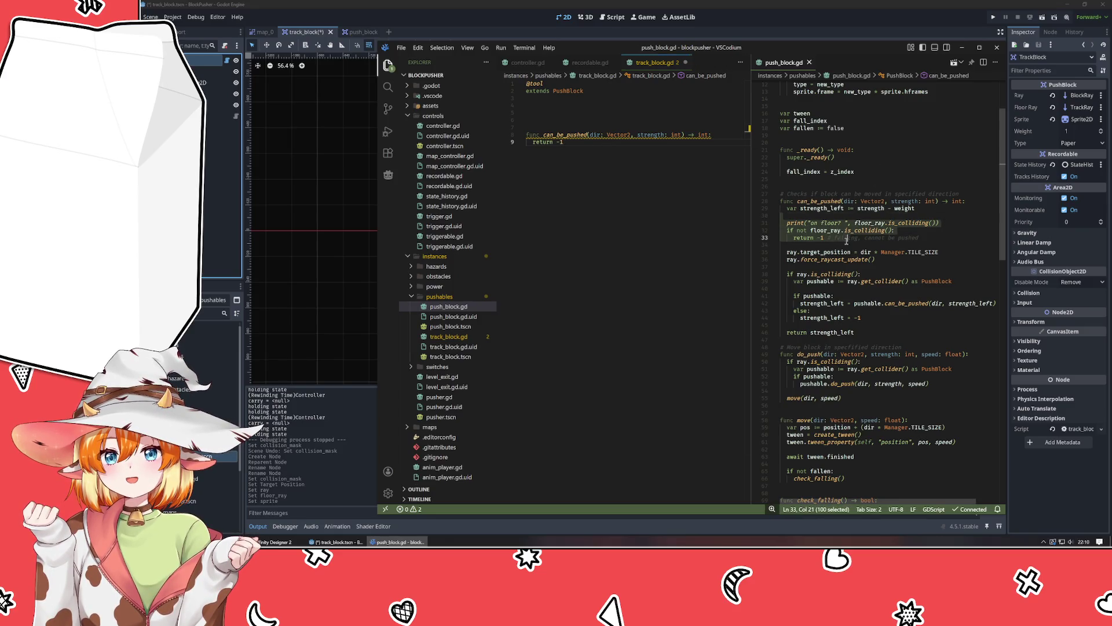
- Review can_be_pushed's lines 30–46 in push_block.gd and scroll to the blank line after move()
click(791, 244)
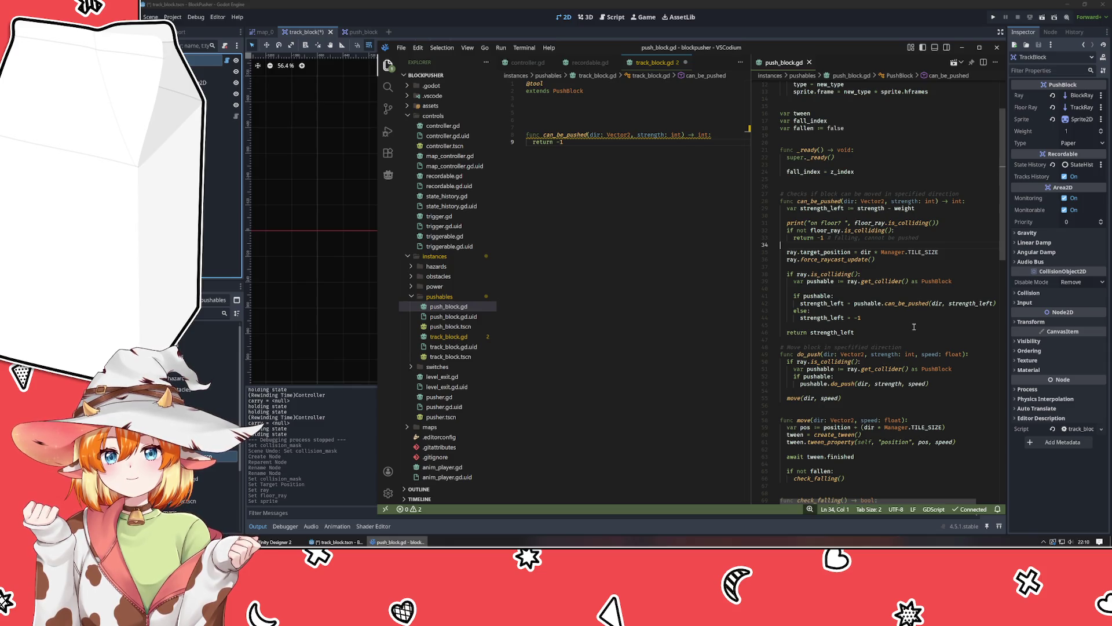
drag(903, 245, 914, 333)
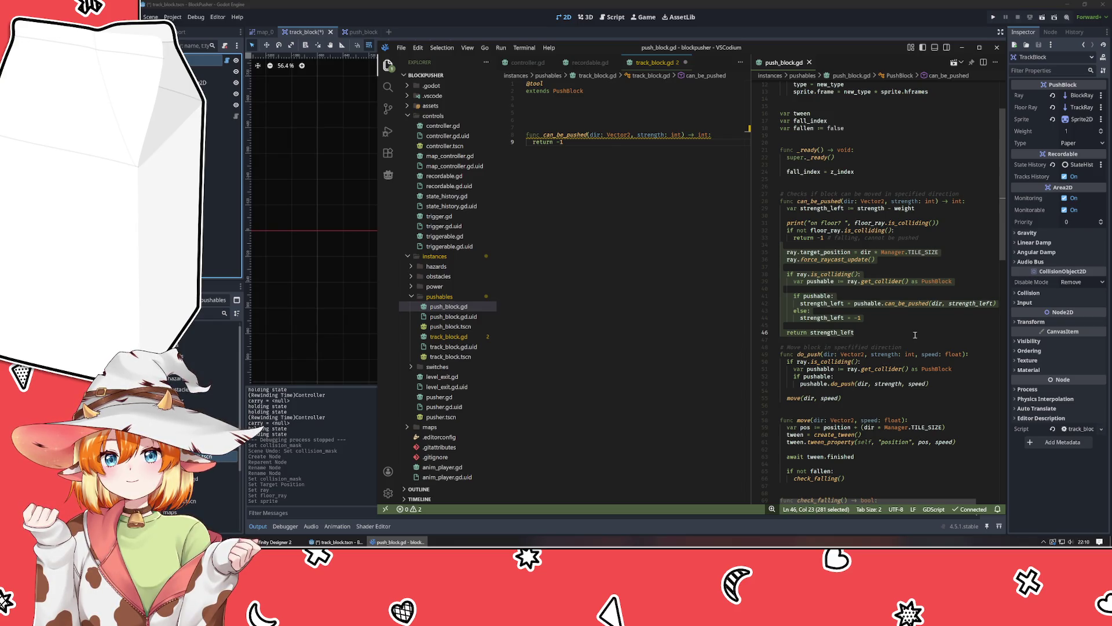
click(912, 328)
scroll(911, 327, up, 4)
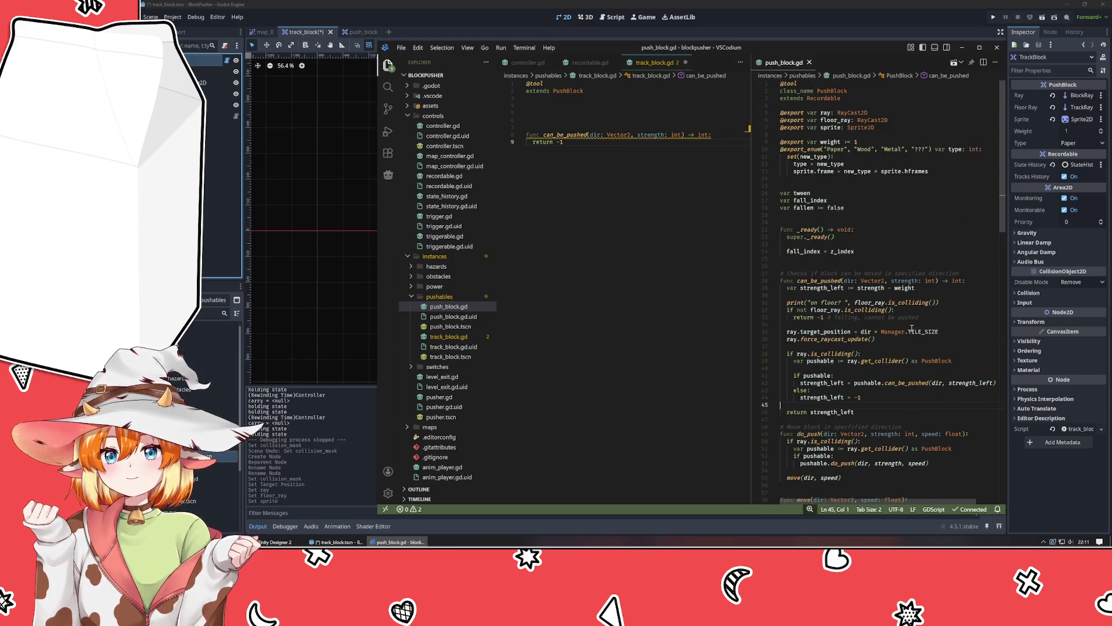
drag(856, 297, 867, 317)
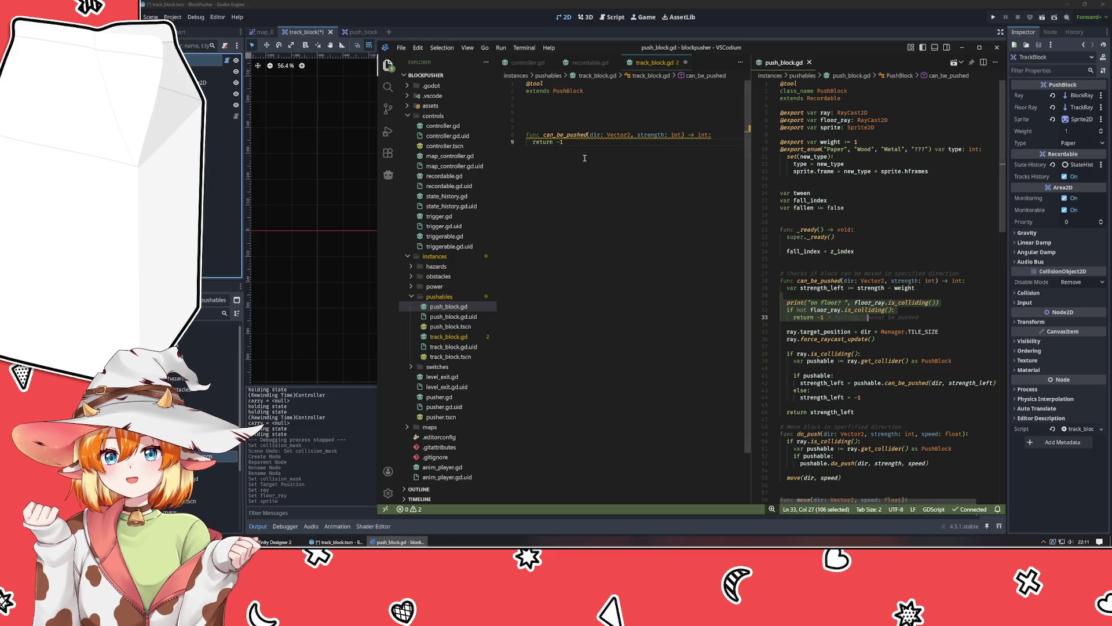
key(ctrl+1)
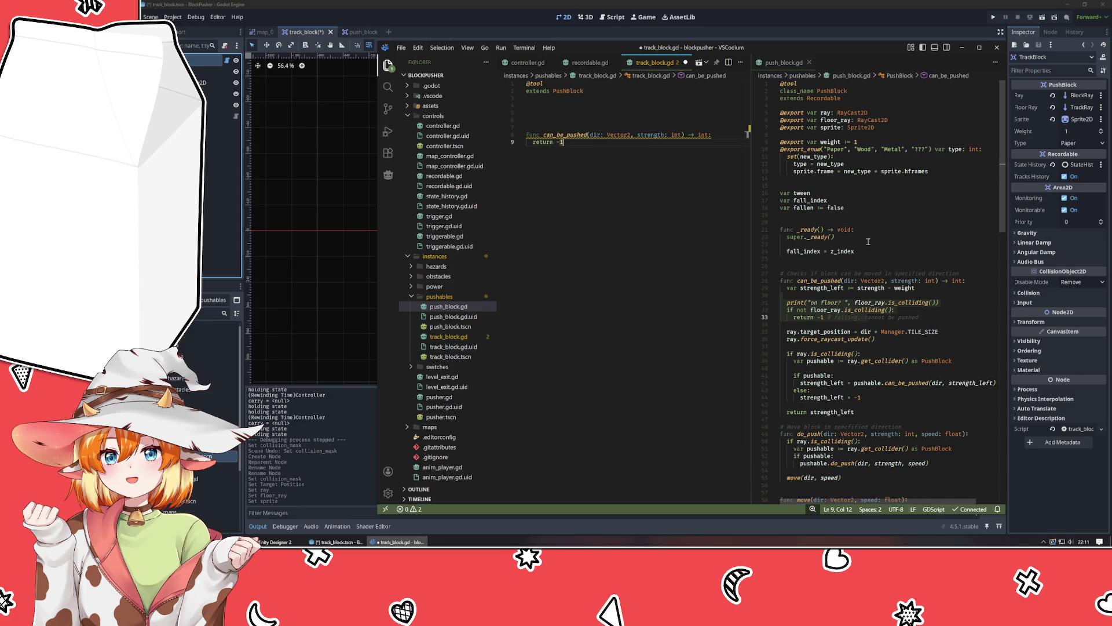
click(892, 264)
scroll(892, 264, down, 3)
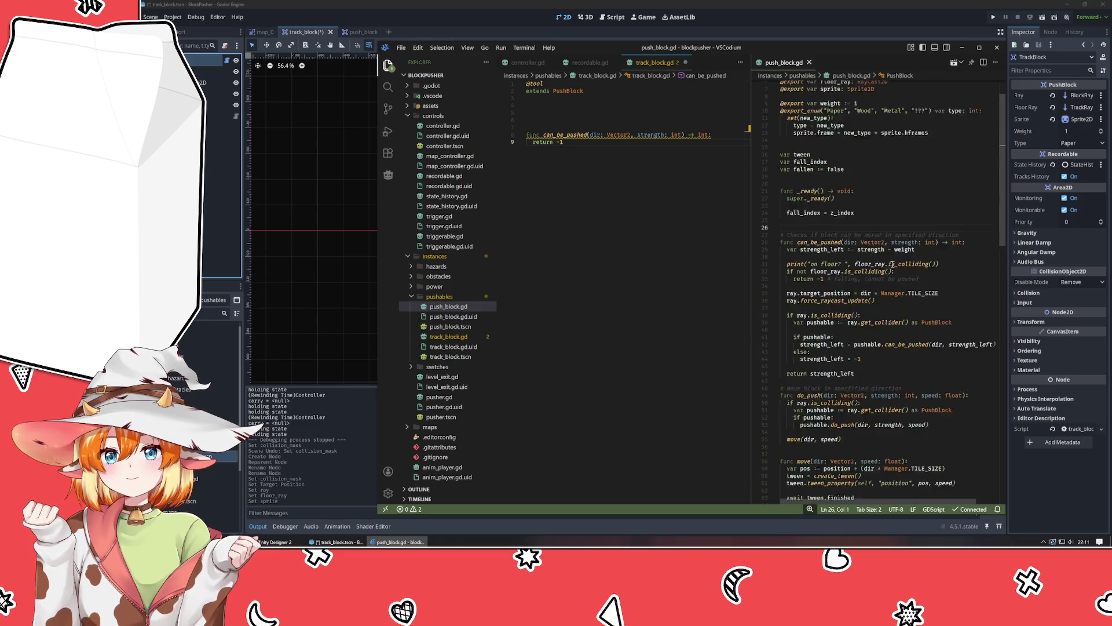
scroll(892, 264, down, 1)
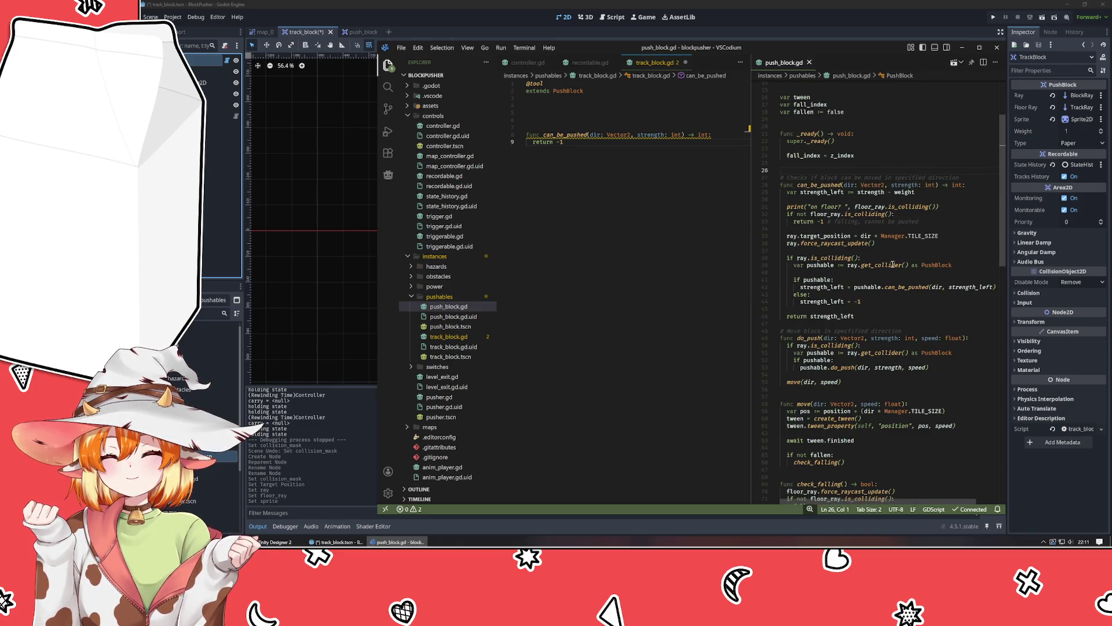
click(798, 325)
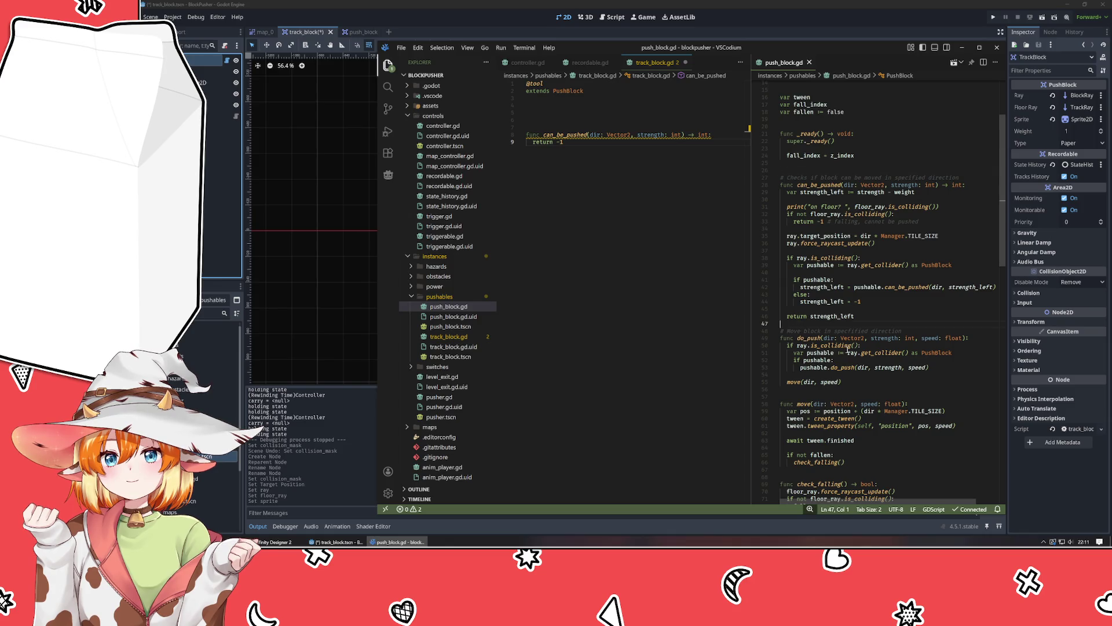
scroll(851, 363, down, 7)
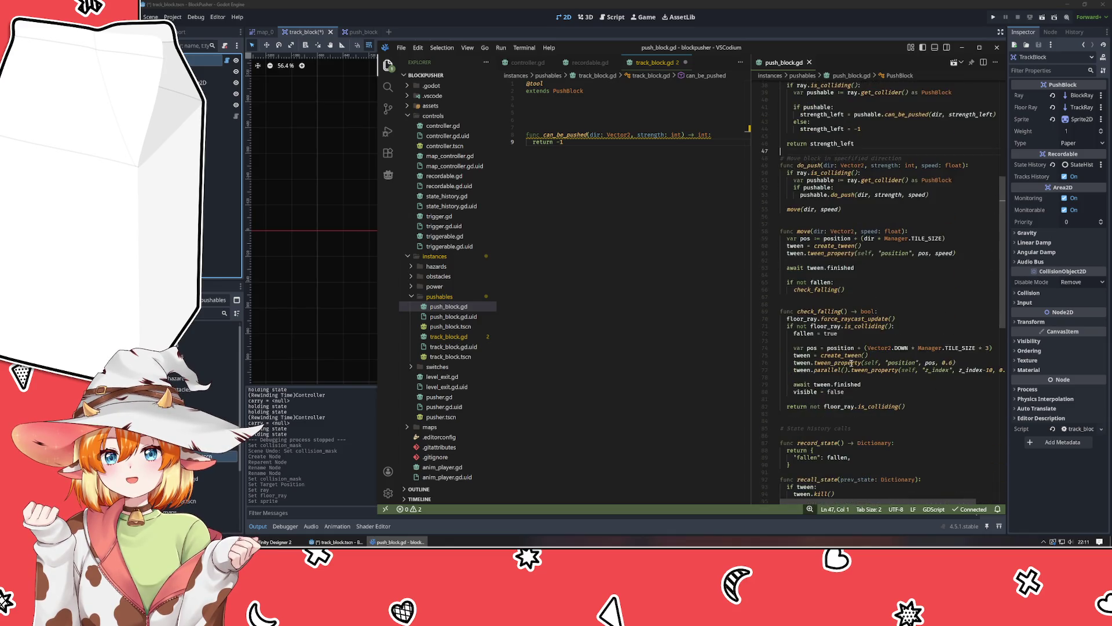
- Insert func check_stable() -> bool: with body return true after move()
click(811, 306)
key(Return)
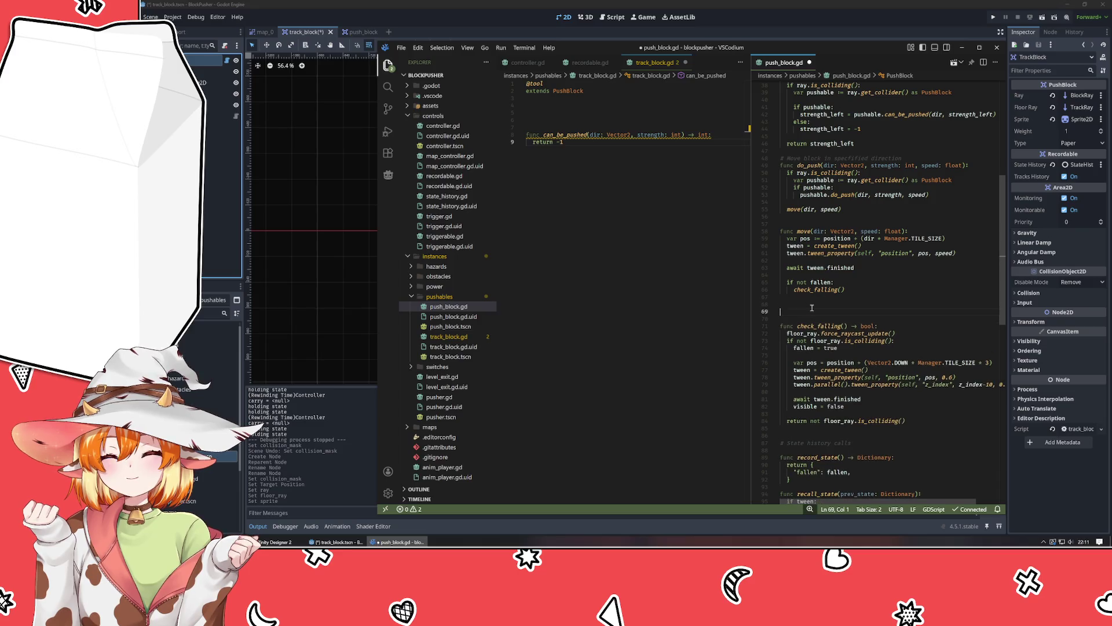
text(func )
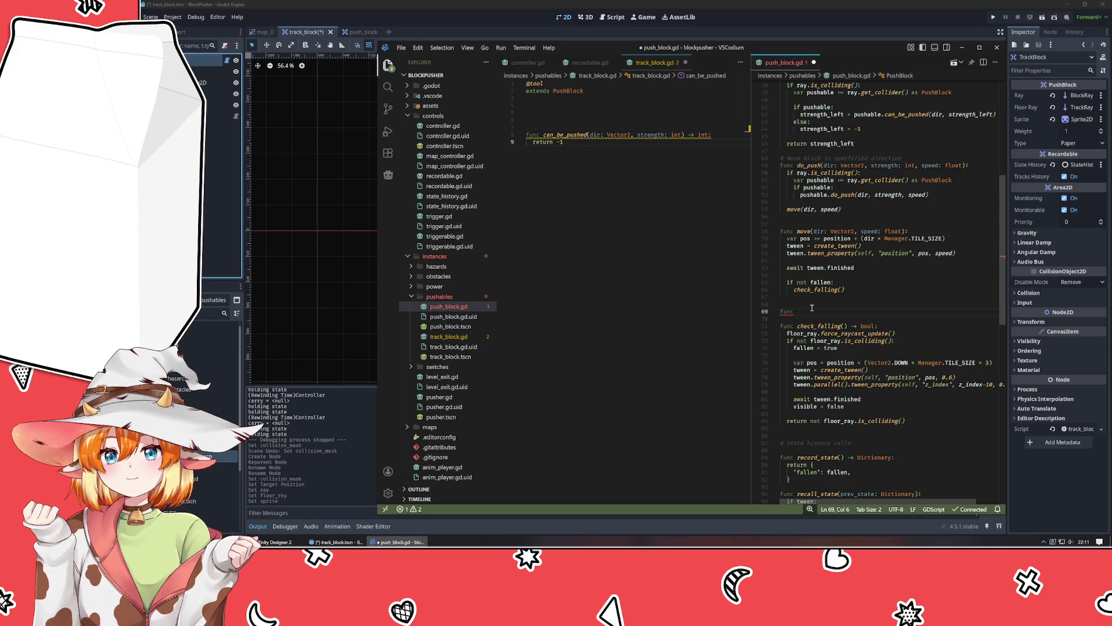
text(check)
scroll(811, 307, up, 5)
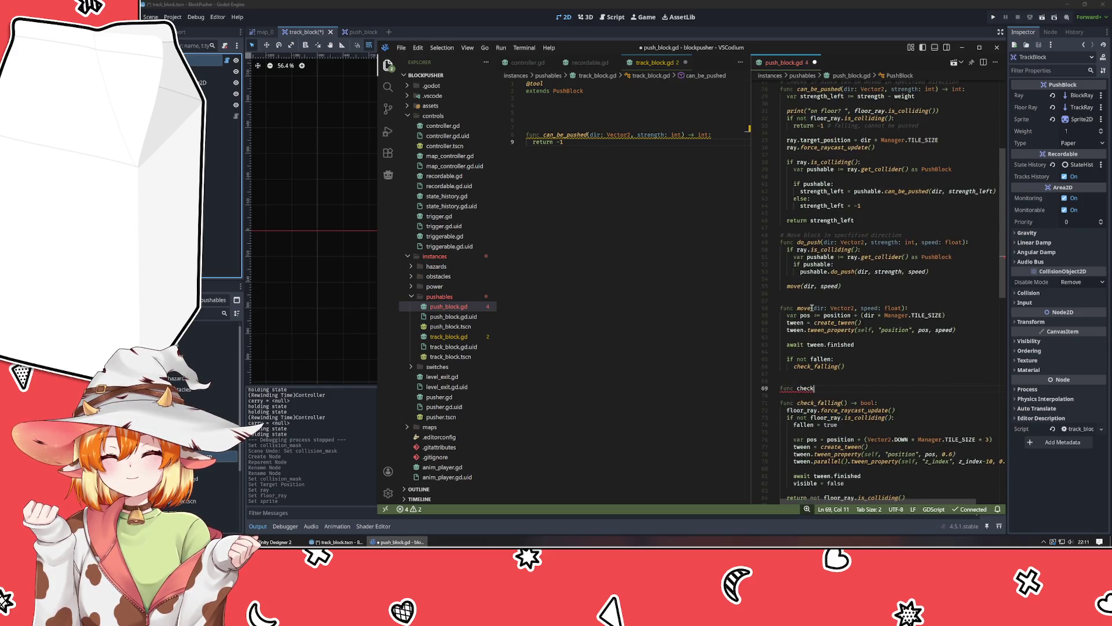
text(_stable())
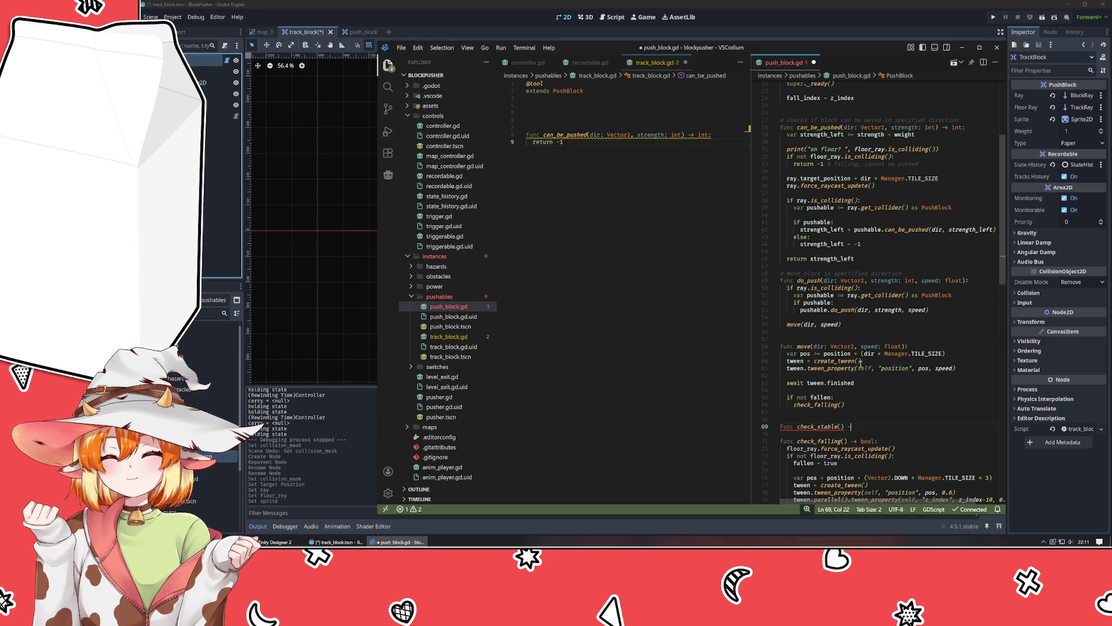
text( -> bool:)
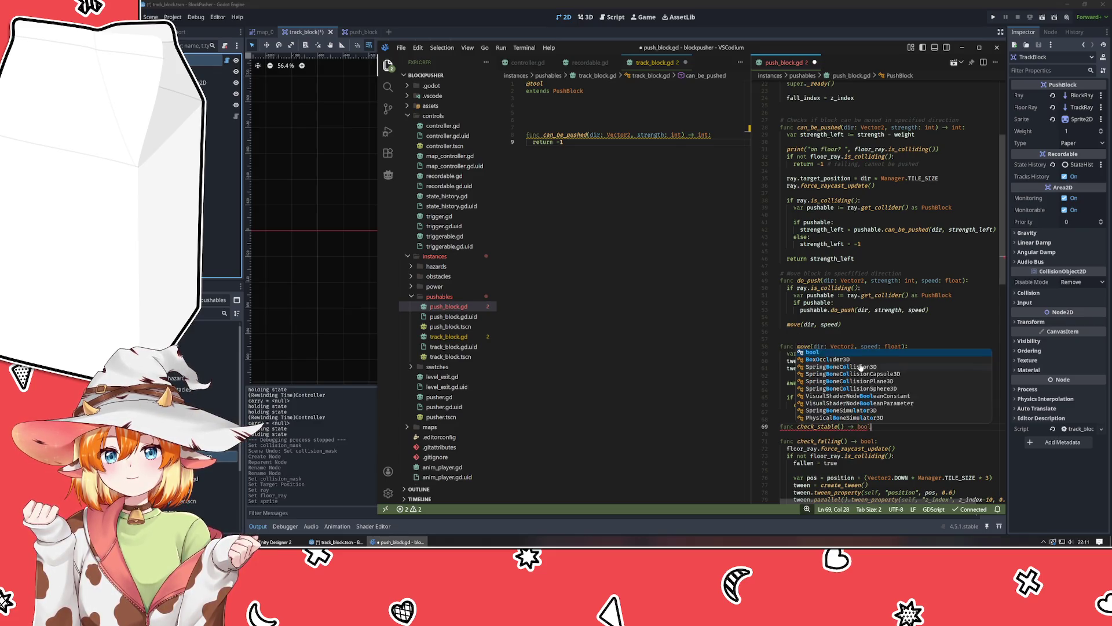
key(Return)
text(return true)
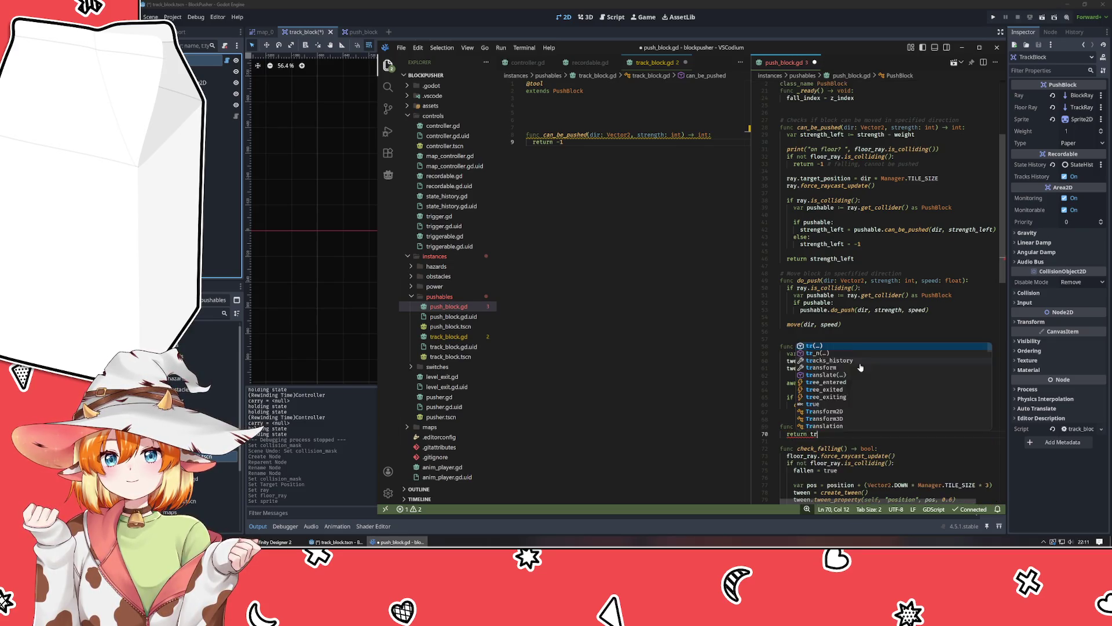
scroll(940, 324, up, 3)
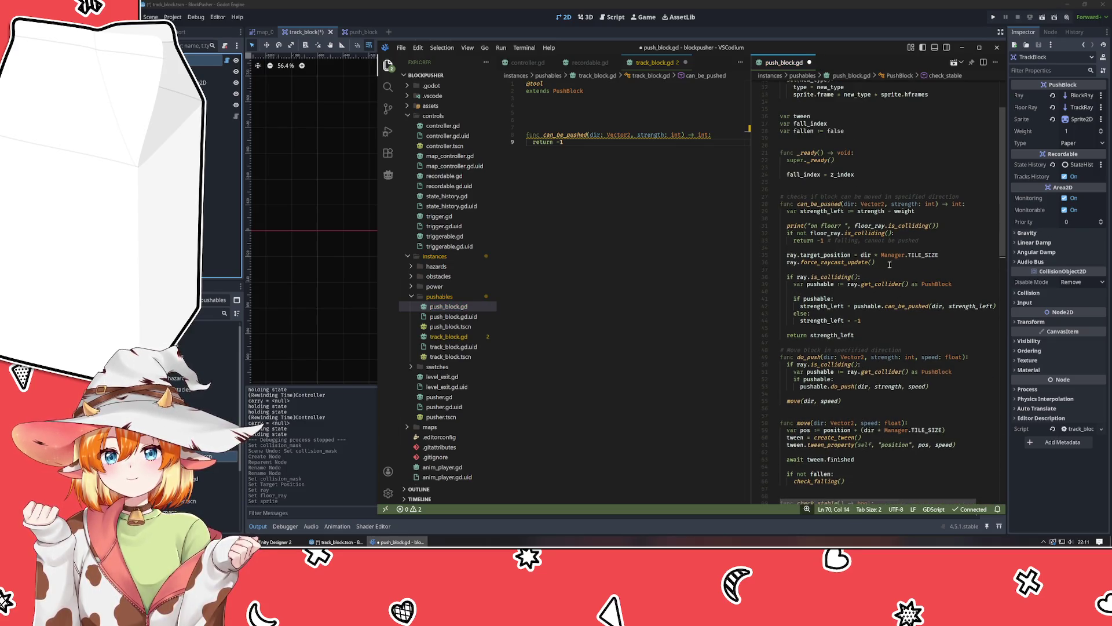
- Remove the floor-check lines from can_be_pushed, typing check_falling() in their place
drag(928, 240, 780, 225)
key(ctrl+c)
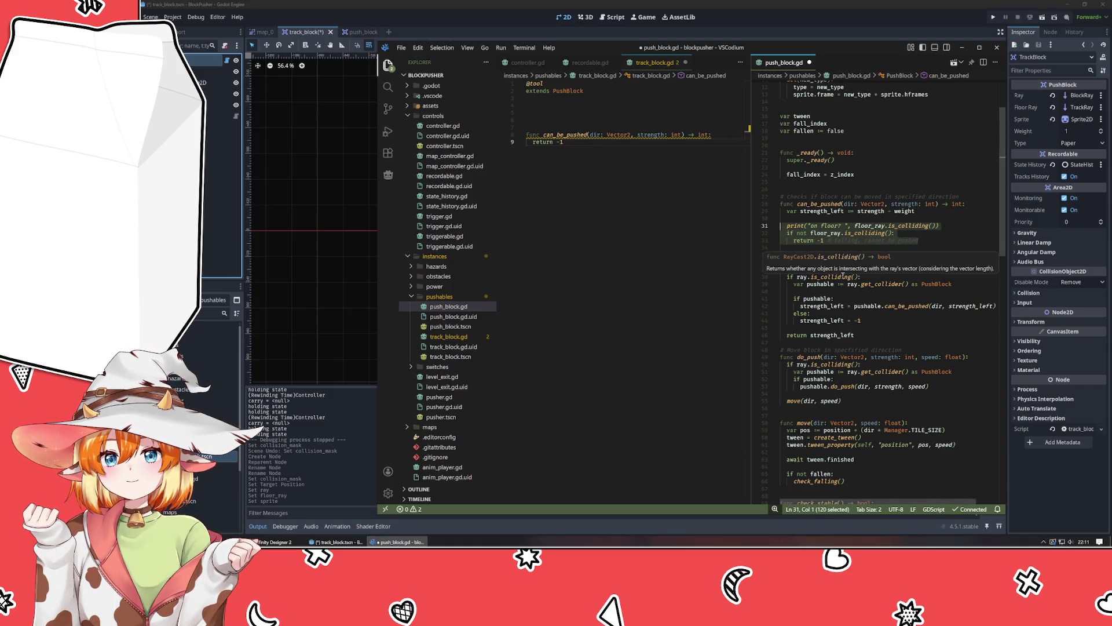
key(BackSpace)
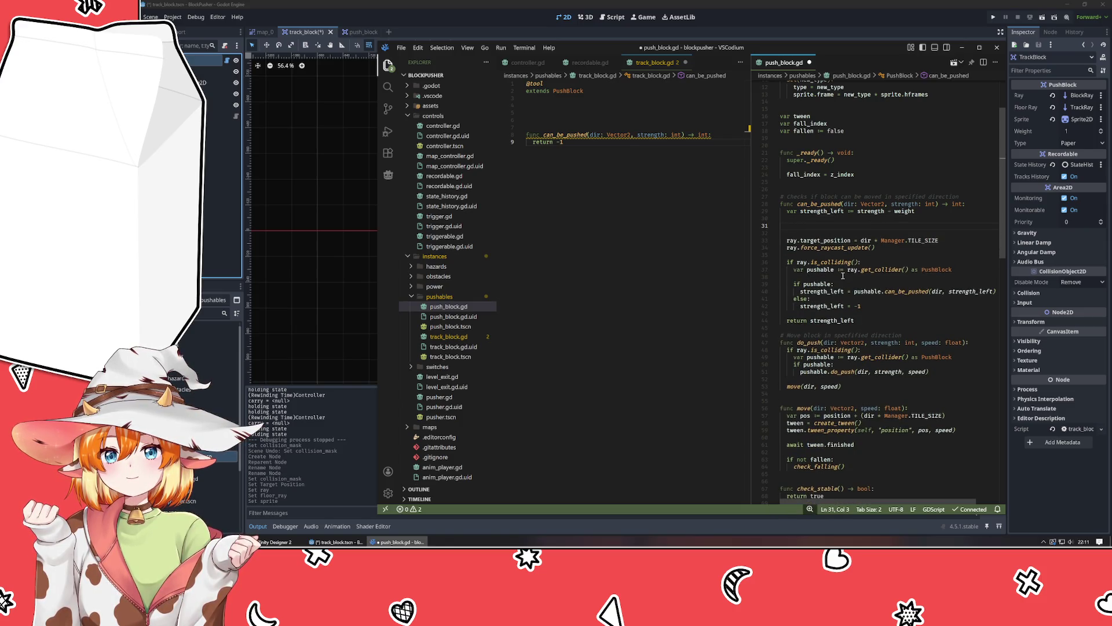
text(check_falling())
scroll(843, 276, down, 5)
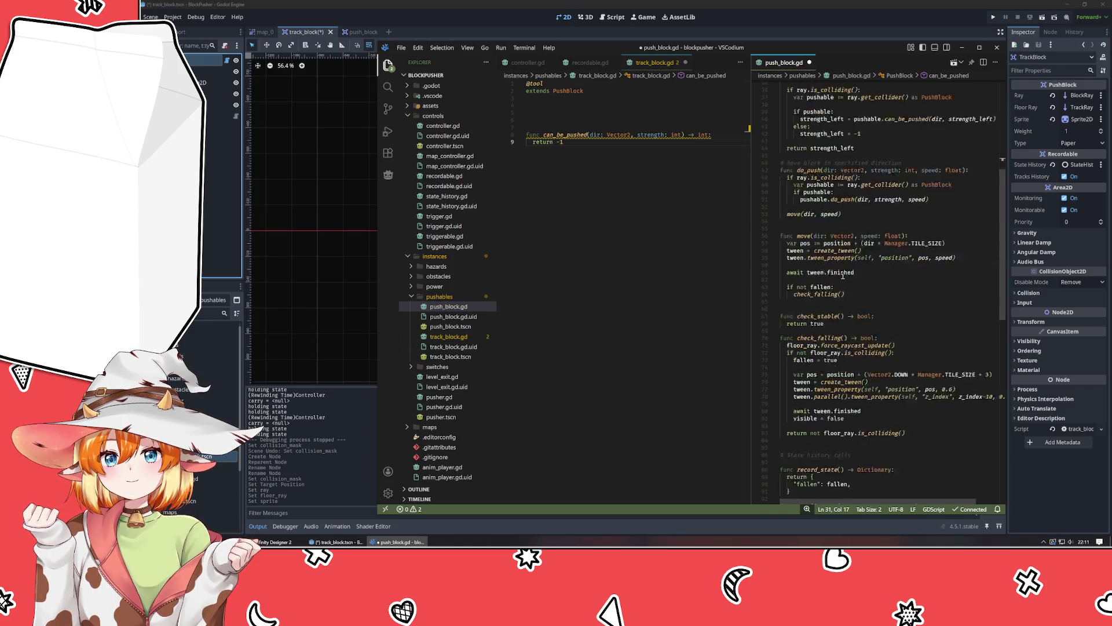
scroll(842, 276, down, 2)
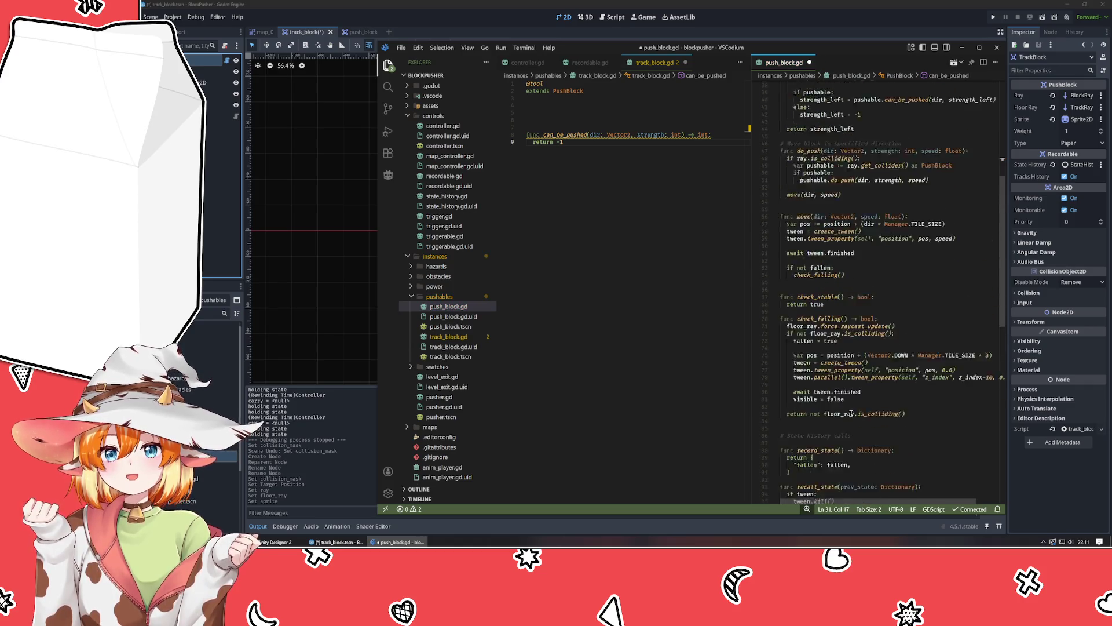
scroll(851, 413, up, 1)
- Paste the floor check over check_stable's return true, change -1 to false, and open a new line
triple_click(817, 323)
key(ctrl+v)
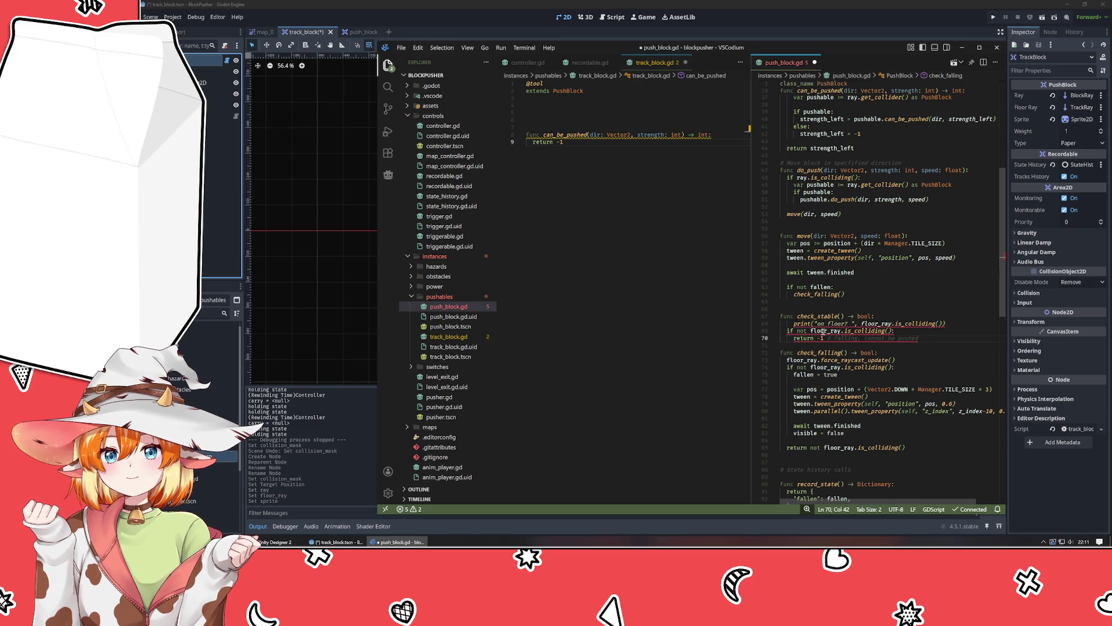
double_click(821, 338)
text(false)
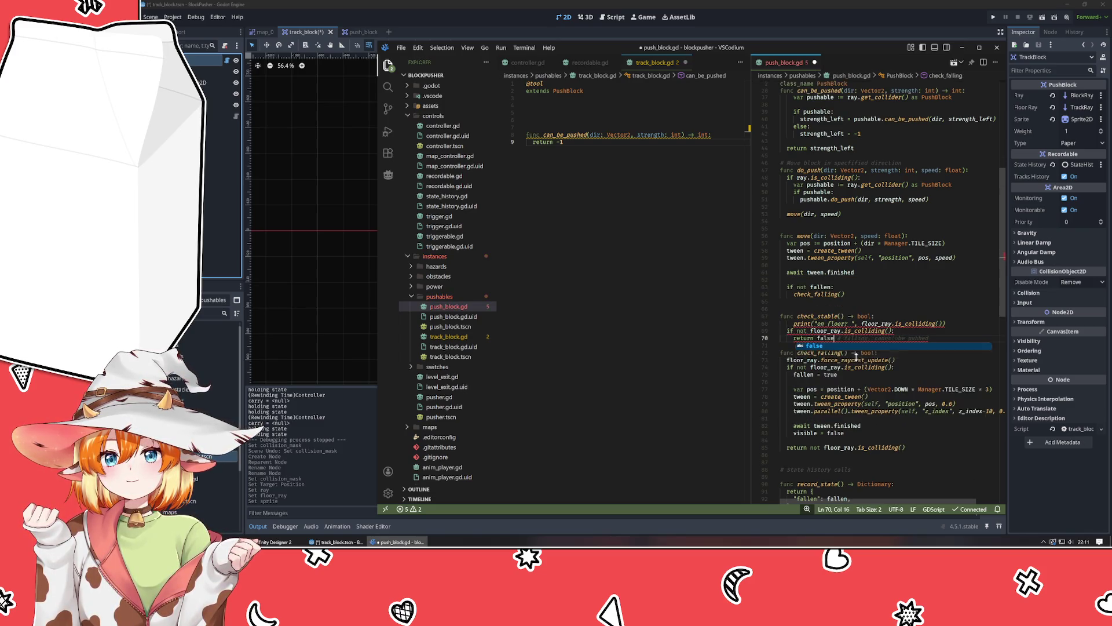
key(Left)
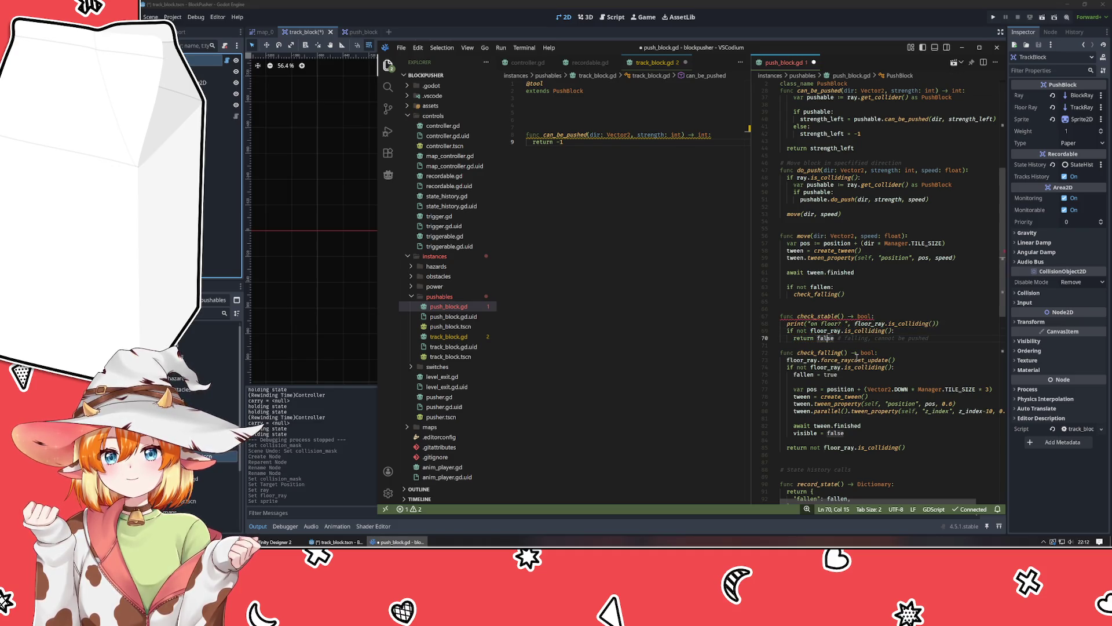
key(End)
key(Return)
key(Return)
- Add an outdented 'return true' and turn check_stable's 'if not floor_ray' condition into a return statement
text(return true)
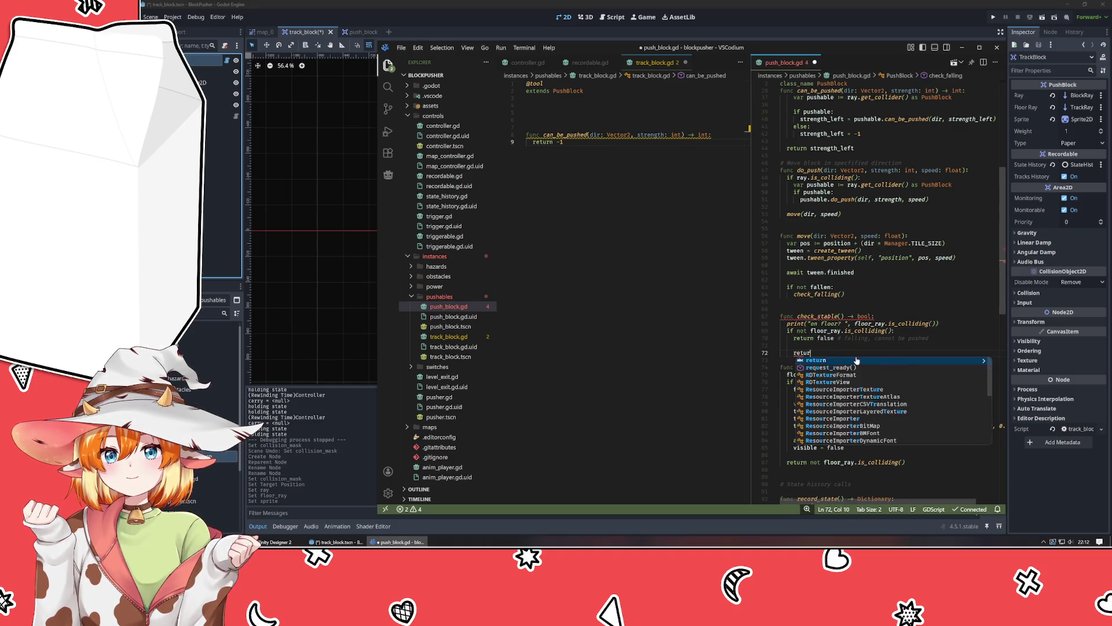
key(shift+Tab)
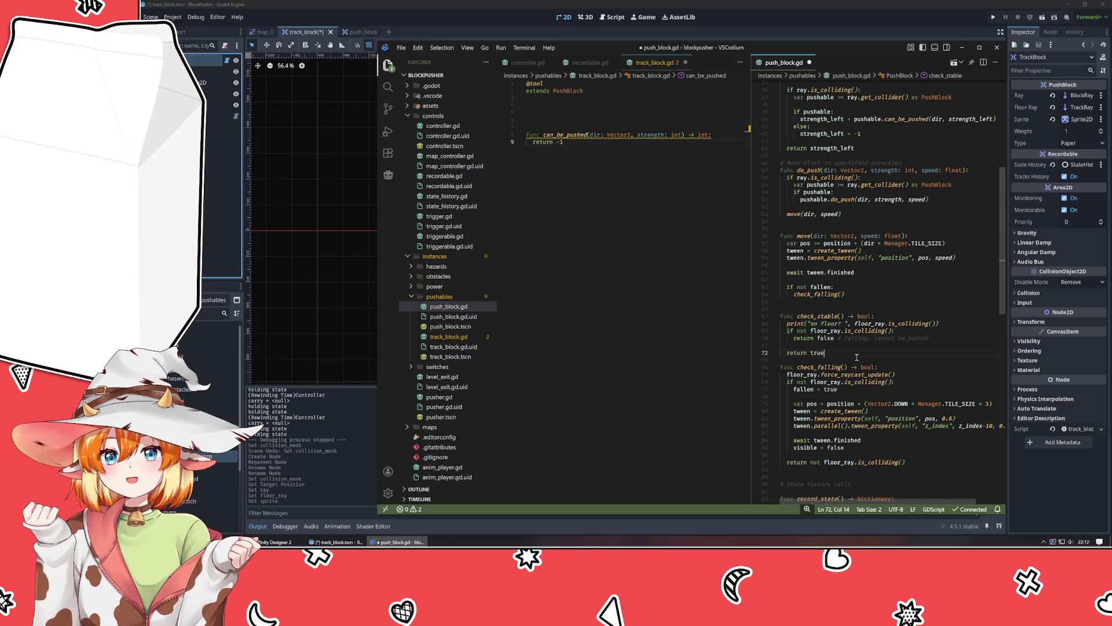
key(Up)
key(Up)
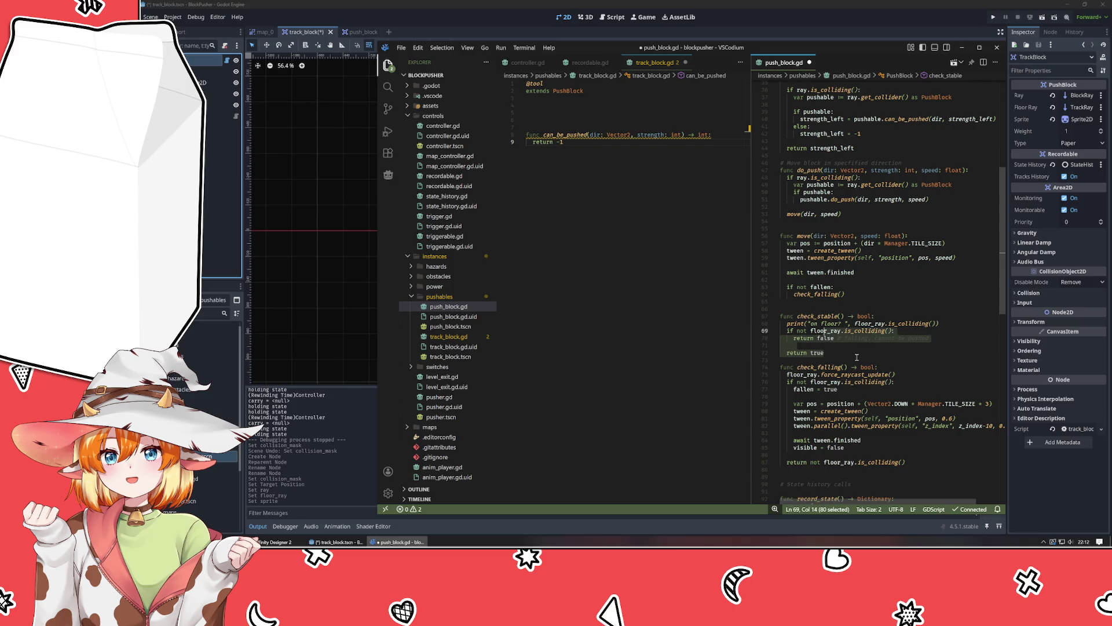
key(Up)
key(ctrl+Left)
key(Left)
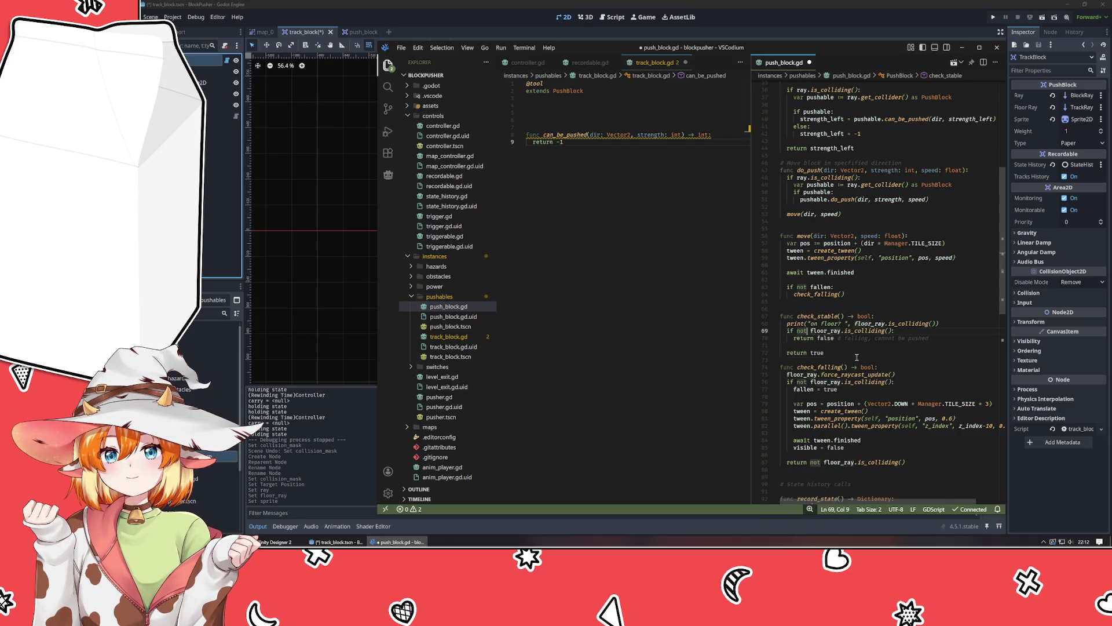
key(ctrl+Left)
key(Left)
key(BackSpace)
key(BackSpace)
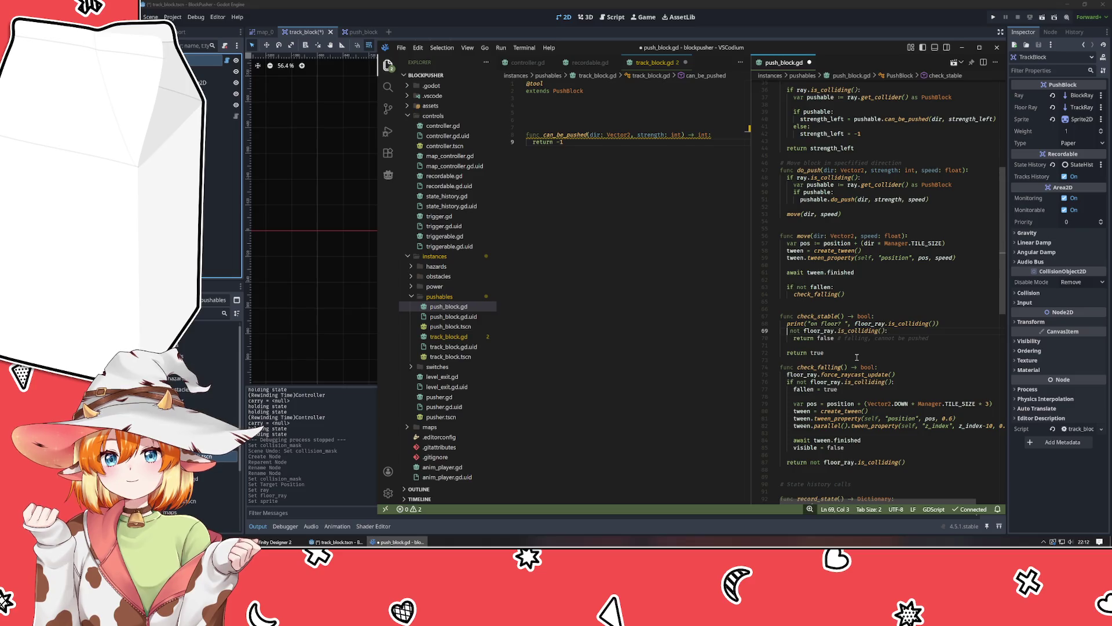
text(return)
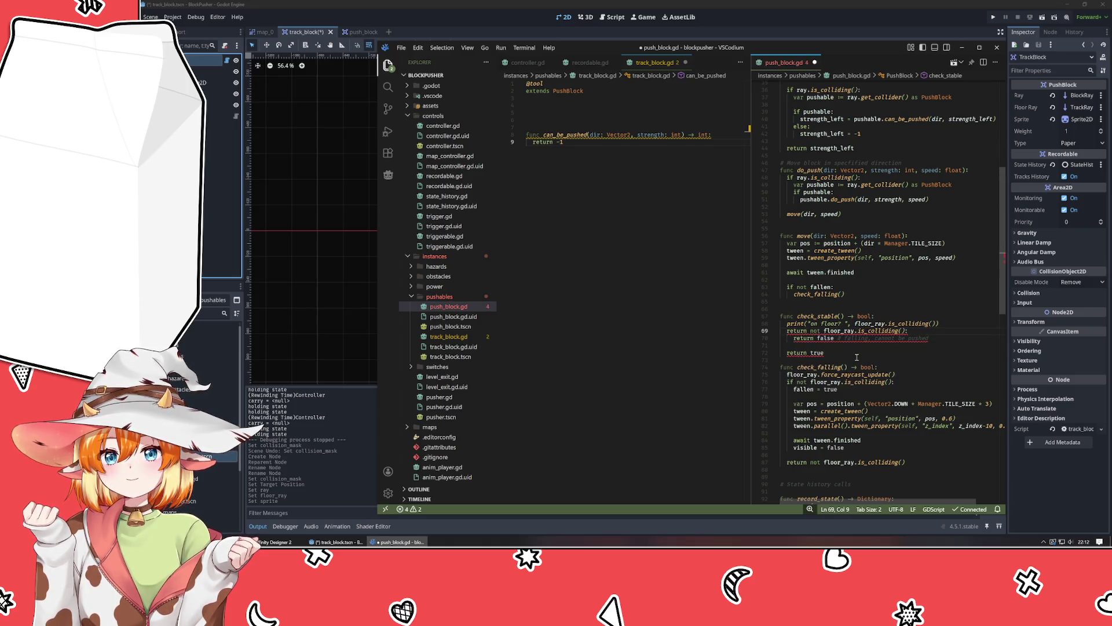
- Remove the leftover 'return false' and redundant 'return true' lines from check_stable
key(Down)
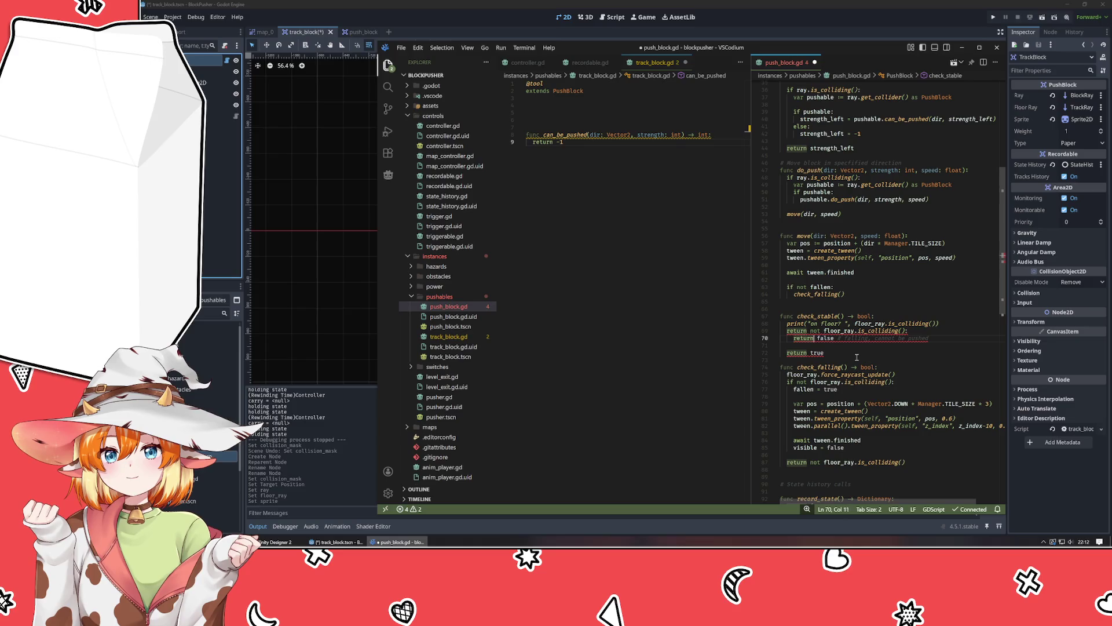
key(ctrl+BackSpace)
key(ctrl+Delete)
key(Down)
key(Down)
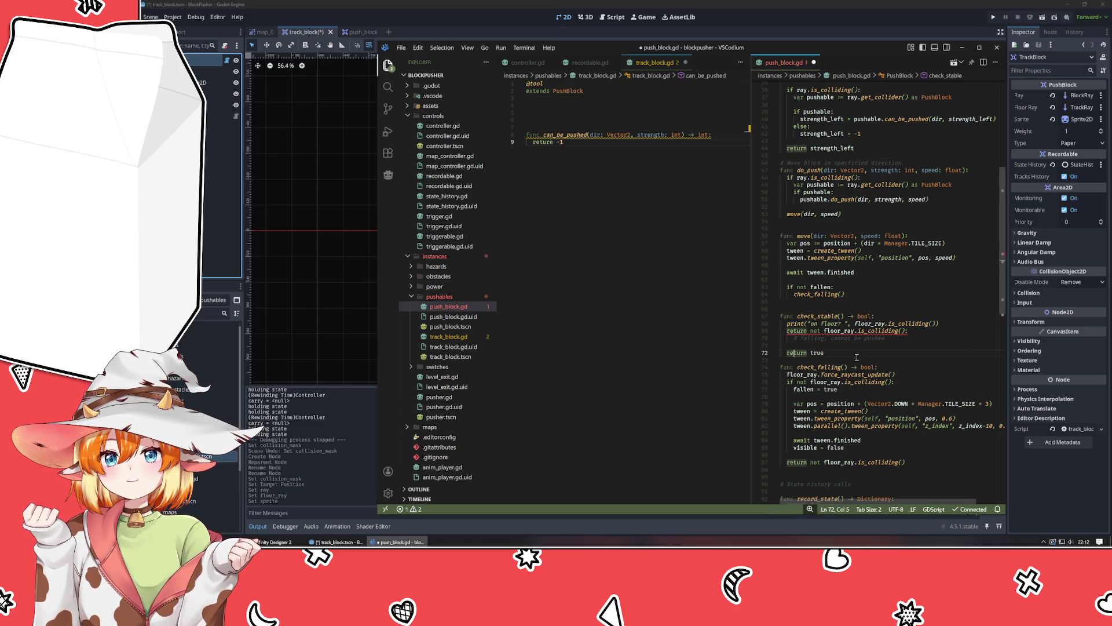
key(ctrl+shift+k)
key(ctrl+shift+k)
key(Up)
key(Up)
key(Home)
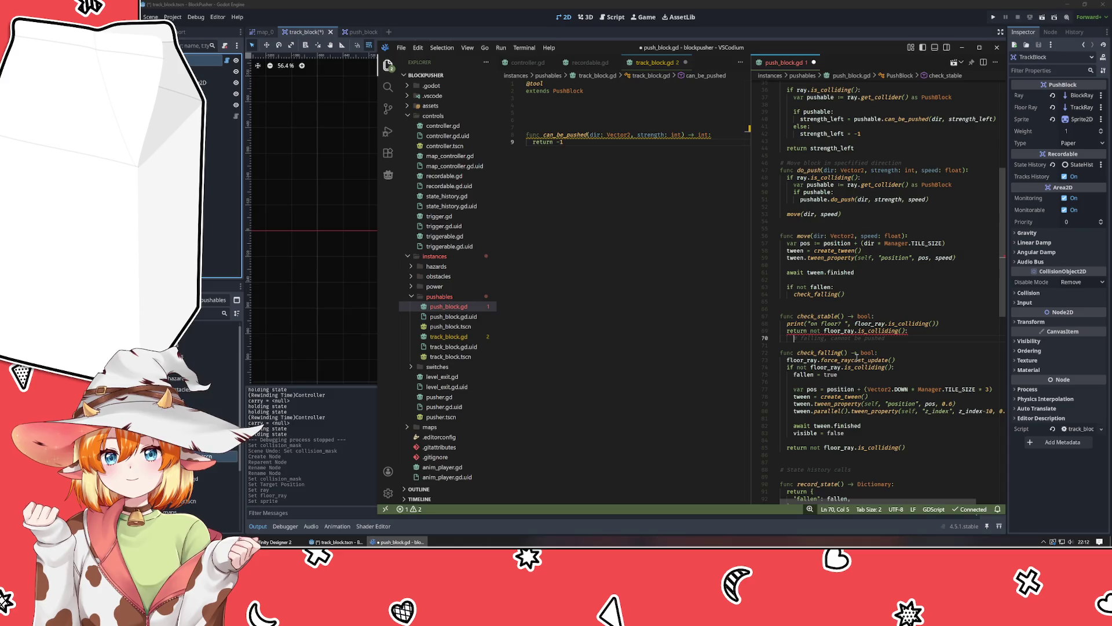
key(BackSpace)
key(BackSpace)
key(BackSpace)
key(BackSpace)
key(BackSpace)
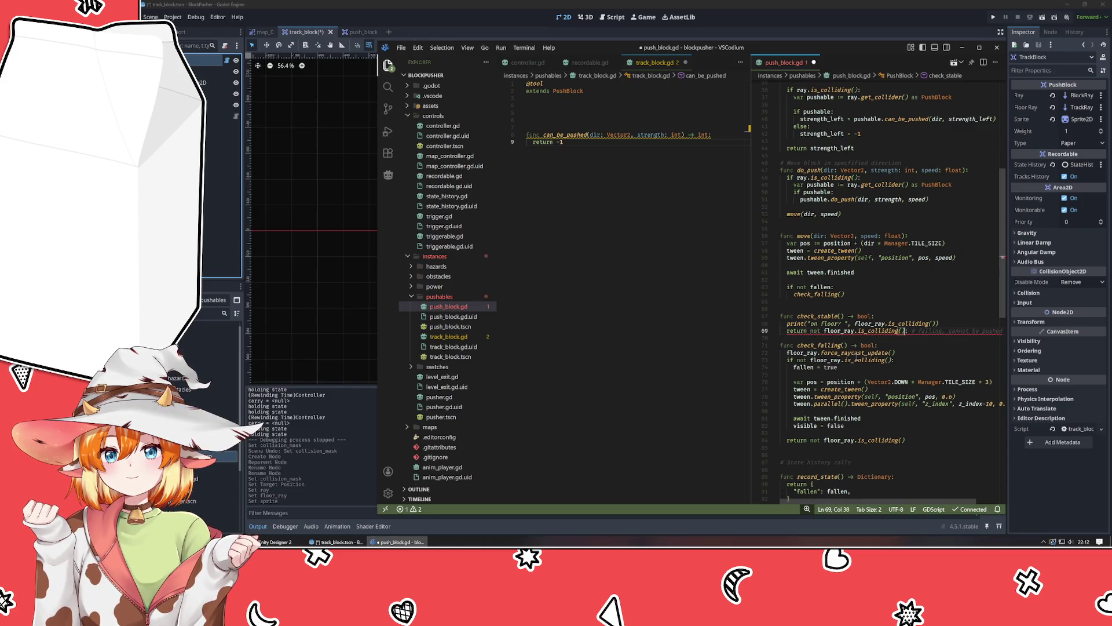
- Add the closing parenthesis and put the falling comment back on its own line
text())
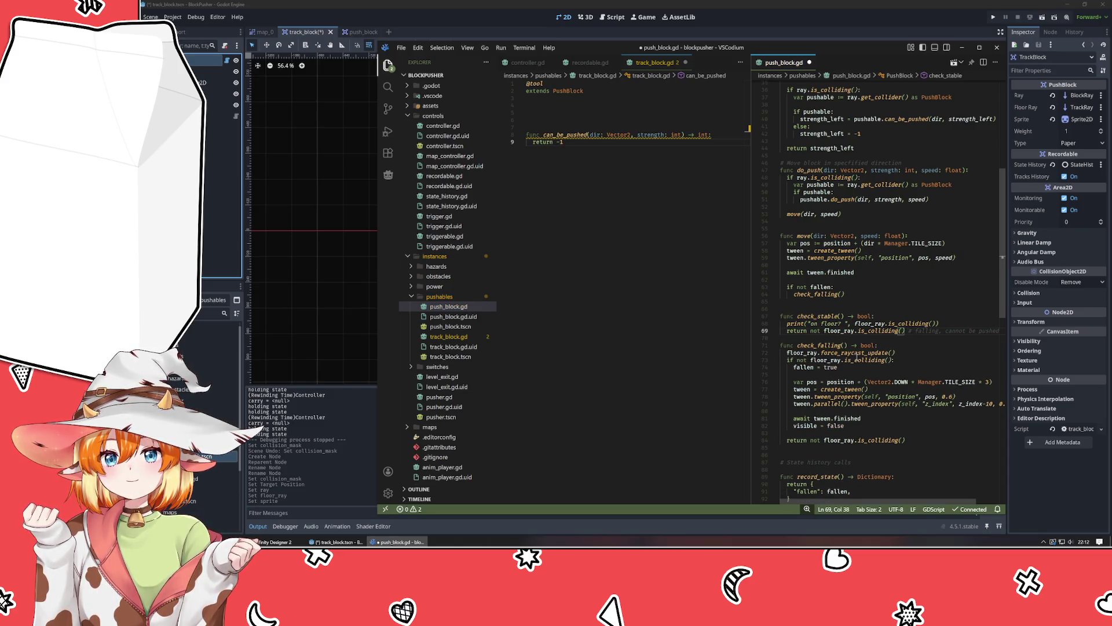
key(End)
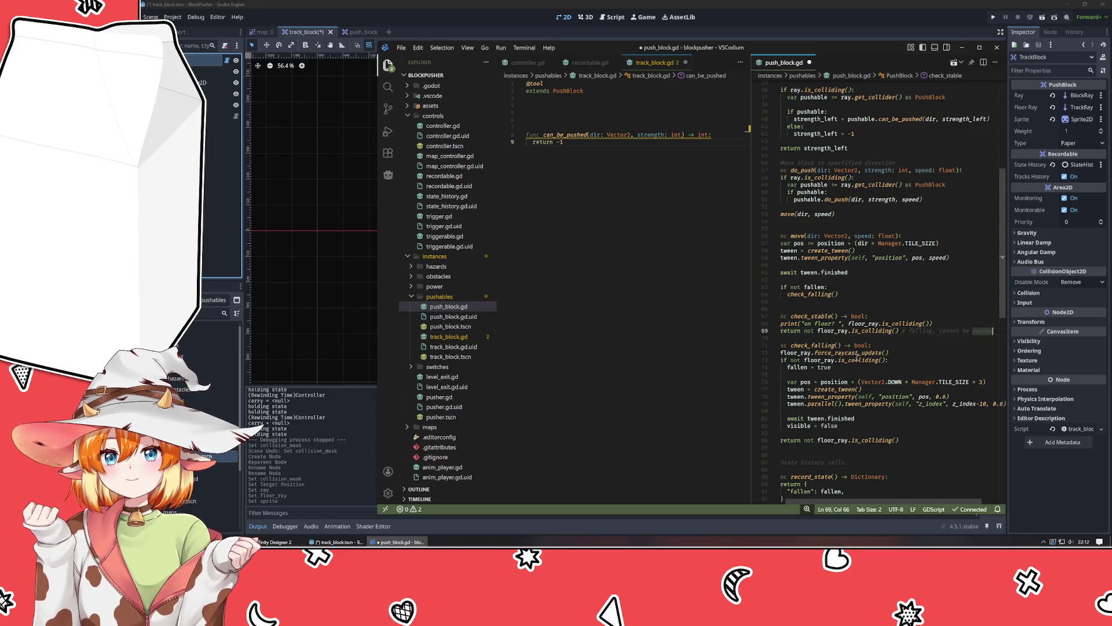
key(Home)
key(End)
key(ctrl+Left)
key(ctrl+Left)
key(ctrl+Left)
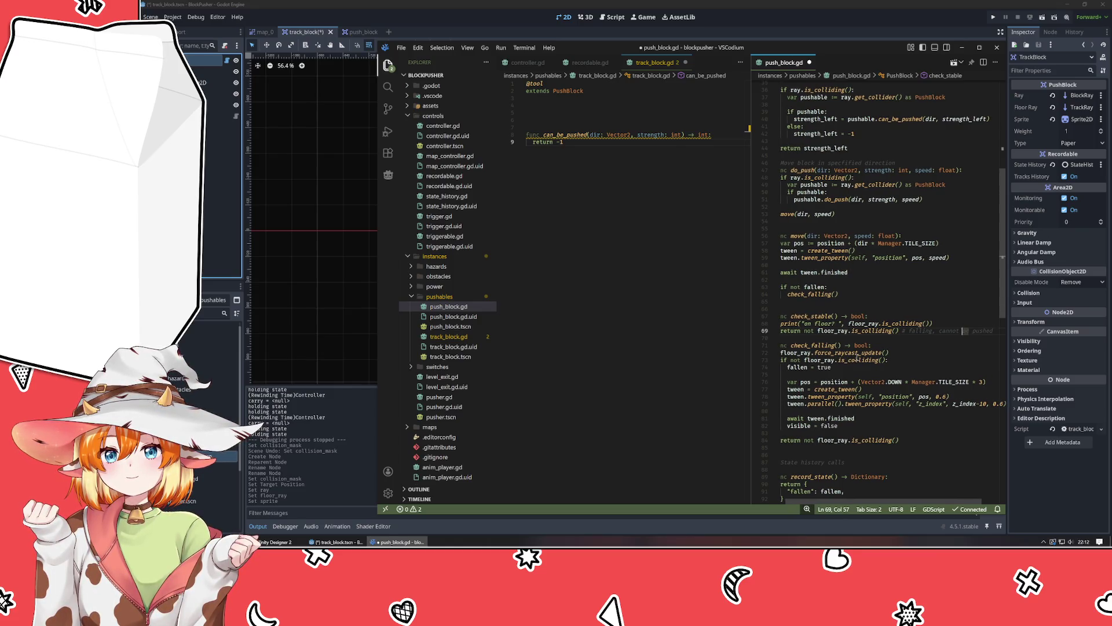
key(Return)
key(alt+Up)
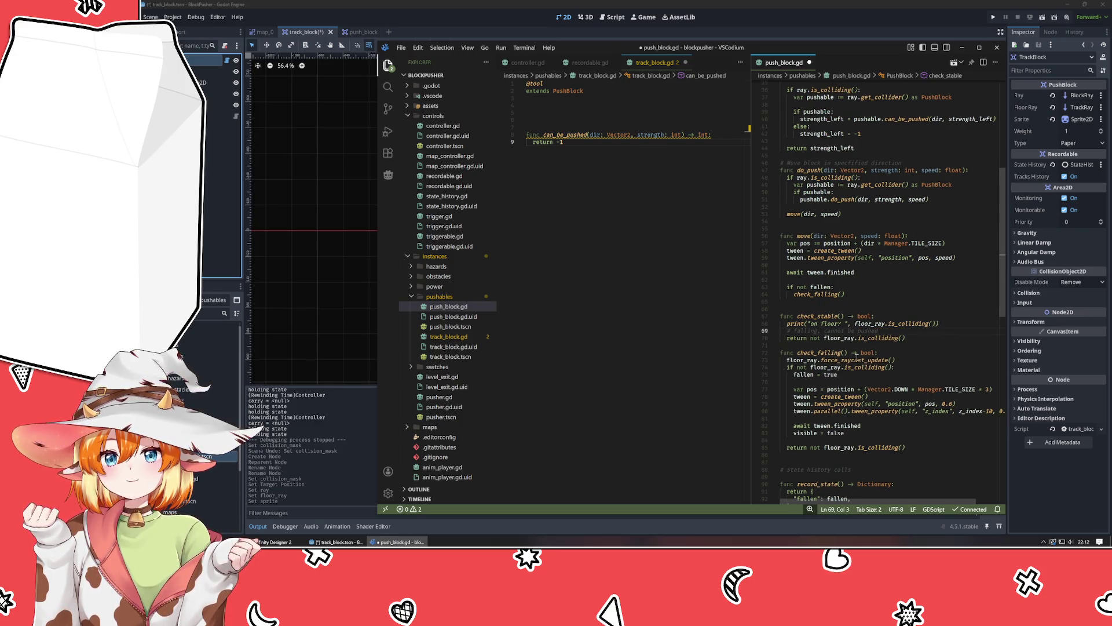
text(if)
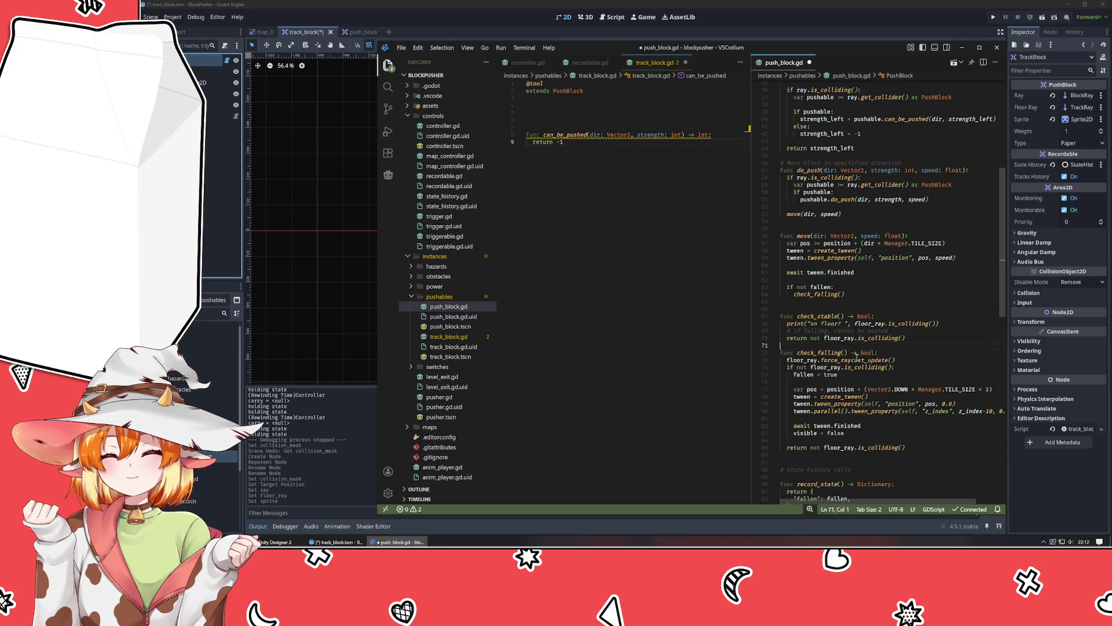
key(Return)
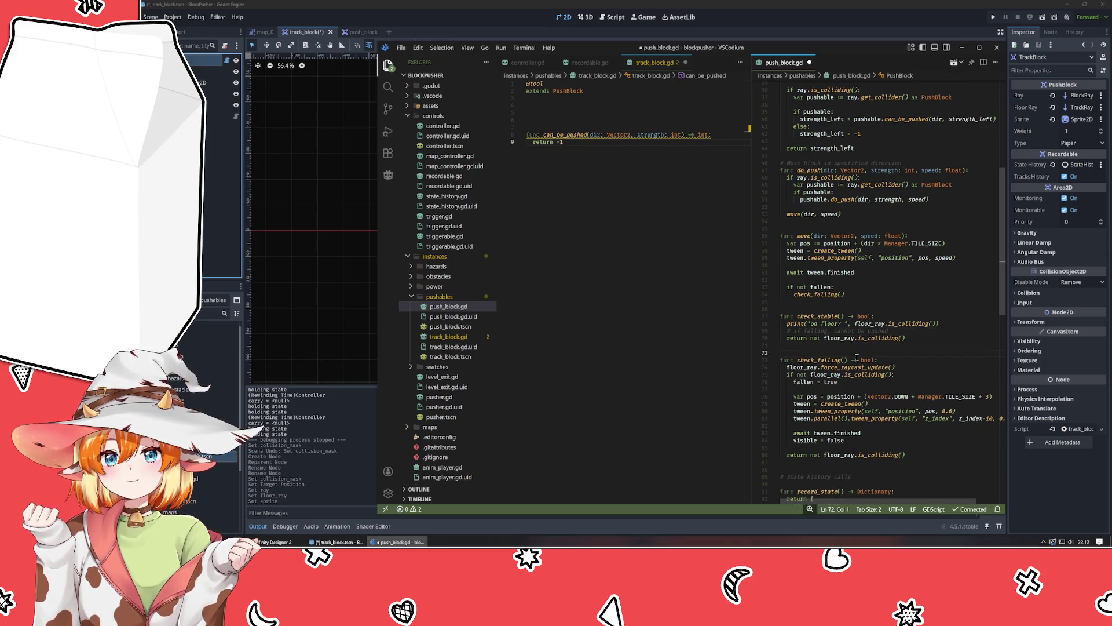
key(BackSpace)
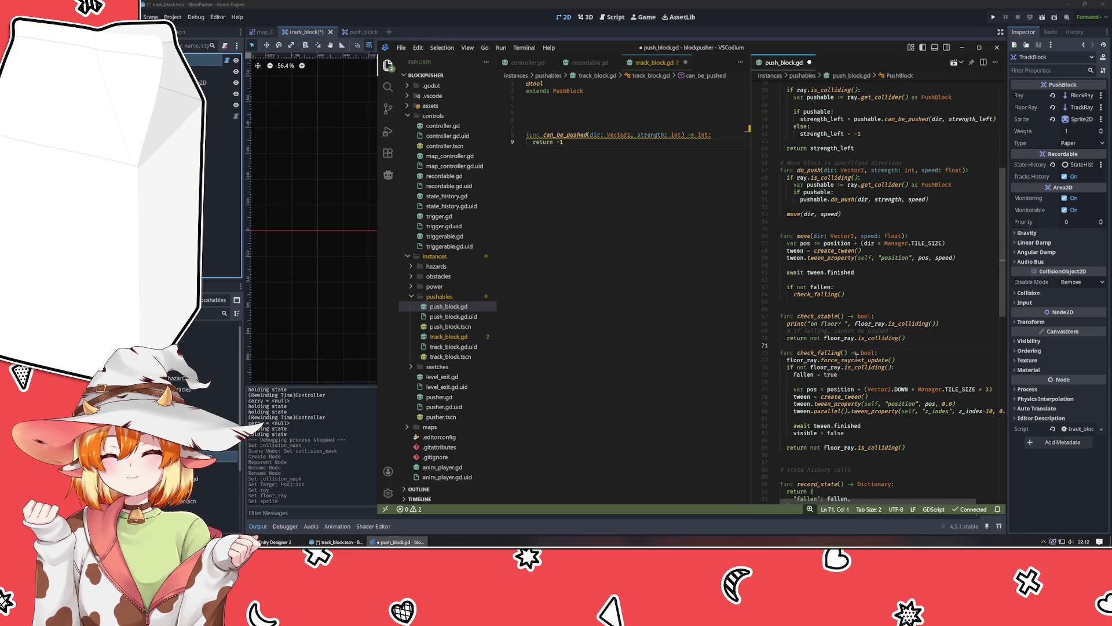
- Drop the 'not' from check_stable's return and delete the '# if falling, cannot be pushed' line
key(Up)
key(ctrl+Right)
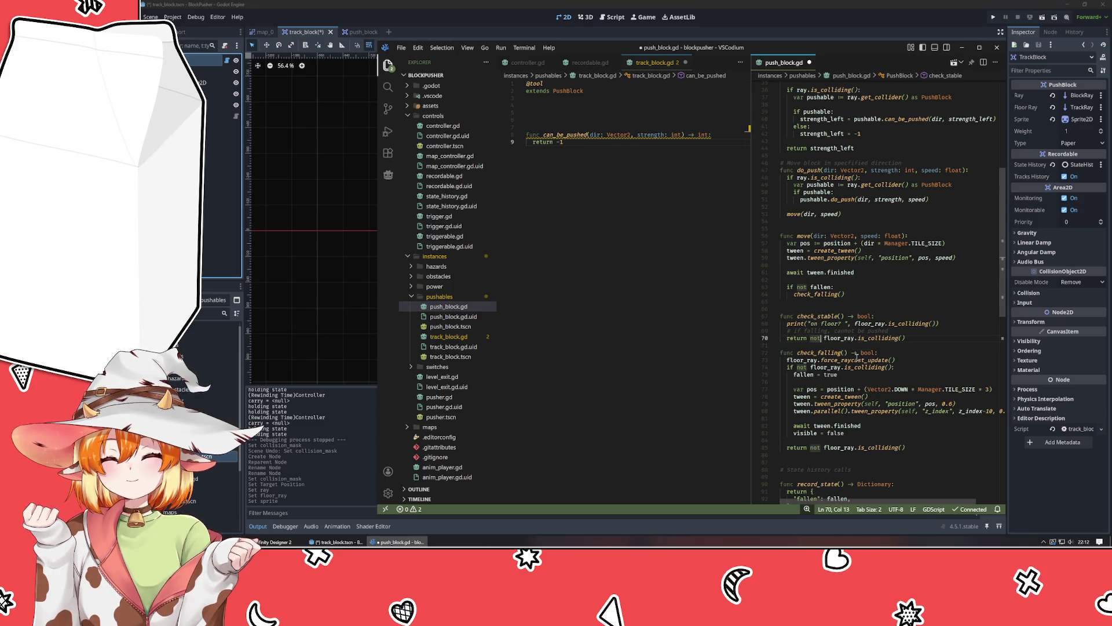
key(ctrl+Delete)
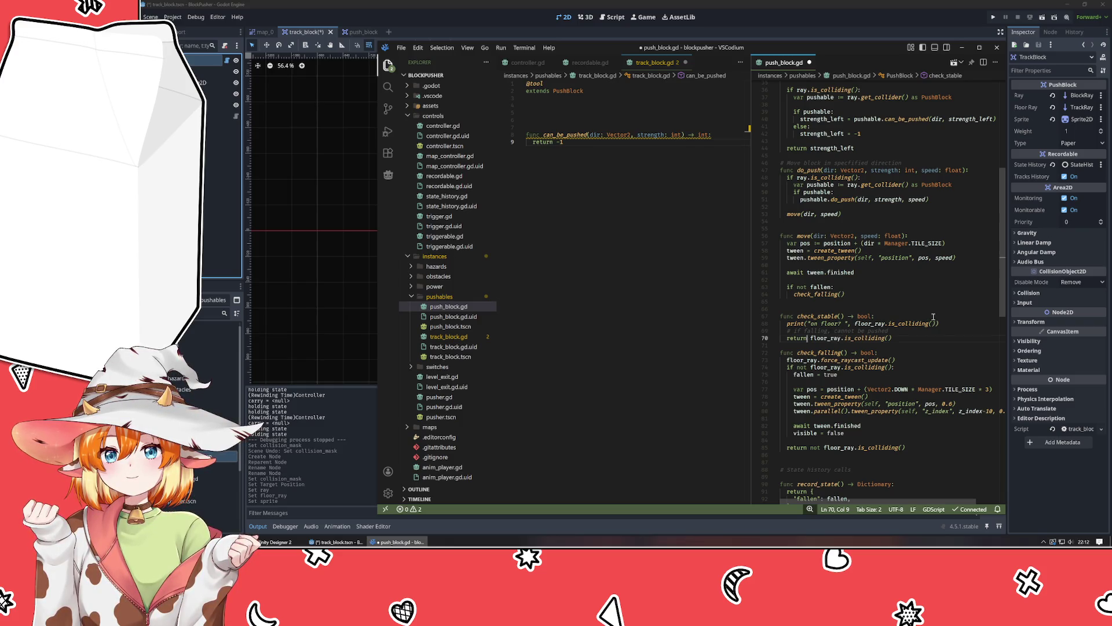
click(890, 330)
key(shift+Home)
key(BackSpace)
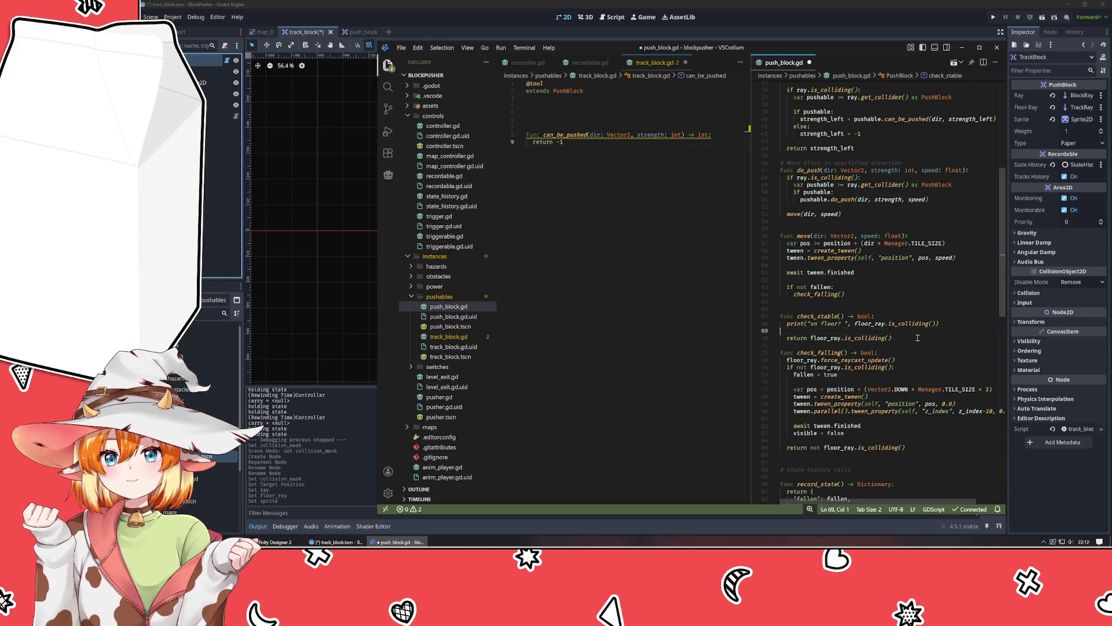
key(BackSpace)
scroll(834, 173, up, 5)
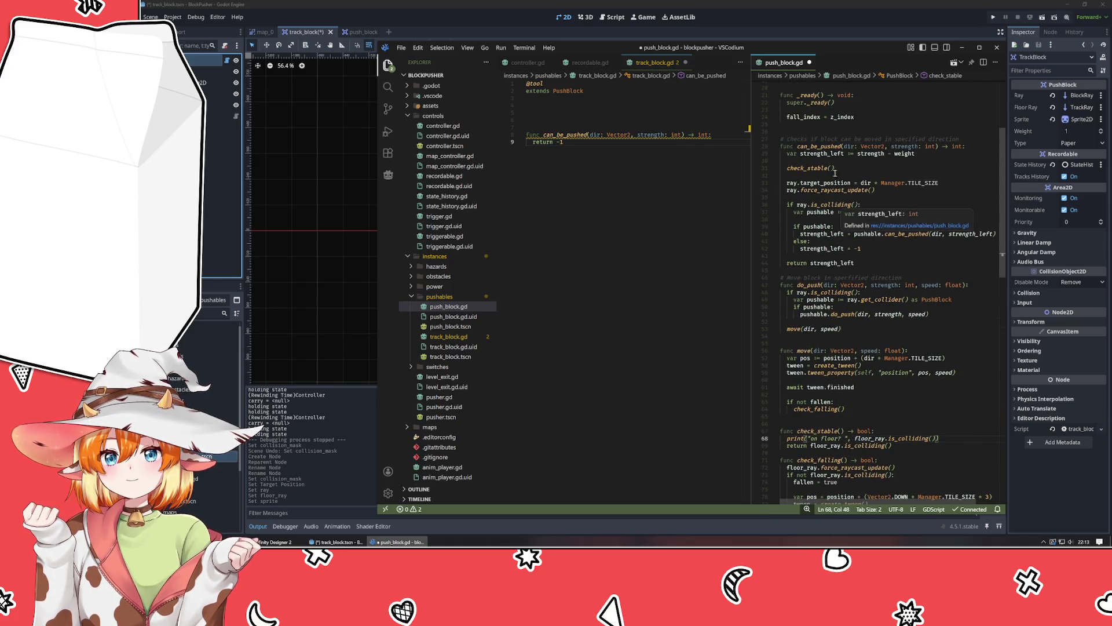
- Change the check_stable() call in can_be_pushed to 'if not check_stable(): return -1'
click(834, 168)
key(Home)
text(if not)
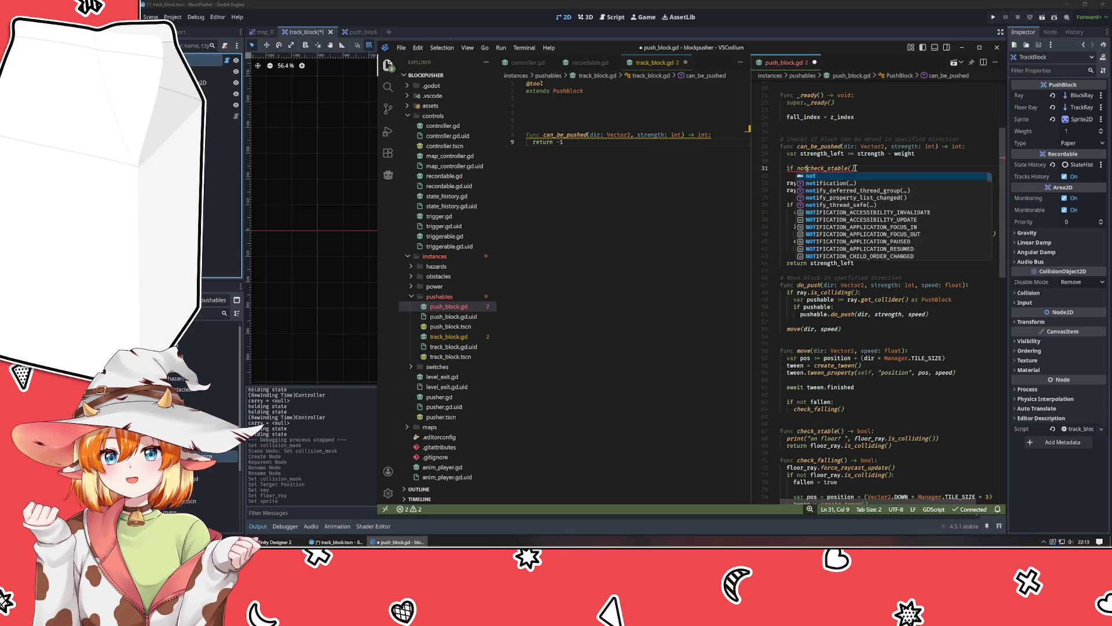
click(855, 168)
text(:)
key(Return)
text(return -1)
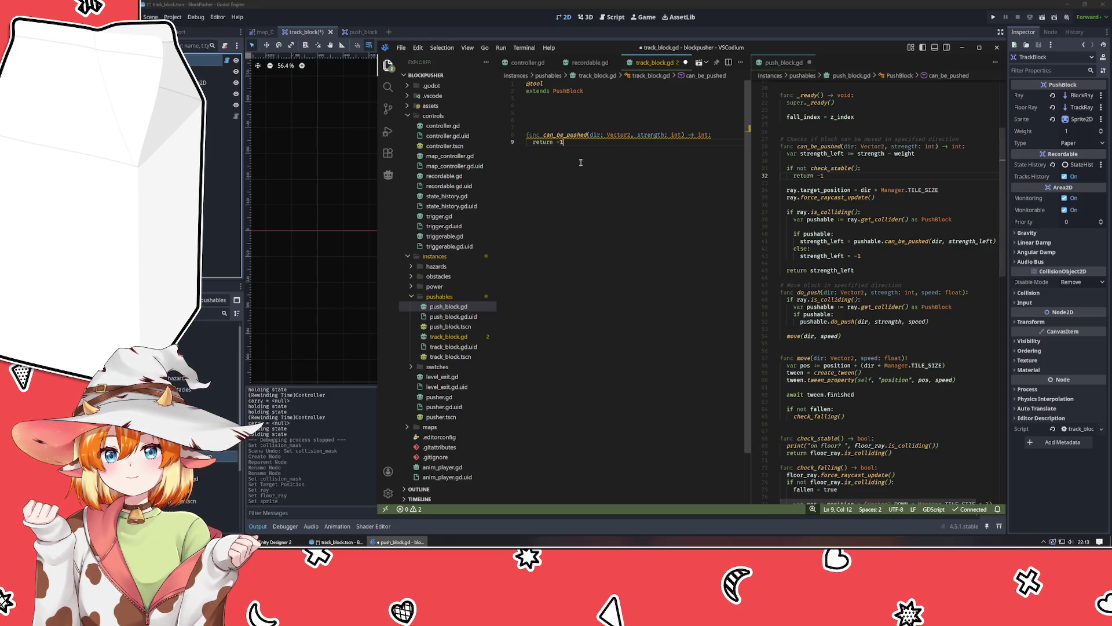
- Replace track_block.gd's can_be_pushed override with 'func check_stable() -> bool:' returning true
drag(578, 167, 526, 120)
key(BackSpace)
text(func check_stab)
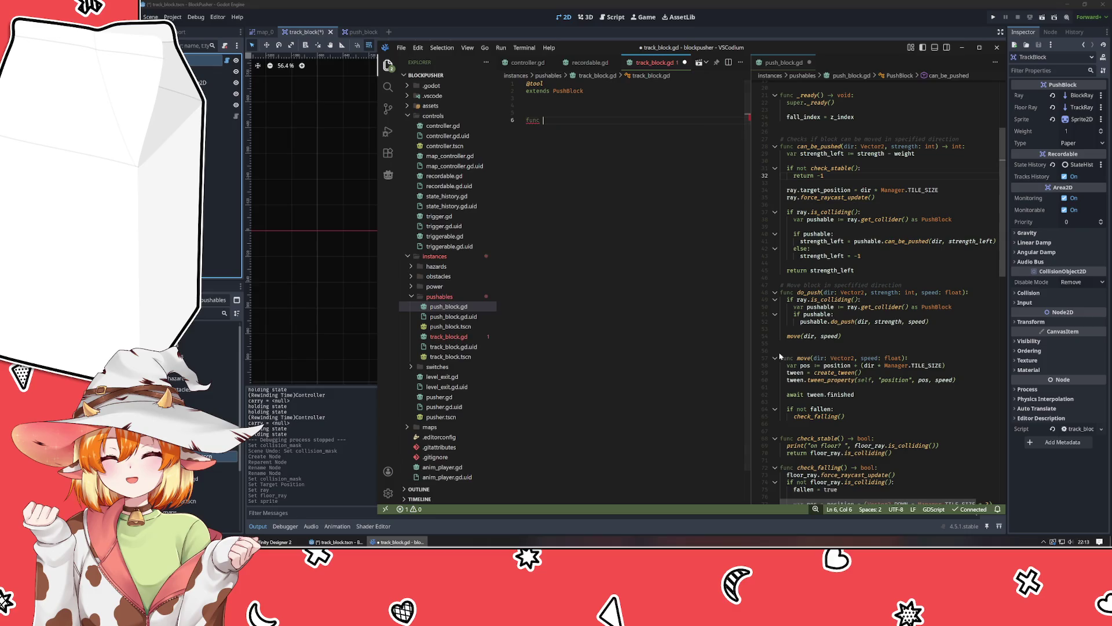
text(le)
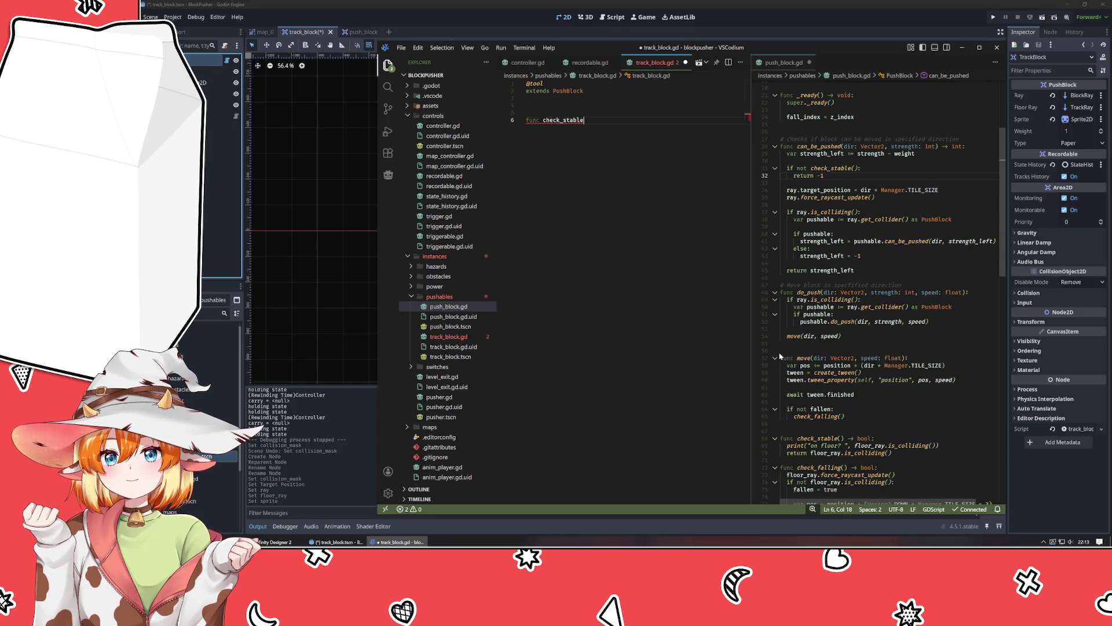
text(() -> )
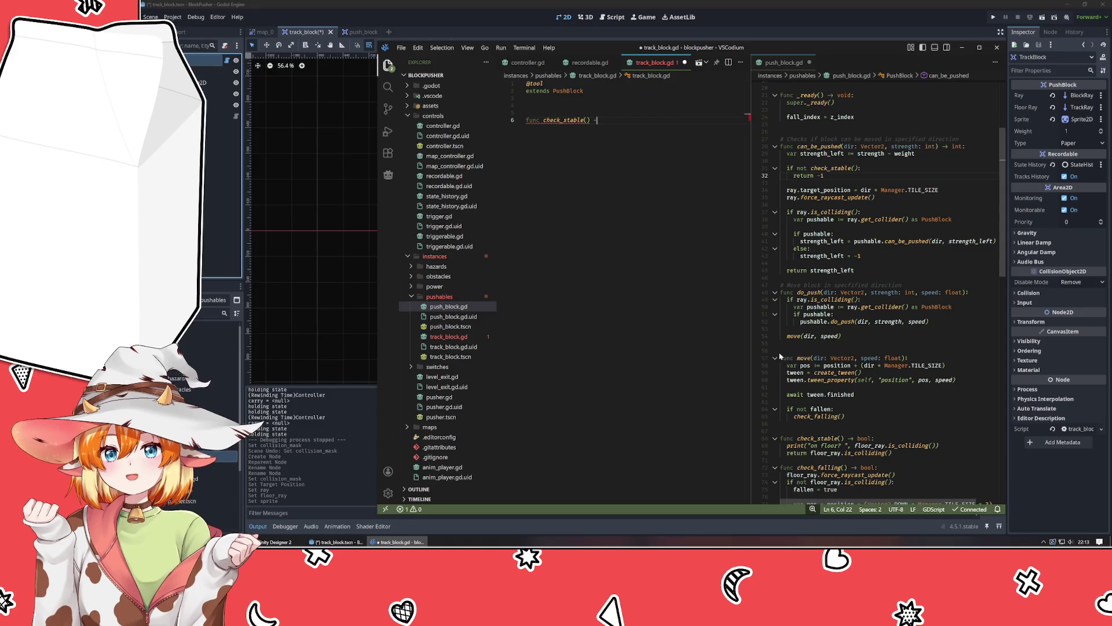
text(bool:)
key(Return)
text(return )
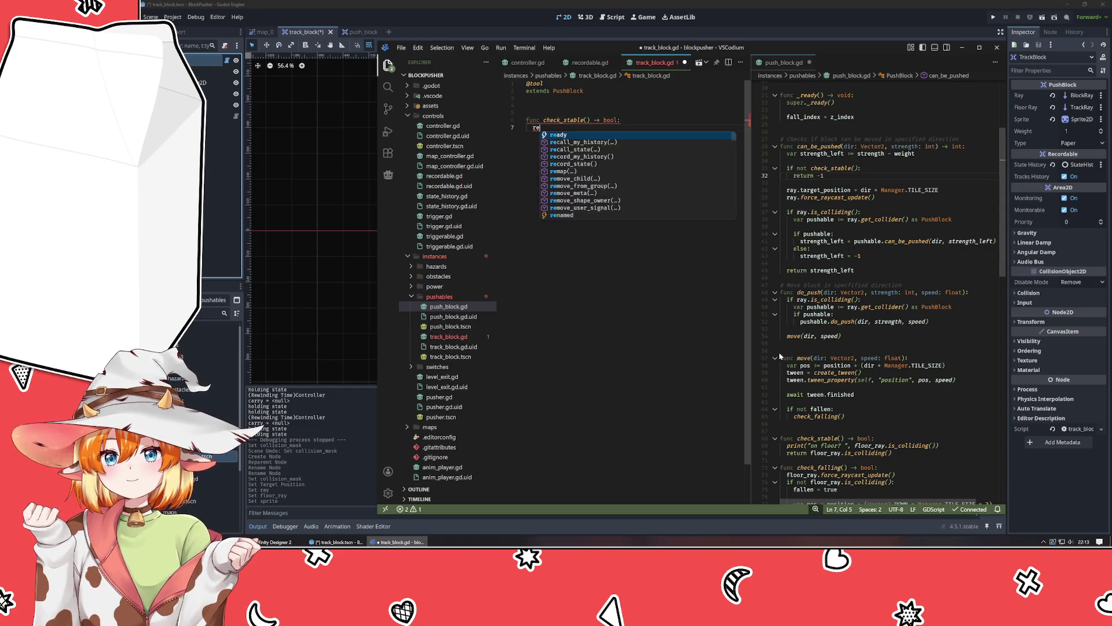
text(true)
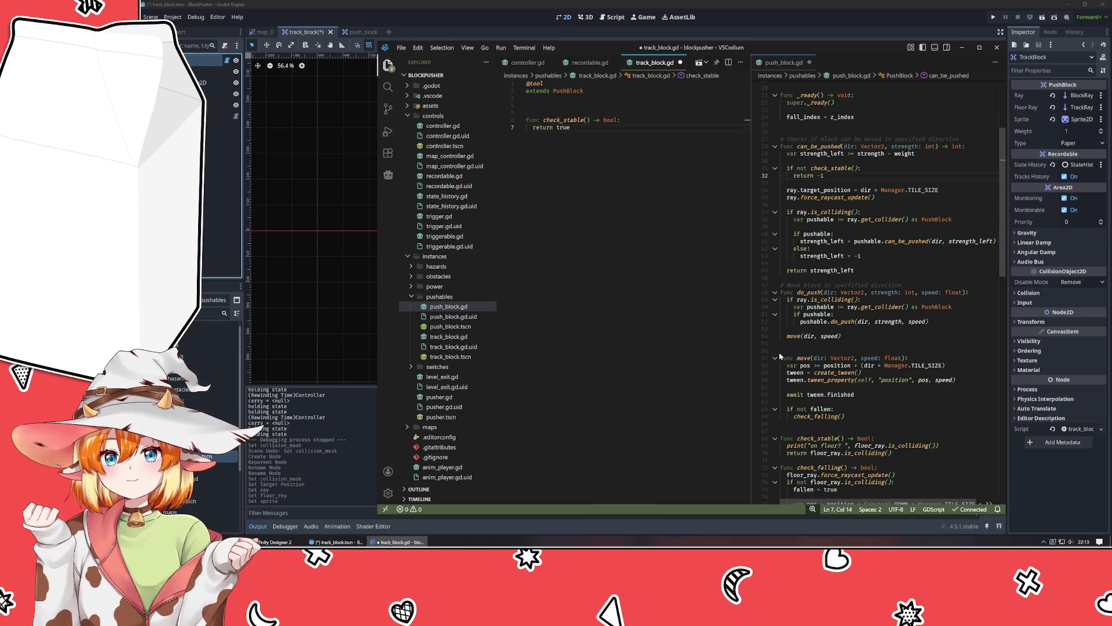
- Add '#todo - return true if push direction is tracklinked' above the return true line
scroll(888, 384, down, 6)
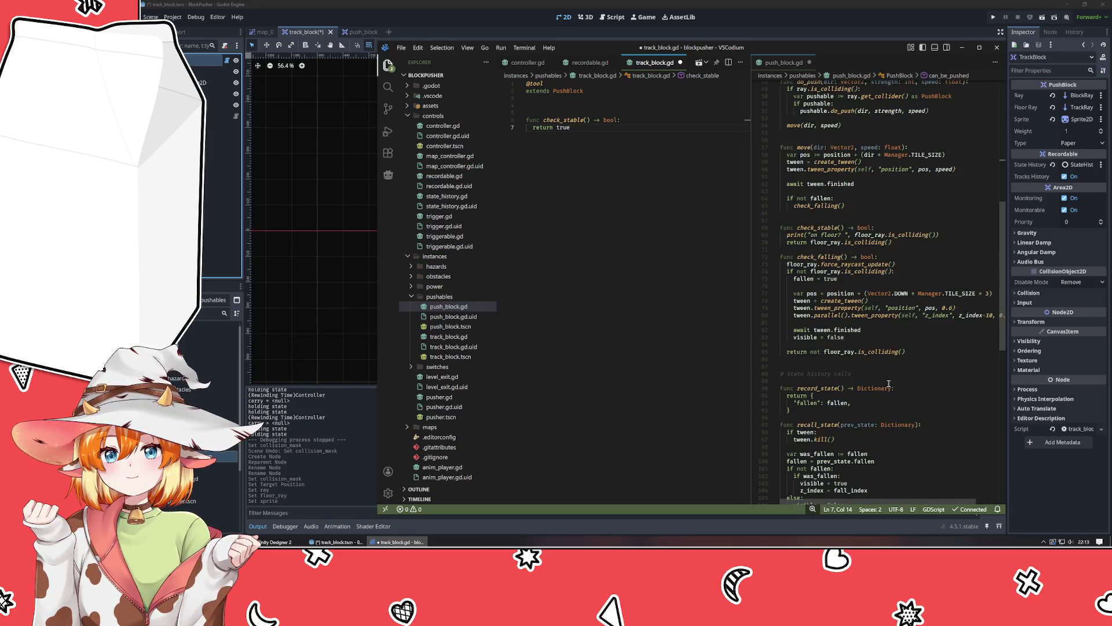
scroll(888, 384, up, 5)
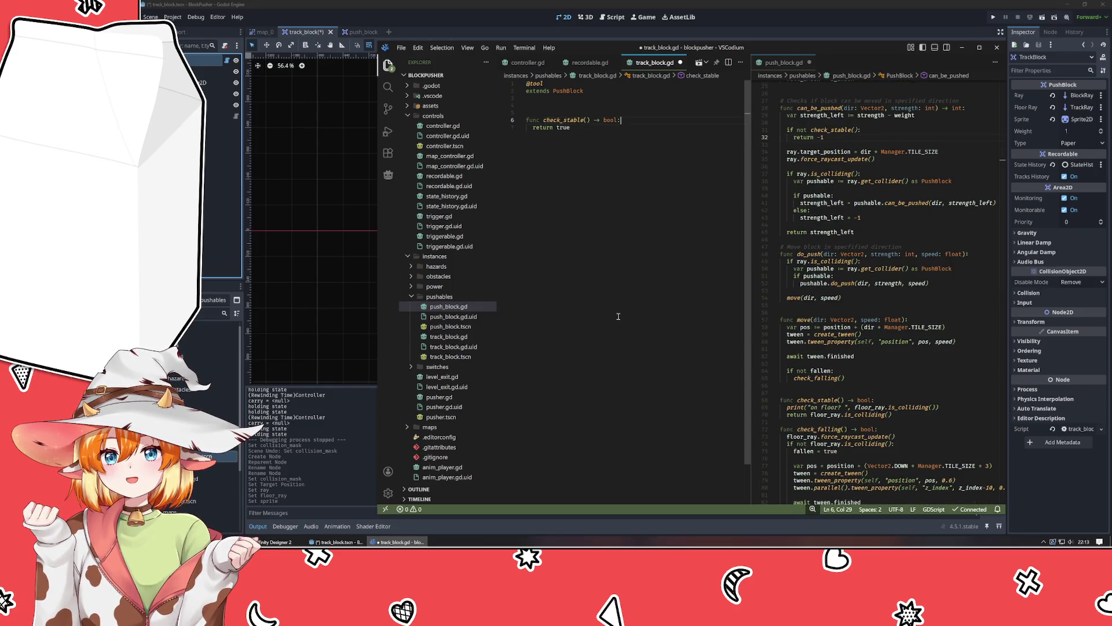
key(ctrl+shift+Return)
text(#todo - )
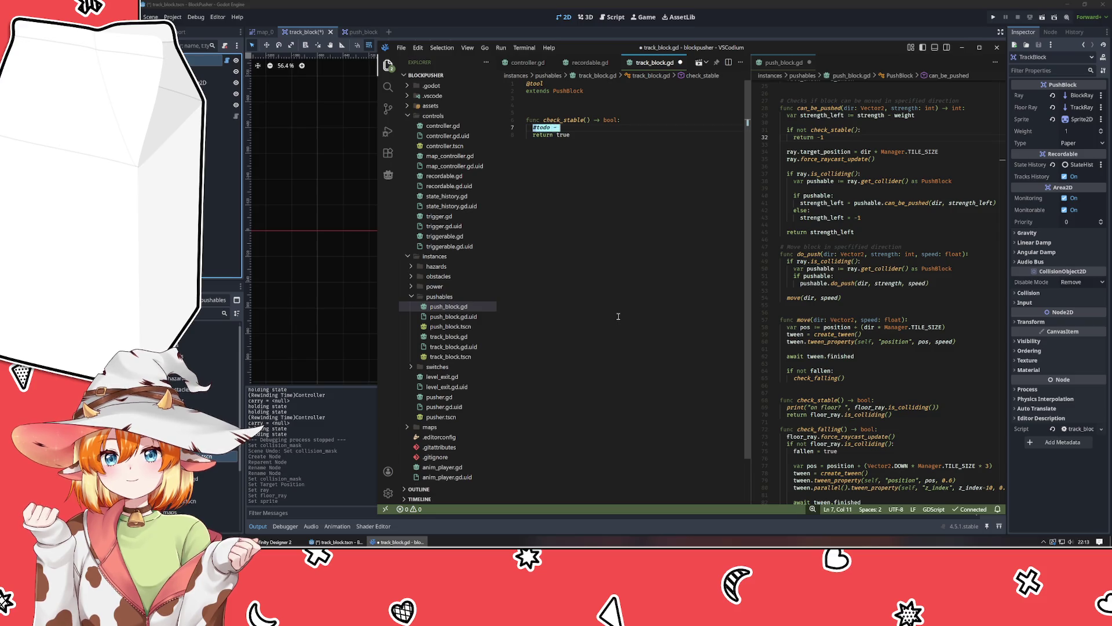
text(return true )
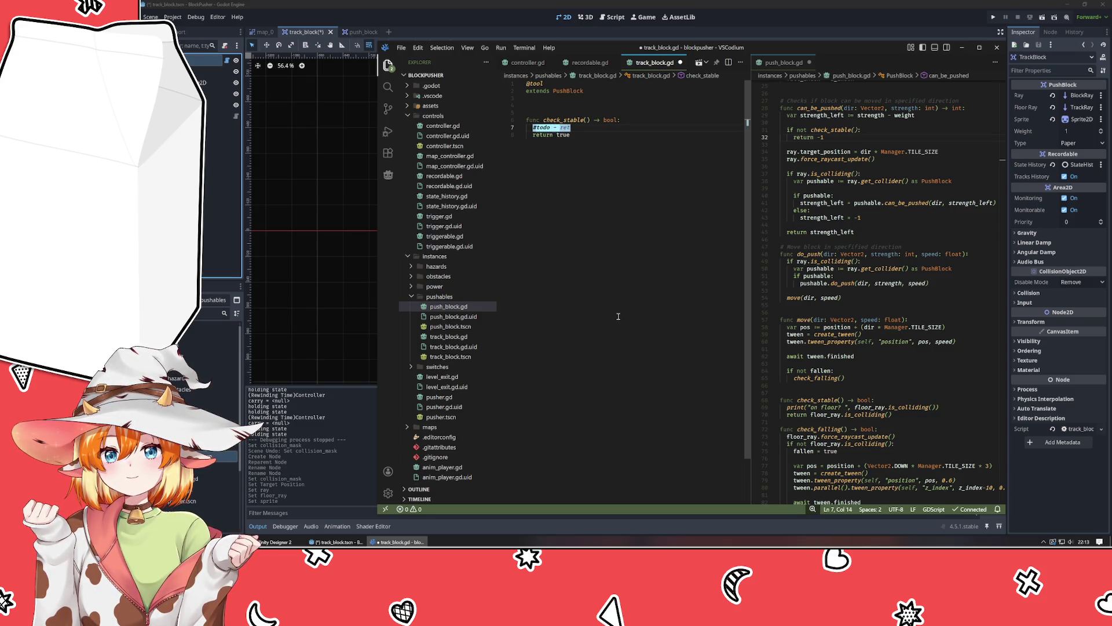
text(if)
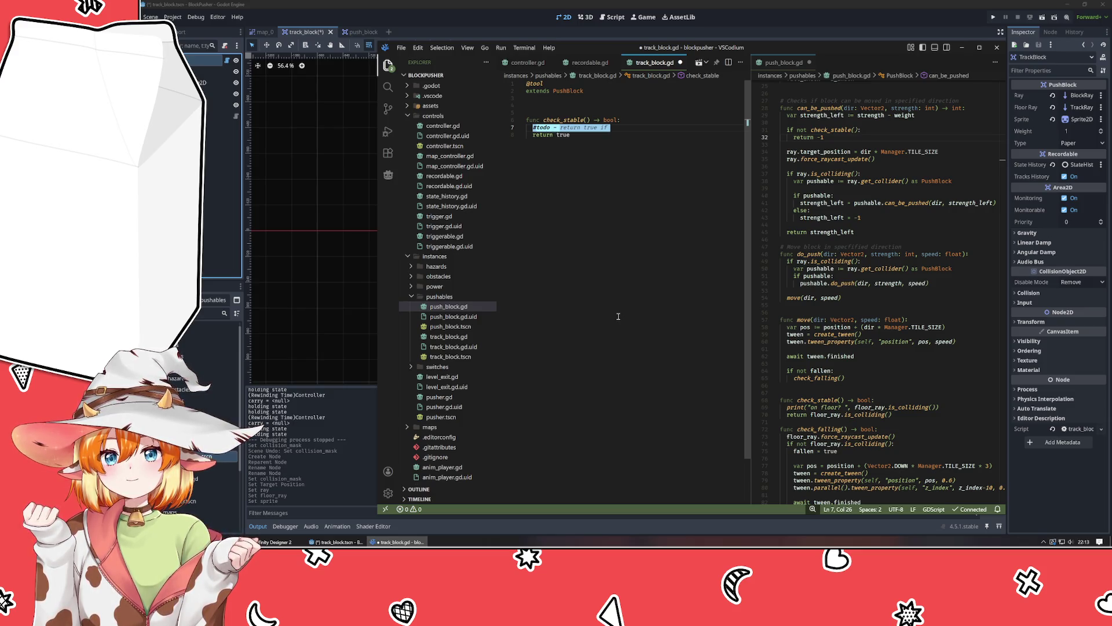
text(push direction )
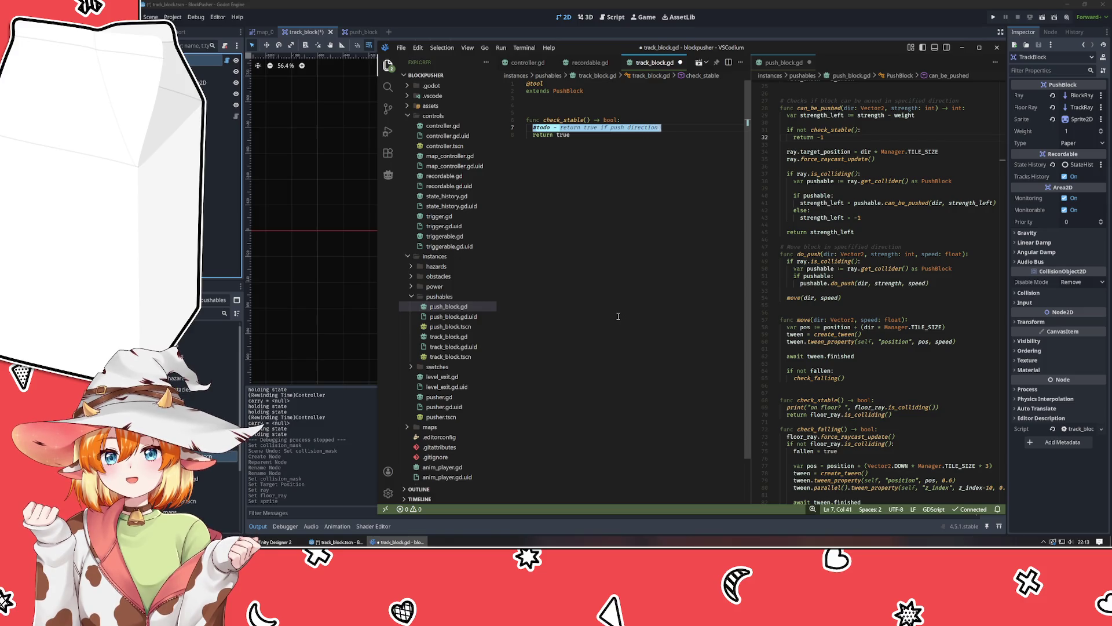
text(is track)
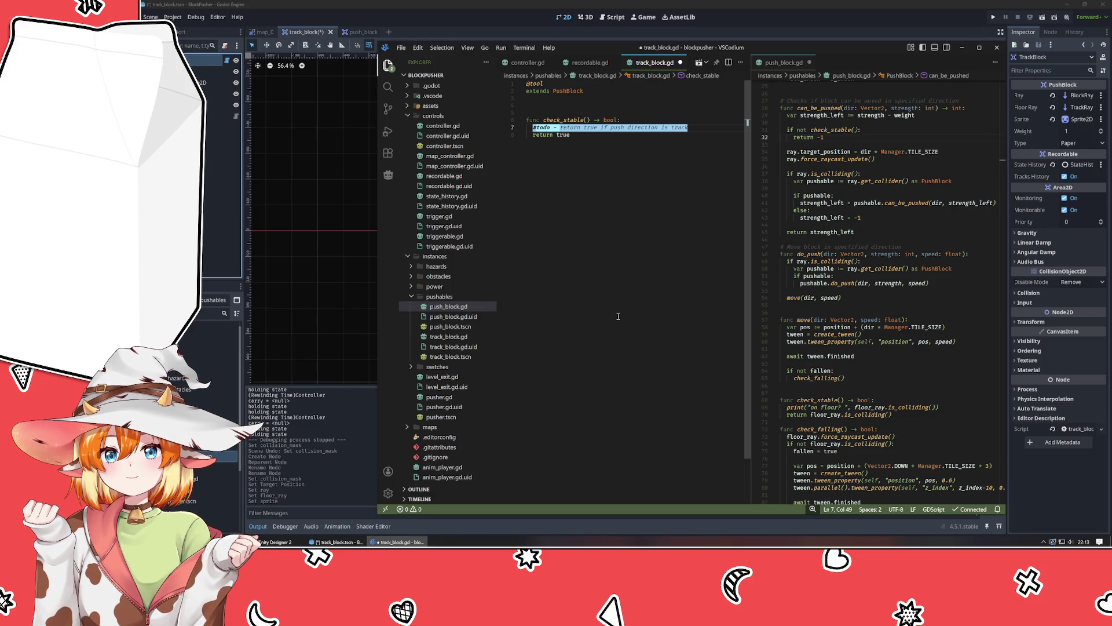
text(linked)
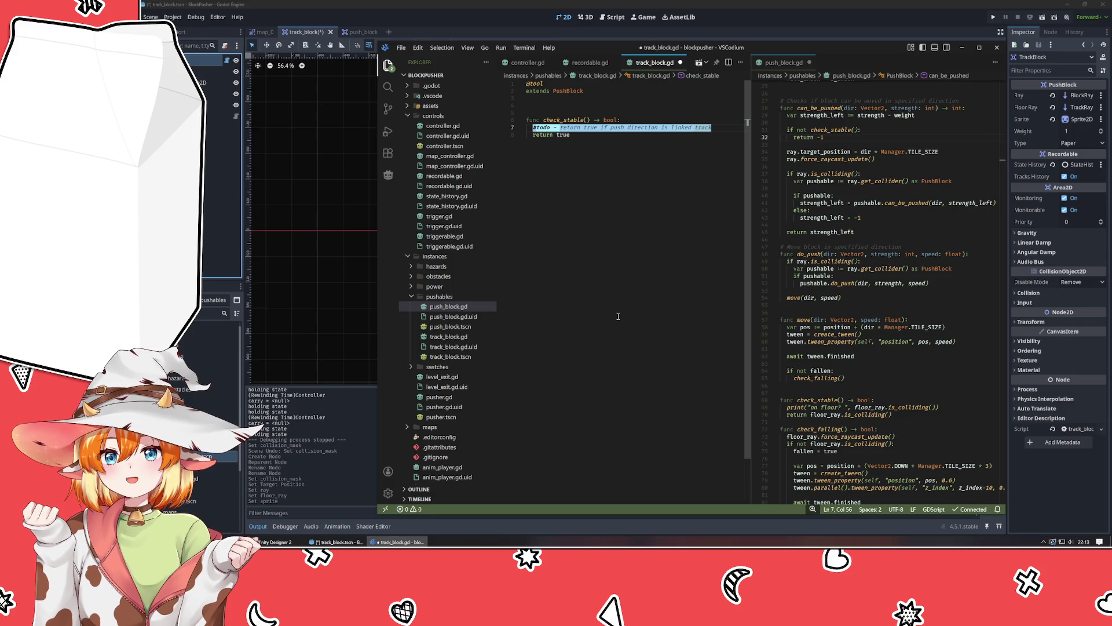
key(Down)
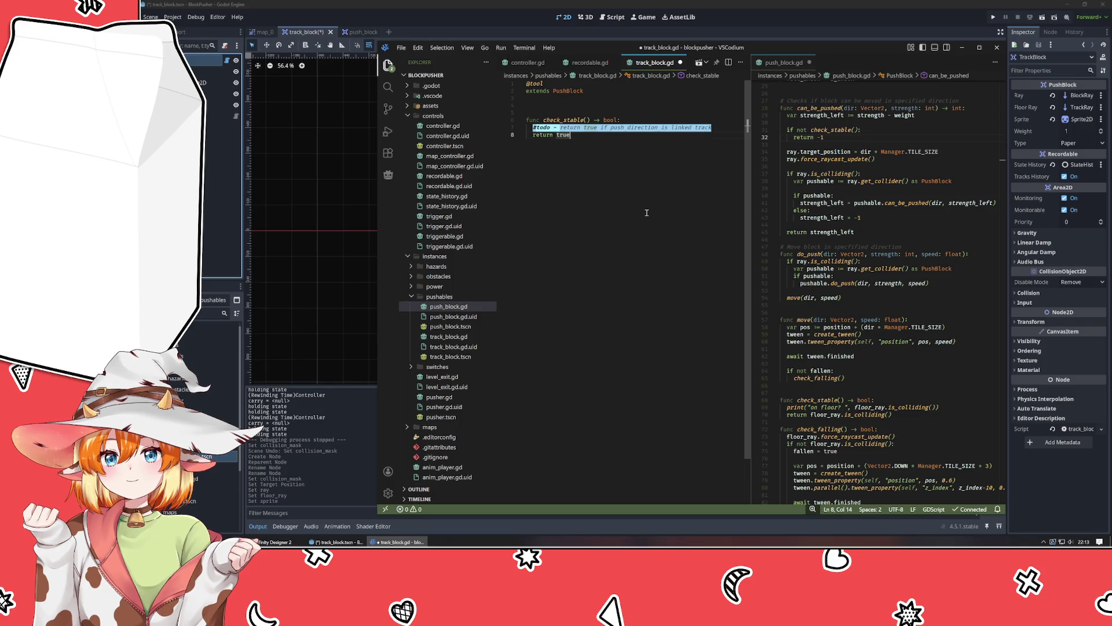
key(Return)
key(Return)
key(Return)
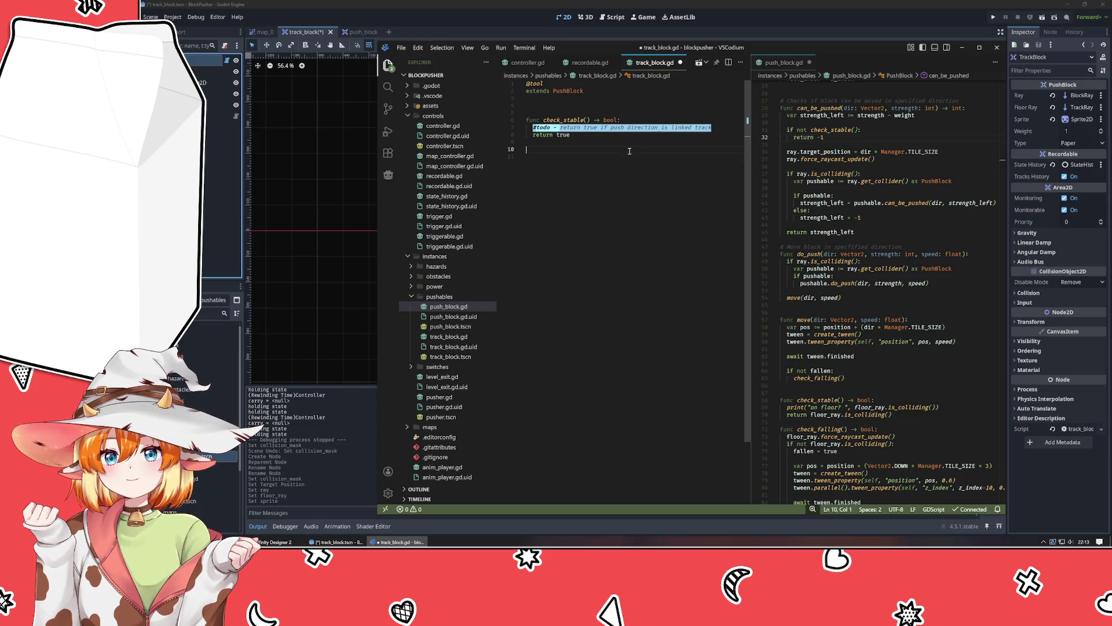
- Review where dir is used in push_block.gd, including can_be_pushed's dir parameter
click(914, 209)
scroll(914, 210, up, 3)
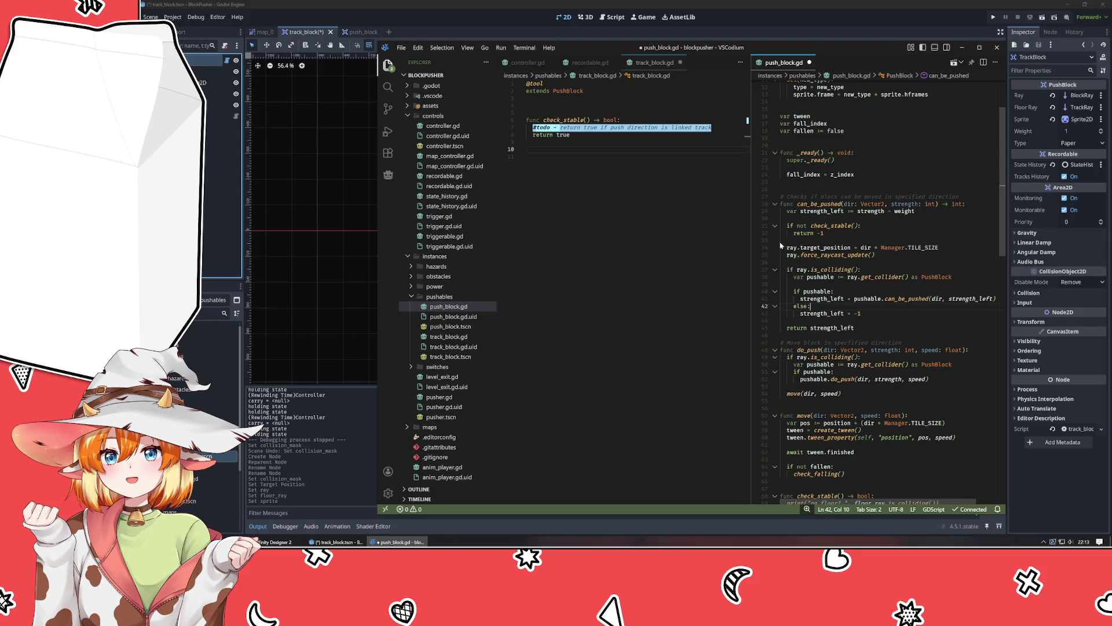
drag(781, 247, 933, 261)
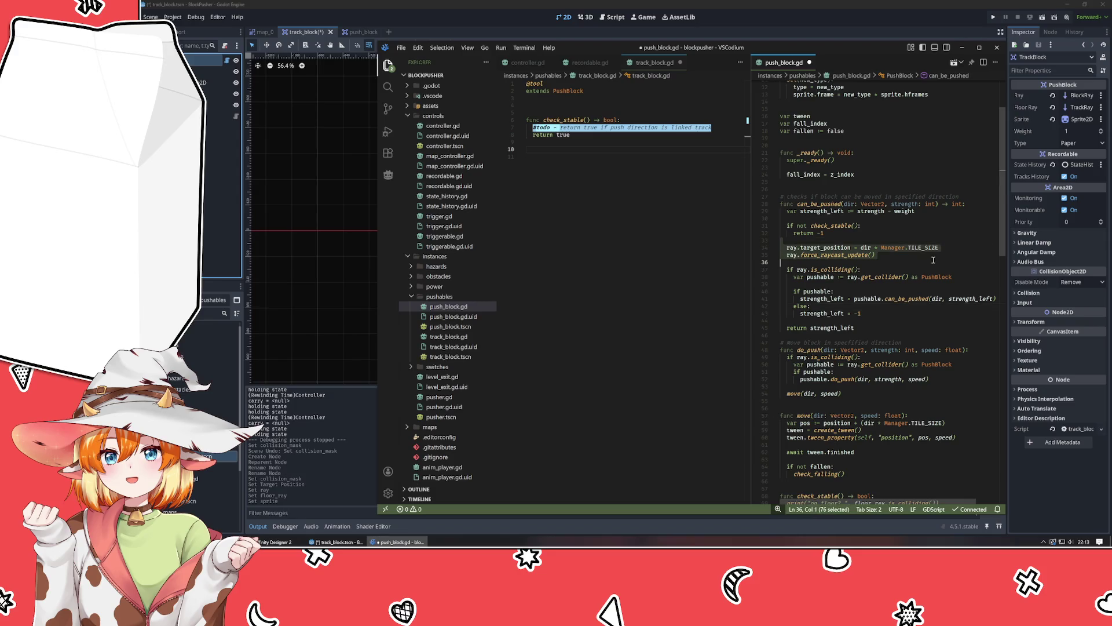
click(933, 261)
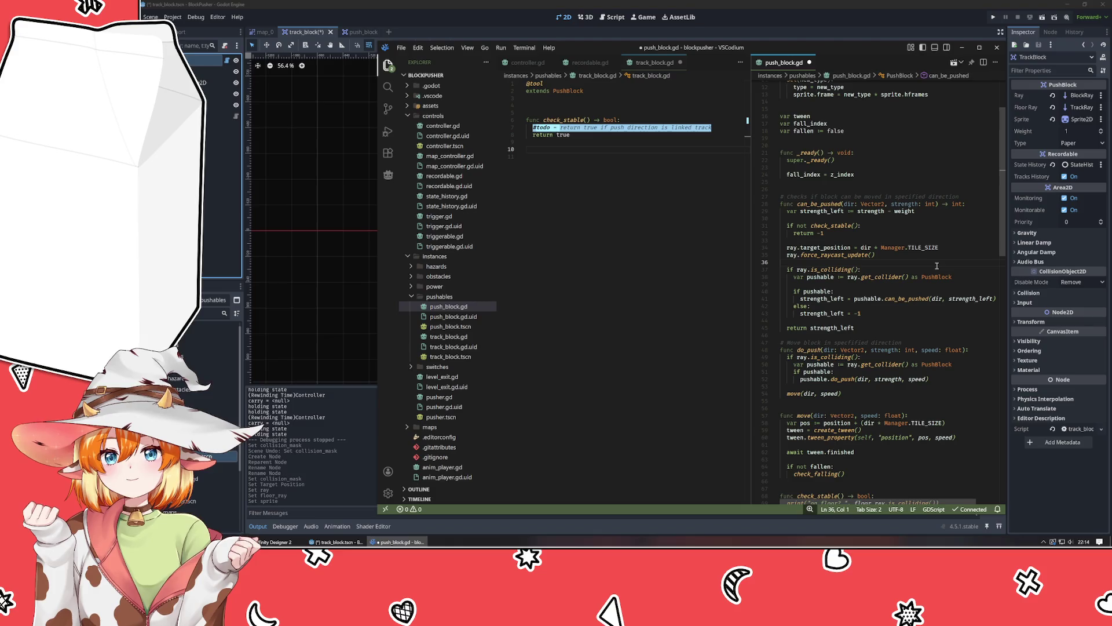
click(866, 247)
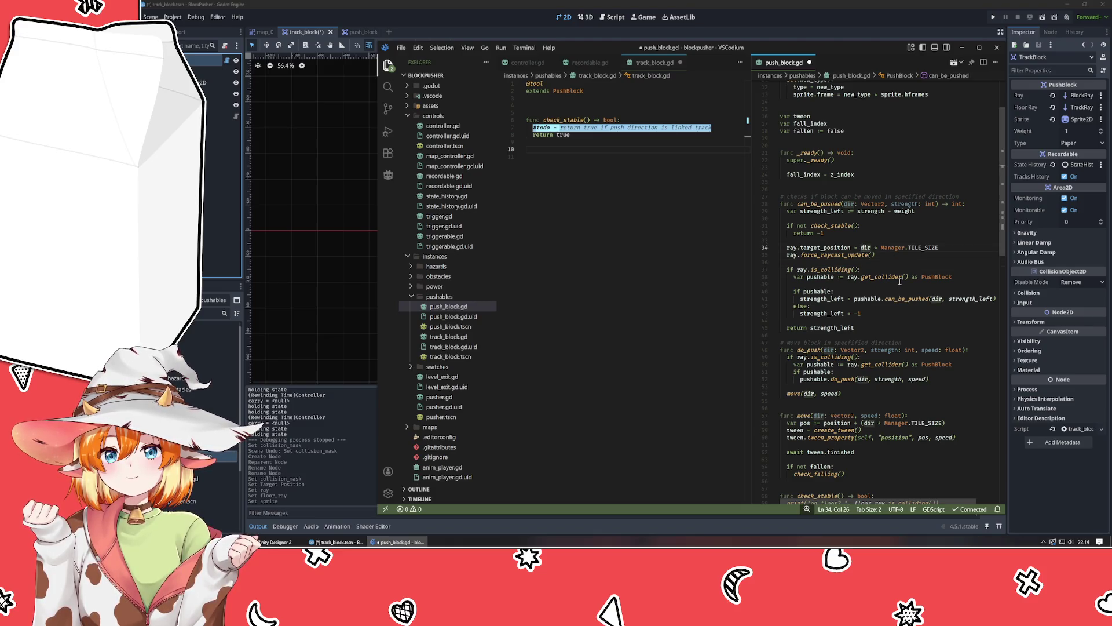
scroll(901, 283, down, 10)
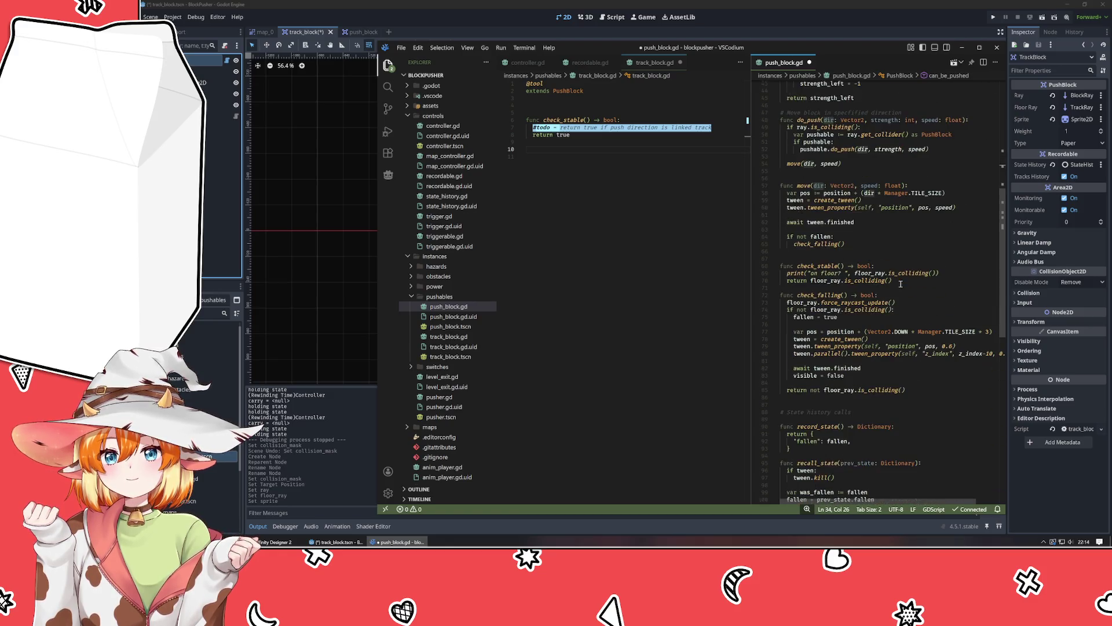
scroll(856, 141, up, 7)
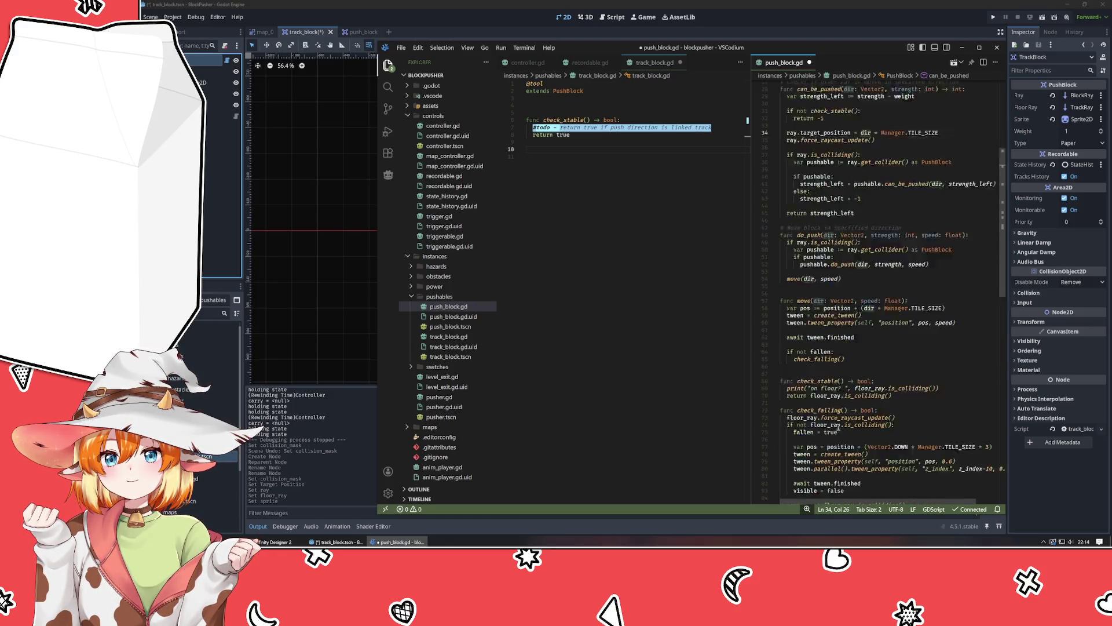
drag(844, 128, 873, 127)
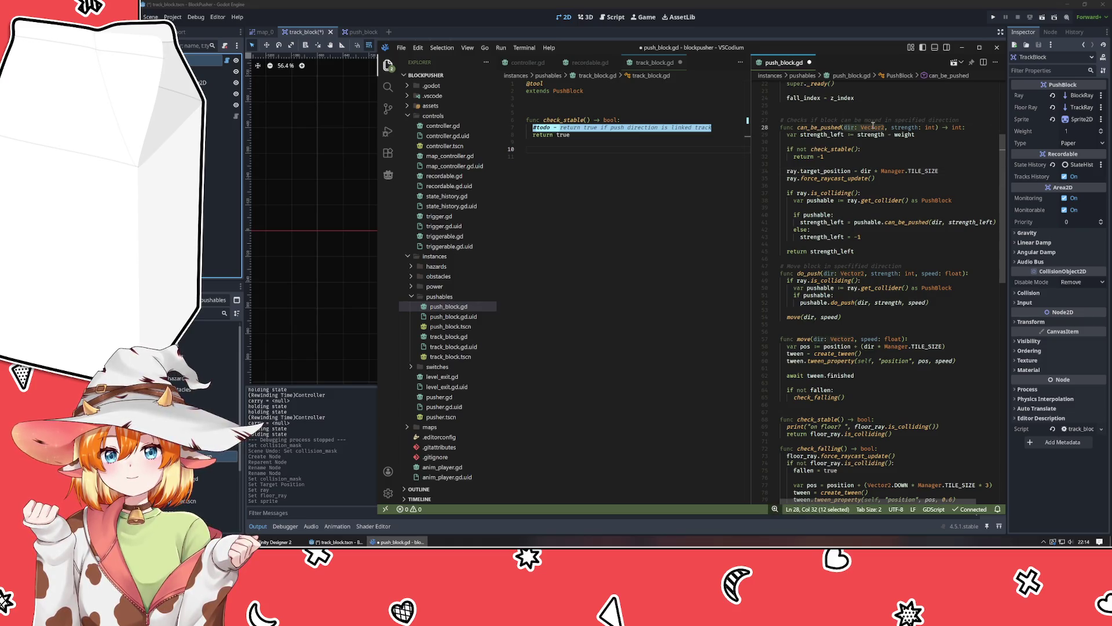
- Pass dir into the check_stable call in can_be_pushed
click(853, 149)
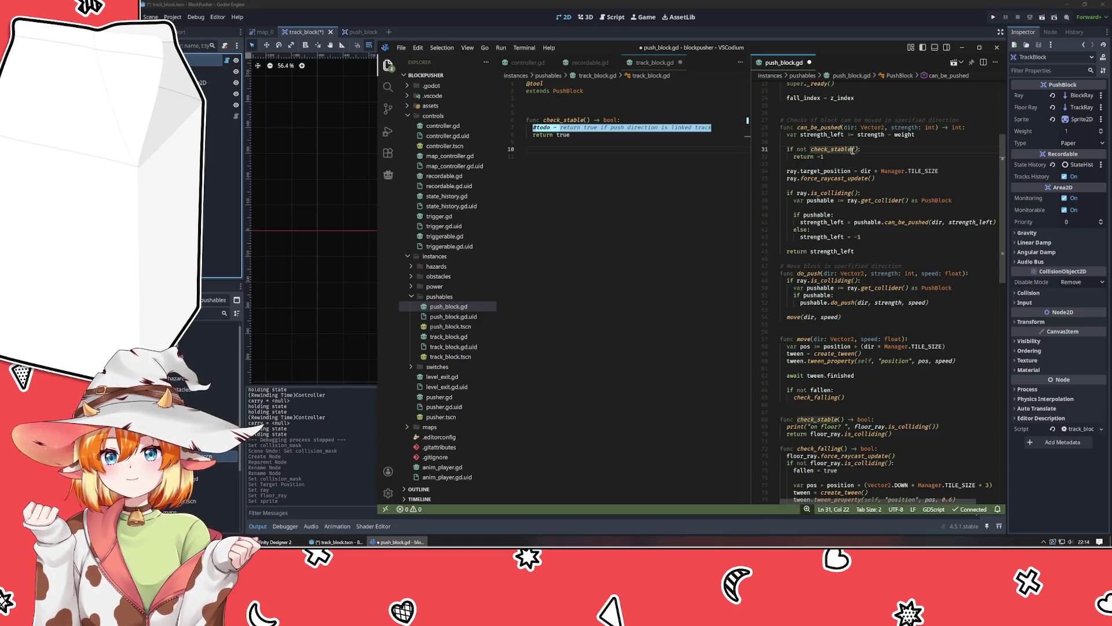
key(Right)
text(dir)
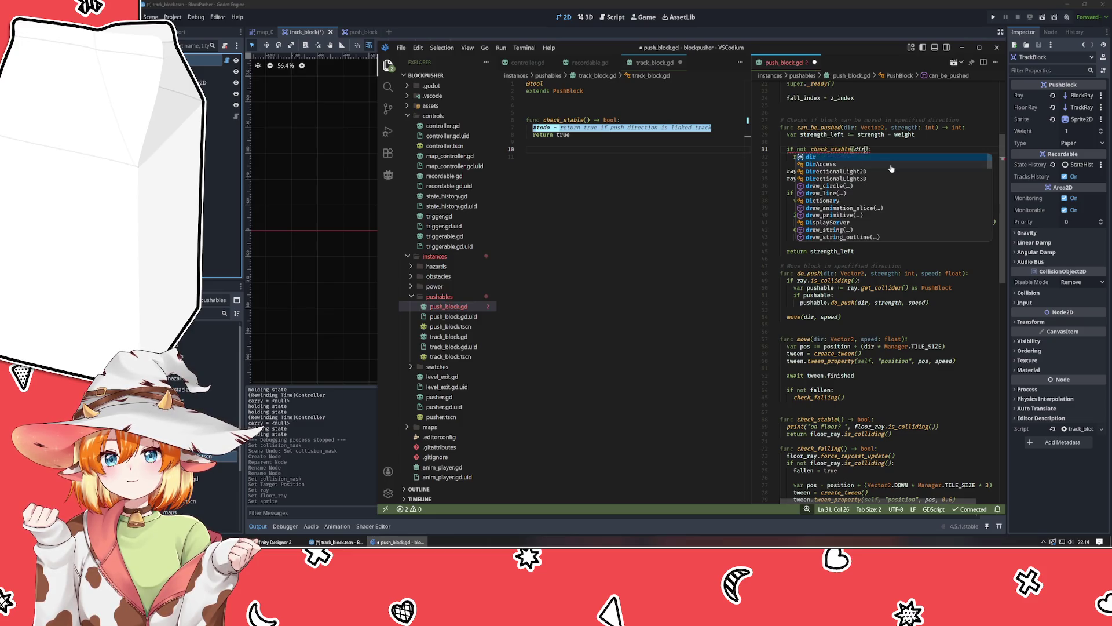
click(886, 151)
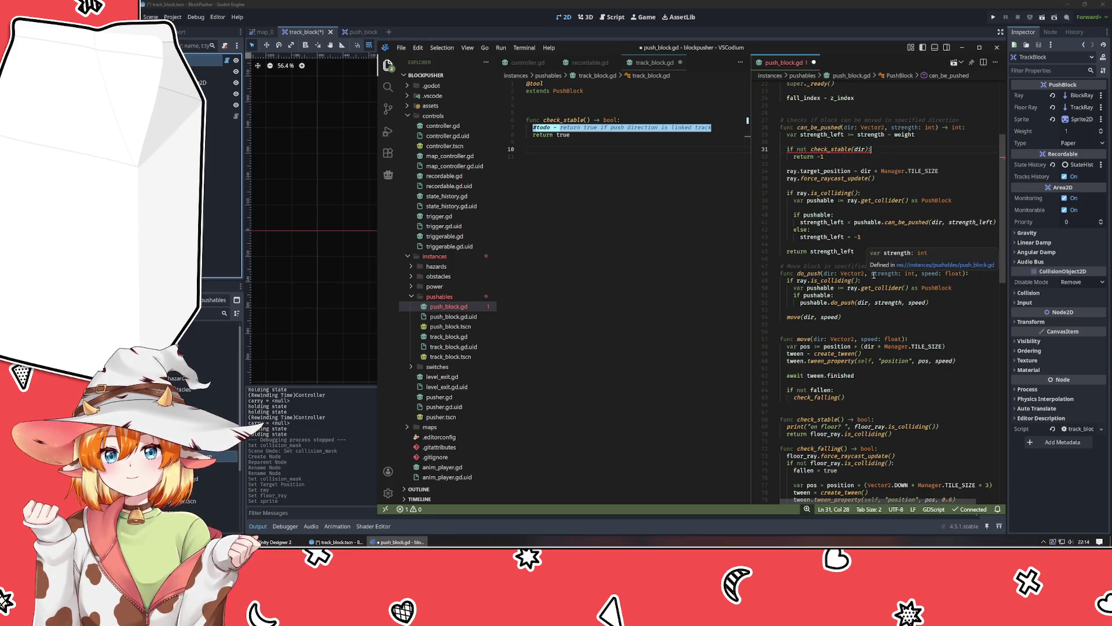
- Define check_stable as check_stable(_dir: Vector2) in push_block.gd and add dir: Vector2 in track_block.gd
scroll(896, 272, down, 7)
click(840, 266)
text(dir: Vector2)
click(841, 266)
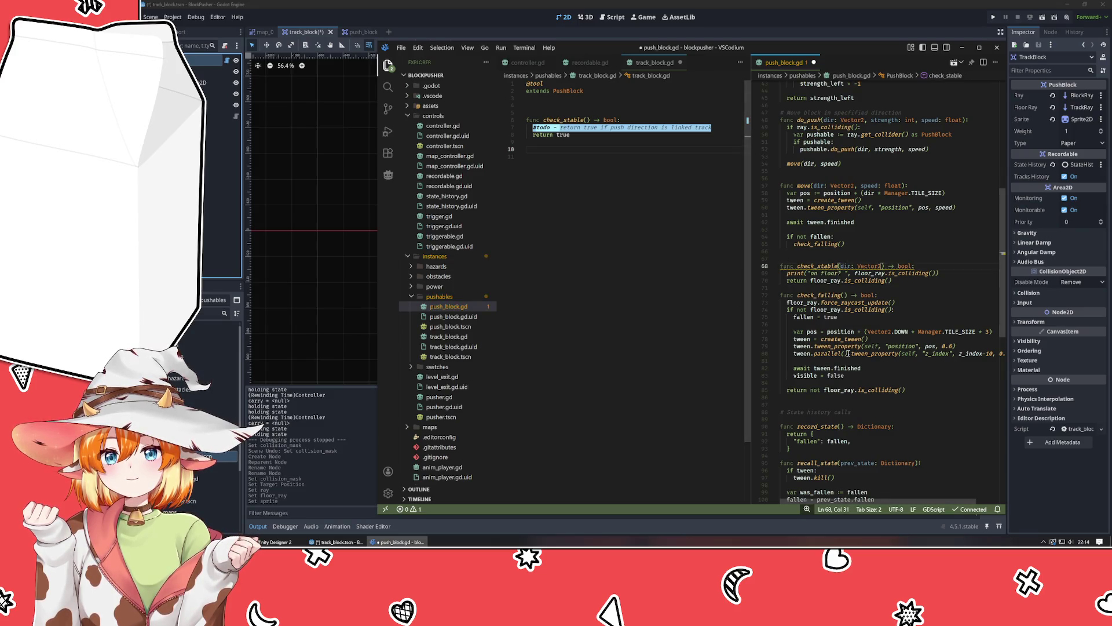
text(_)
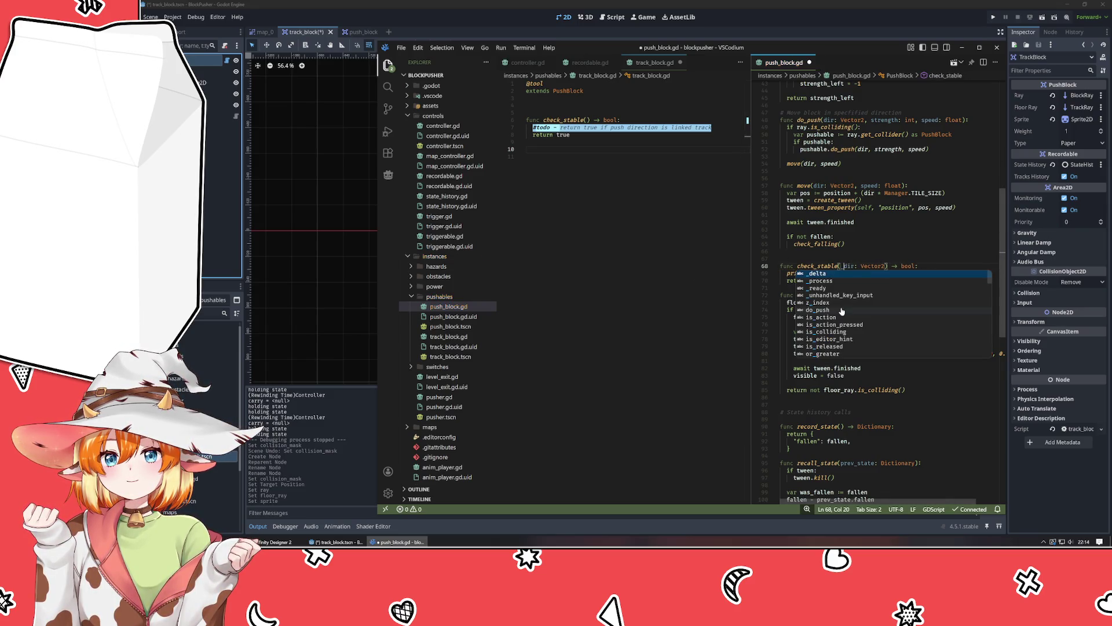
click(586, 120)
text(dir: Vector2)
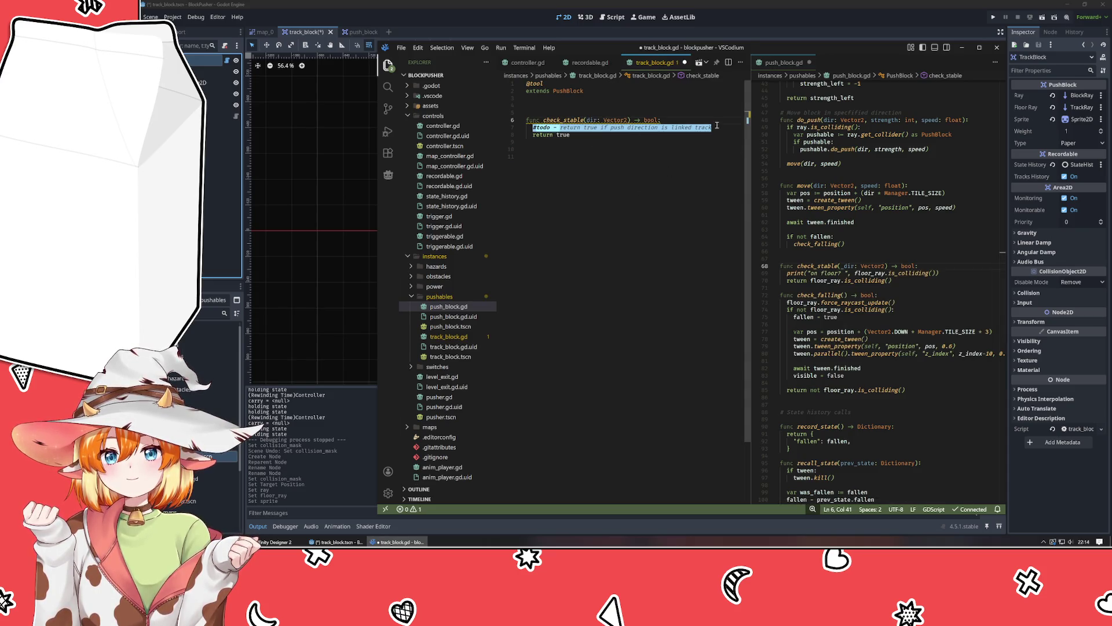
- Save track_block.gd
click(610, 201)
key(ctrl+s)
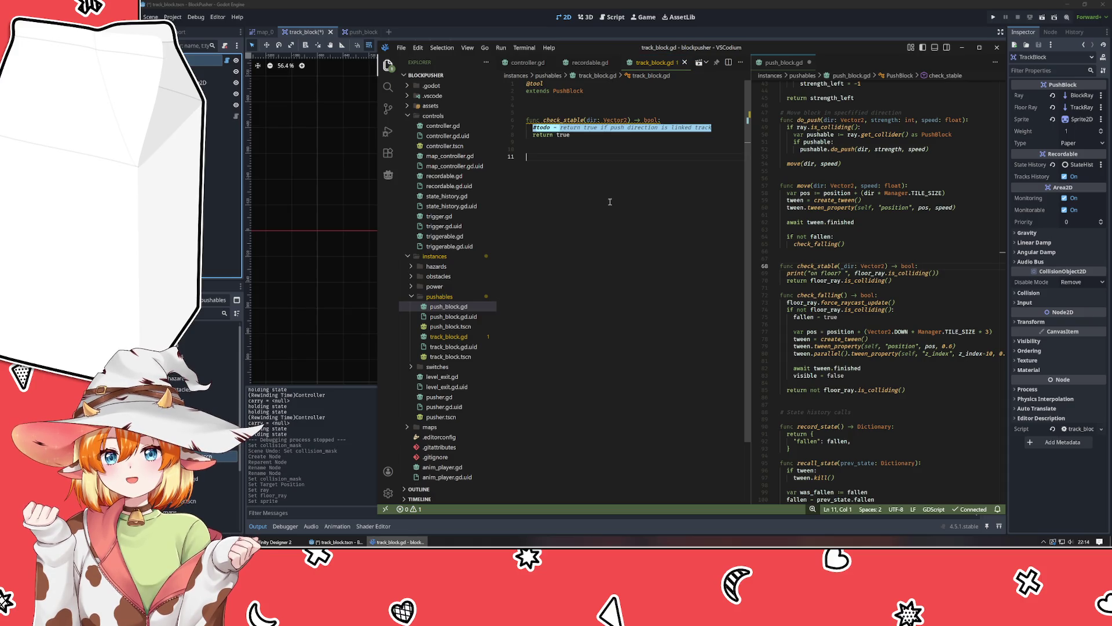
scroll(822, 310, up, 7)
scroll(822, 310, up, 7)
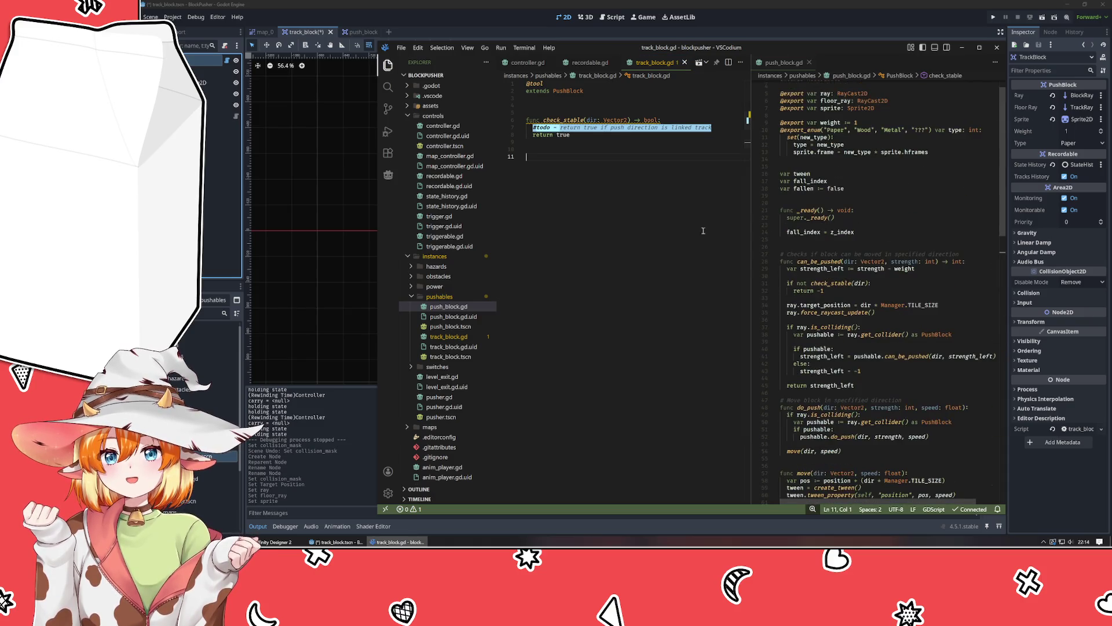
- Fold the can_be_pushed, _ready and do_push functions in push_block.gd
click(812, 264)
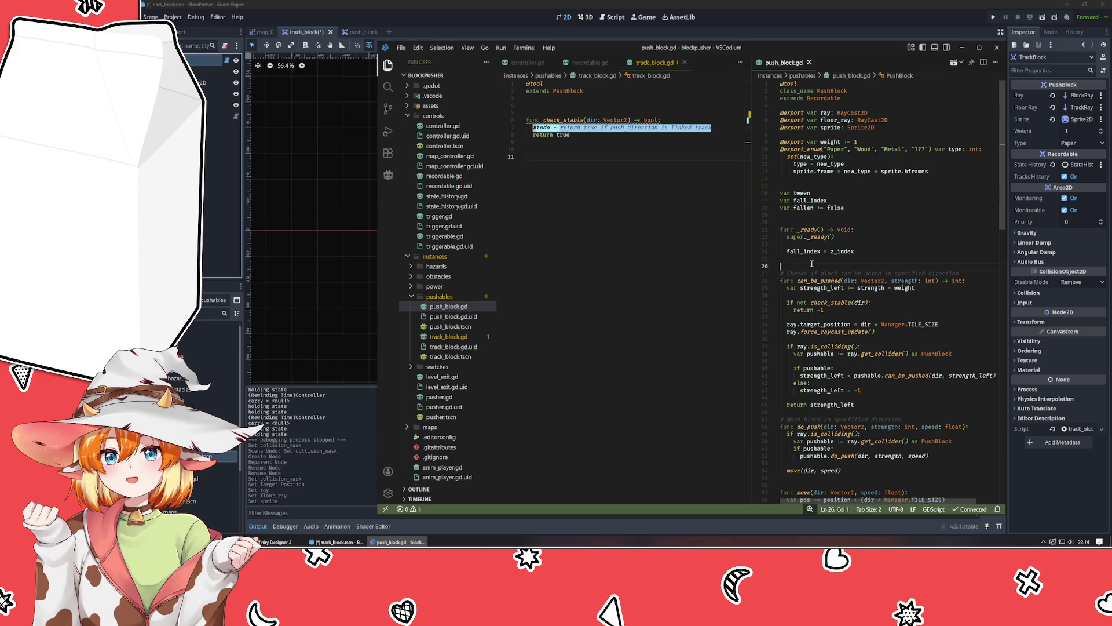
scroll(814, 272, down, 6)
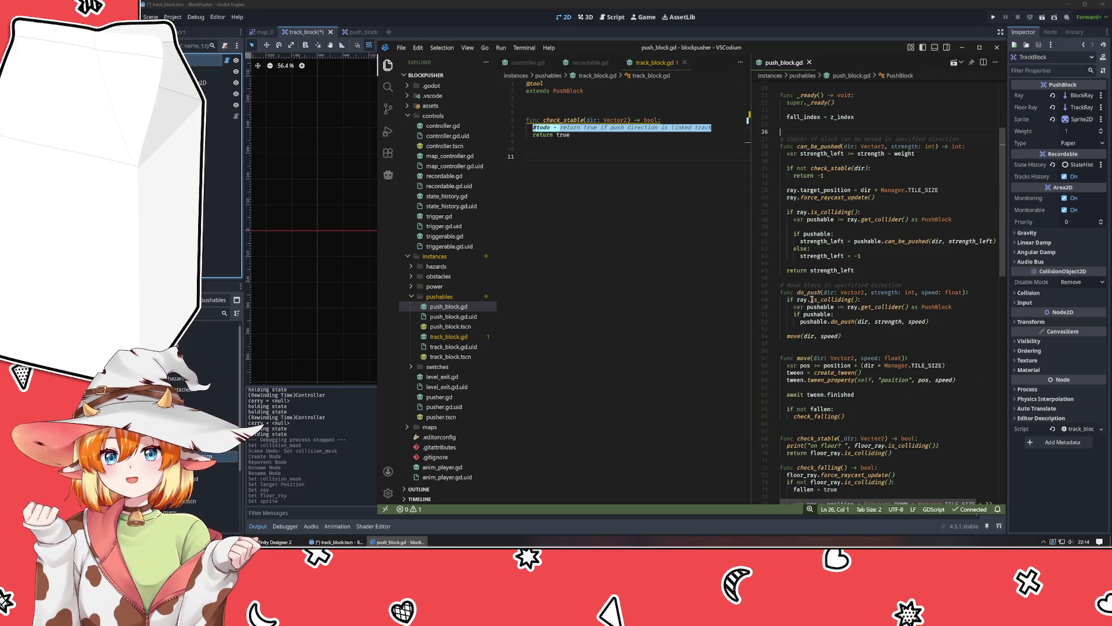
click(813, 154)
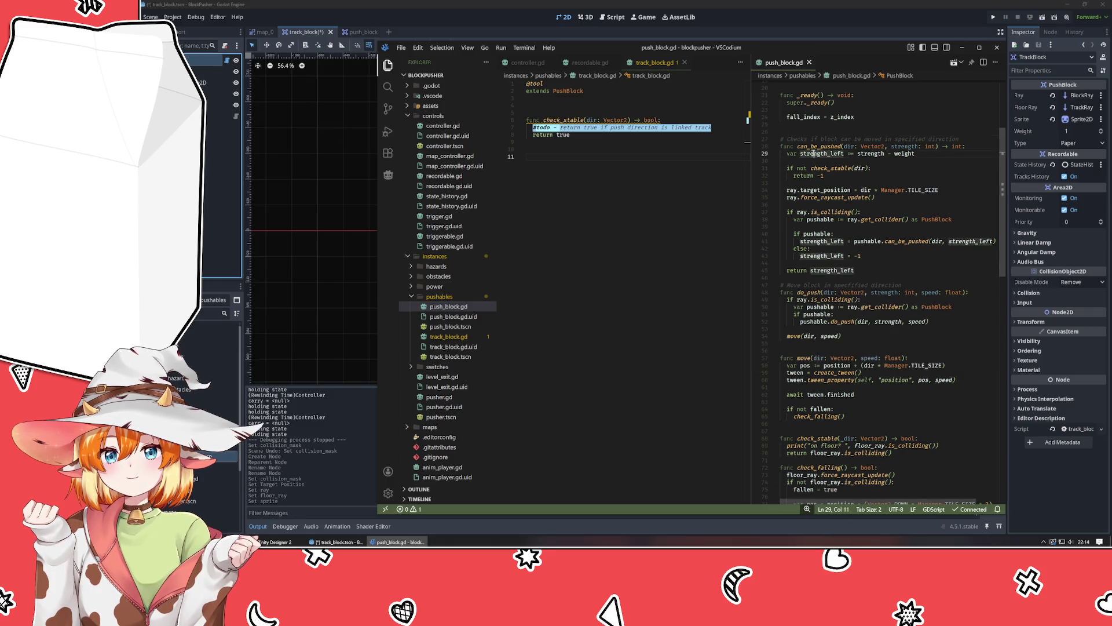
click(776, 147)
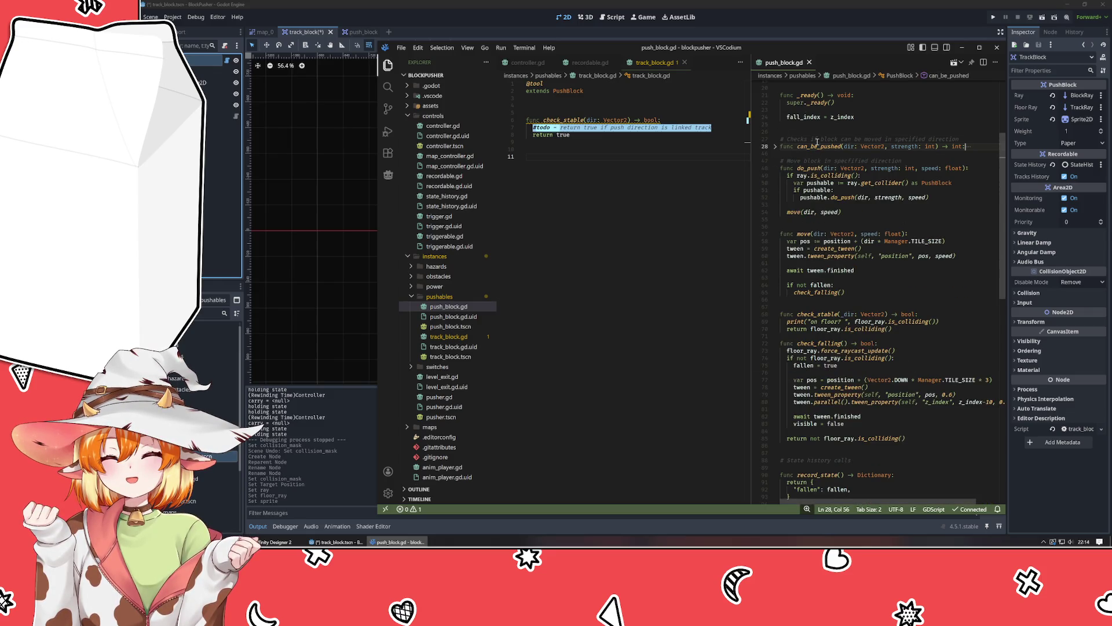
scroll(774, 155, up, 4)
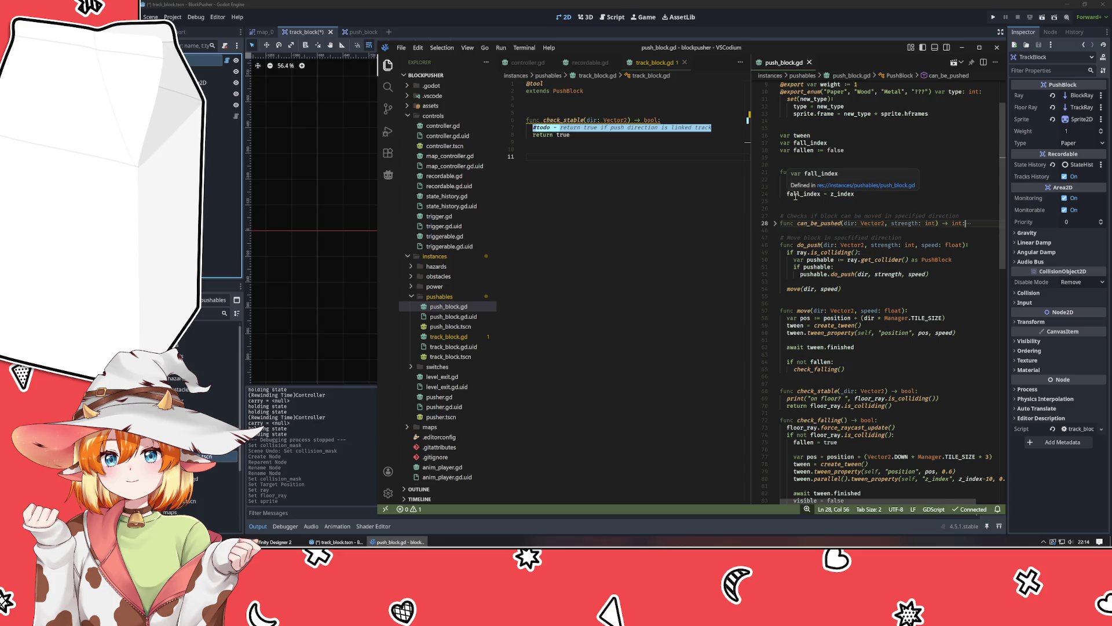
click(775, 172)
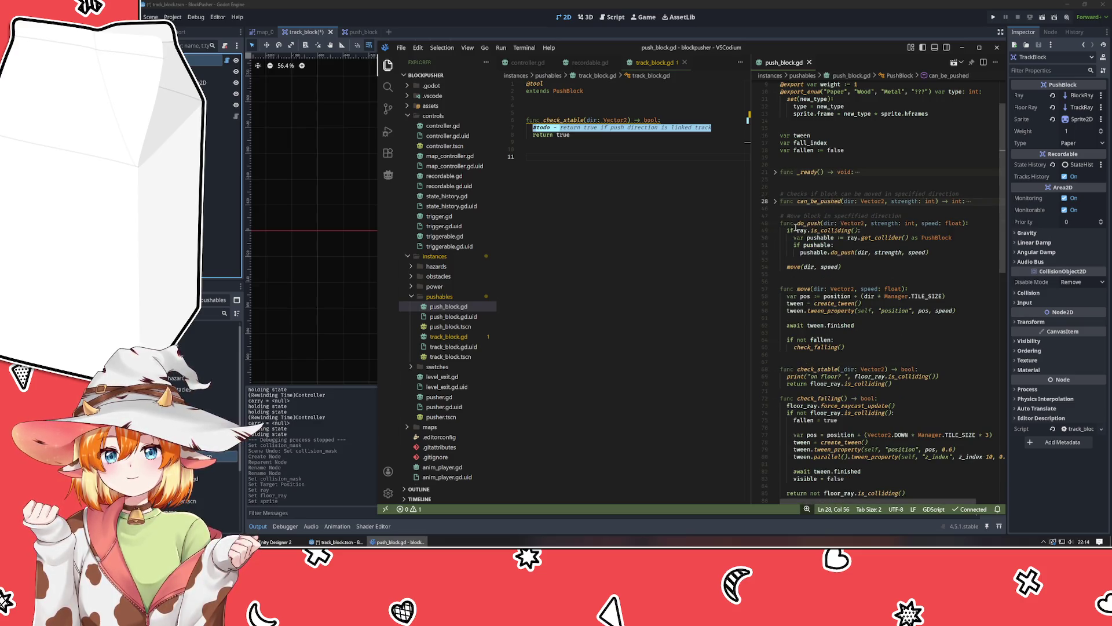
click(775, 223)
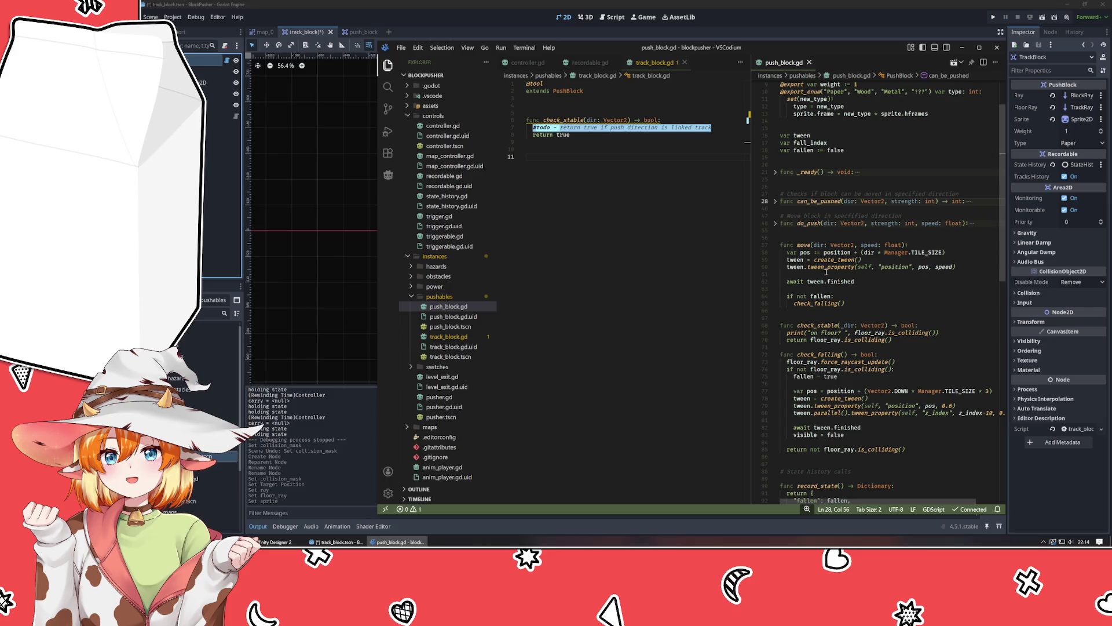
mouse_move(815, 259)
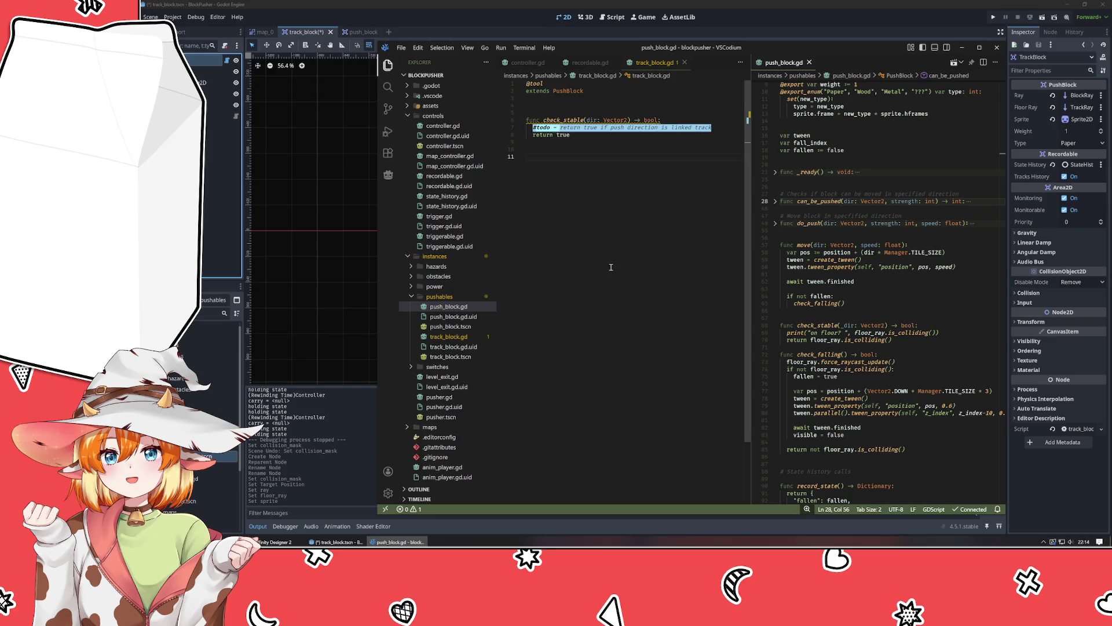
click(884, 288)
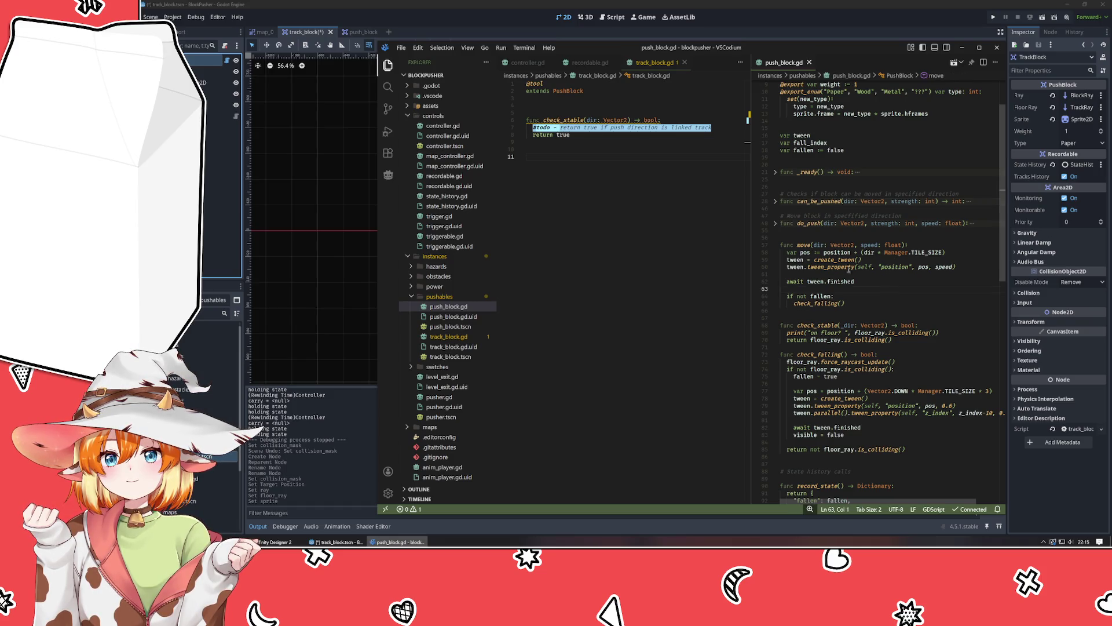
- Fold move() in push_block.gd and declare 'func check_falling() -> bool:' in track_block.gd
click(775, 245)
click(625, 196)
text(func check)
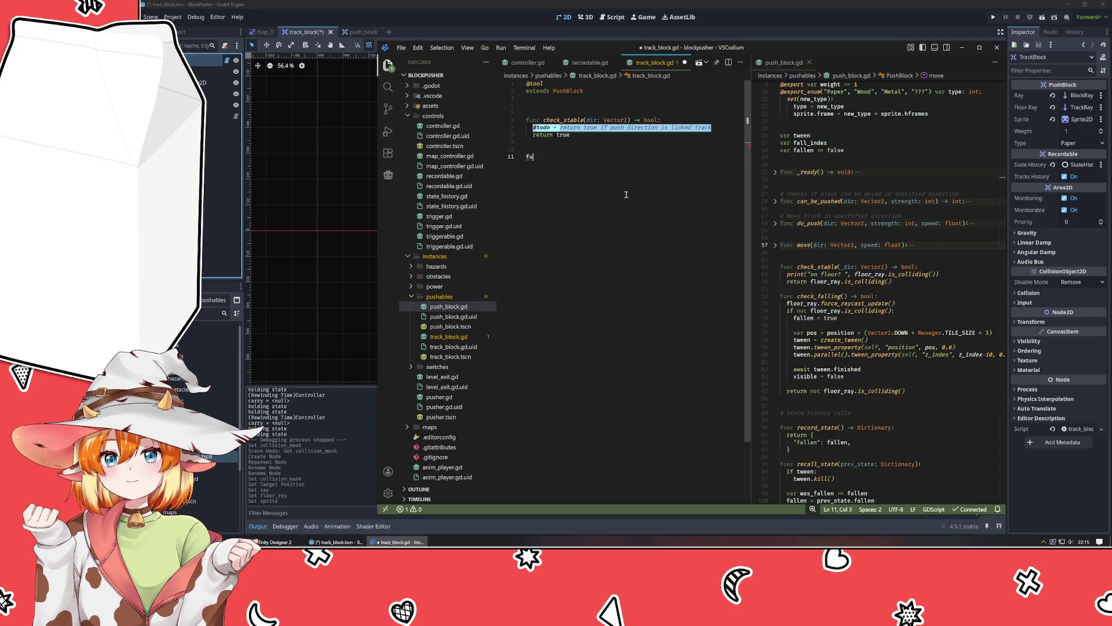
text(_falling():)
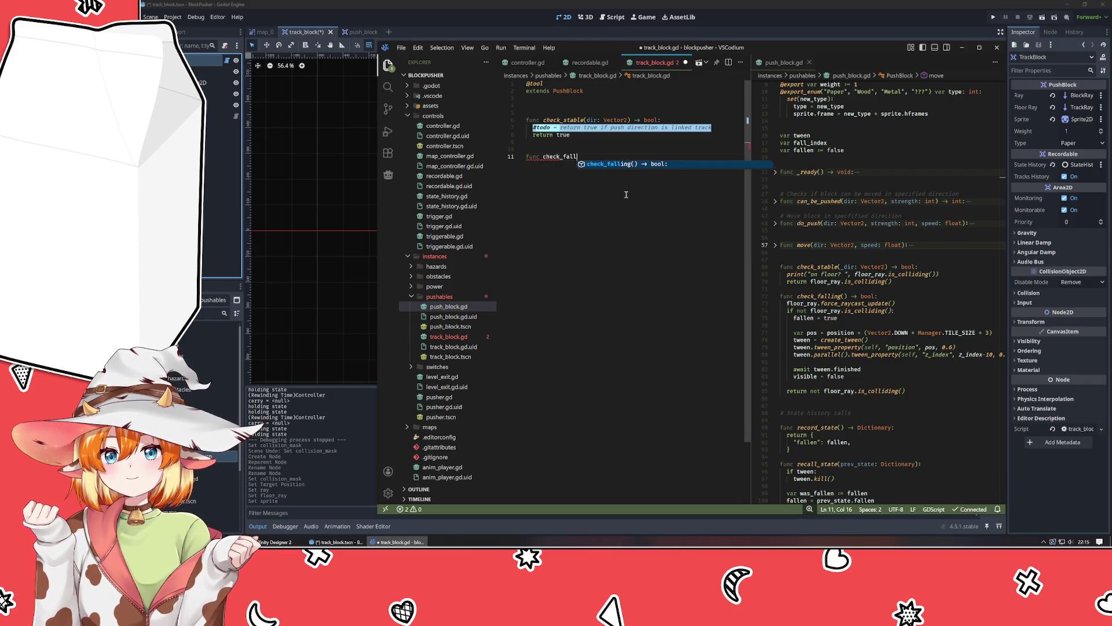
key(BackSpace)
text(-> bool:)
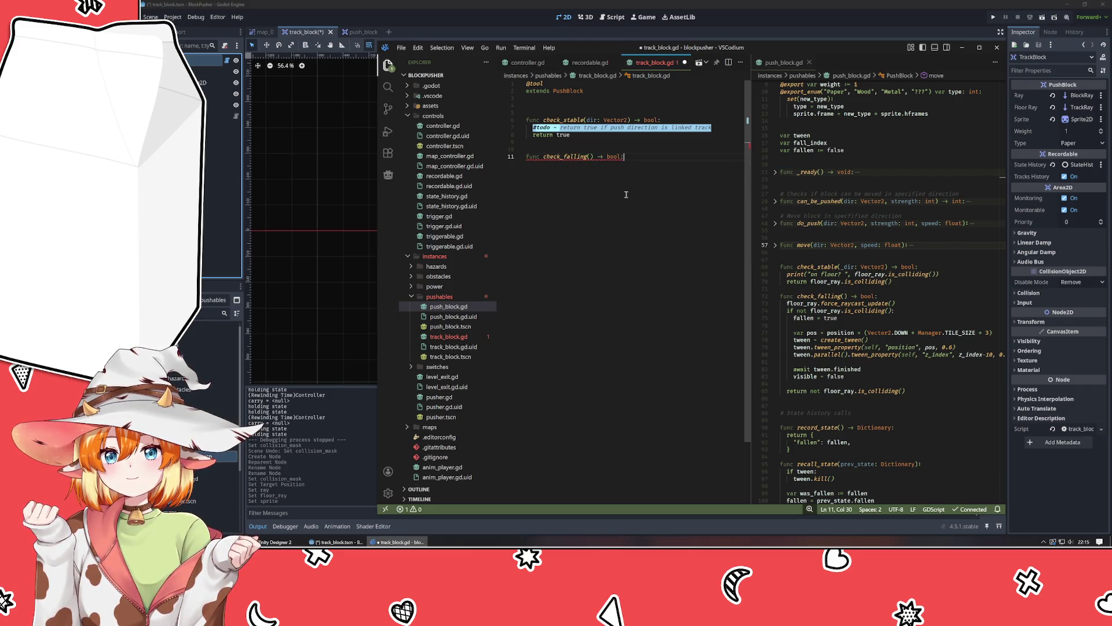
key(Return)
- Make check_falling 'return false # no-op' and save track_block.gd
text(return false )
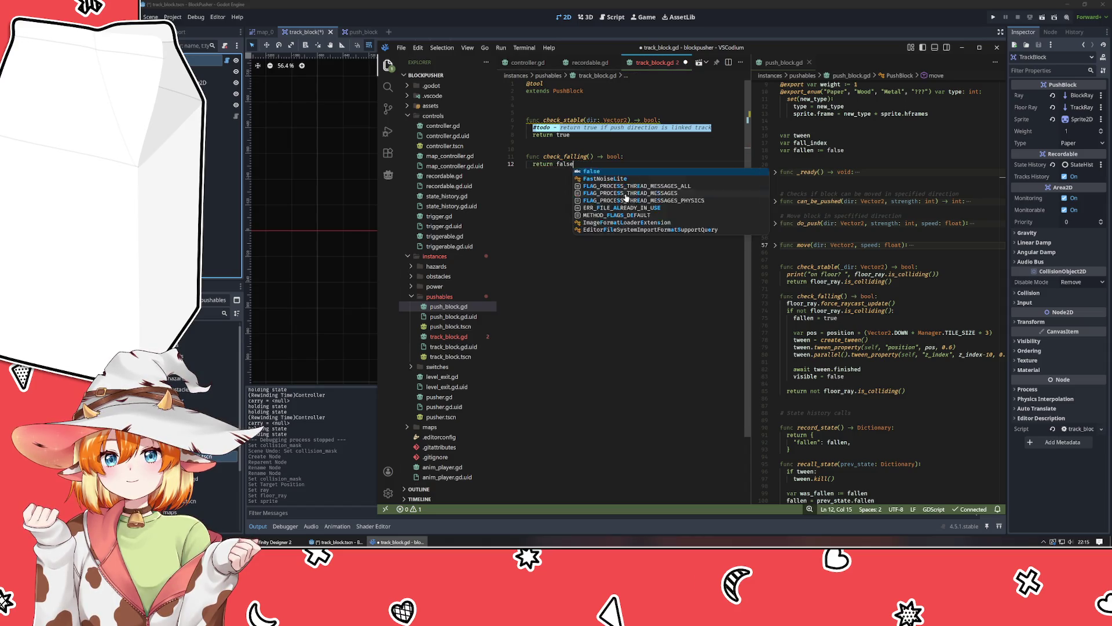
text(# no-op)
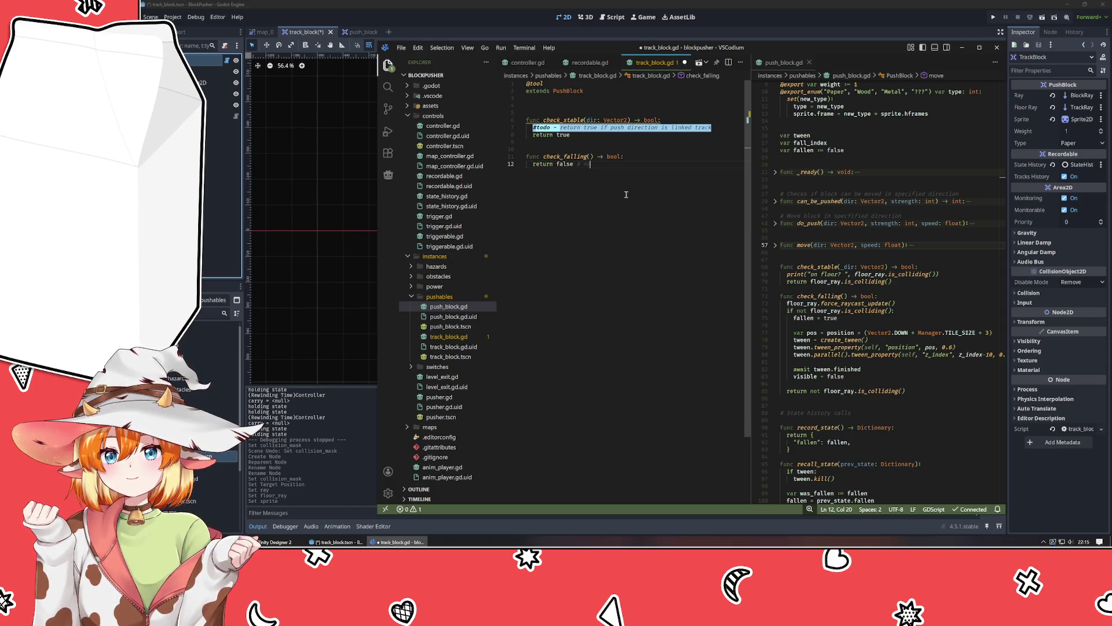
key(Return)
key(Return)
key(BackSpace)
key(ctrl+s)
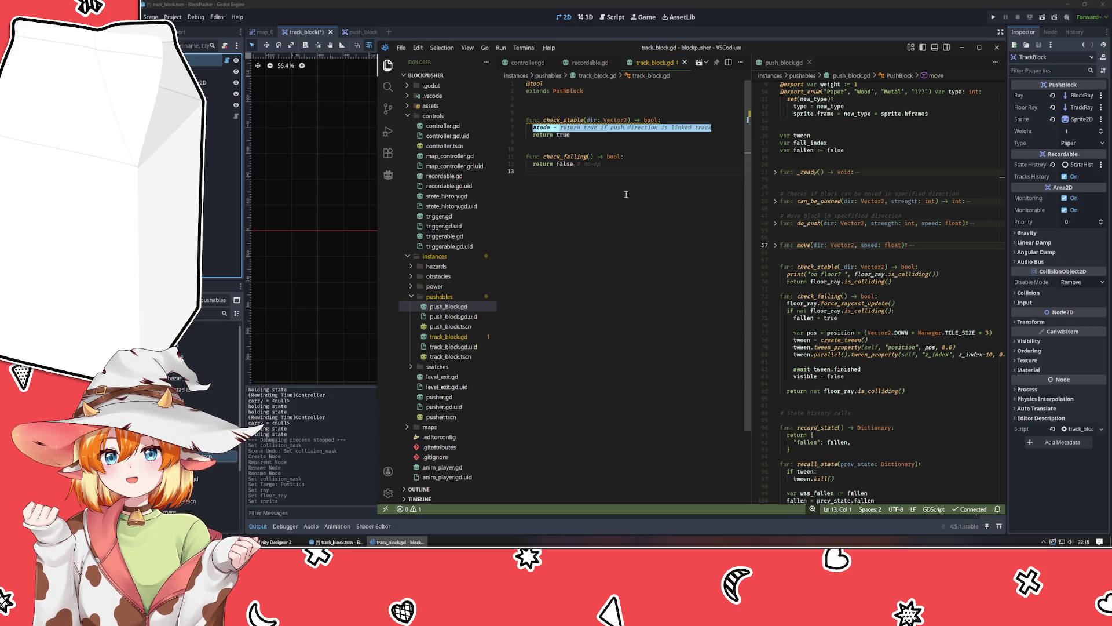
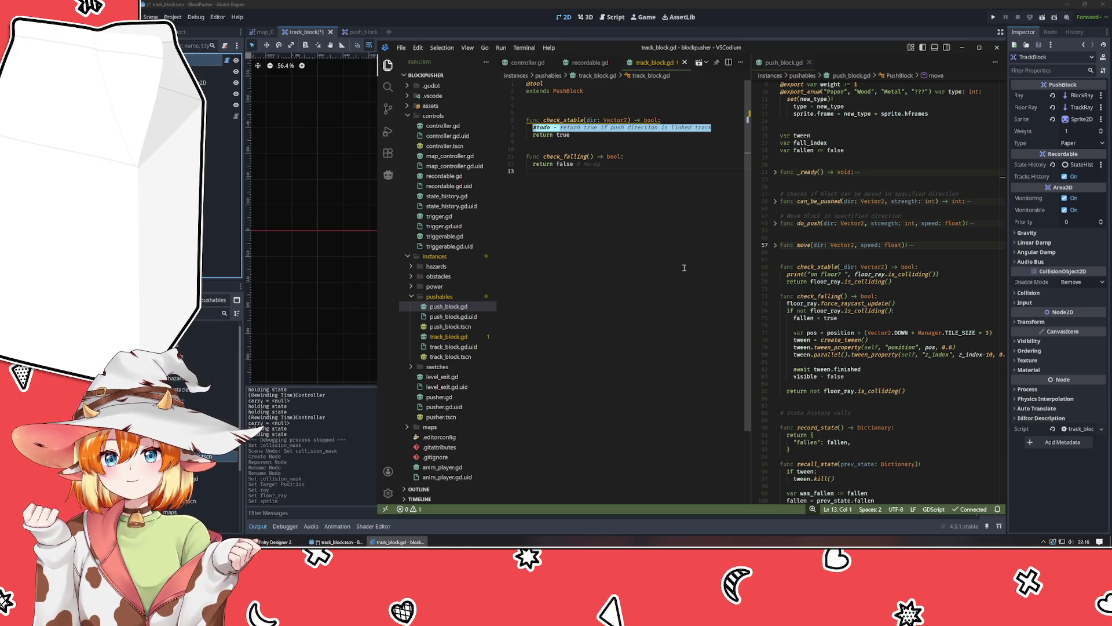
key(Up)
key(Up)
key(Up)
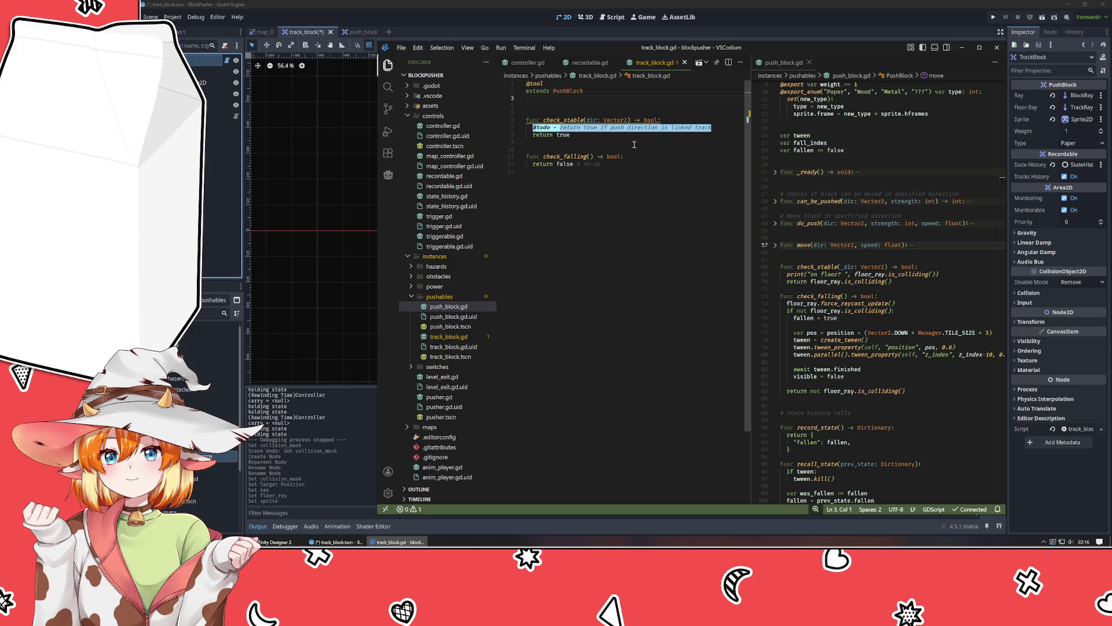
scroll(963, 397, up, 3)
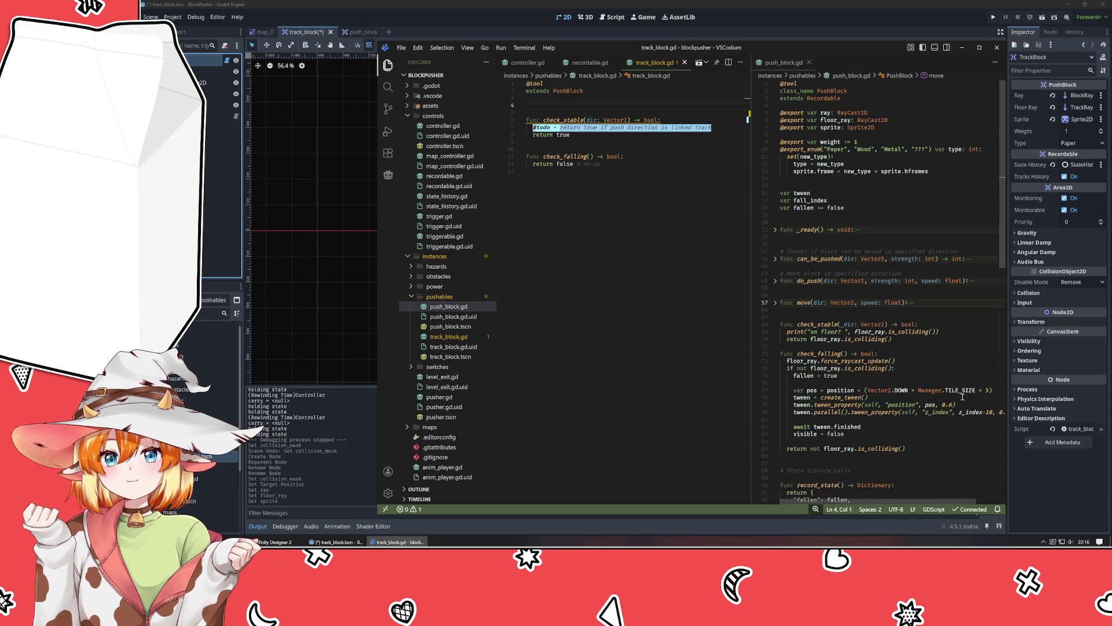
text(@export )
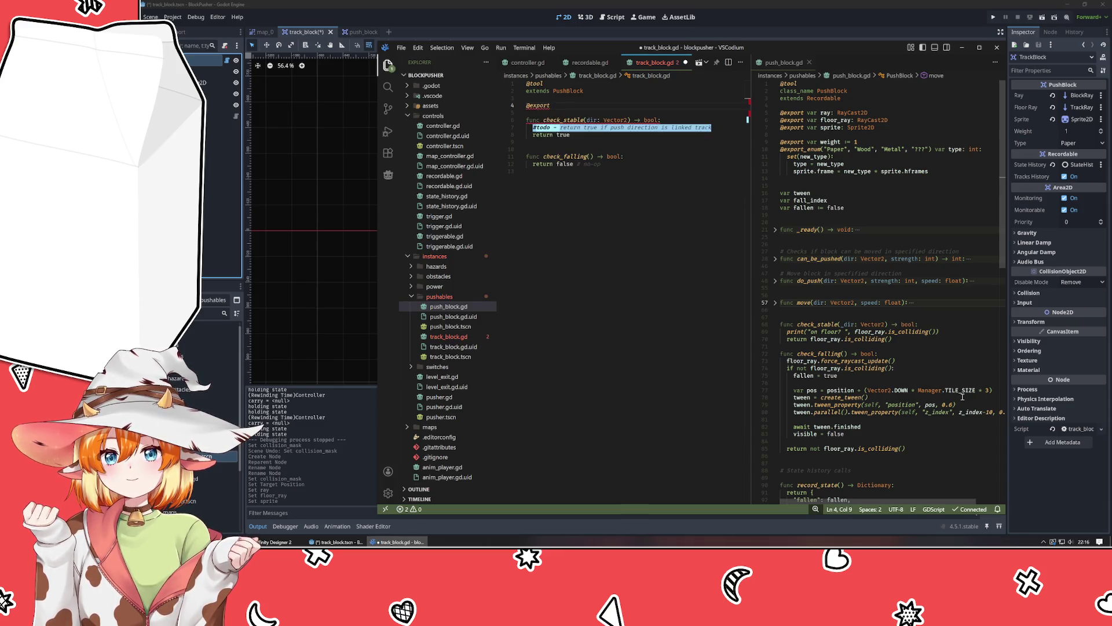
text(var )
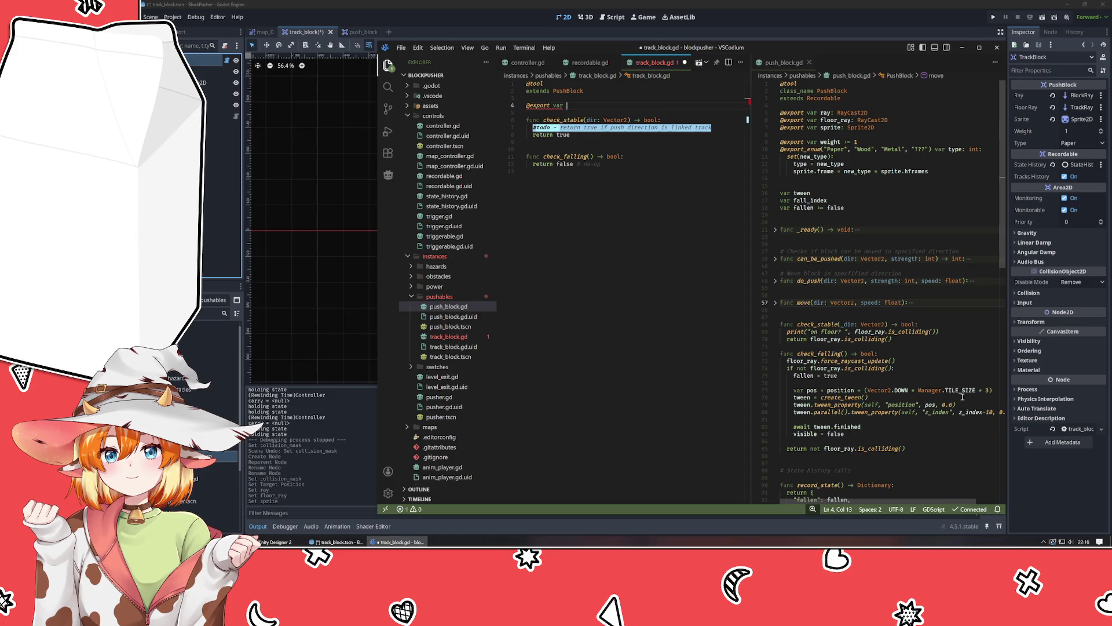
text(track_ray: )
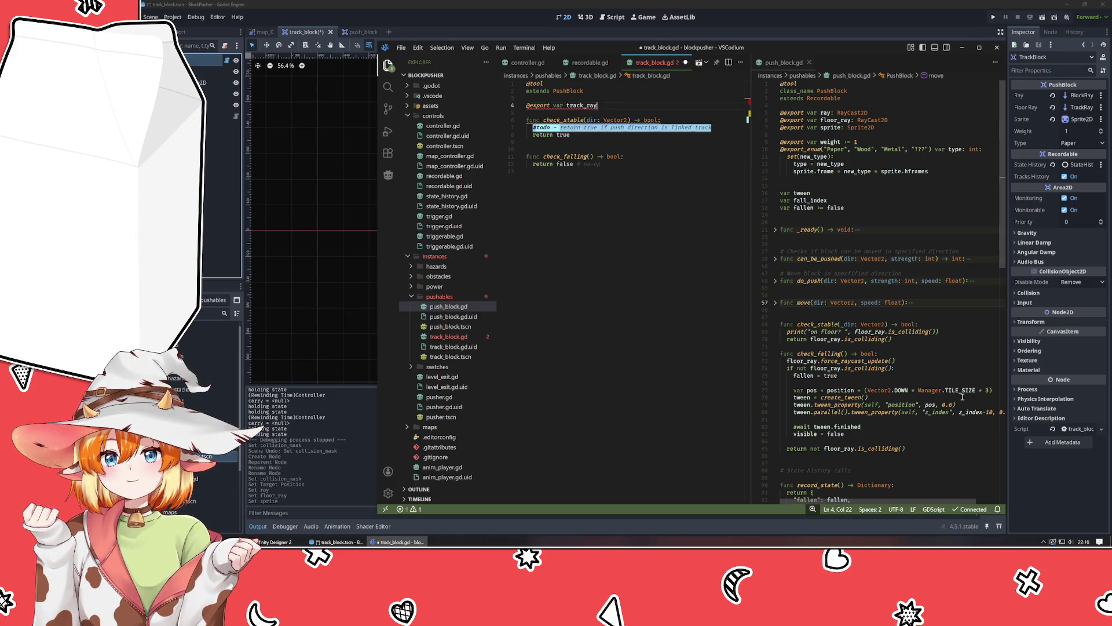
text(RayCast2D)
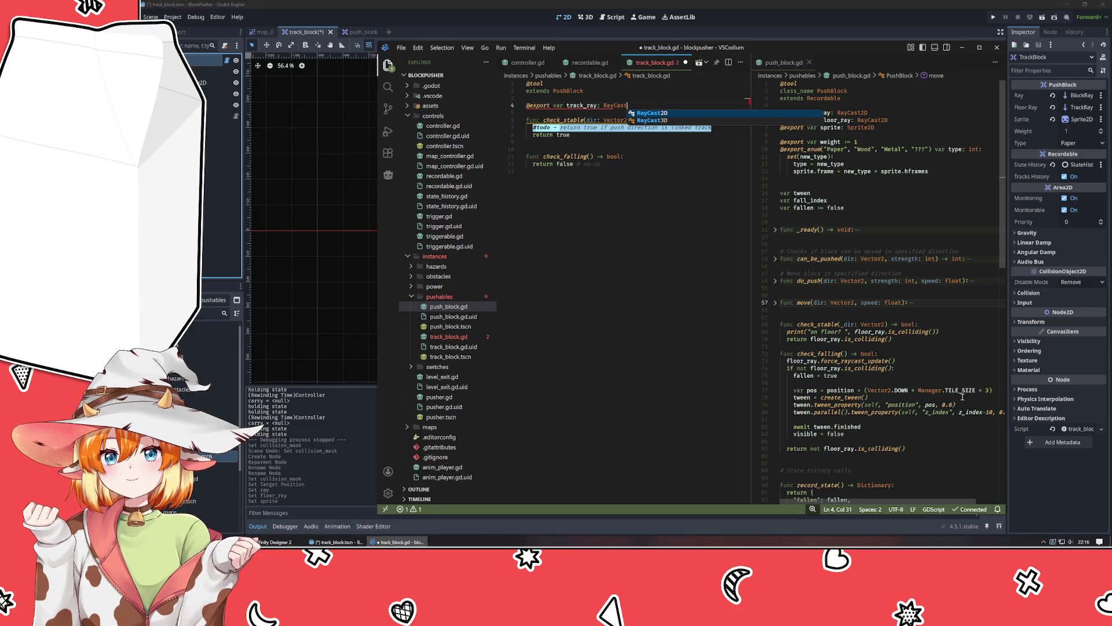
key(Return)
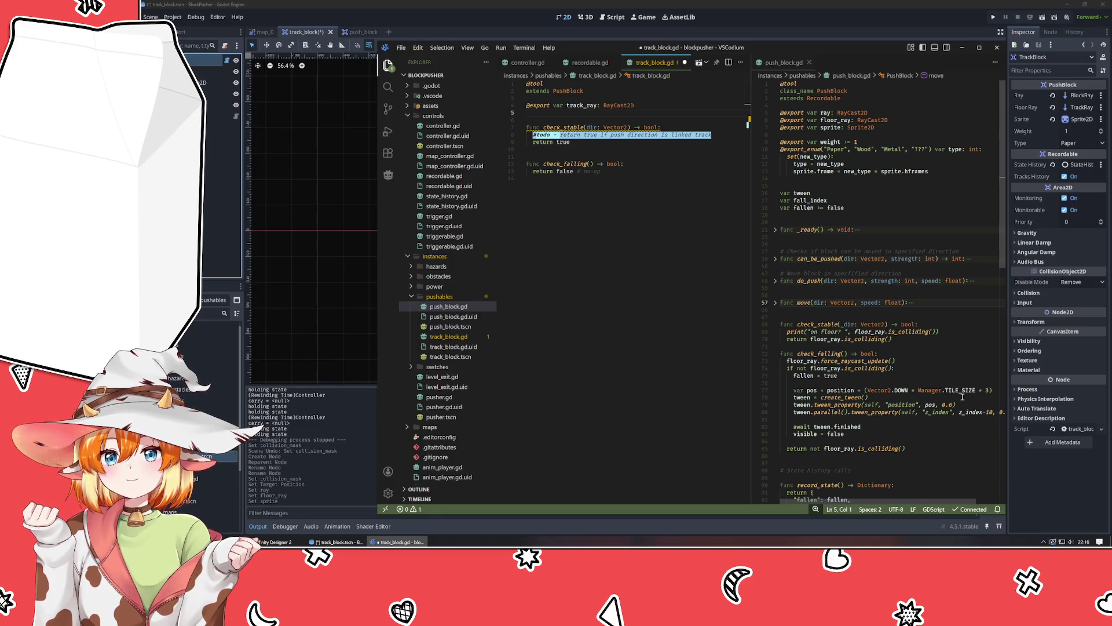
click(574, 257)
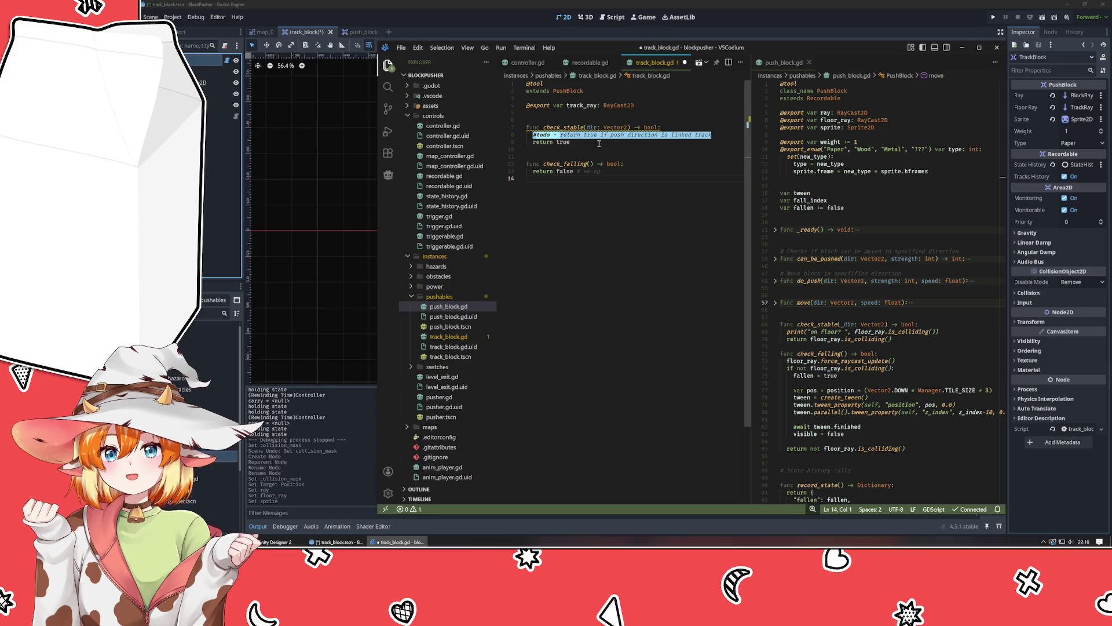
drag(725, 137, 726, 136)
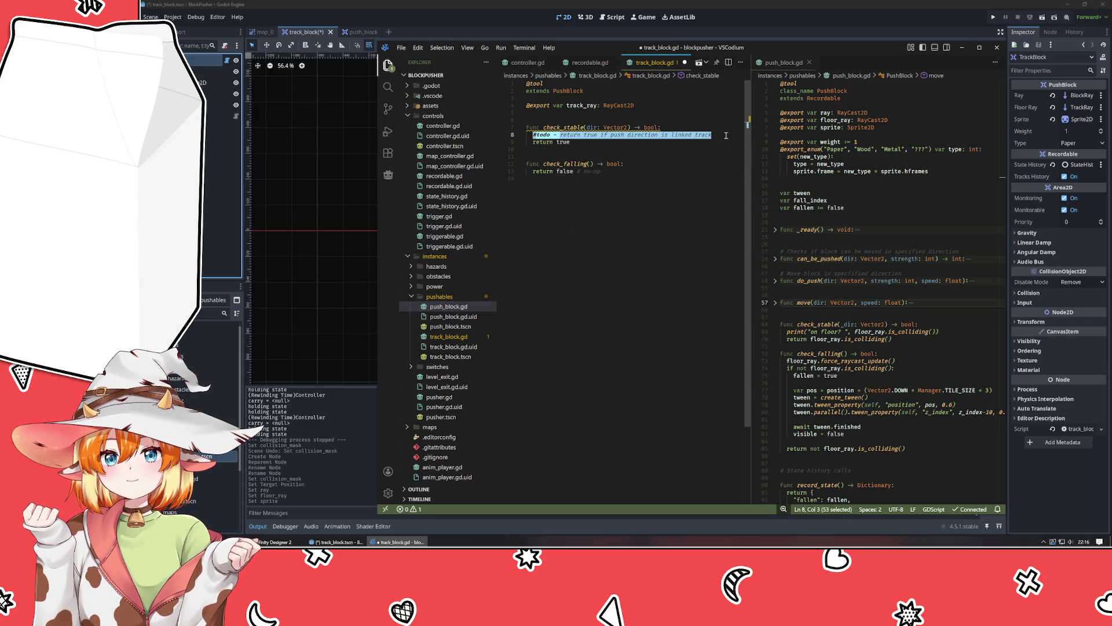
- Insert blank lines above check_stable and begin a new func declaration
key(Up)
key(Up)
key(Return)
key(Return)
key(Return)
key(Up)
key(Up)
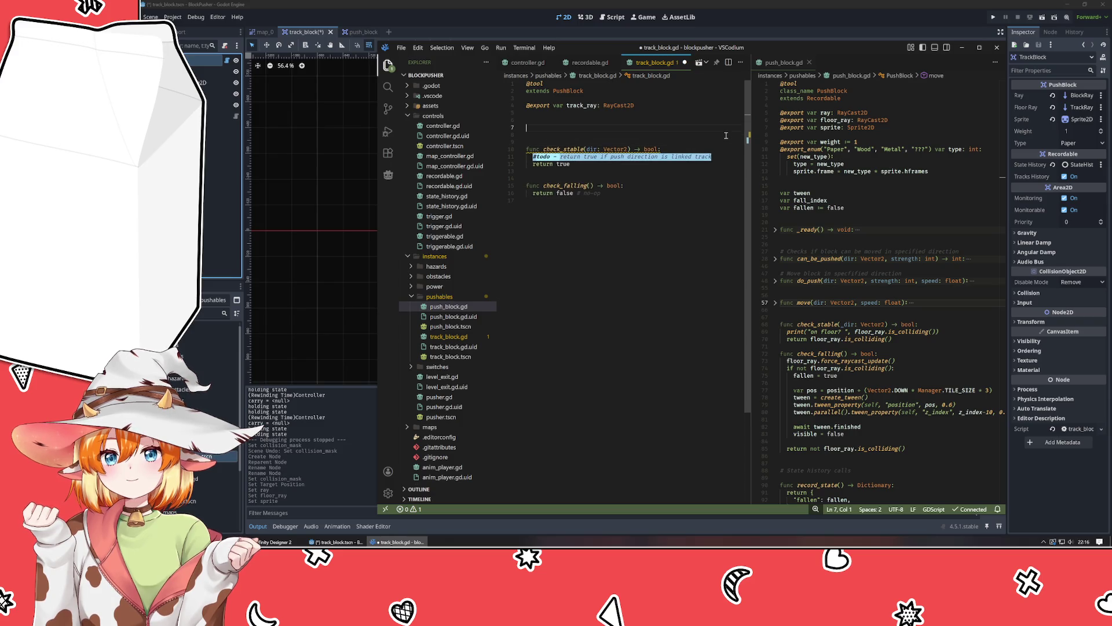
text(func)
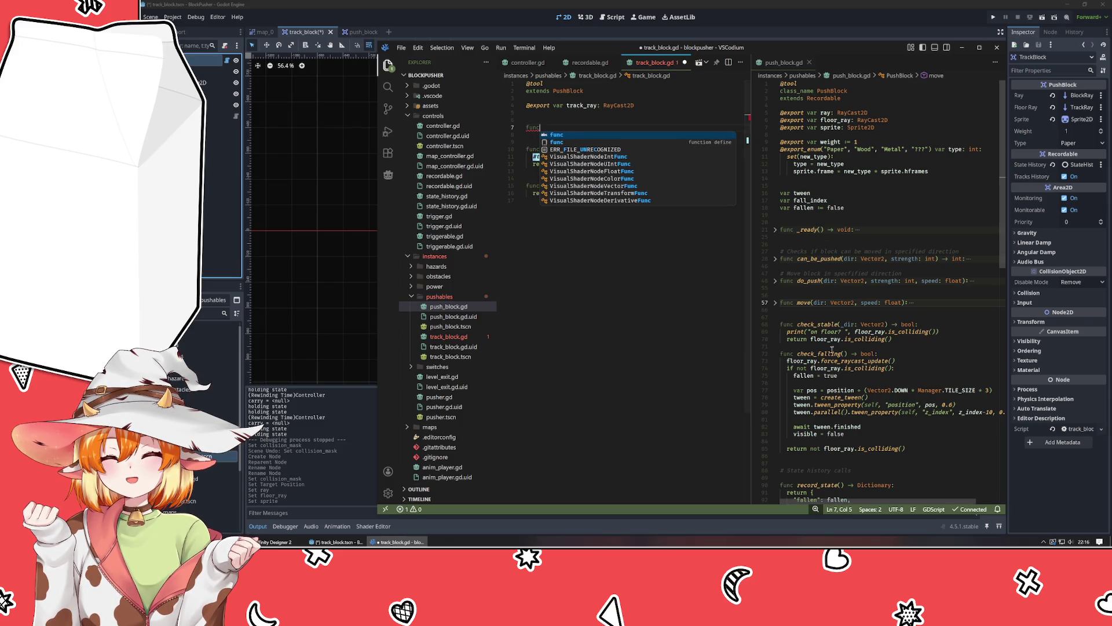
- In push_block.gd, remove the dir parameter from check_stable
click(776, 259)
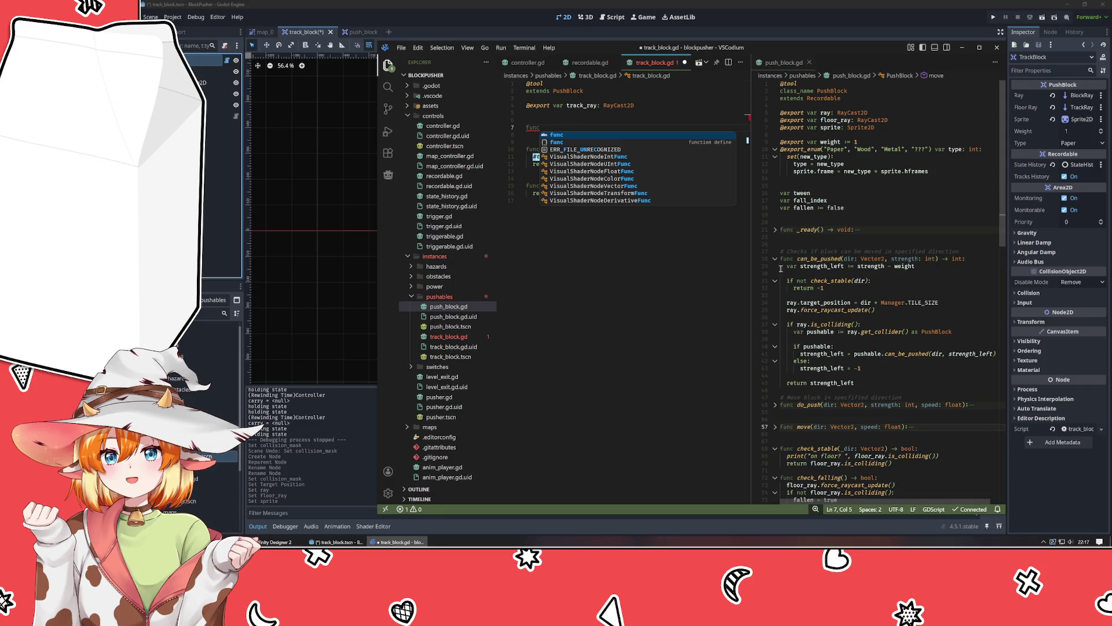
click(855, 289)
scroll(880, 318, down, 10)
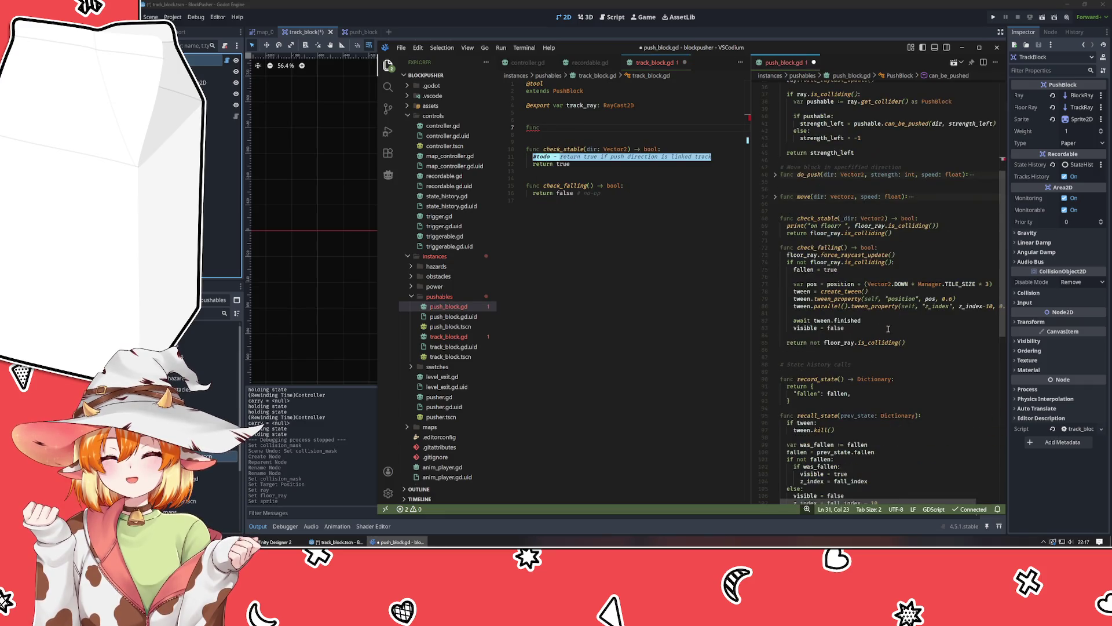
scroll(849, 383, down, 2)
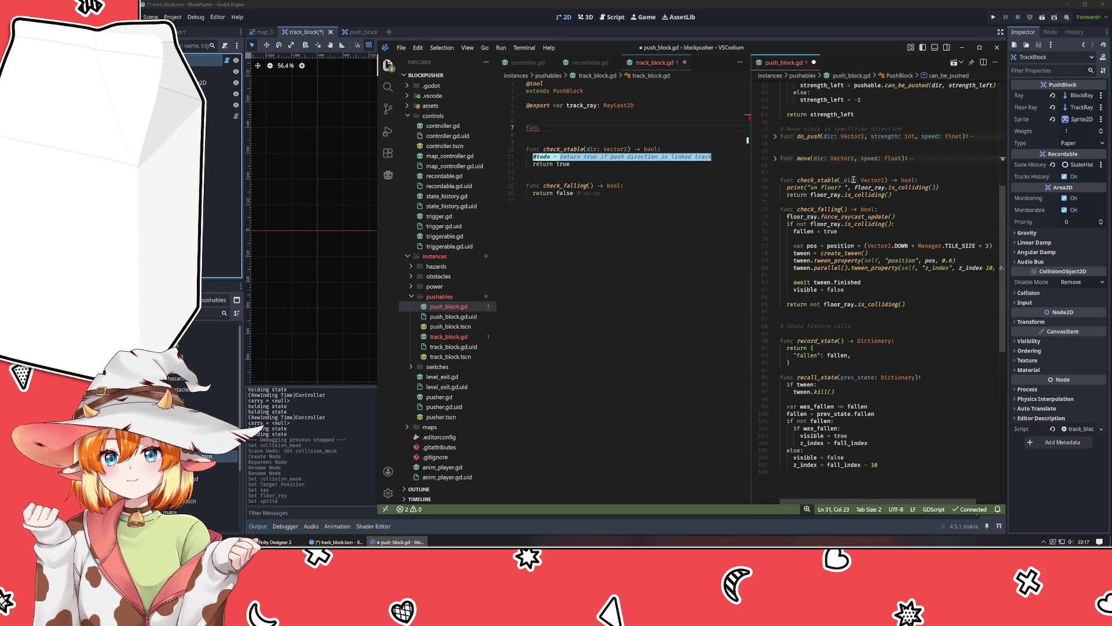
drag(844, 180, 886, 180)
key(BackSpace)
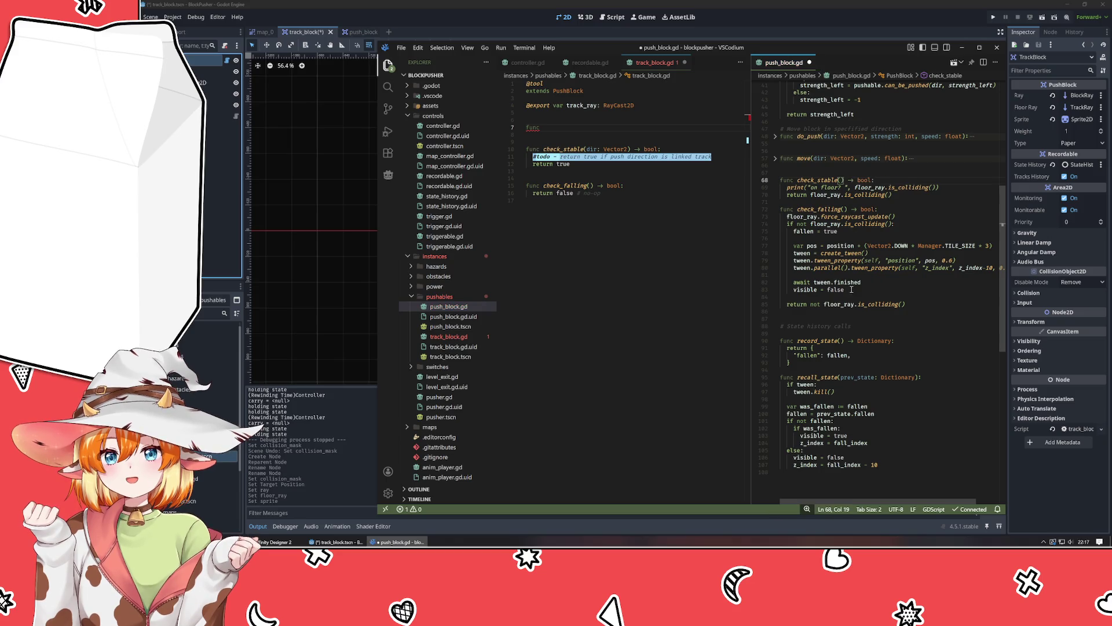
scroll(886, 237, up, 4)
click(921, 297)
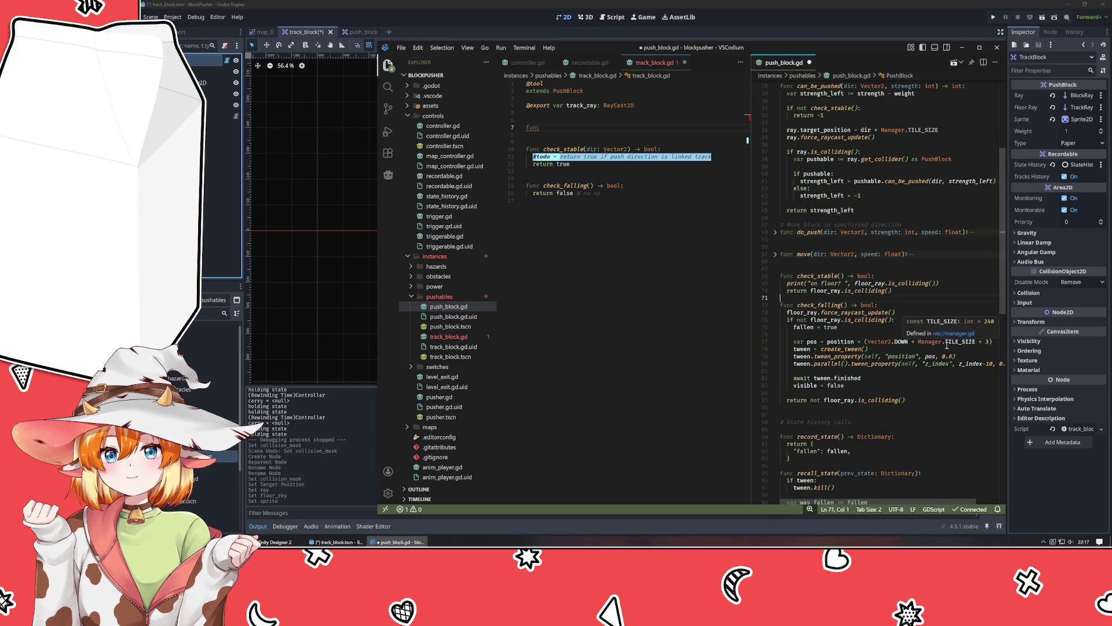
scroll(869, 245, up, 8)
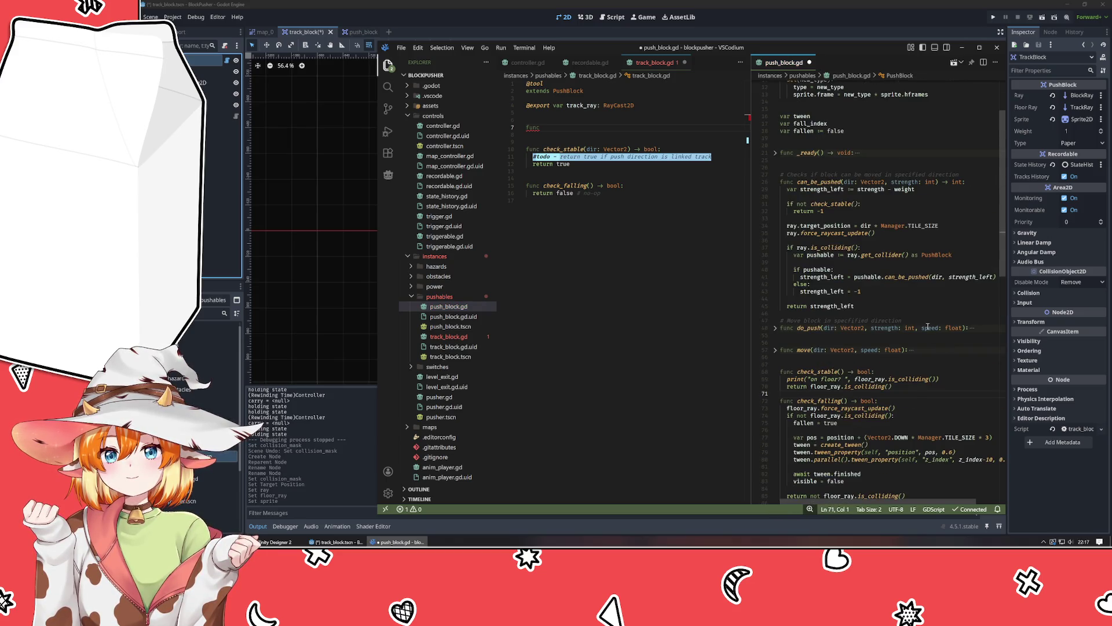
- Write the can_be_pushed override with a trackray todo comment and super.can_be_pushed(dir, strength)
click(563, 126)
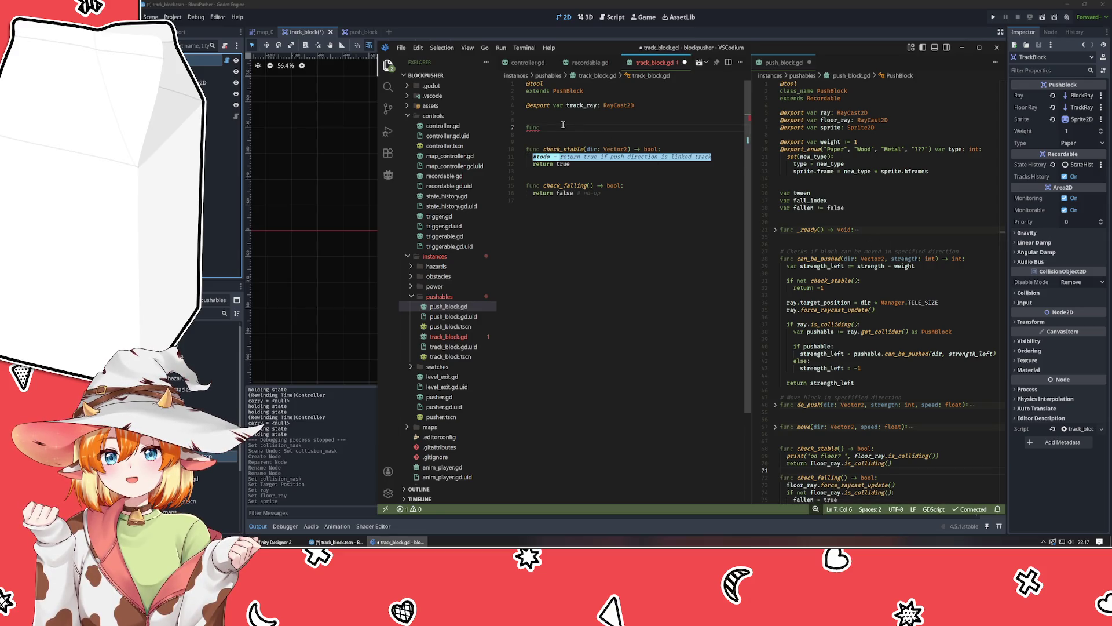
text(can_be)
key(Return)
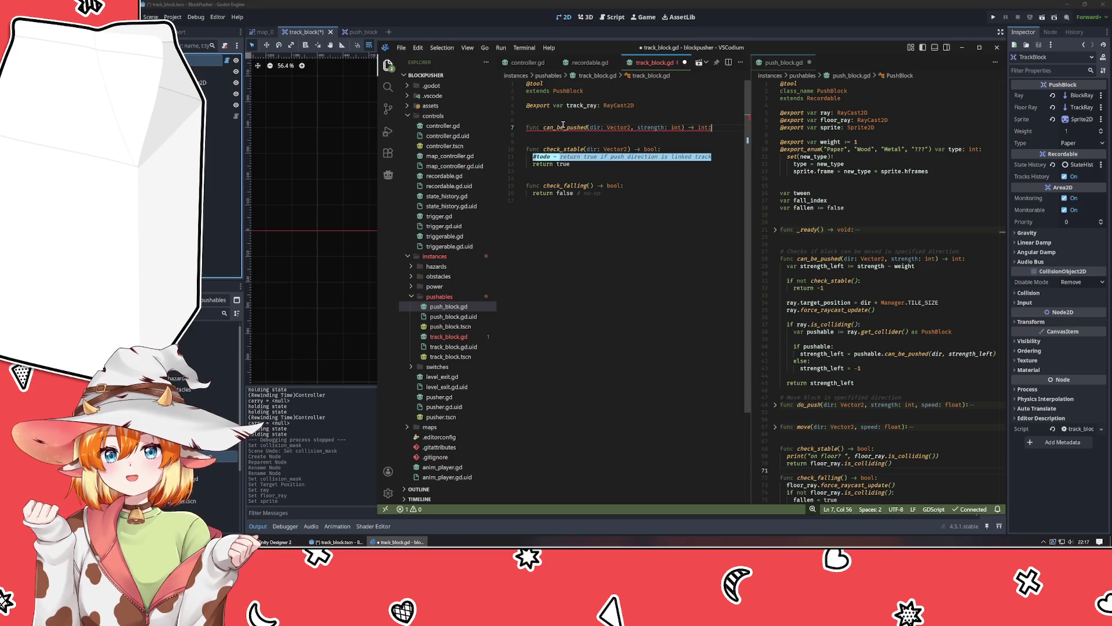
key(Return)
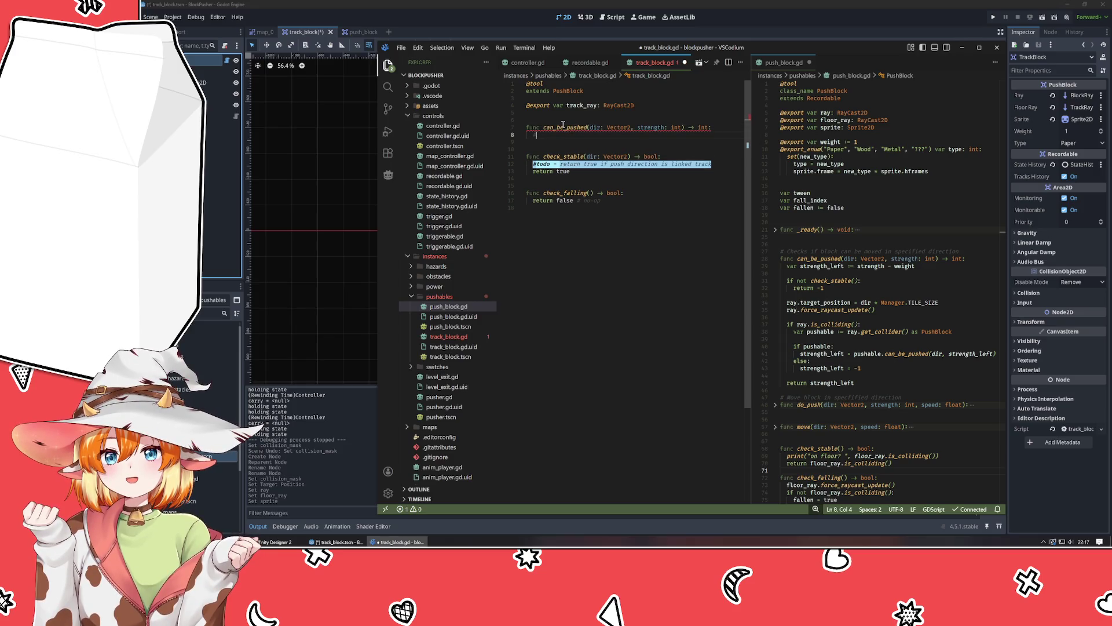
text(o - update tra)
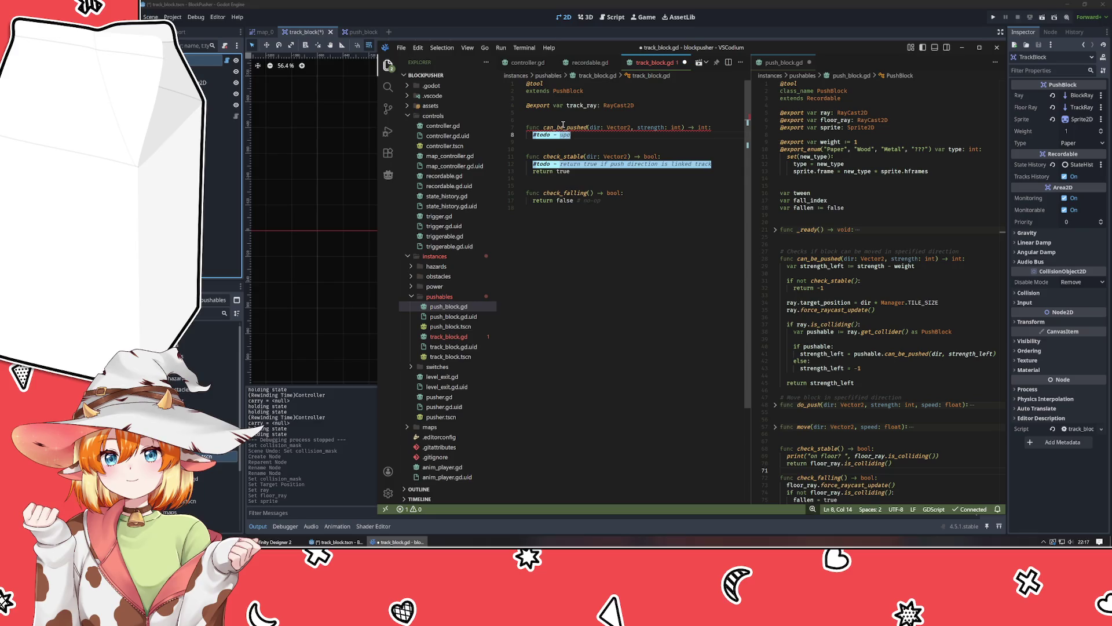
text(ck)
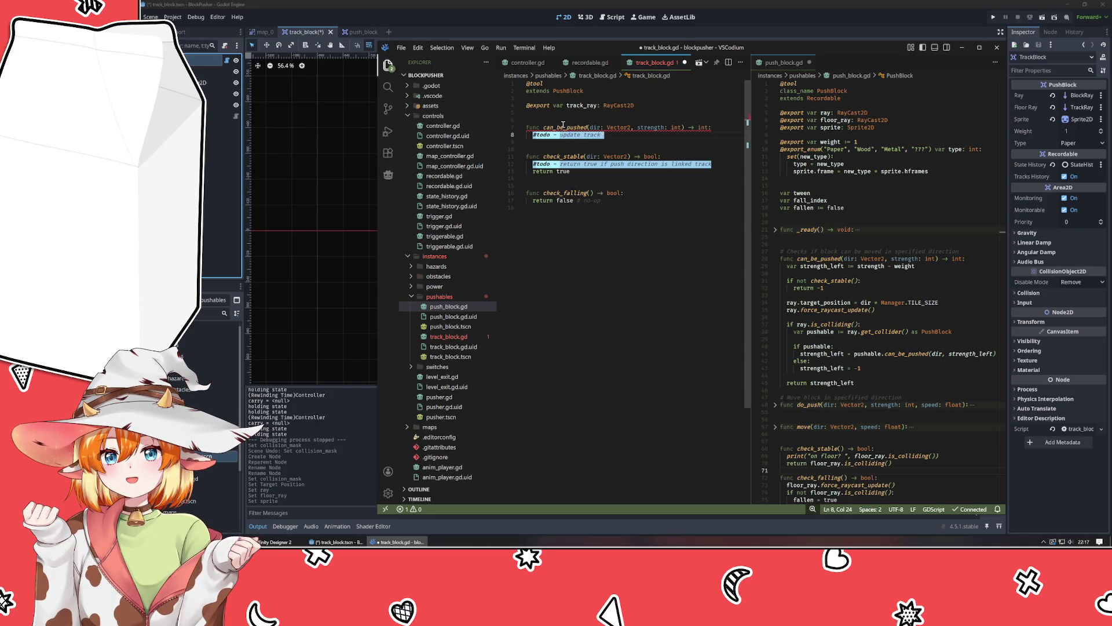
text(ray in di)
key(Return)
key(Return)
text(super.)
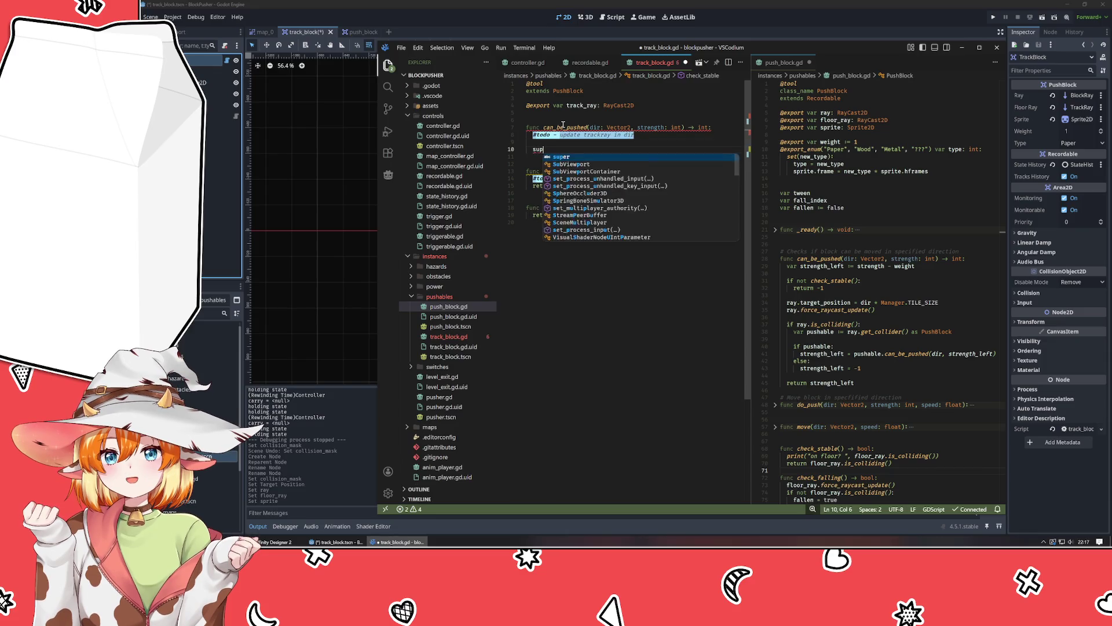
text(can_be)
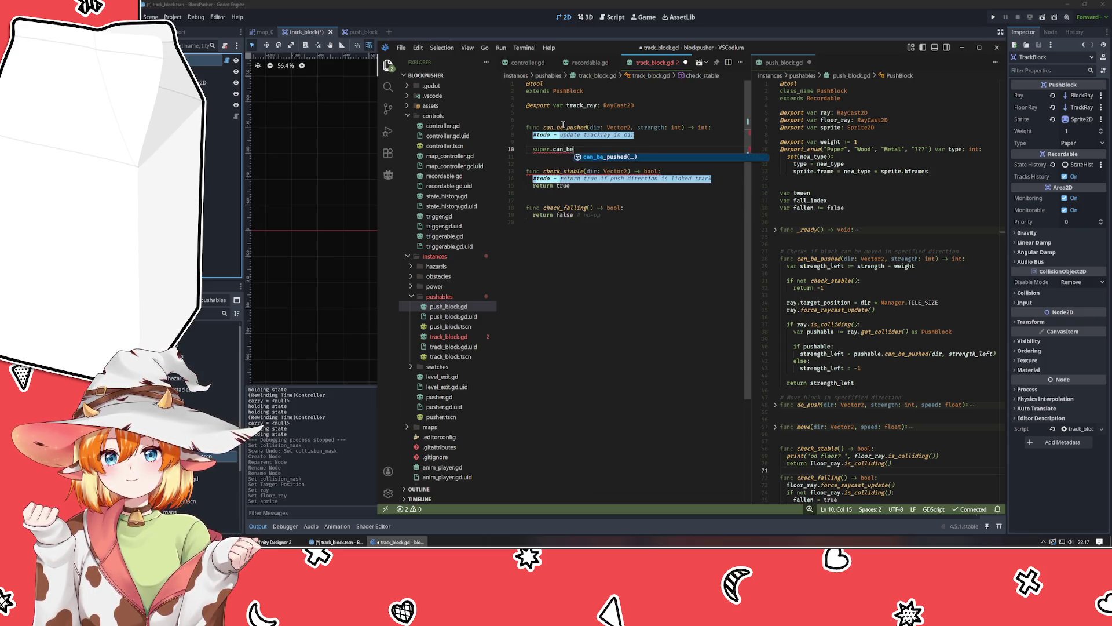
key(Return)
text(dir, str)
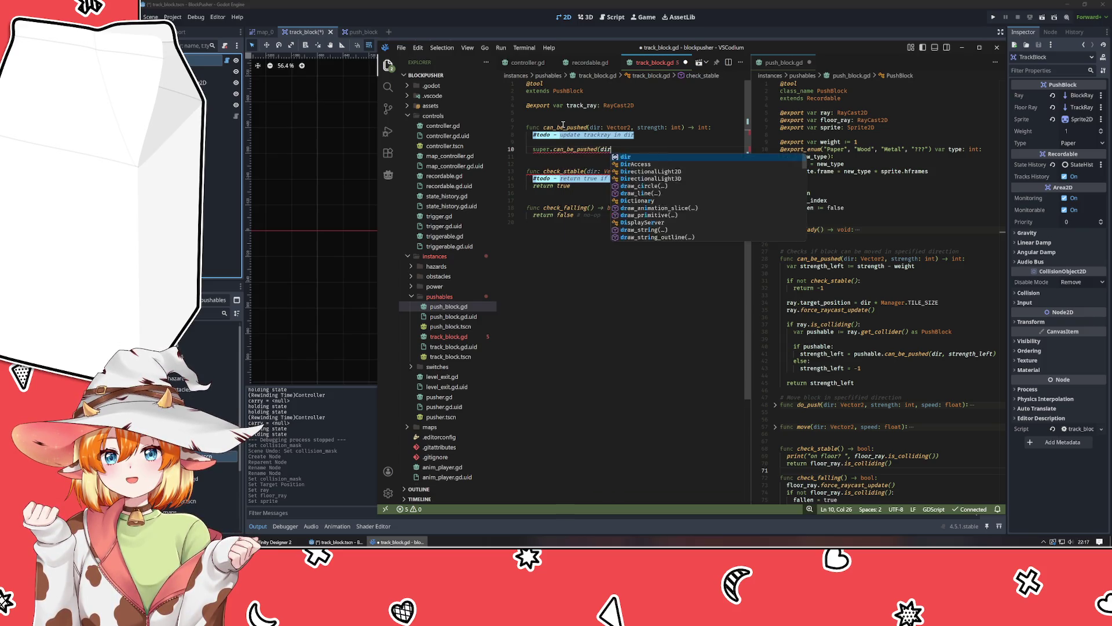
text(ength)
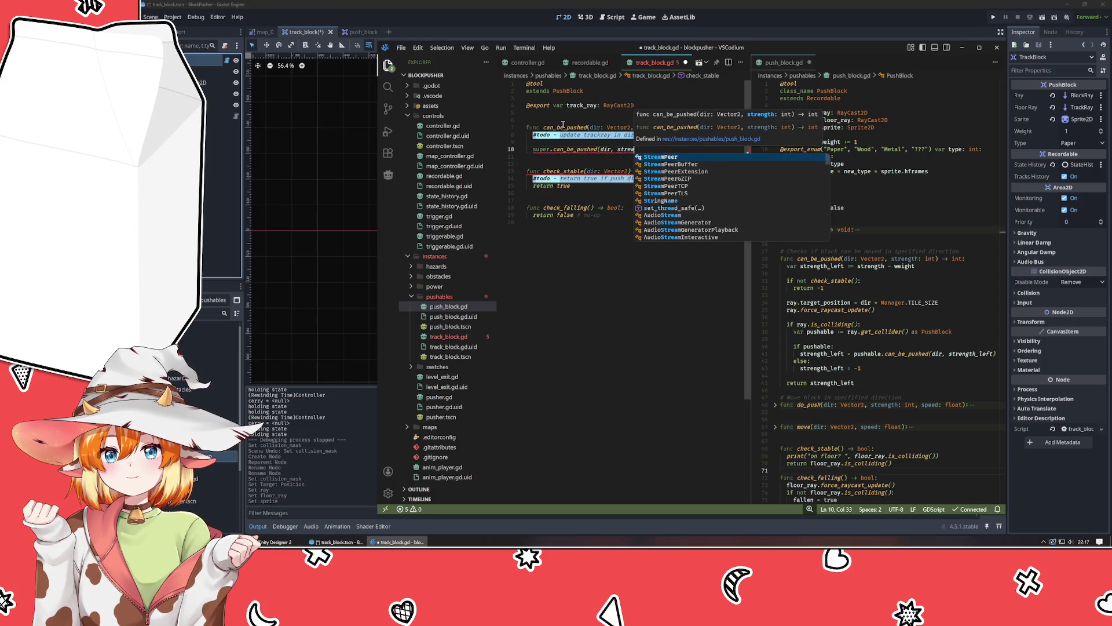
text())
- Make the parent call read 'return super.can_be_pushed(dir, strength)'
key(Home)
text(s)
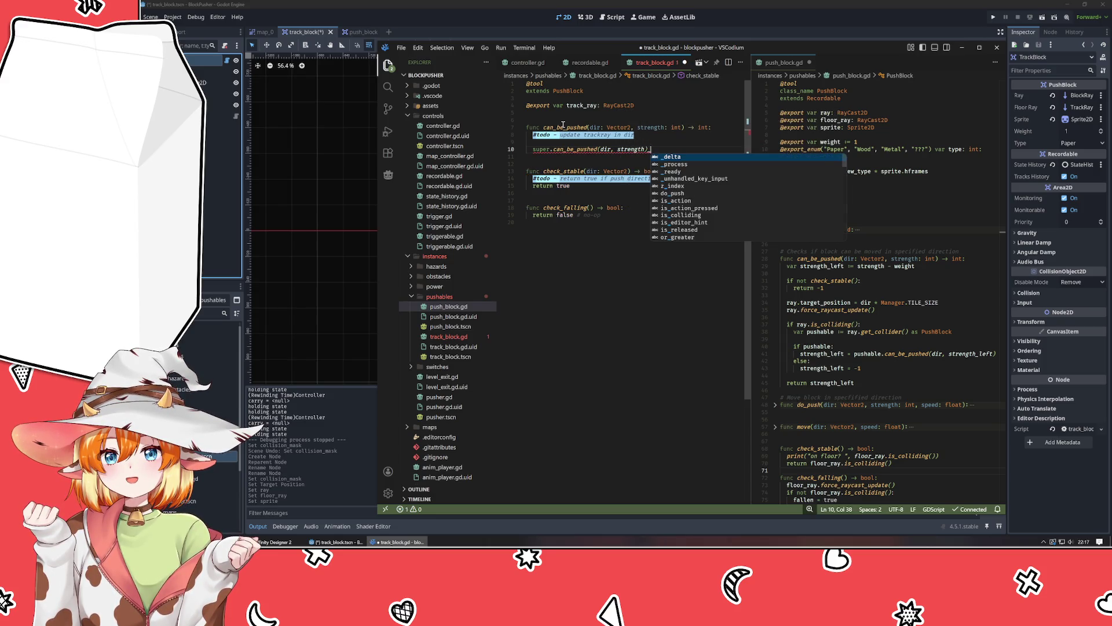
key(Escape)
key(BackSpace)
text(return)
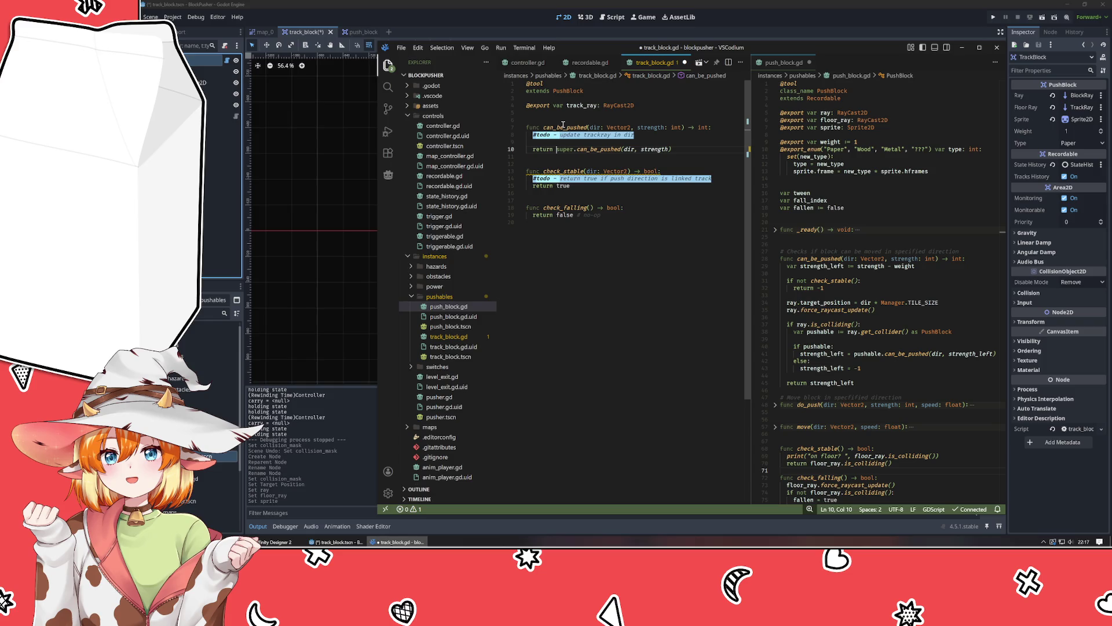
double_click(937, 332)
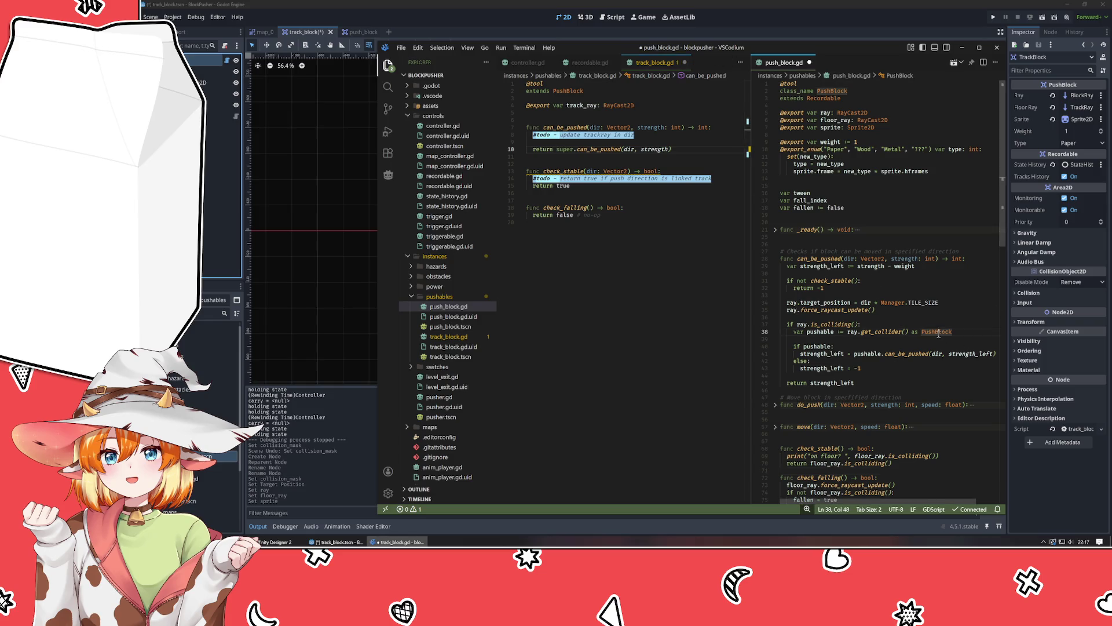
click(906, 318)
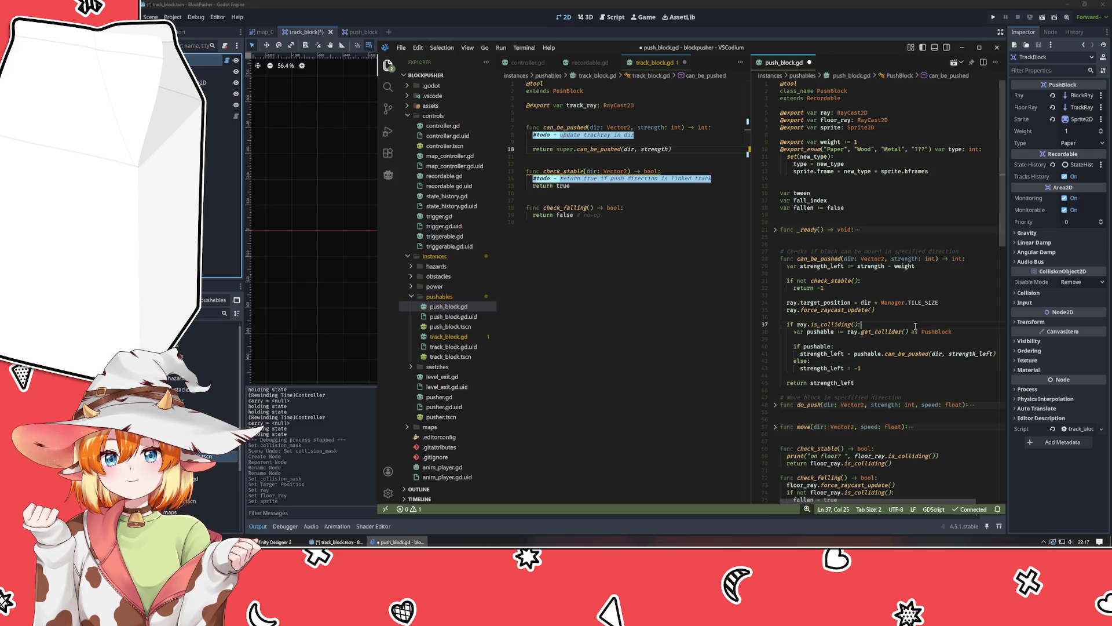
click(544, 241)
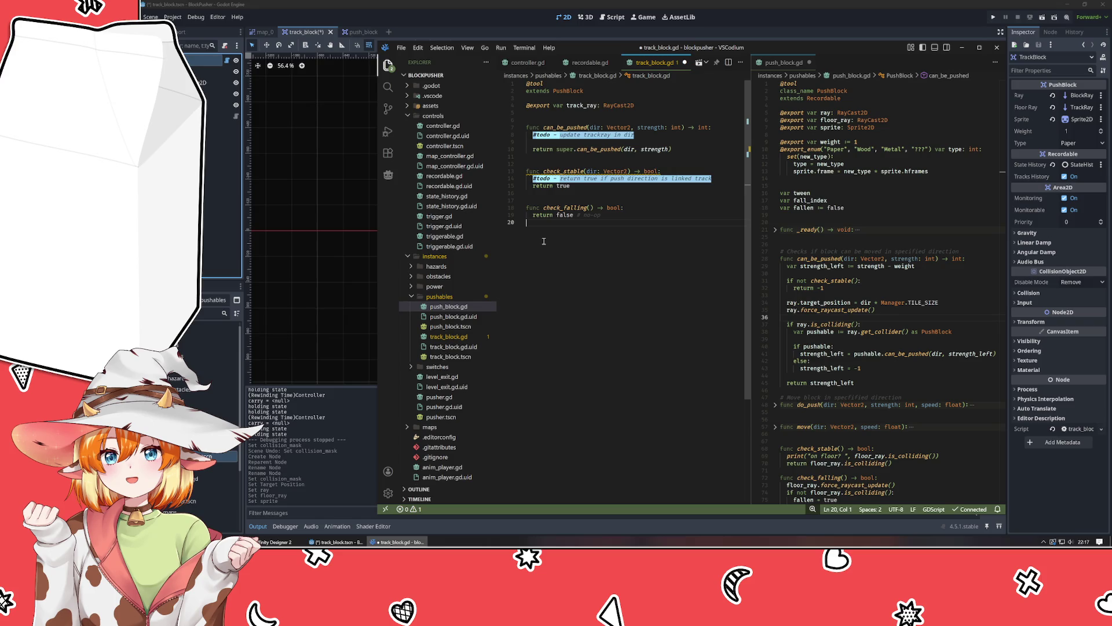
click(781, 341)
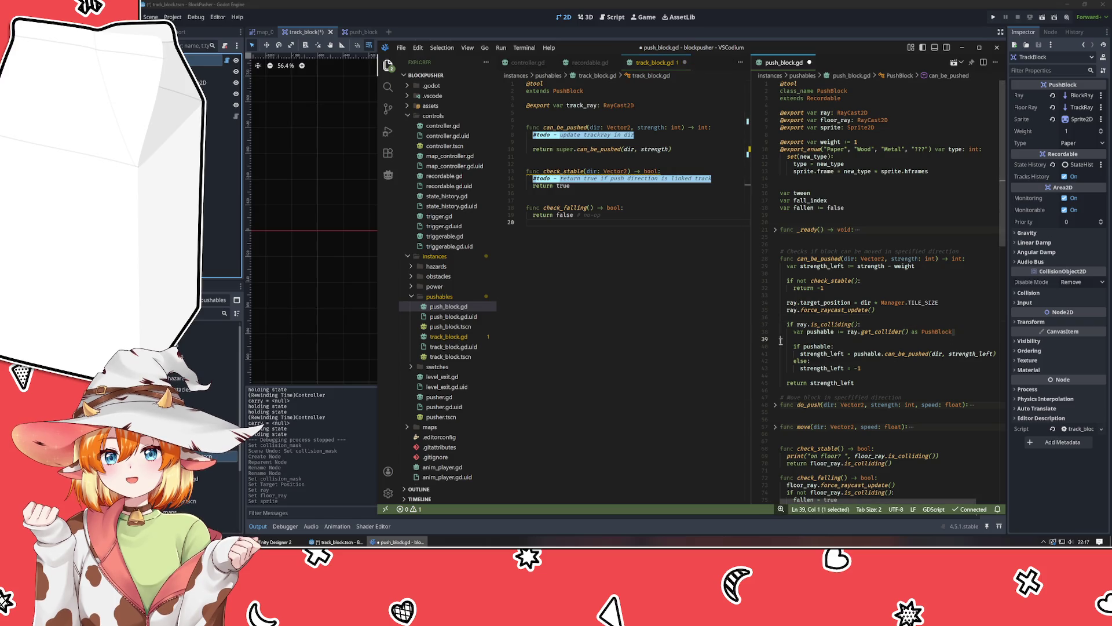
click(764, 332)
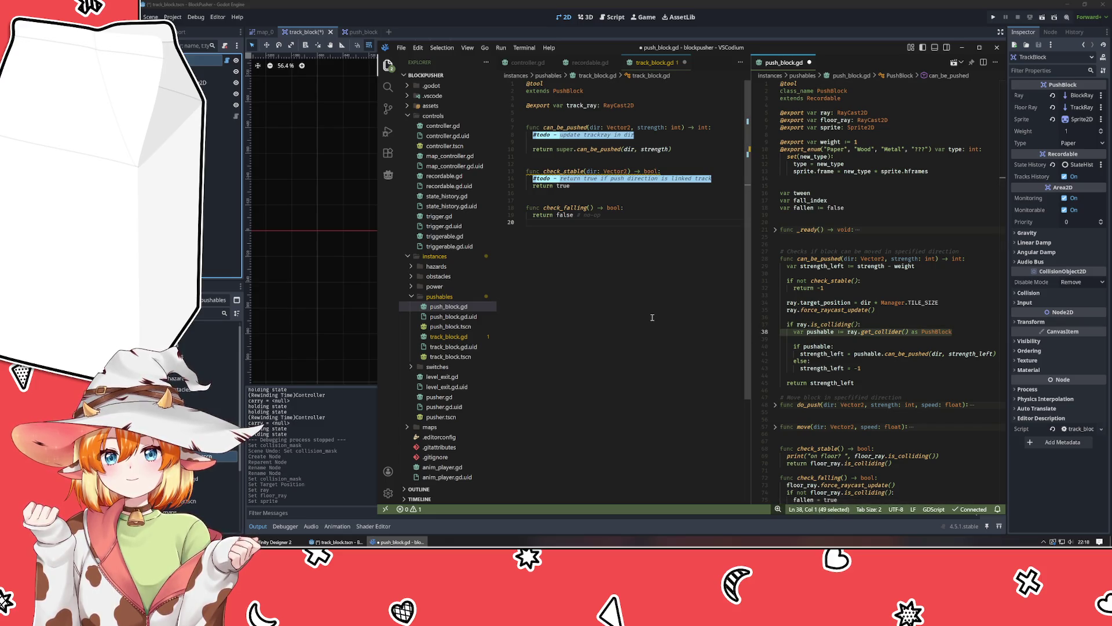
click(638, 290)
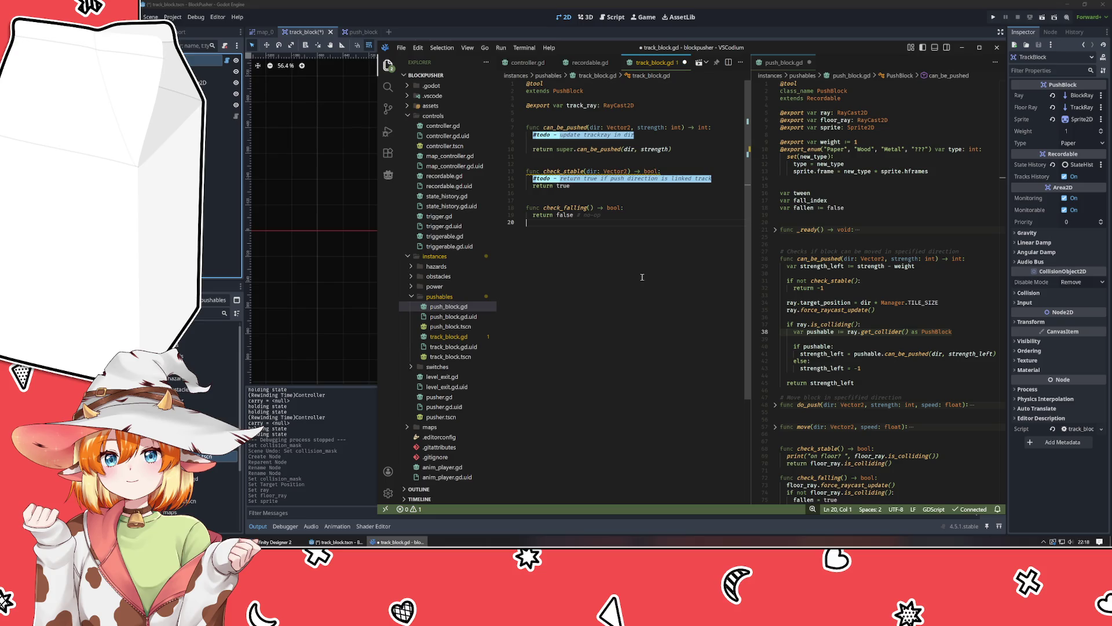
click(902, 354)
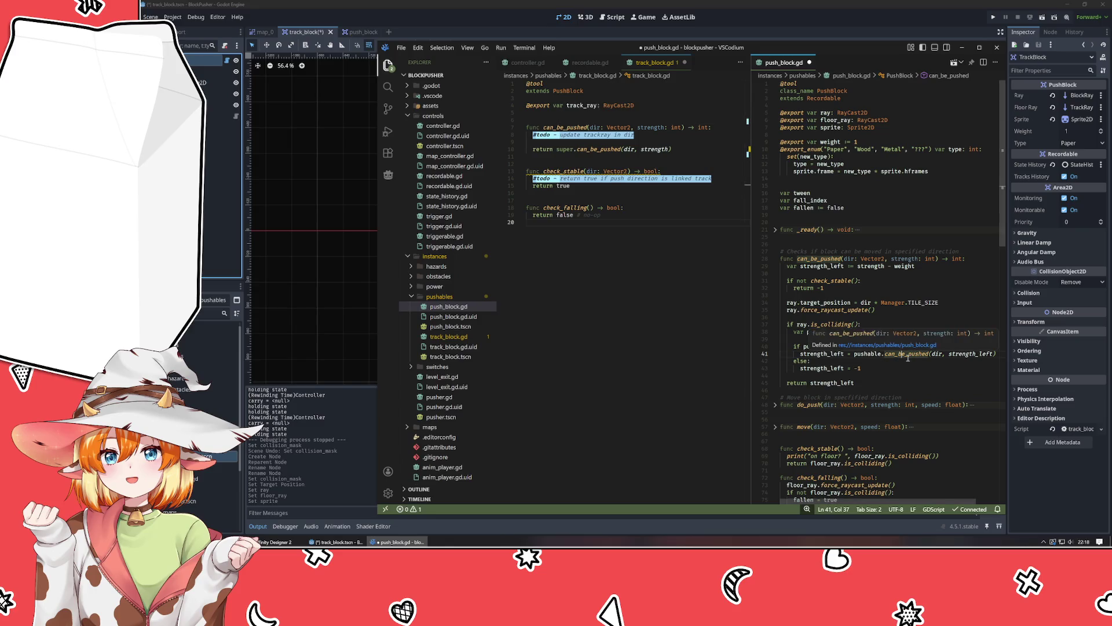
click(599, 379)
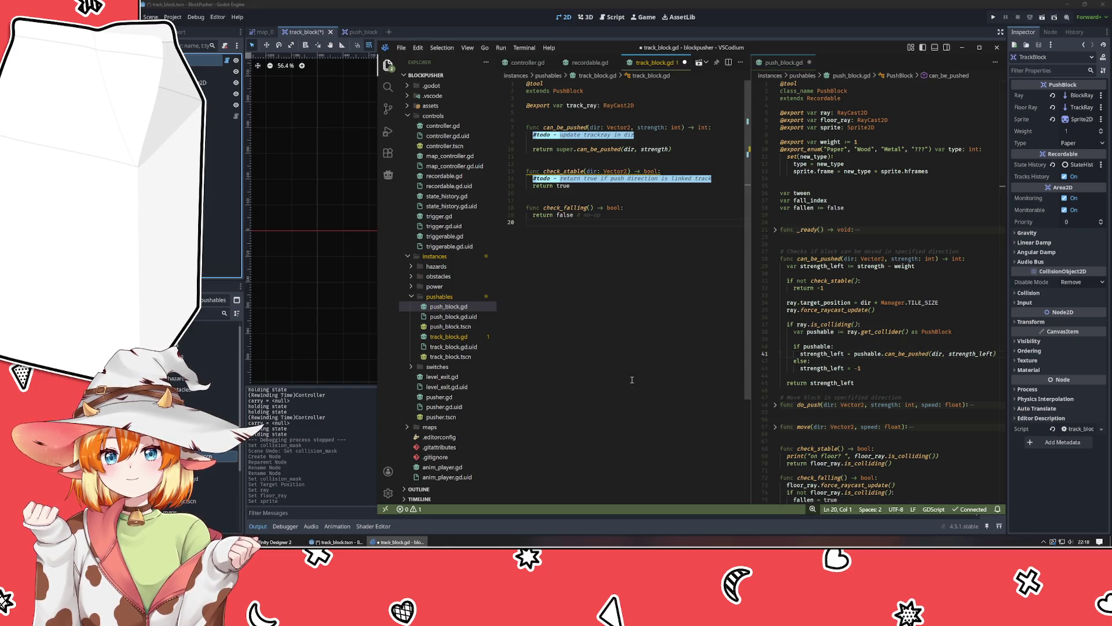
click(919, 353)
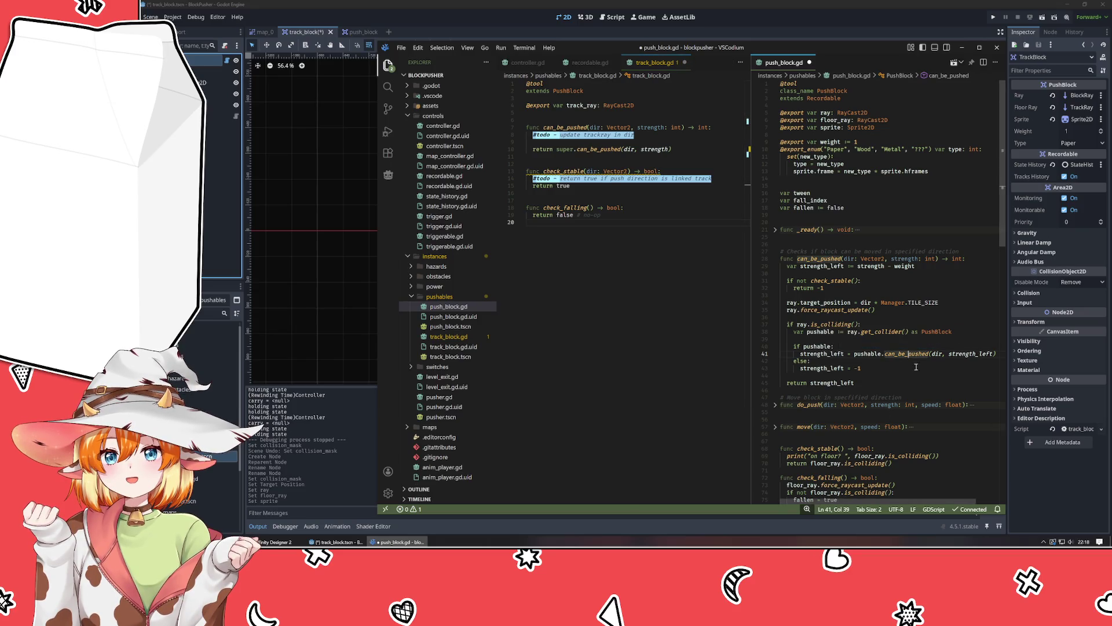
click(600, 150)
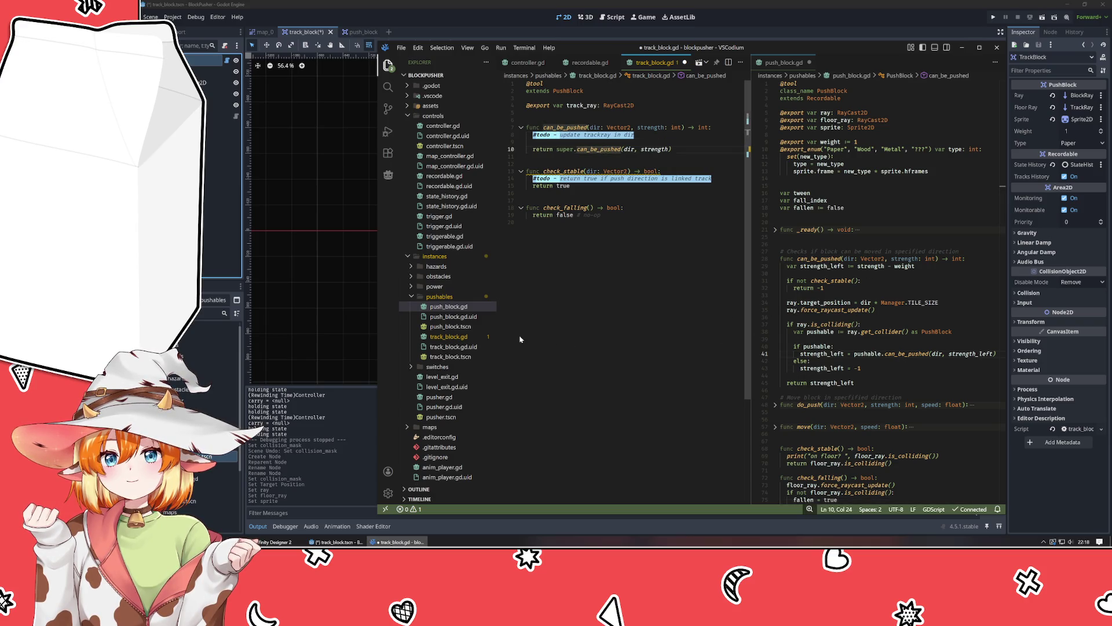
click(680, 415)
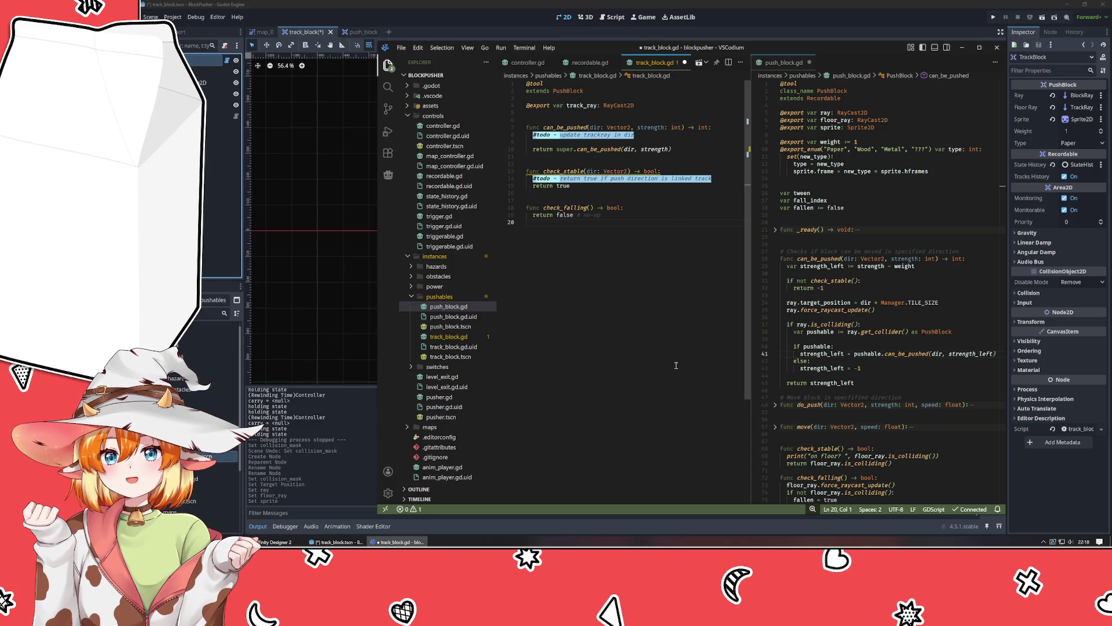
key(alt+Tab)
key(ctrl+shift+Tab)
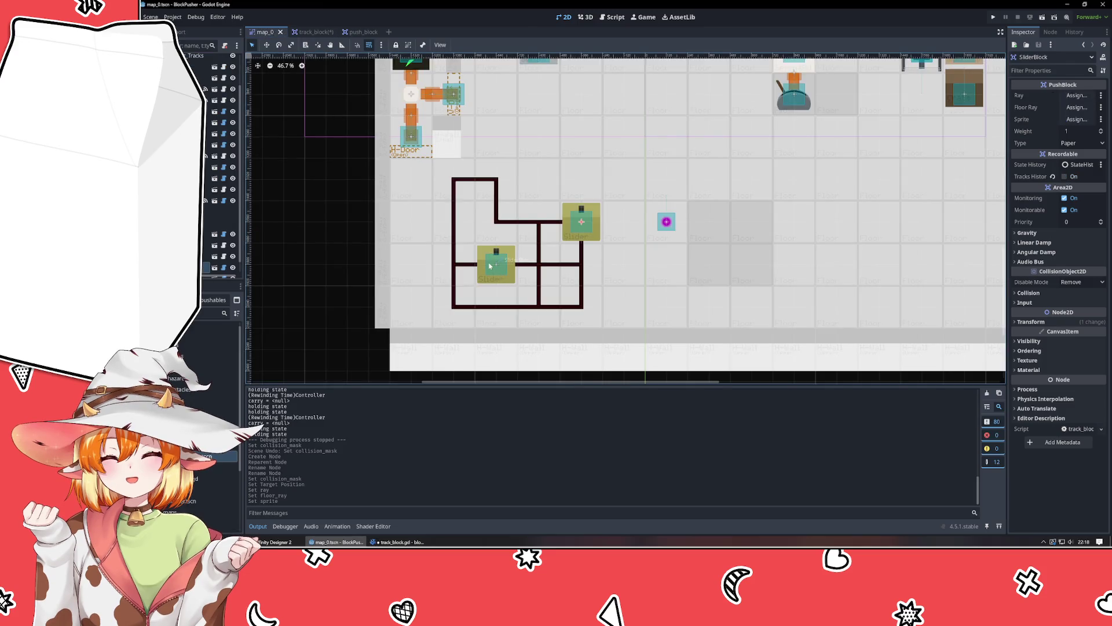
mouse_move(511, 259)
mouse_down()
mouse_move(489, 256)
mouse_move(506, 249)
mouse_move(443, 263)
mouse_up()
drag(581, 223, 495, 265)
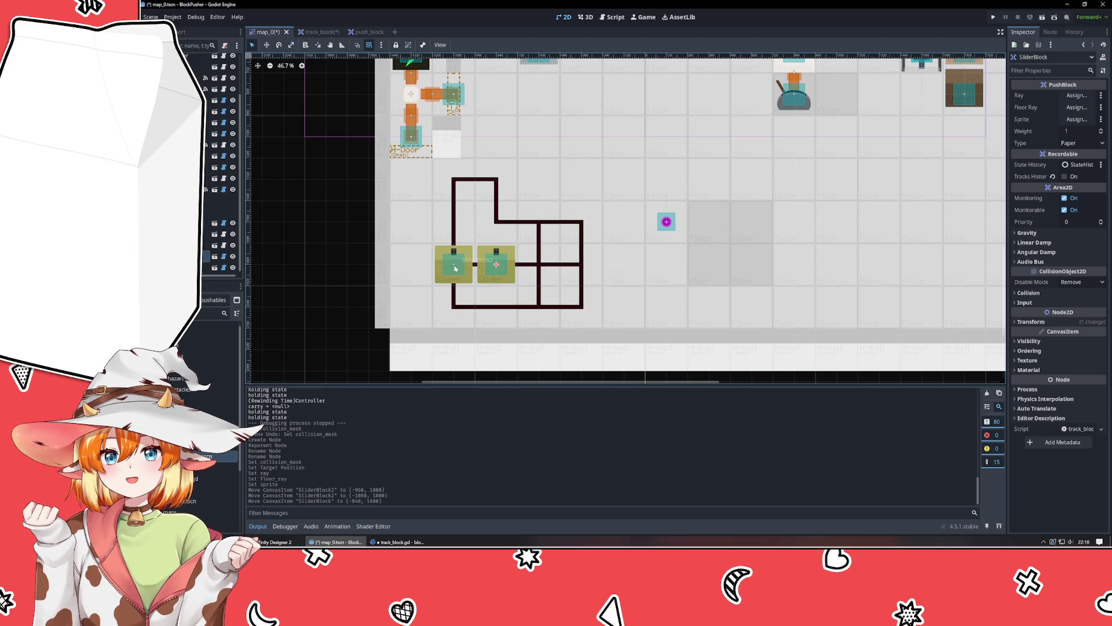
drag(497, 268, 583, 224)
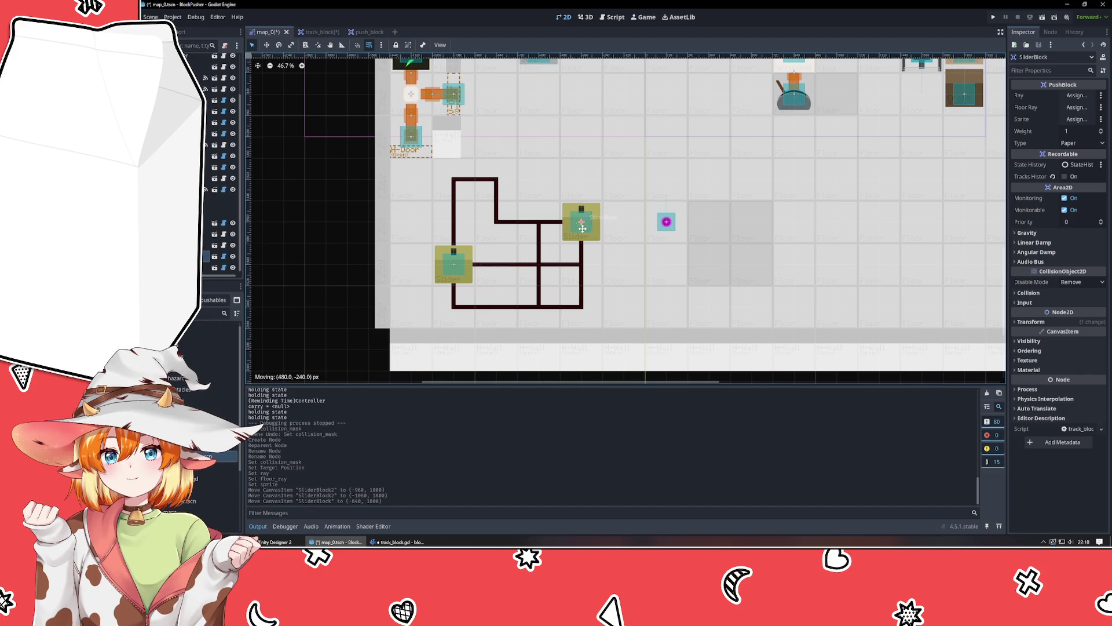
drag(461, 269, 503, 269)
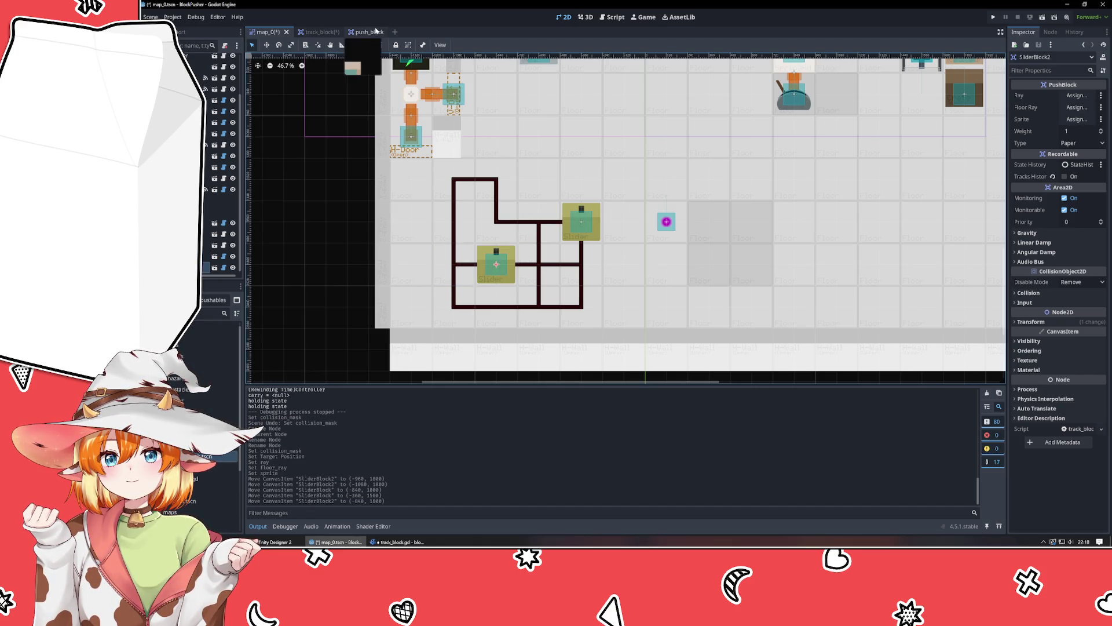
click(318, 32)
click(400, 542)
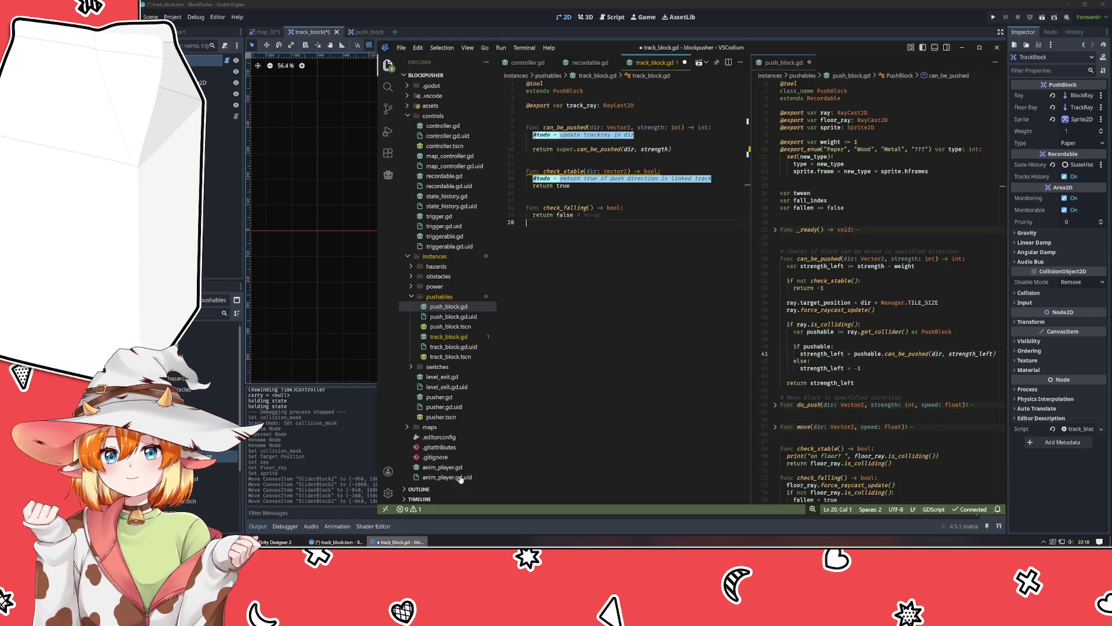
- Save track_block.gd and delete the dir: Vector2 parameter from check_stable
click(589, 194)
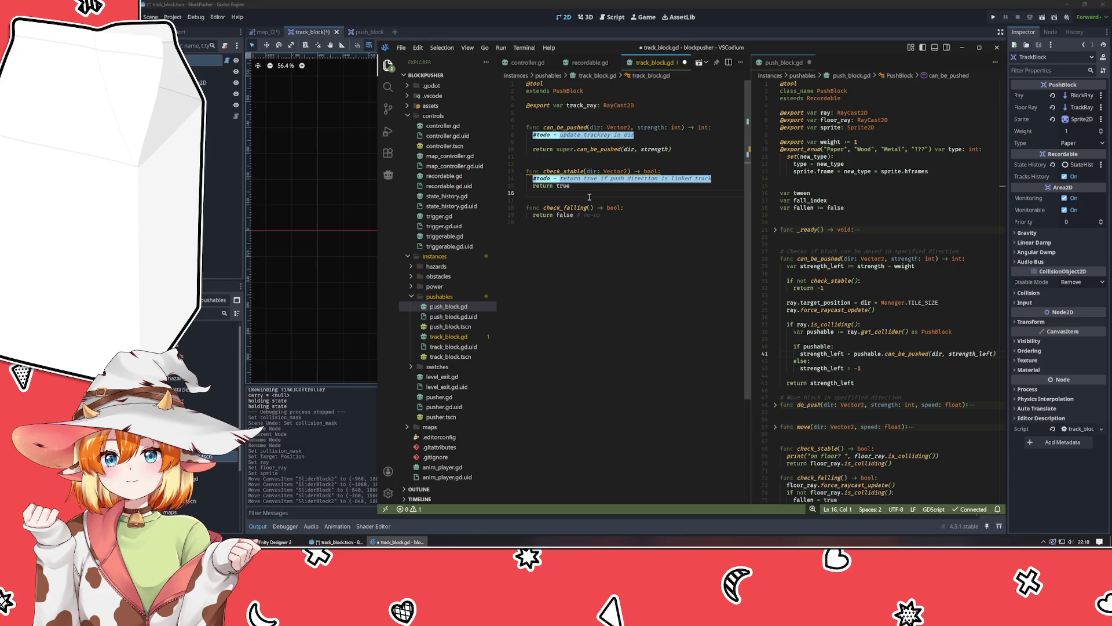
key(ctrl+s)
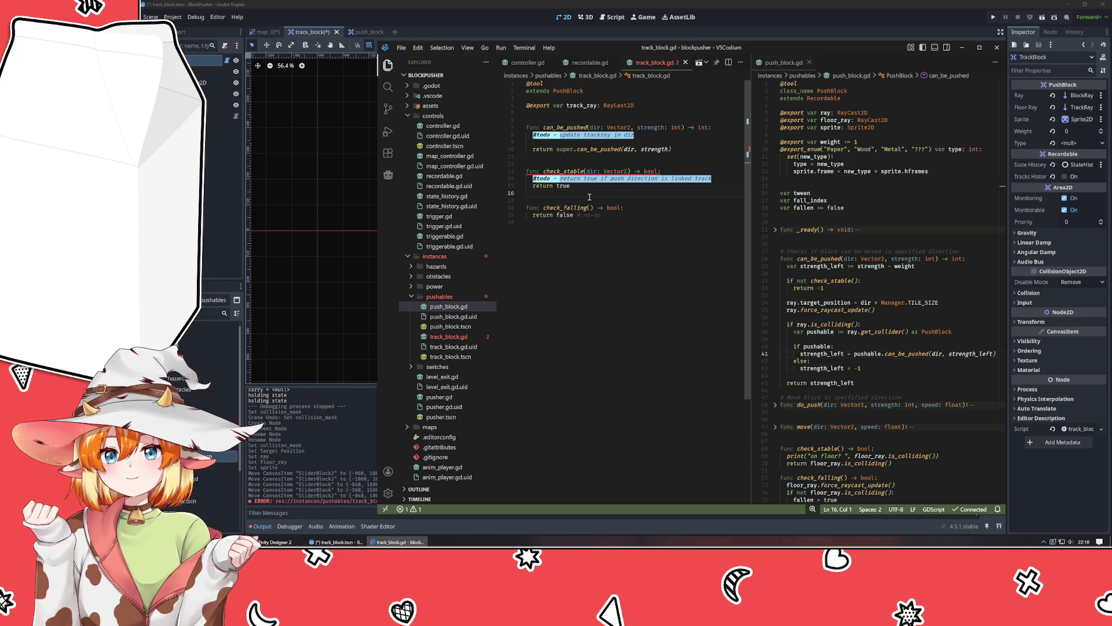
click(687, 172)
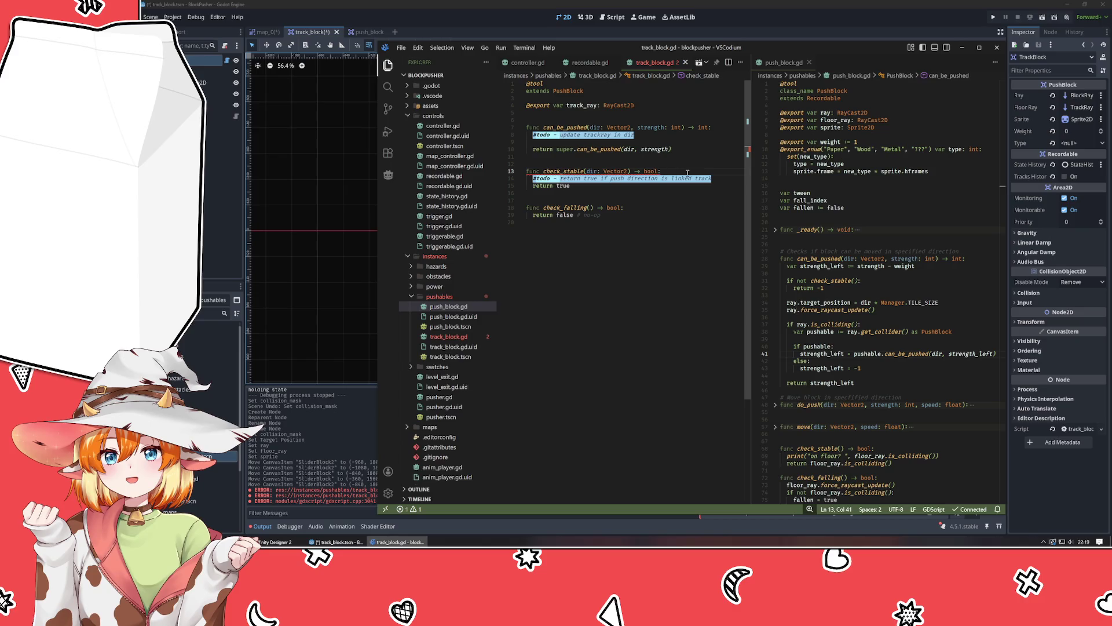
double_click(588, 172)
shift+click(629, 172)
key(BackSpace)
- Copy the floor_ray print and return lines into check_stable and fix their indentation
scroll(634, 211, down, 3)
scroll(634, 210, up, 3)
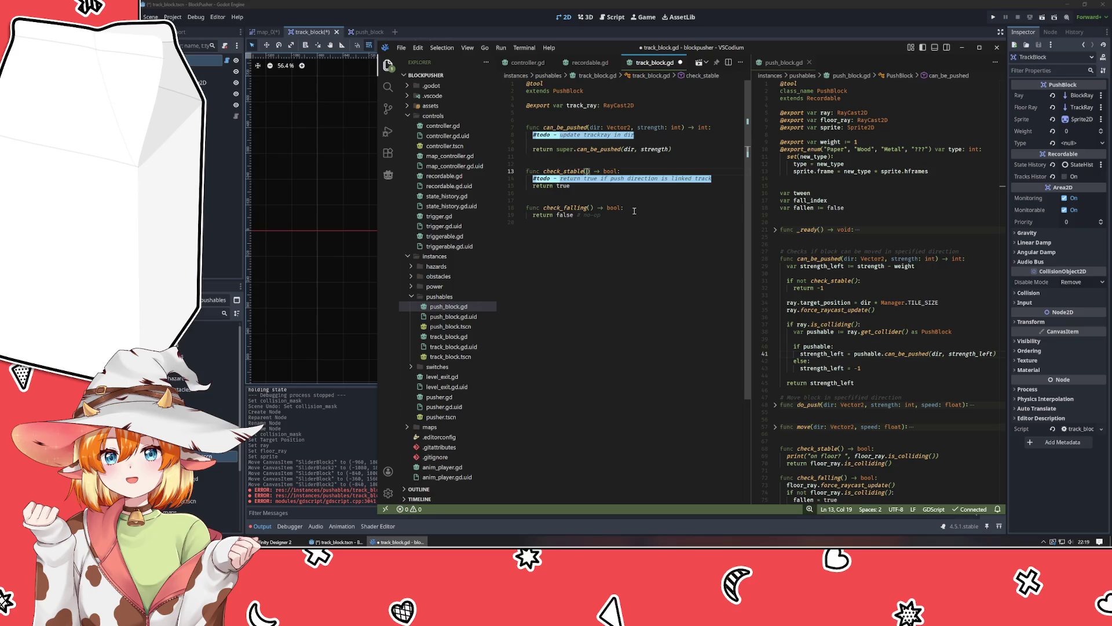
key(Return)
key(Return)
key(Up)
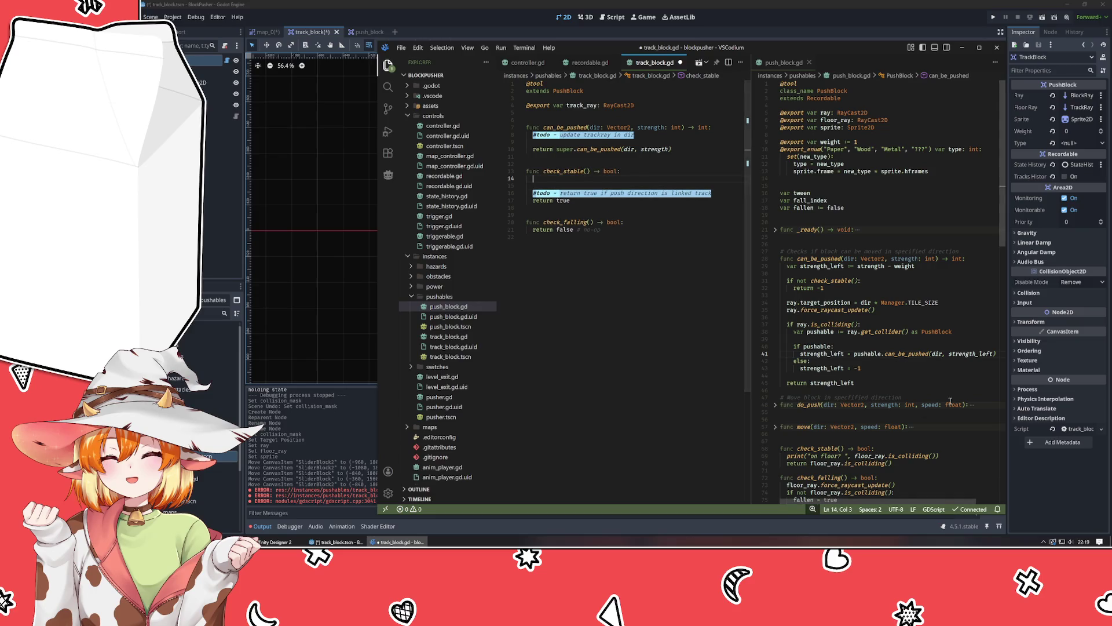
scroll(880, 398, down, 3)
drag(900, 410, 783, 399)
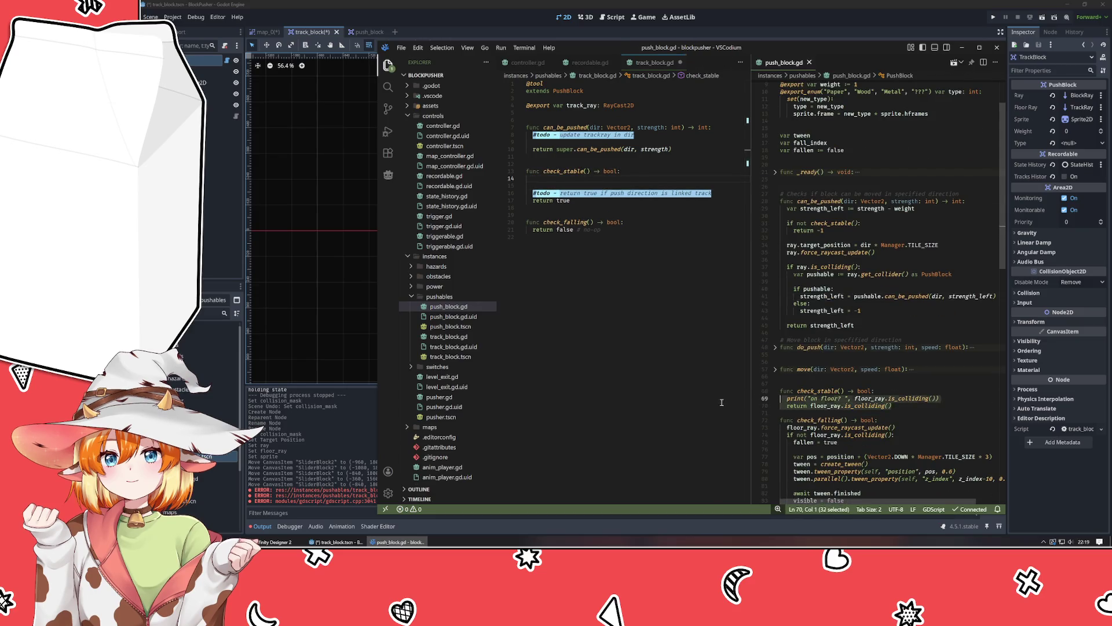
key(ctrl+c)
click(565, 178)
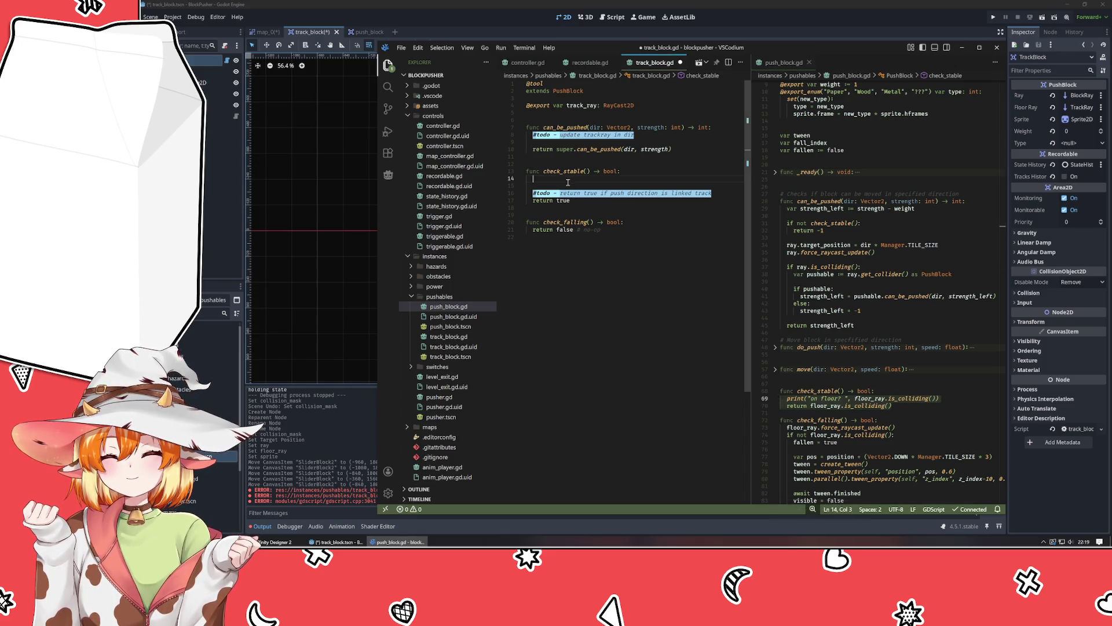
key(ctrl+v)
click(563, 179)
key(shift+Tab)
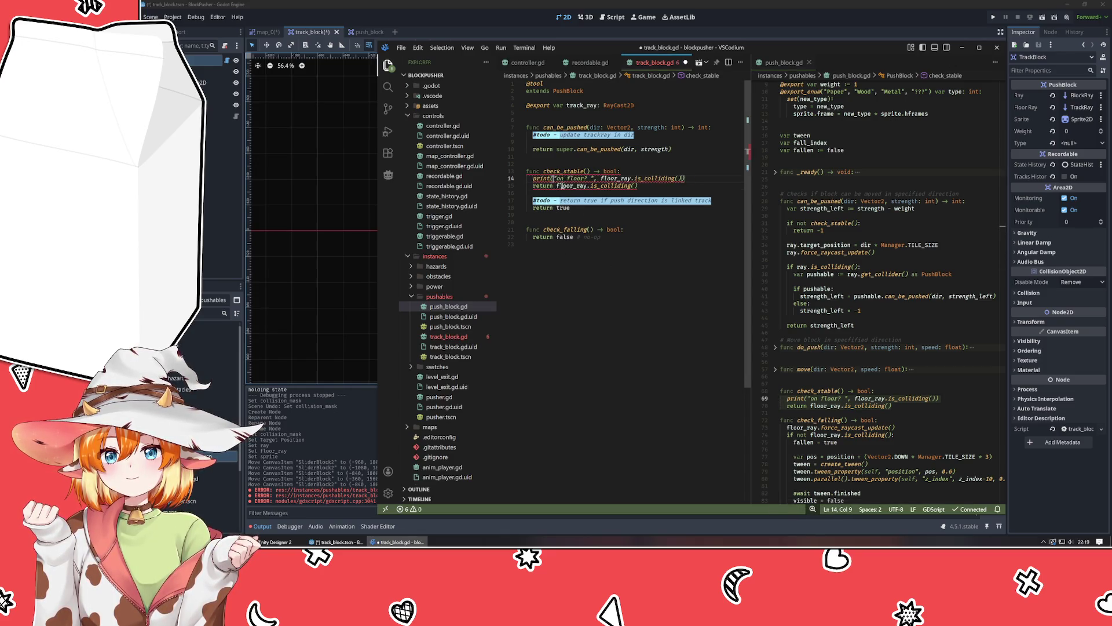
- Comment out the old return true, convert the file's indentation to tabs, and save
click(573, 208)
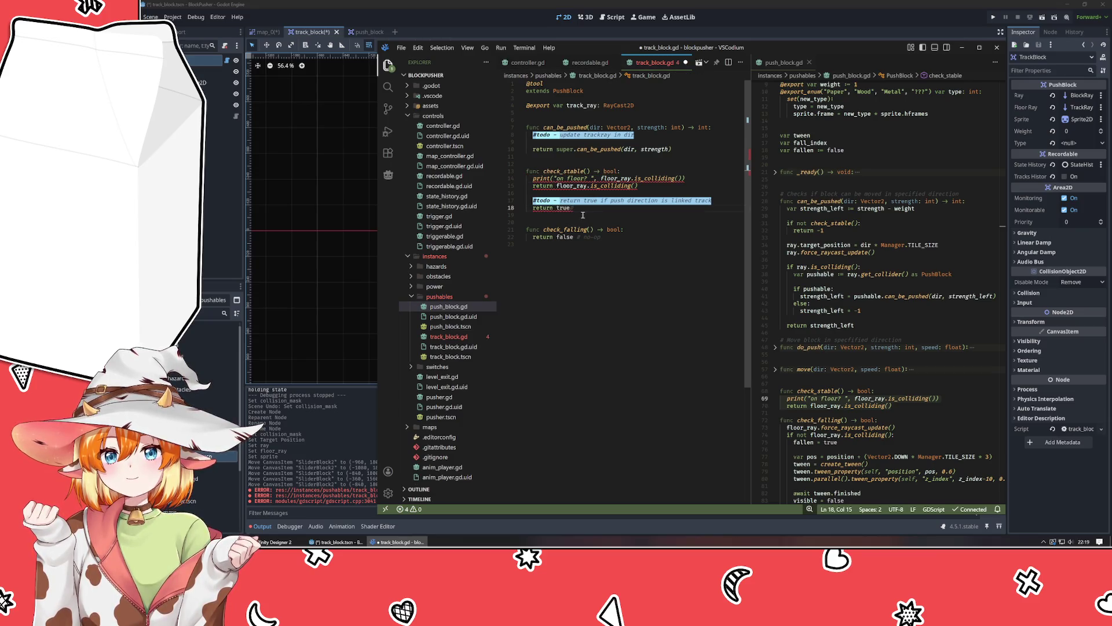
key(ctrl+slash)
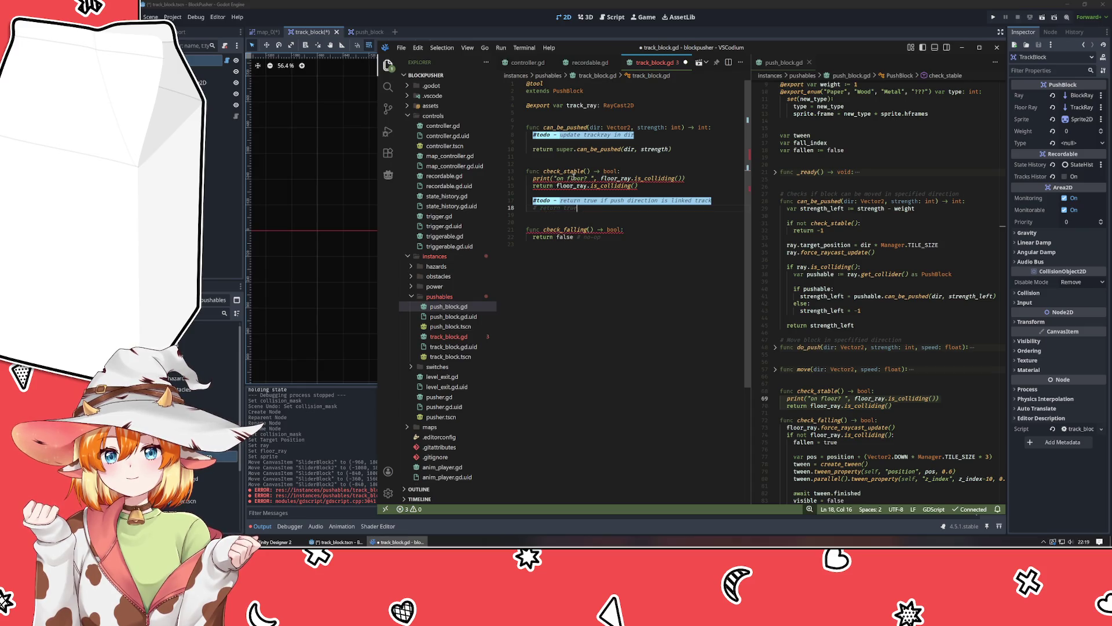
mouse_move(573, 177)
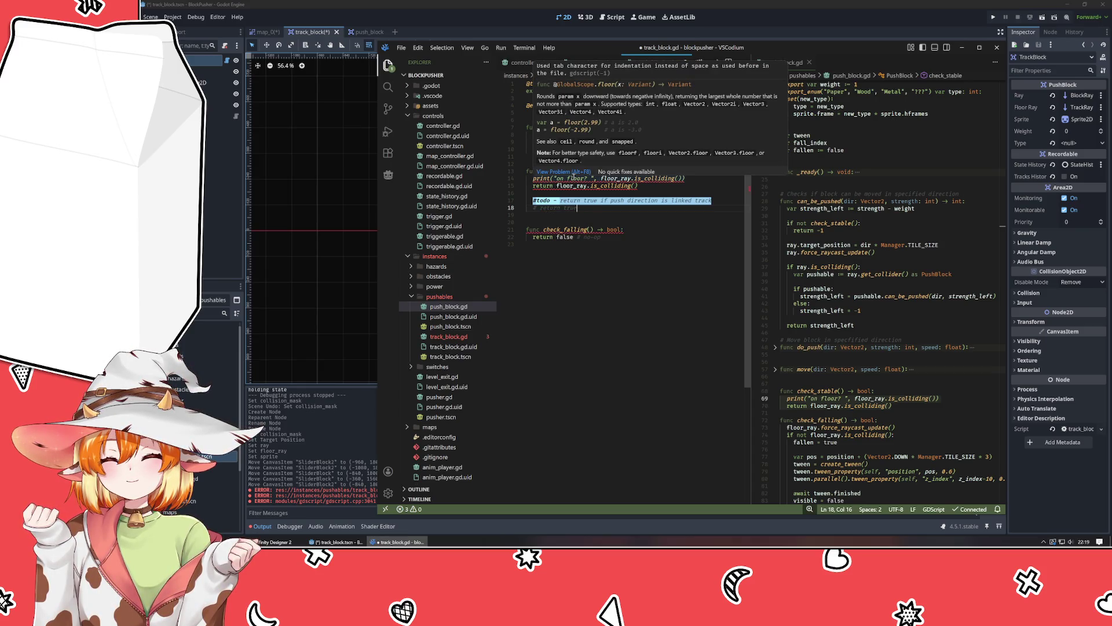
drag(555, 177, 554, 186)
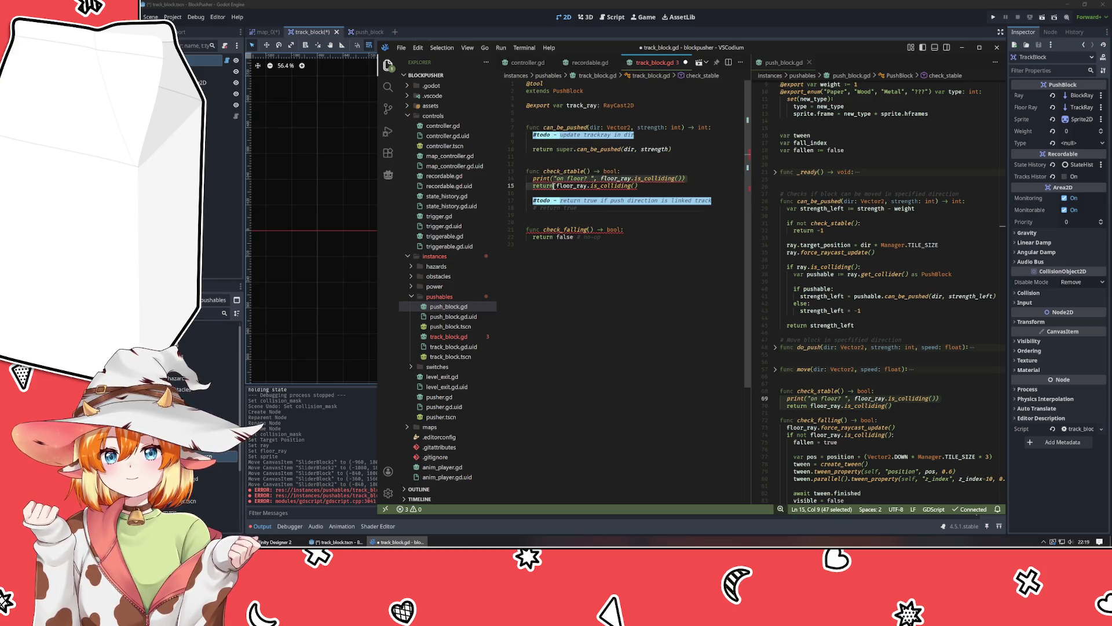
click(589, 230)
mouse_move(589, 230)
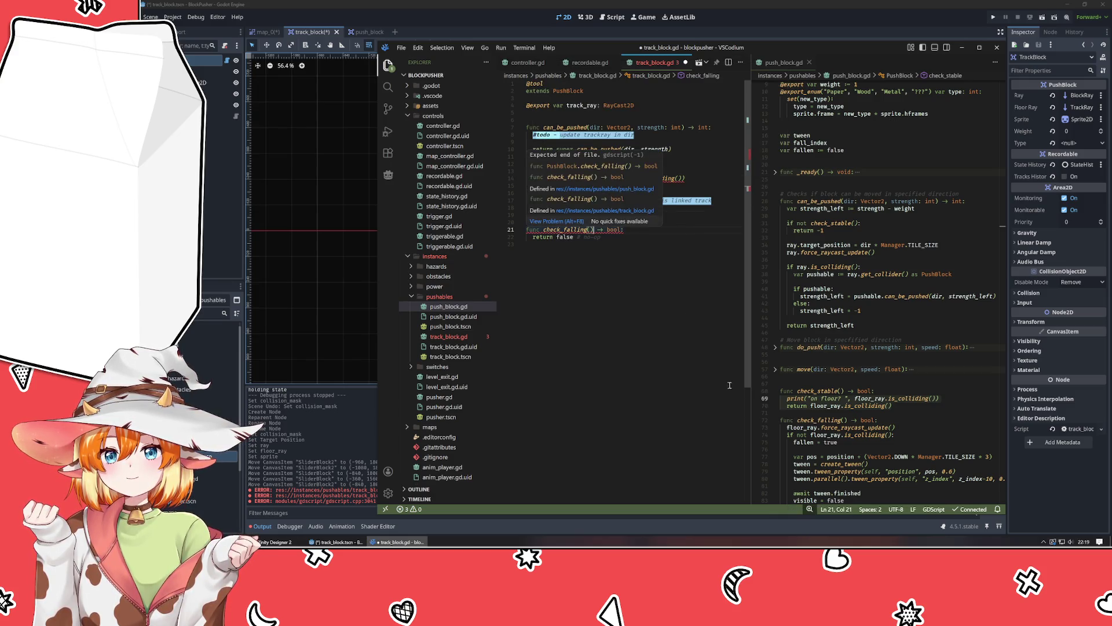
key(ctrl+shift+p)
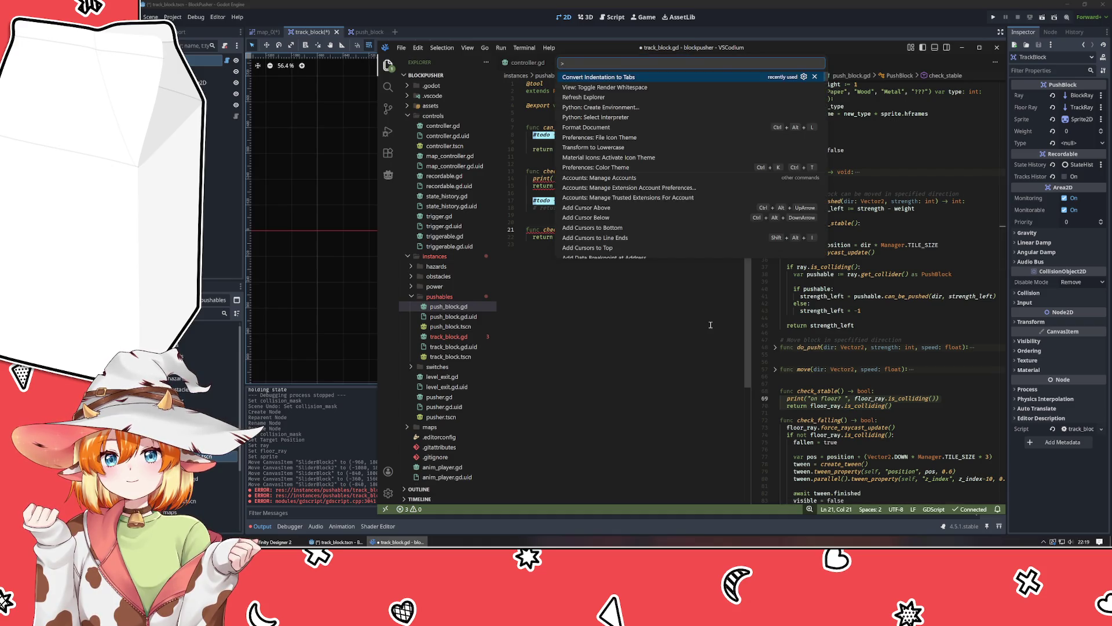
key(Return)
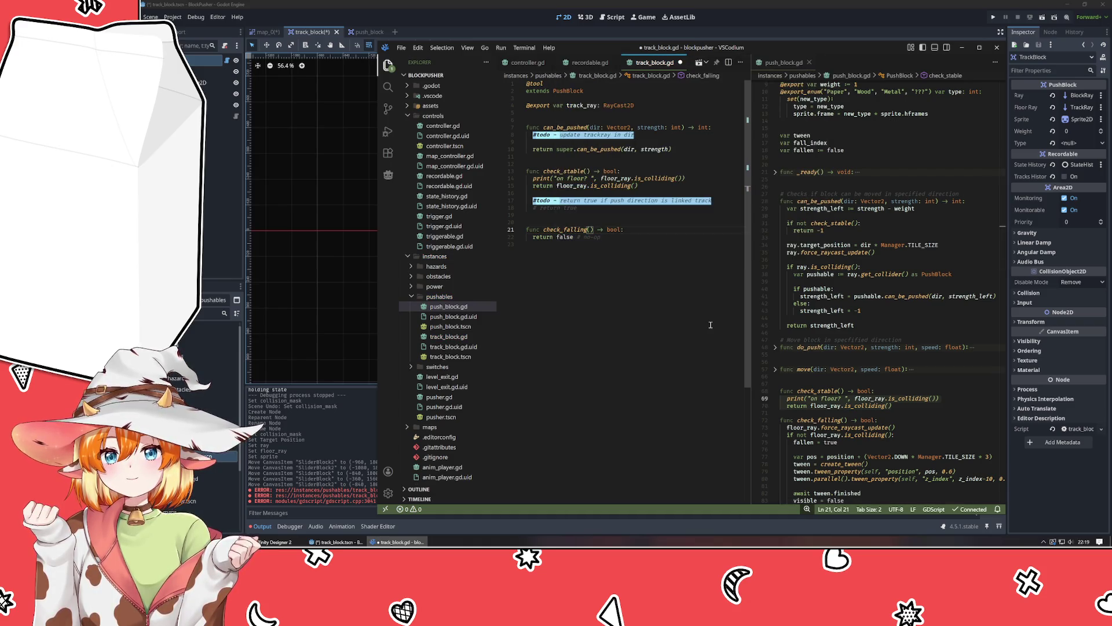
key(ctrl+s)
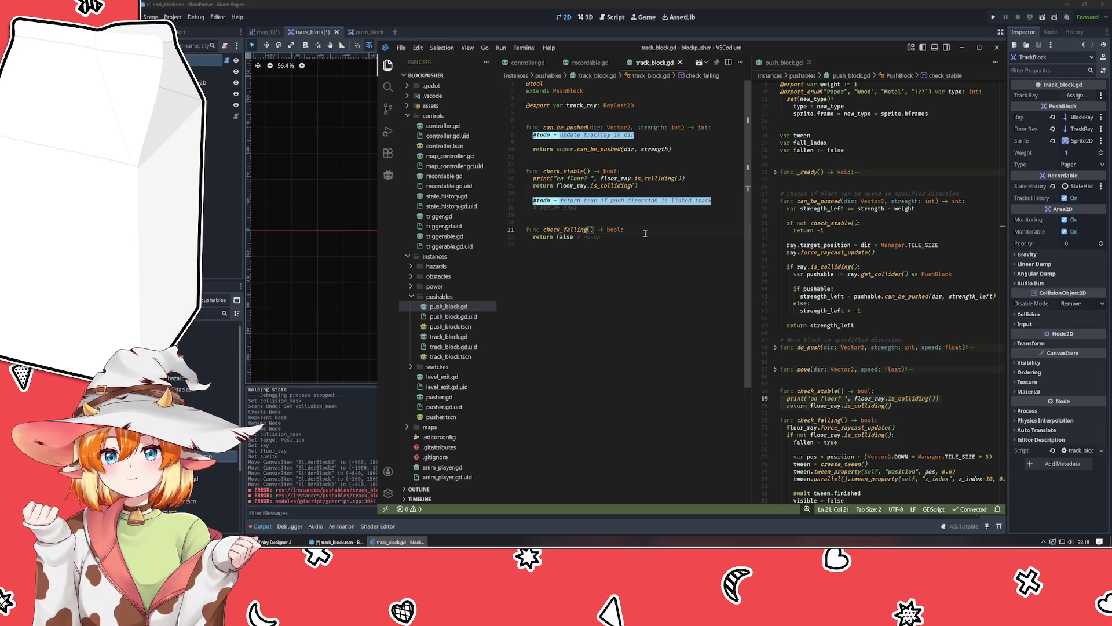
- Append '#fixme - dont return yet' to check_stable's return line and save
click(586, 186)
key(End)
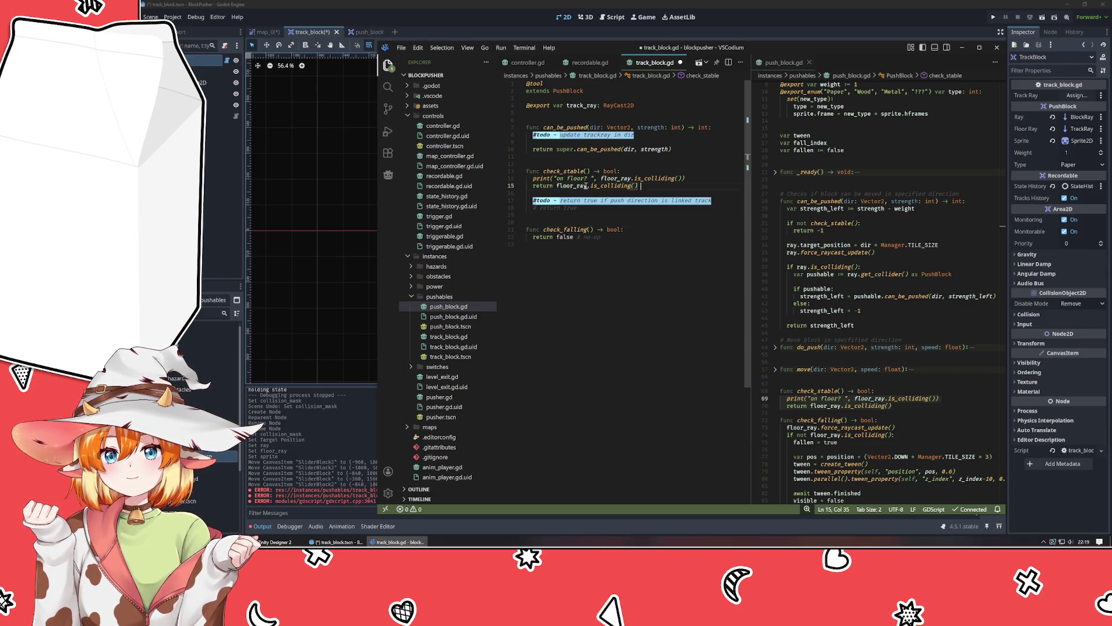
text(#fixme)
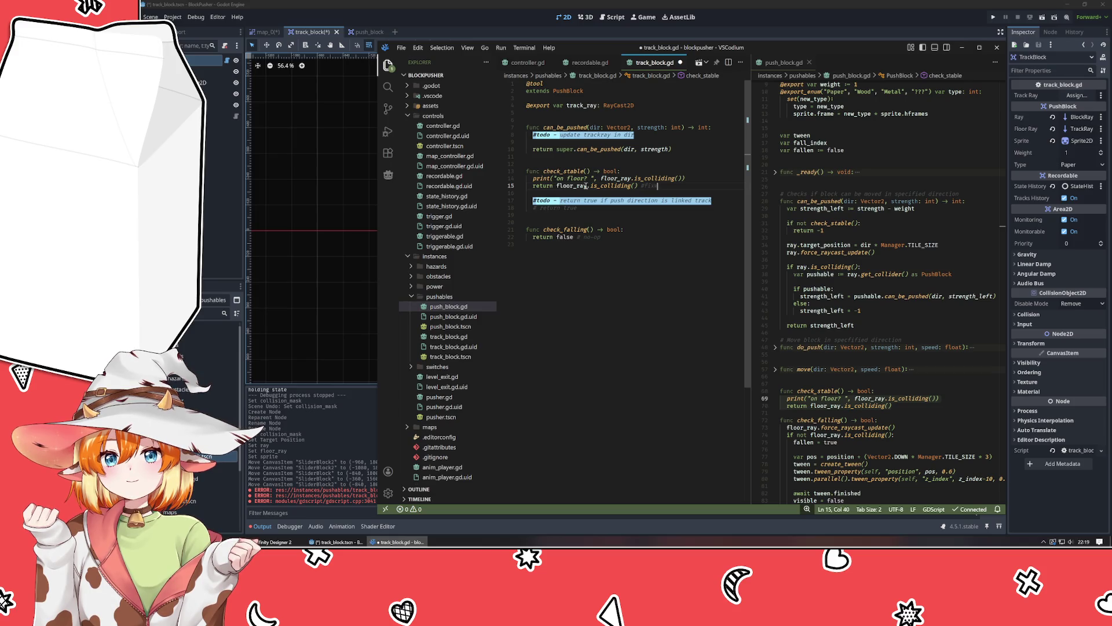
text( - dont return)
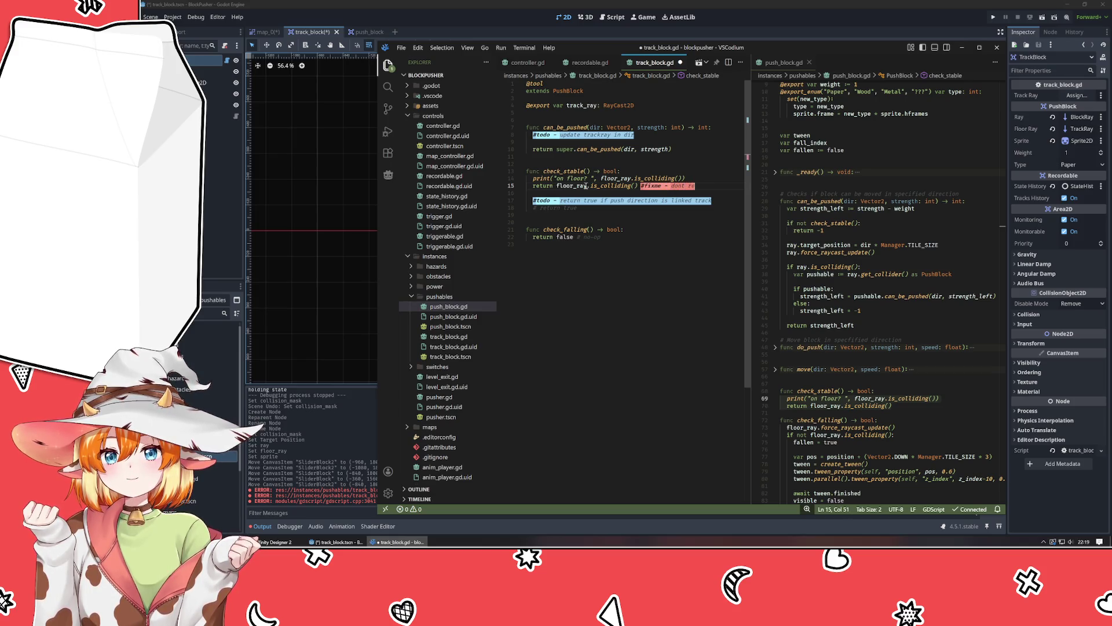
text( yet)
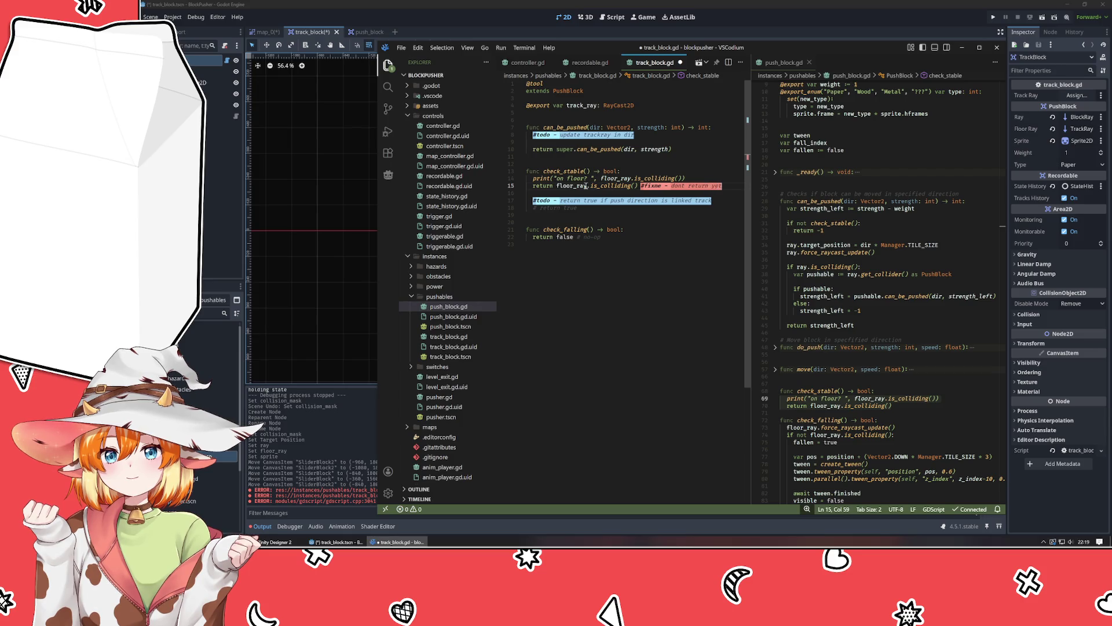
key(ctrl+s)
click(695, 360)
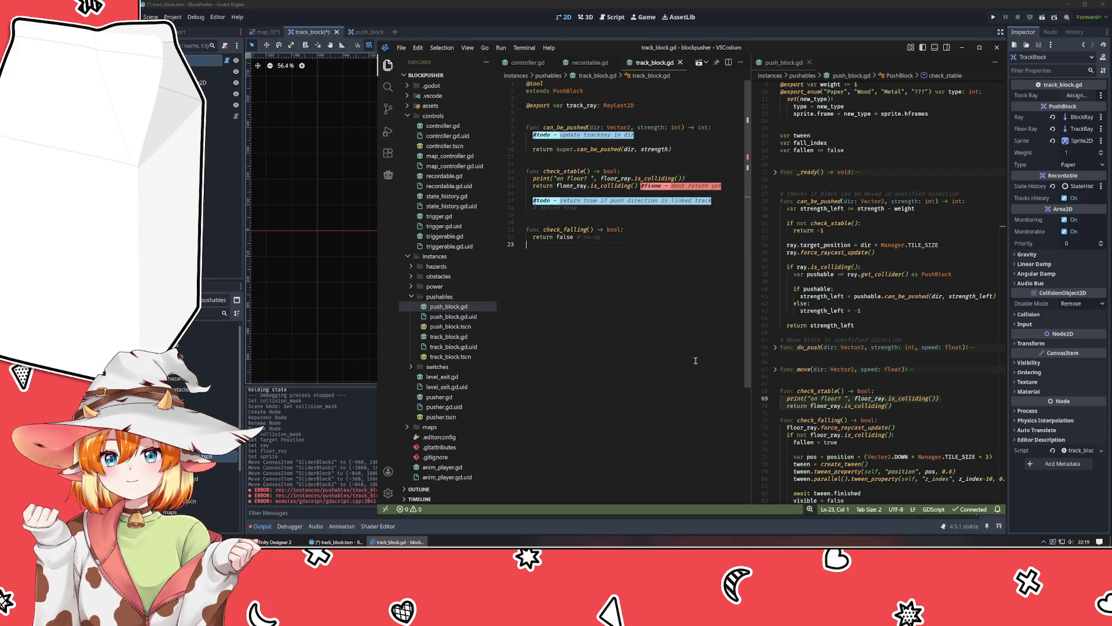
- Delete the check_falling stub function and save track_block.gd
scroll(898, 383, down, 6)
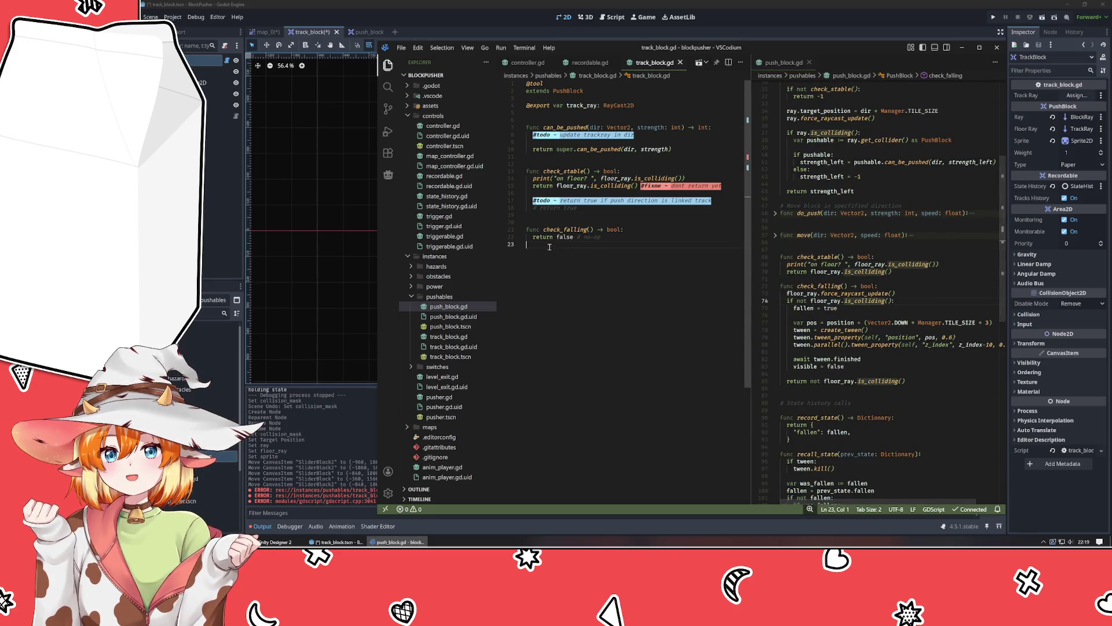
shift+click(520, 230)
key(BackSpace)
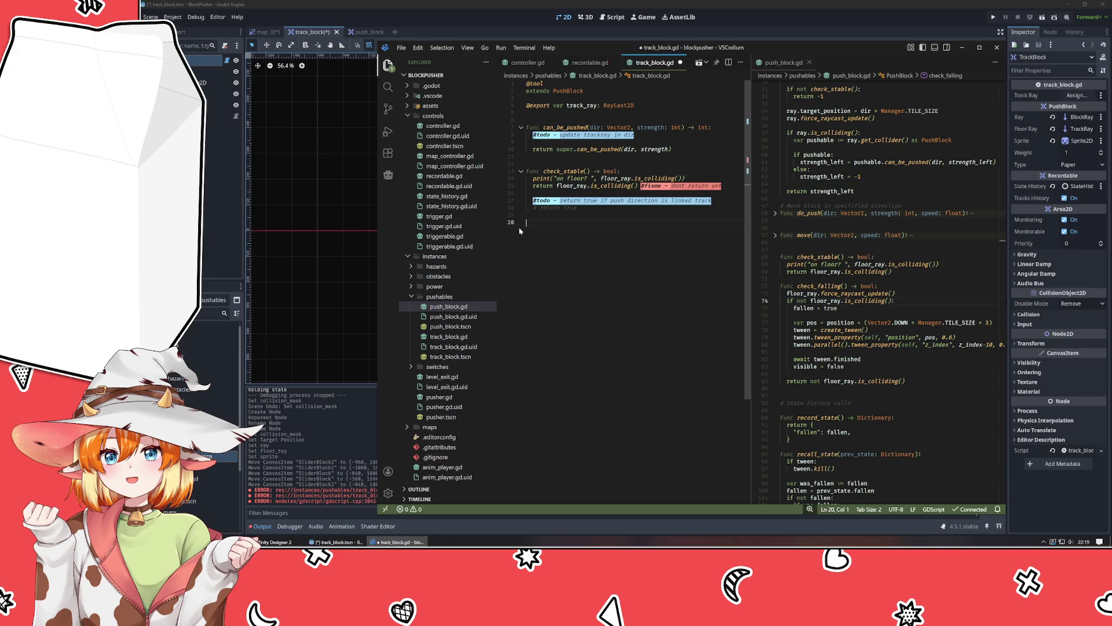
key(ctrl+s)
- Review push_block.gd's stability, falling and state history code alongside the trackray todo
mouse_move(880, 286)
mouse_down()
mouse_move(846, 315)
mouse_move(811, 410)
mouse_up()
click(924, 403)
scroll(925, 404, down, 4)
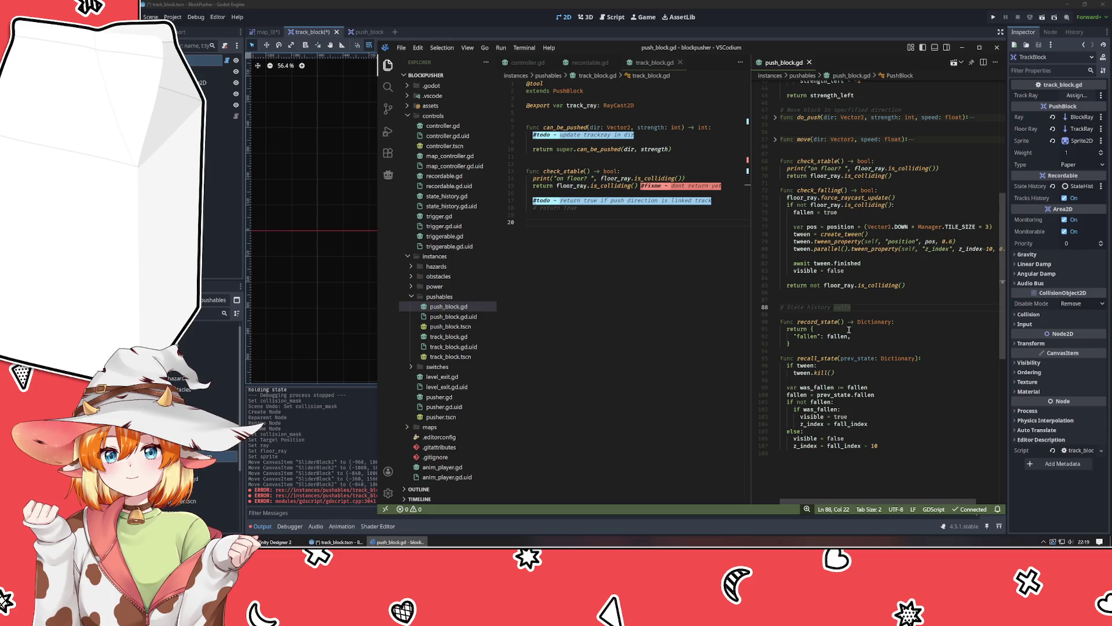
shift+click(832, 472)
click(831, 471)
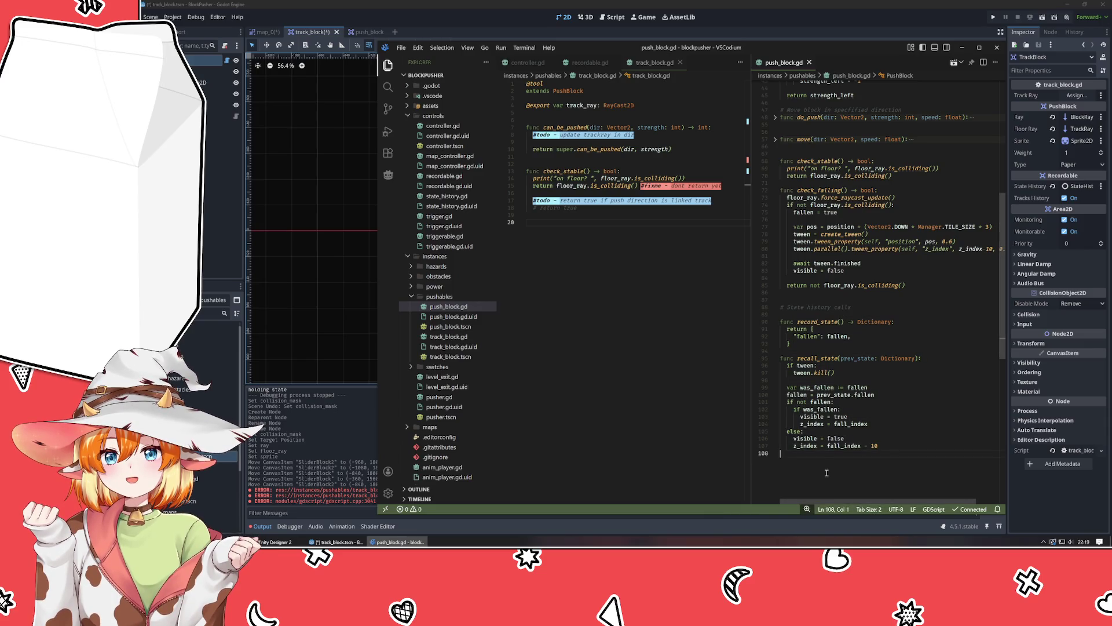
scroll(827, 473, up, 5)
scroll(826, 473, up, 5)
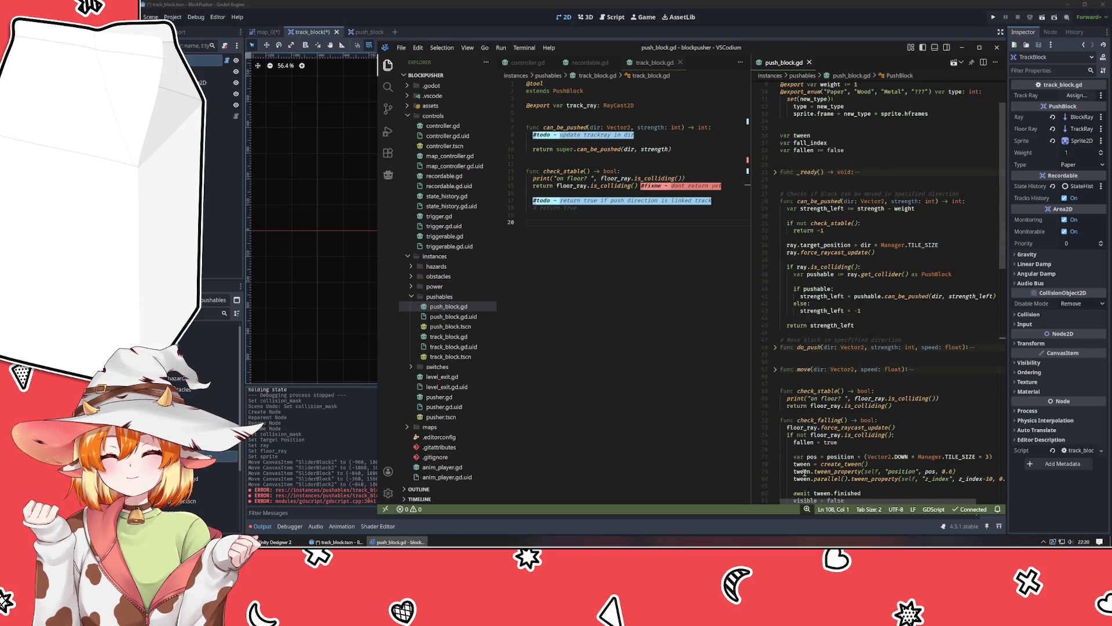
scroll(804, 472, up, 3)
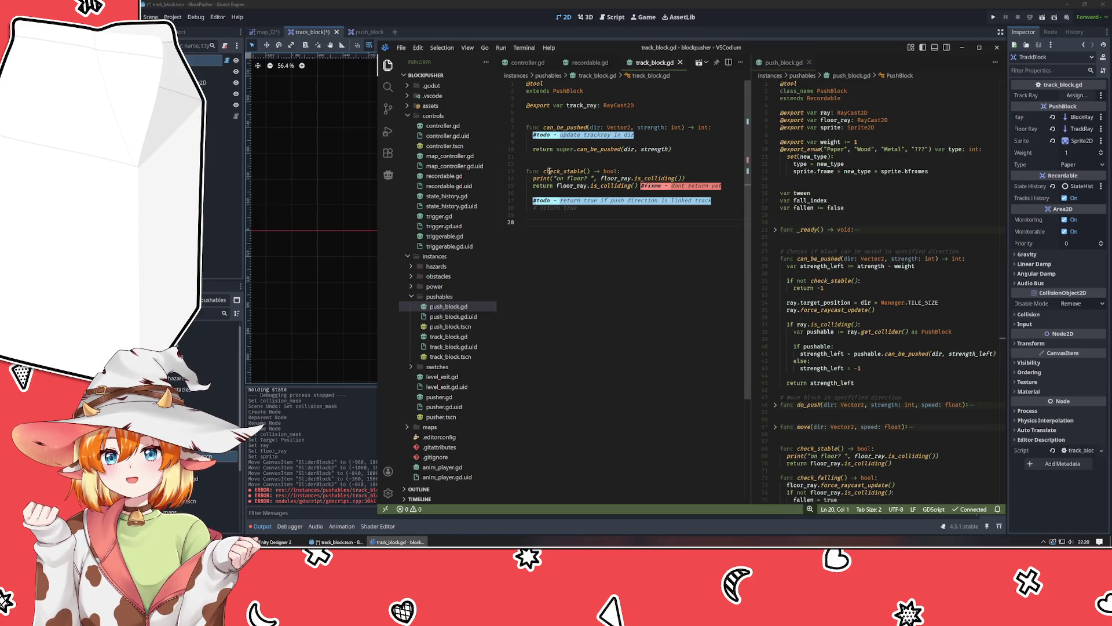
drag(634, 135, 506, 136)
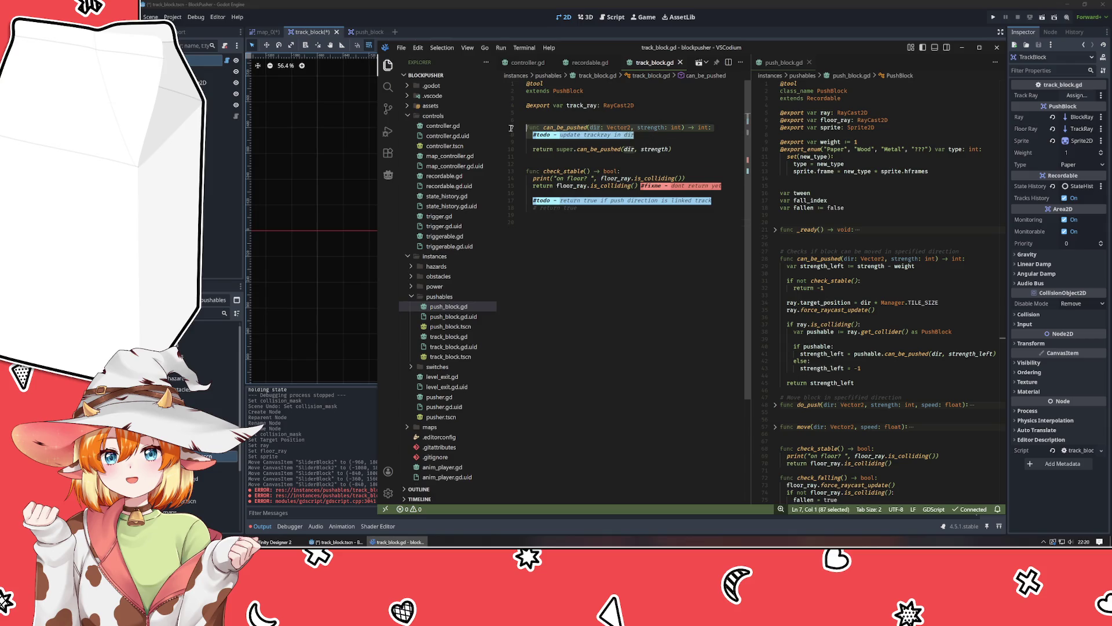
click(616, 284)
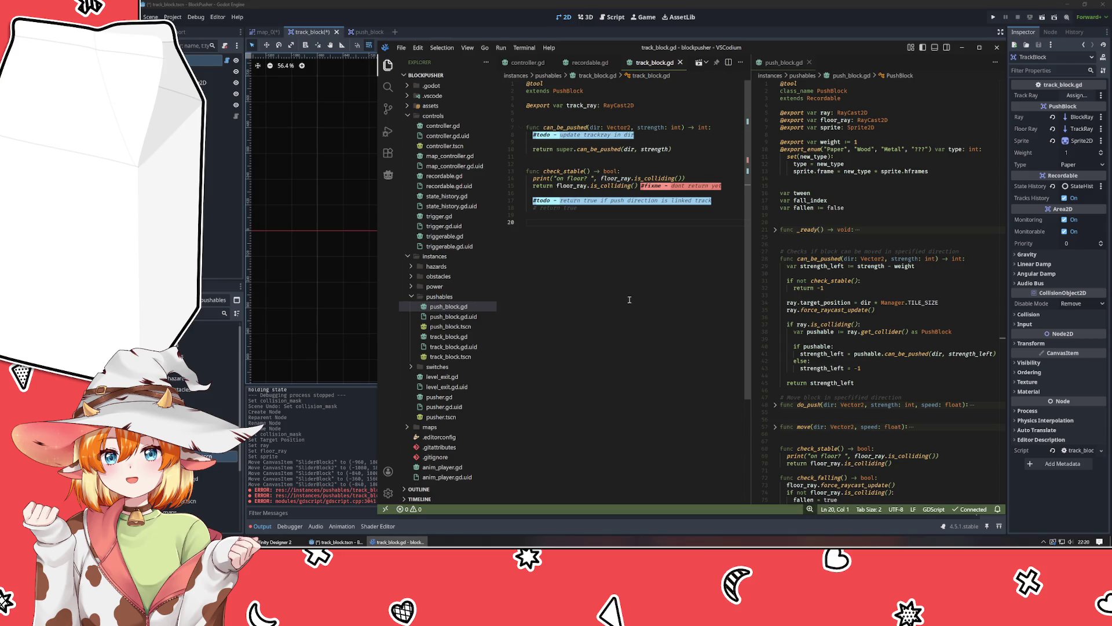
key(shift+Up)
key(shift+Up)
key(shift+Up)
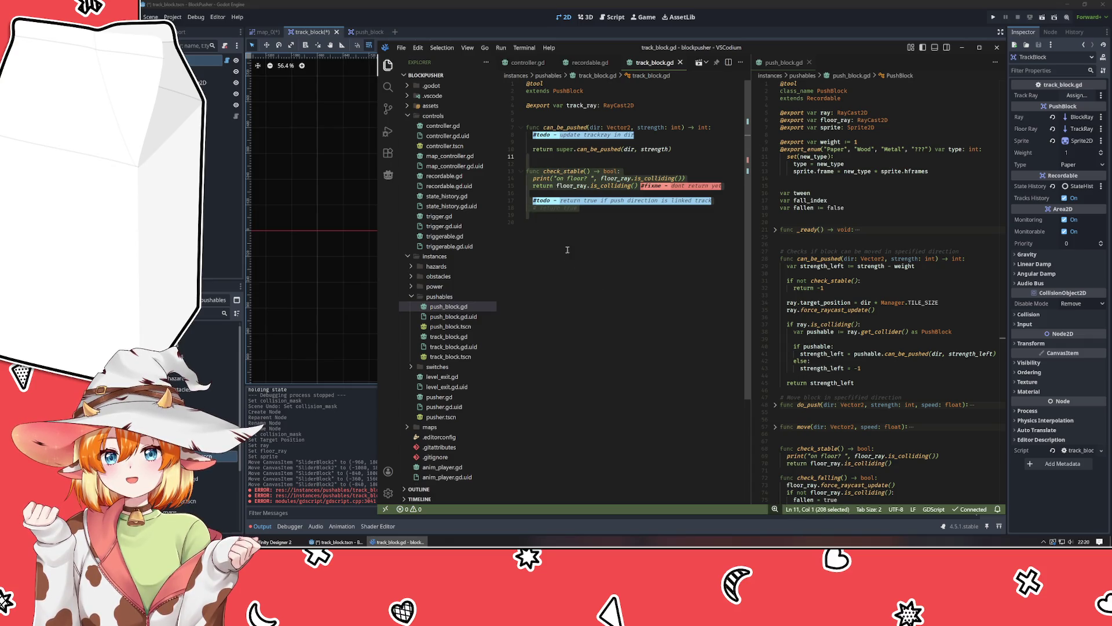
click(593, 278)
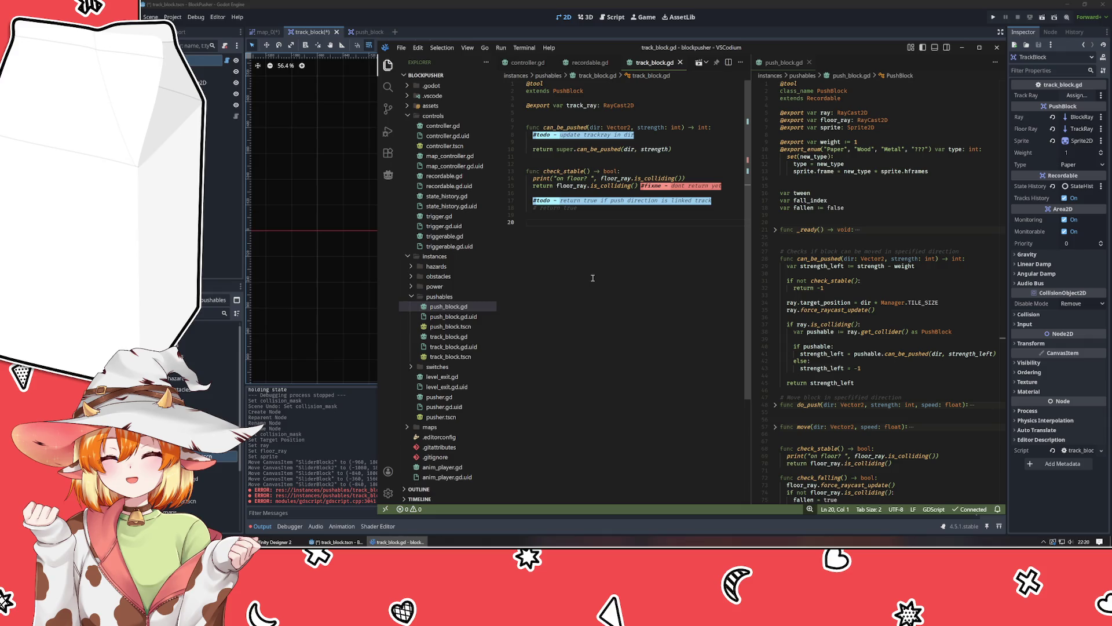
- Add 'track_ray.target_position = dir * Manager.TILE_SIZE' inside can_be_pushed
click(672, 136)
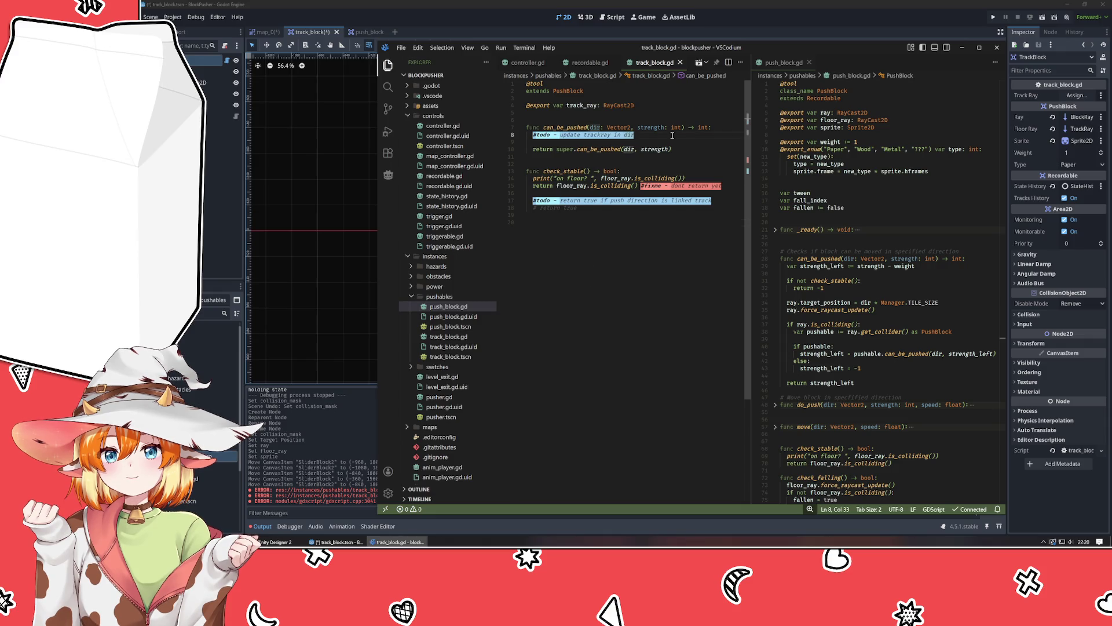
key(Return)
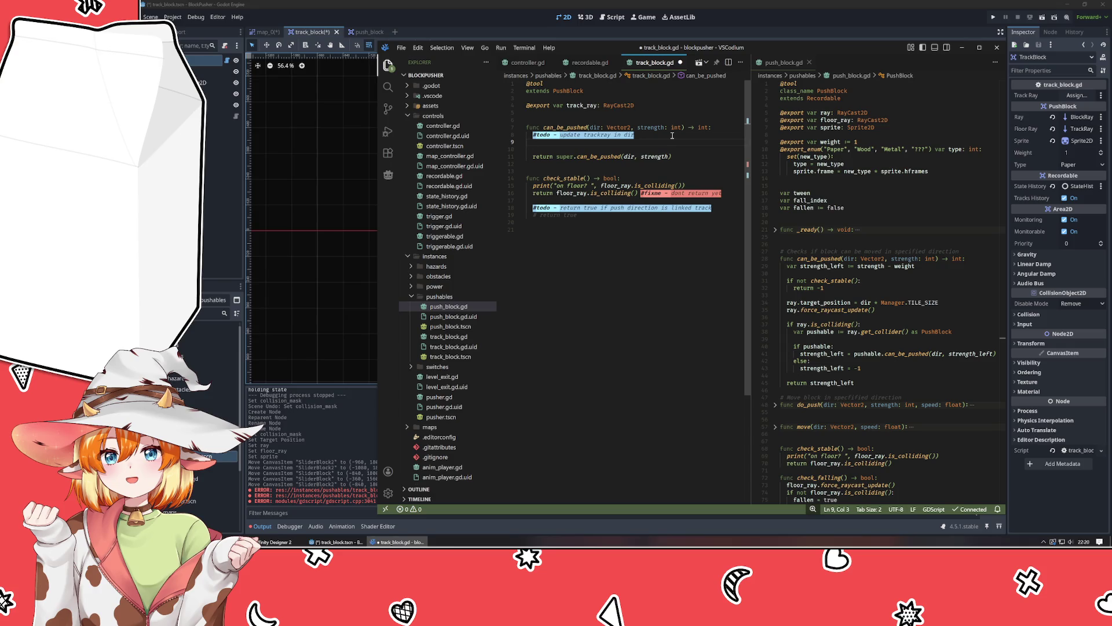
text(ray)
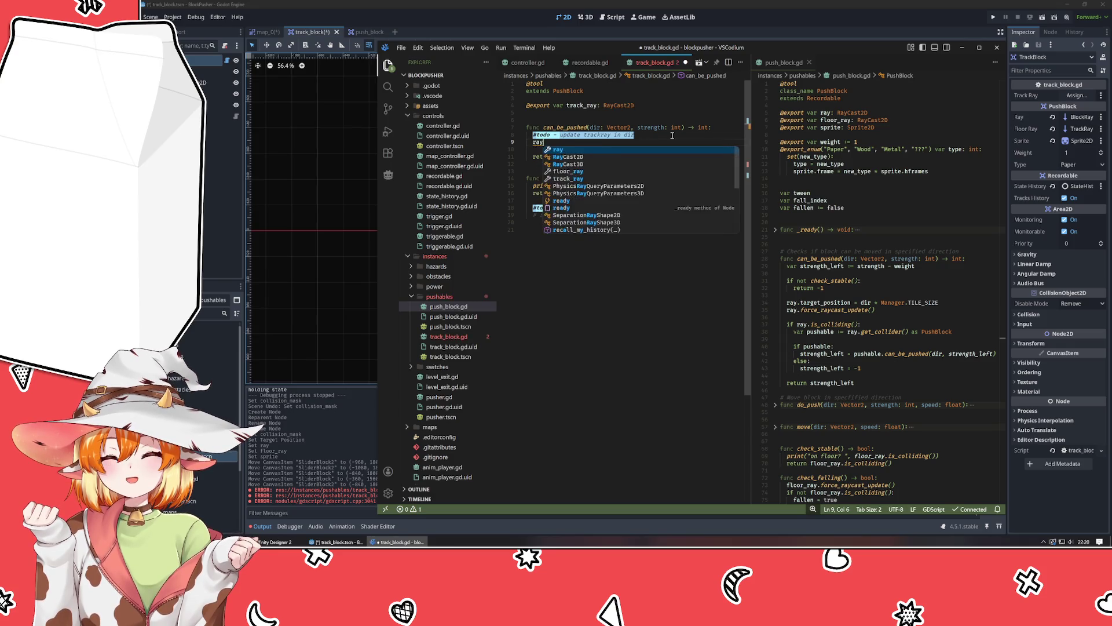
text(.ta)
key(BackSpace)
key(BackSpace)
key(BackSpace)
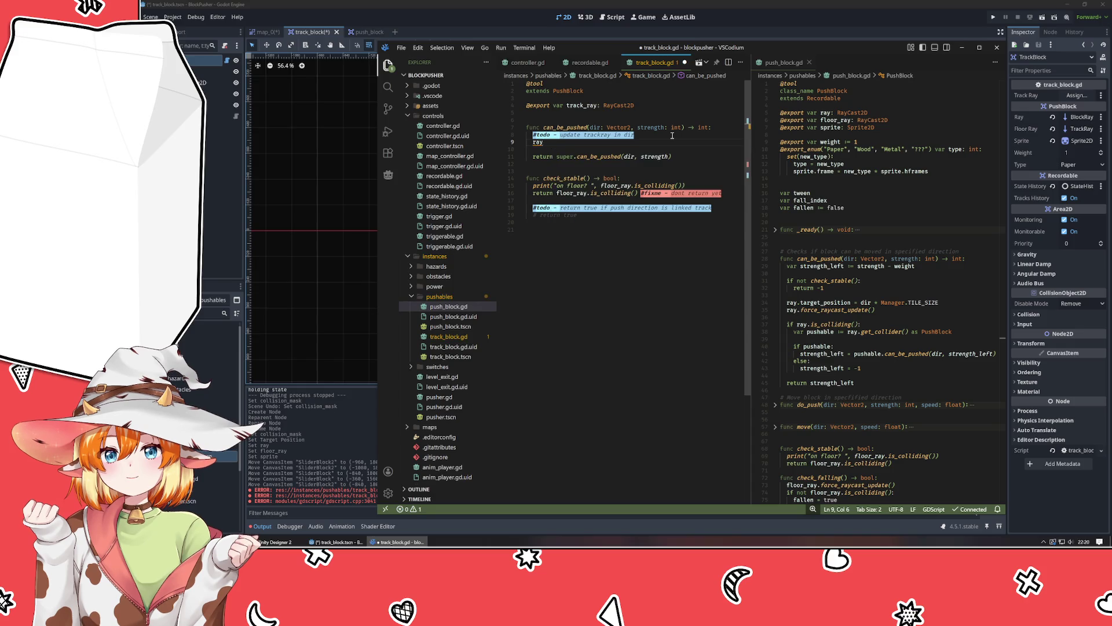
text(tra)
key(Return)
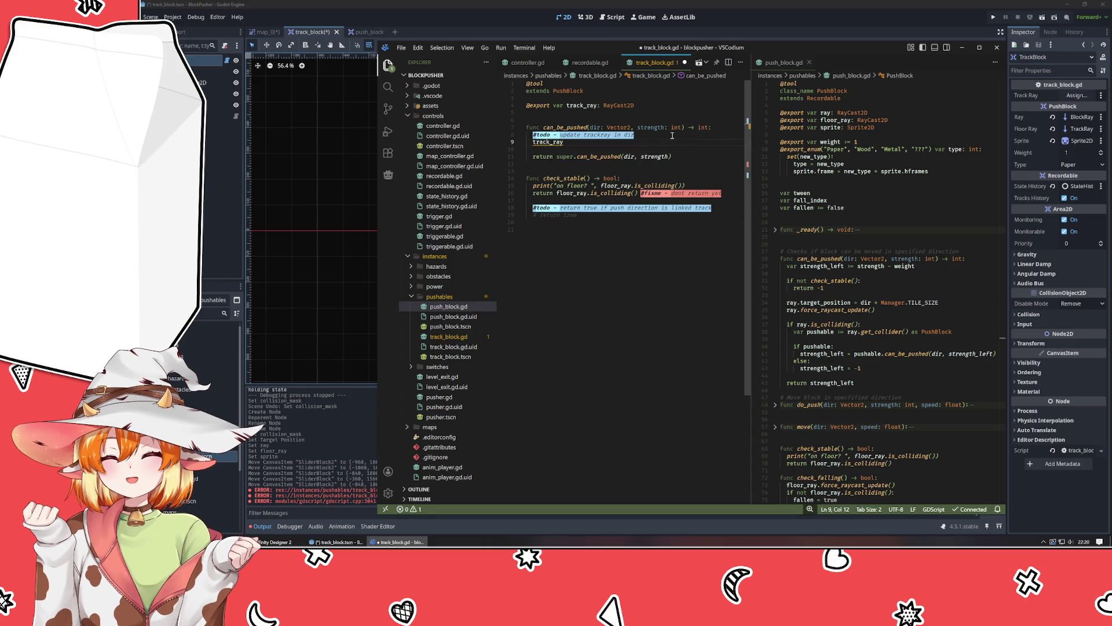
text(.targe)
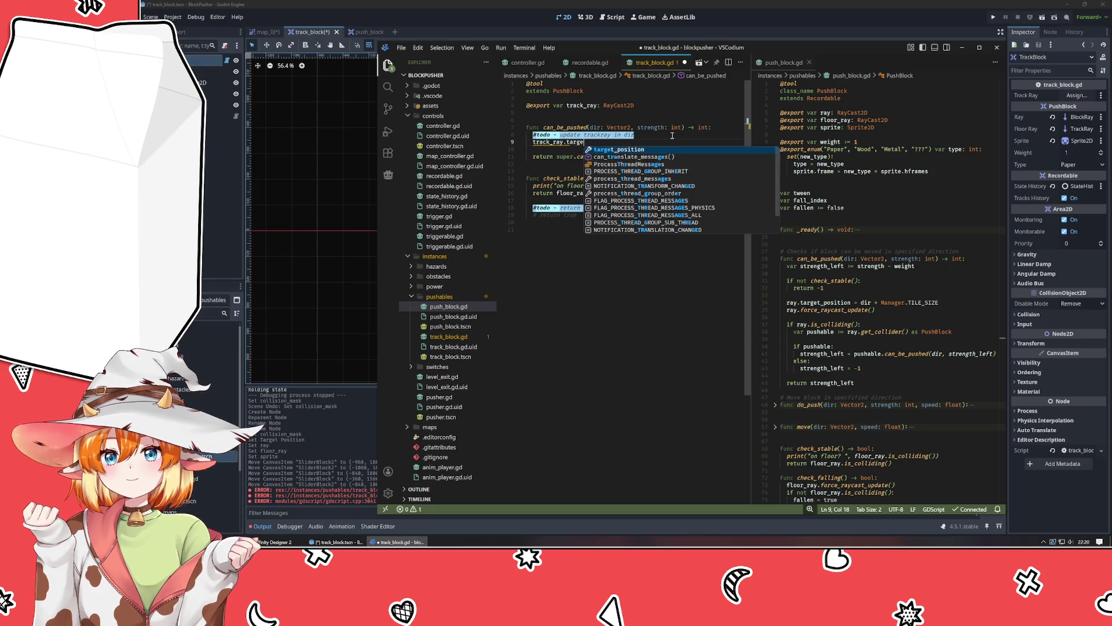
key(Return)
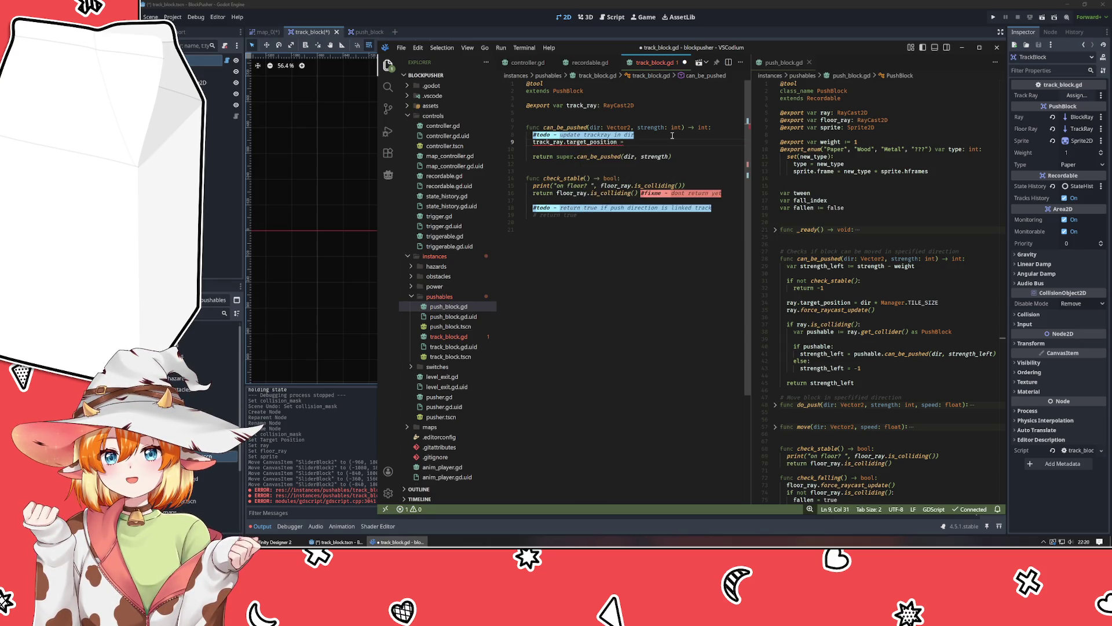
text(dir * M)
key(Tab)
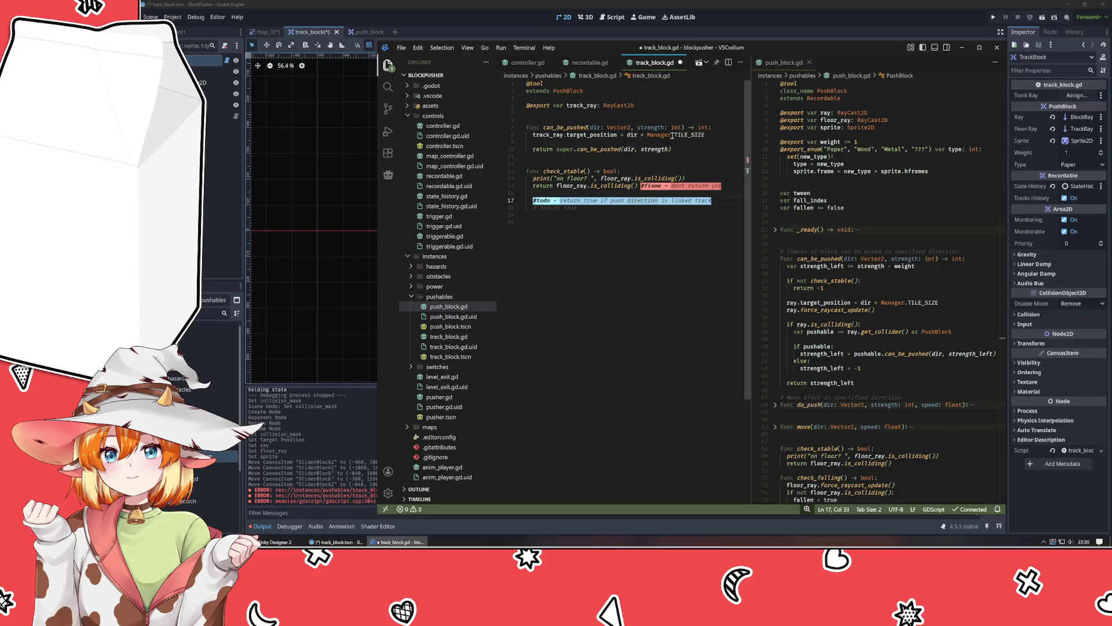
- Add 'track_ray.force_raycast_update()' below it and strip the fixme comment from check_stable's return
key(Up)
key(Up)
key(Up)
key(End)
key(Return)
text(t)
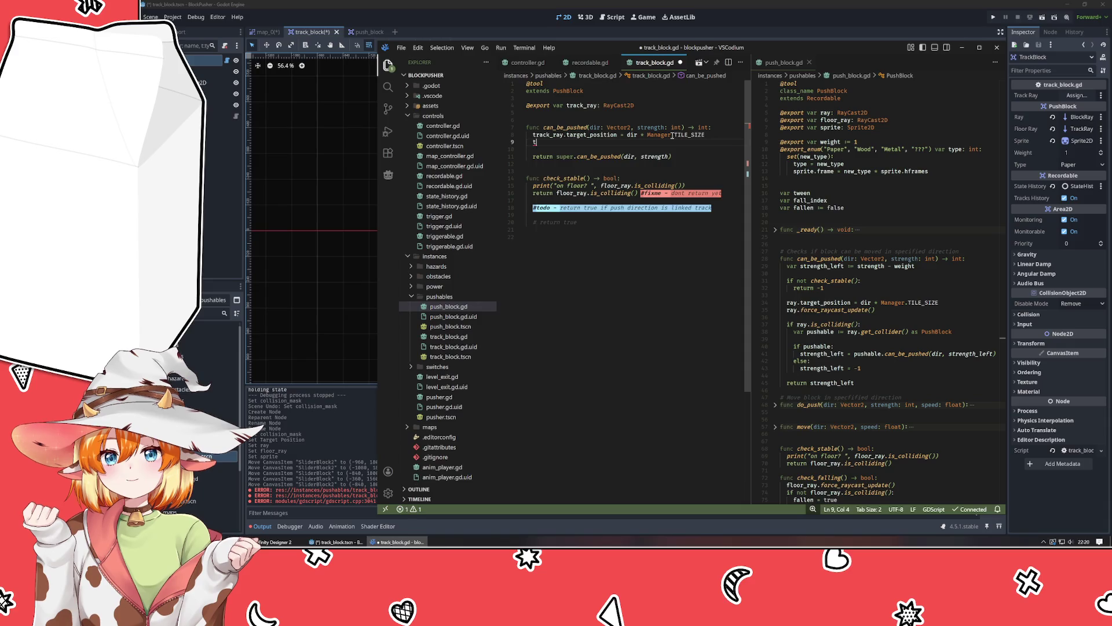
text(ra)
key(Tab)
text(.)
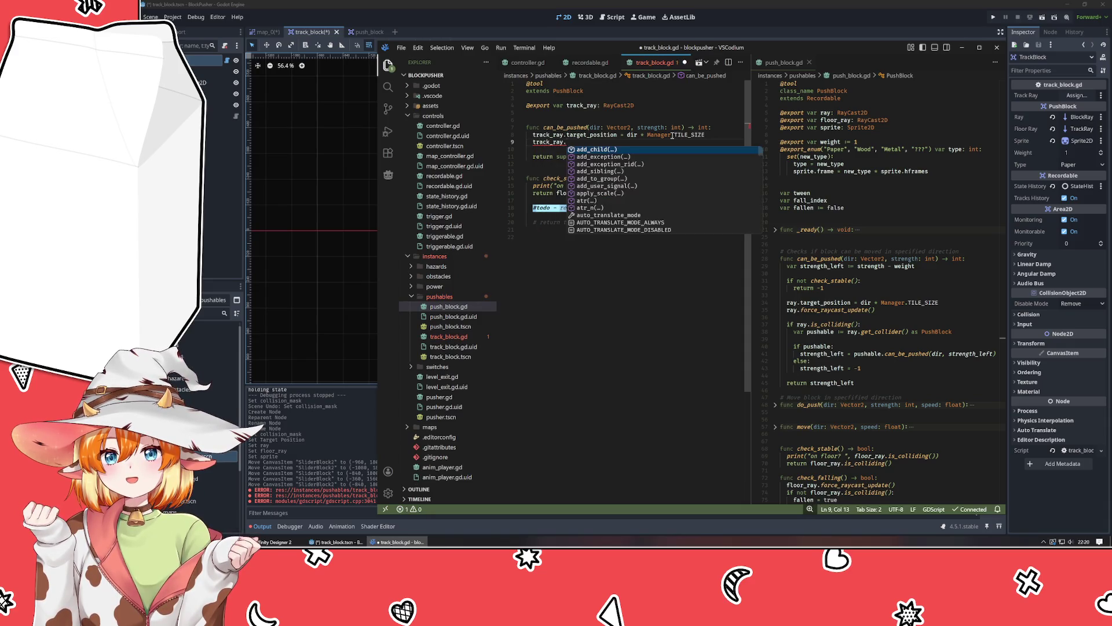
text(force)
key(Tab)
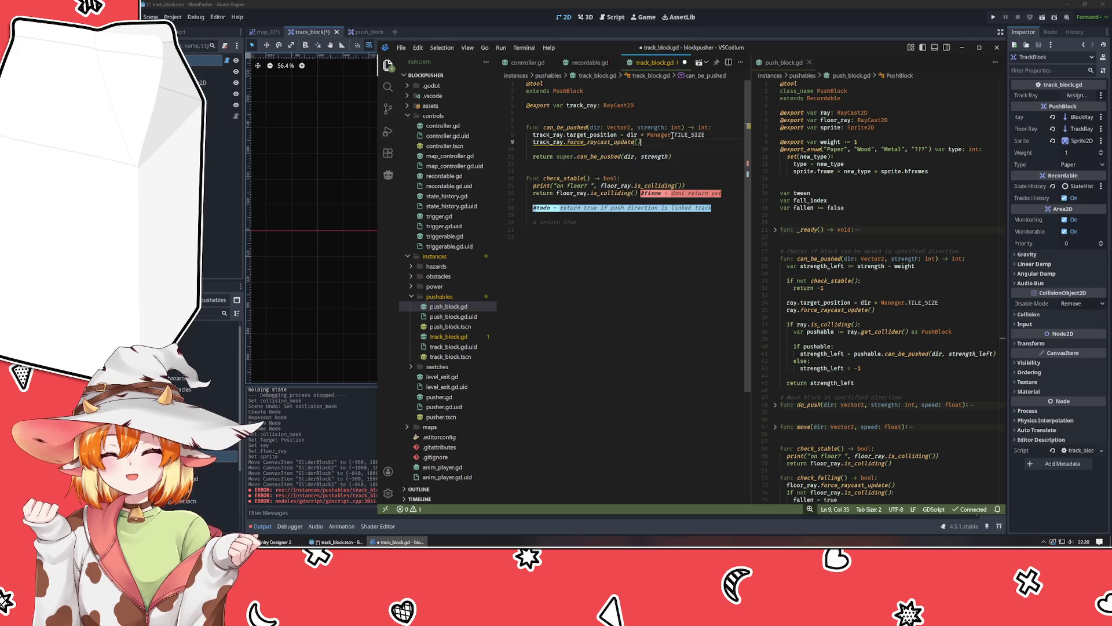
key(Down)
key(Down)
key(Down)
key(Down)
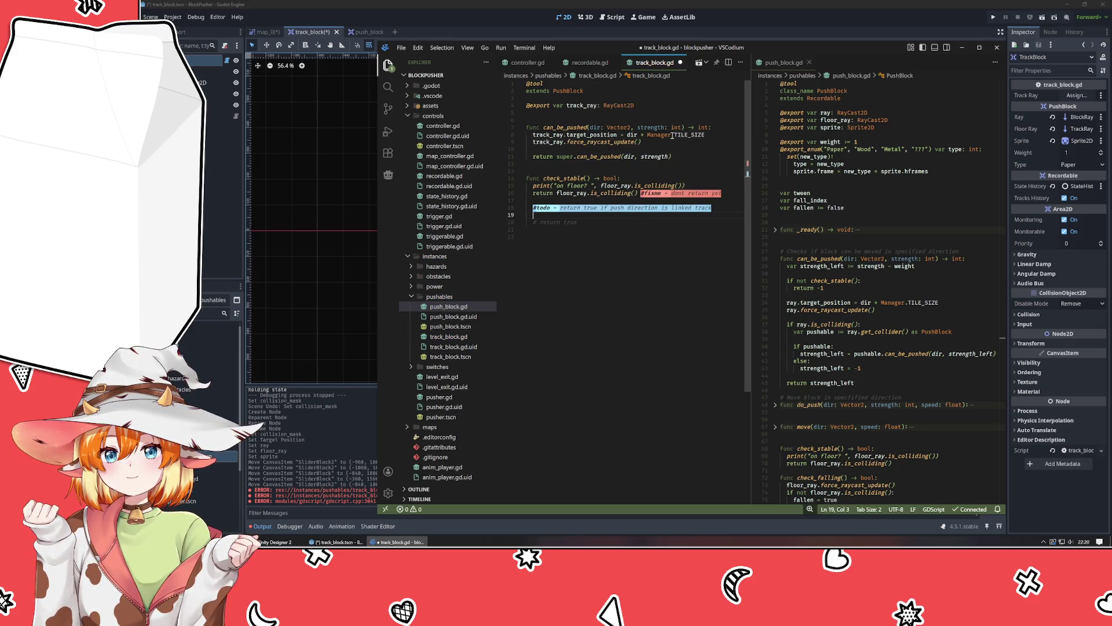
key(Up)
key(Up)
key(Up)
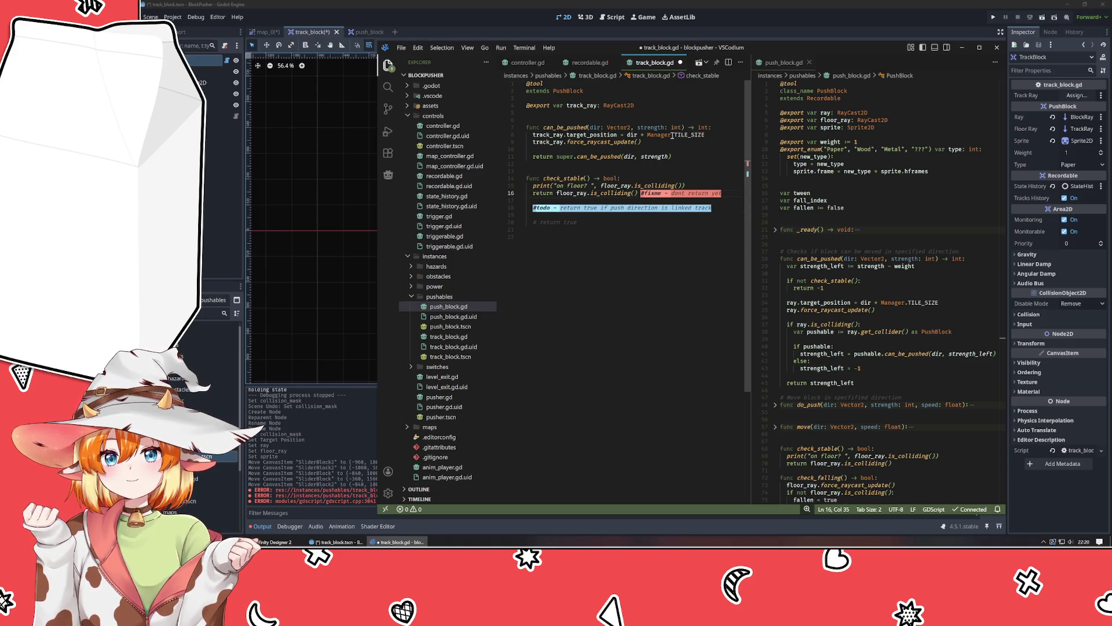
key(BackSpace)
key(BackSpace)
key(BackSpace)
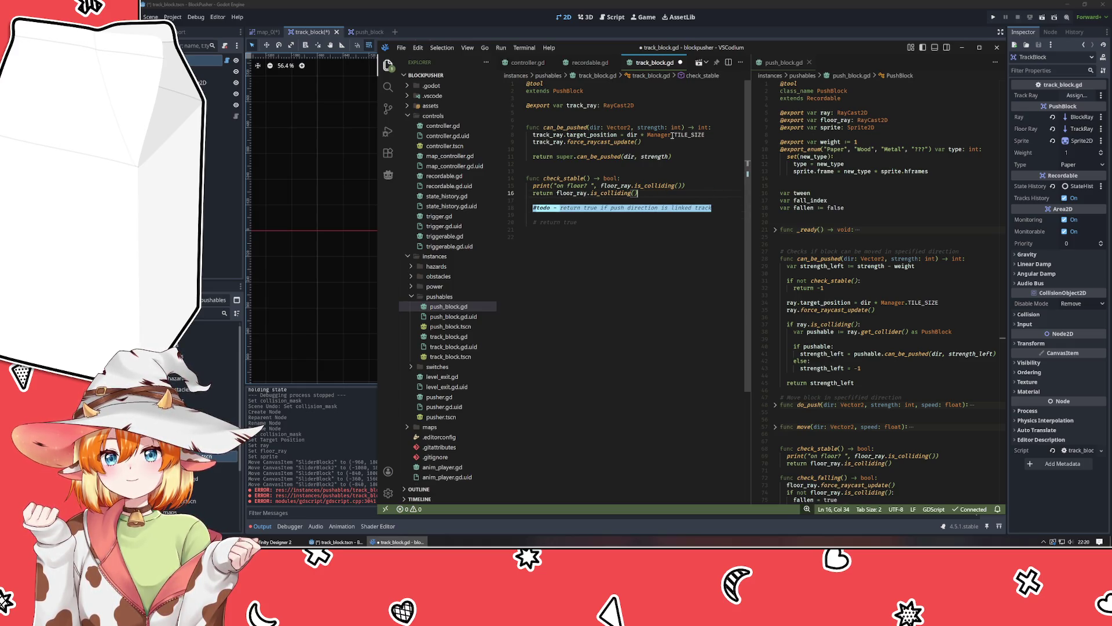
- Extend check_stable's print with '; on track? ' and track_ray.is_colliding()
key(Up)
key(End)
key(Left)
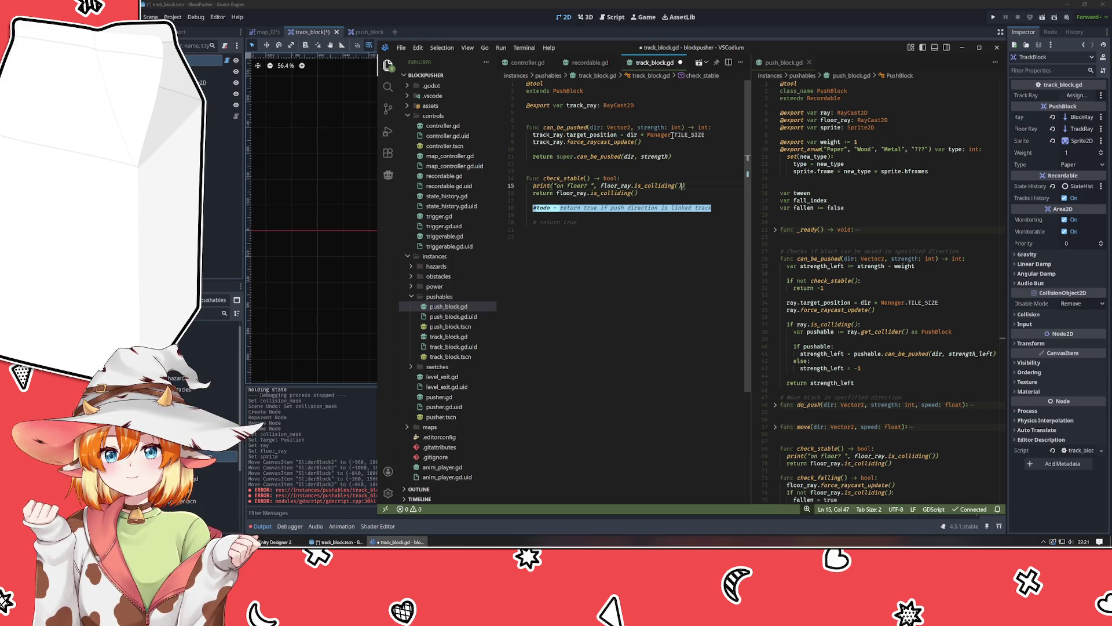
text(, ")
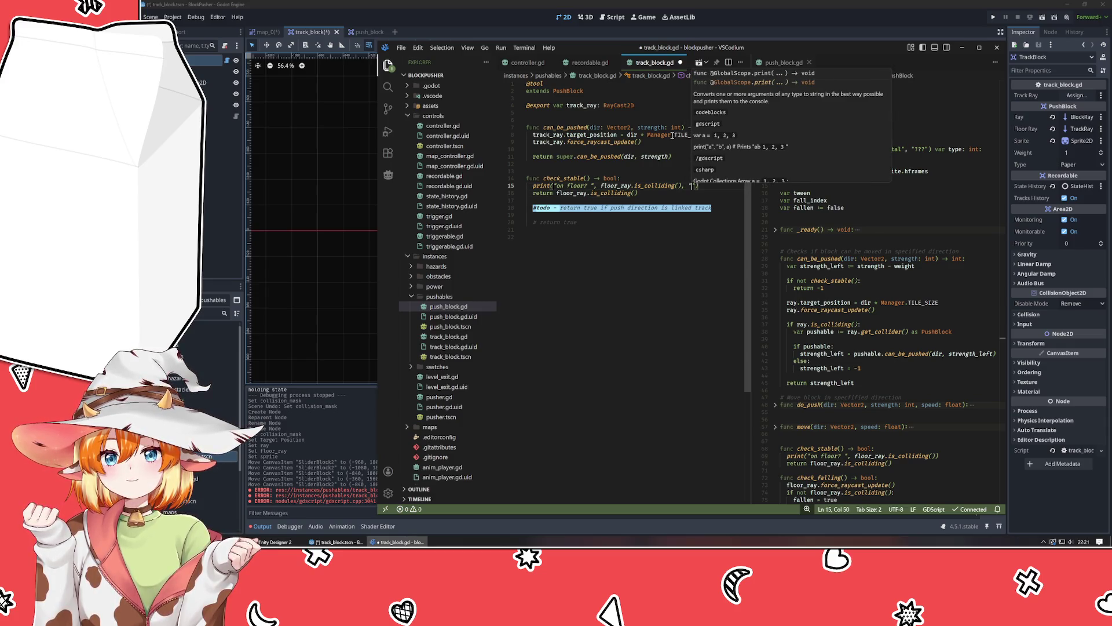
text(; )
text(on track?)
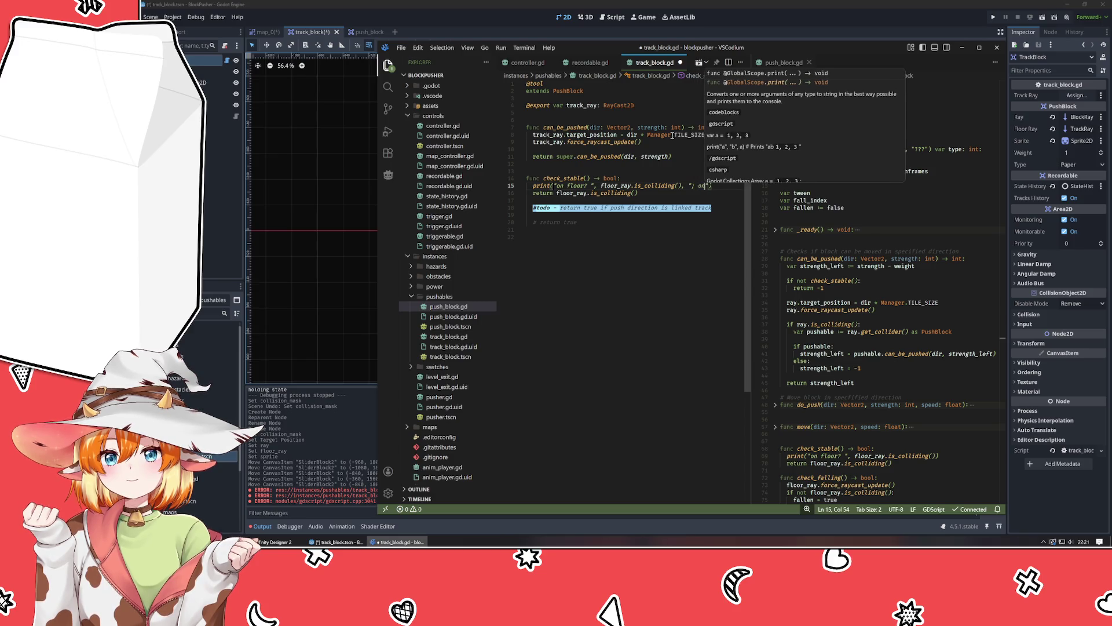
key(Right)
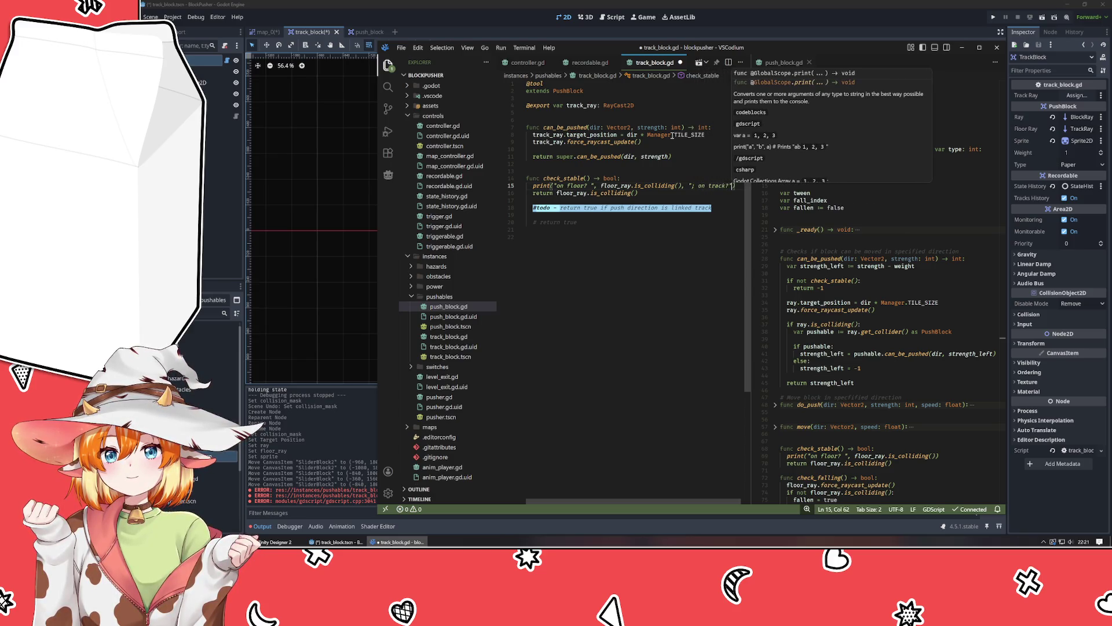
text(, "; on track? ")
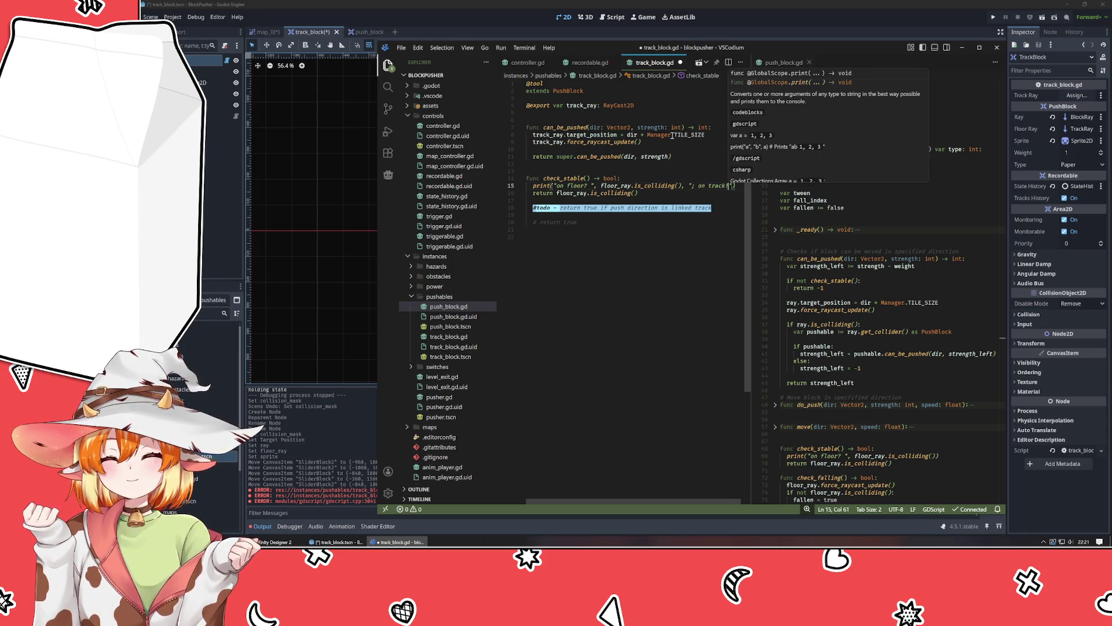
text(, )
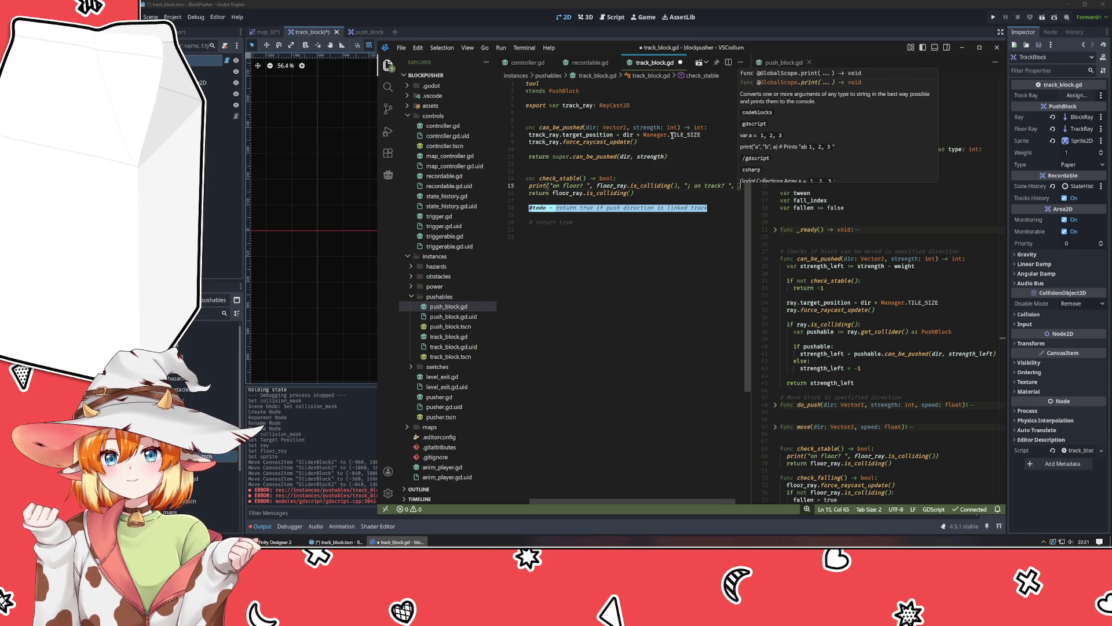
text(track_ray.is_co)
key(Return)
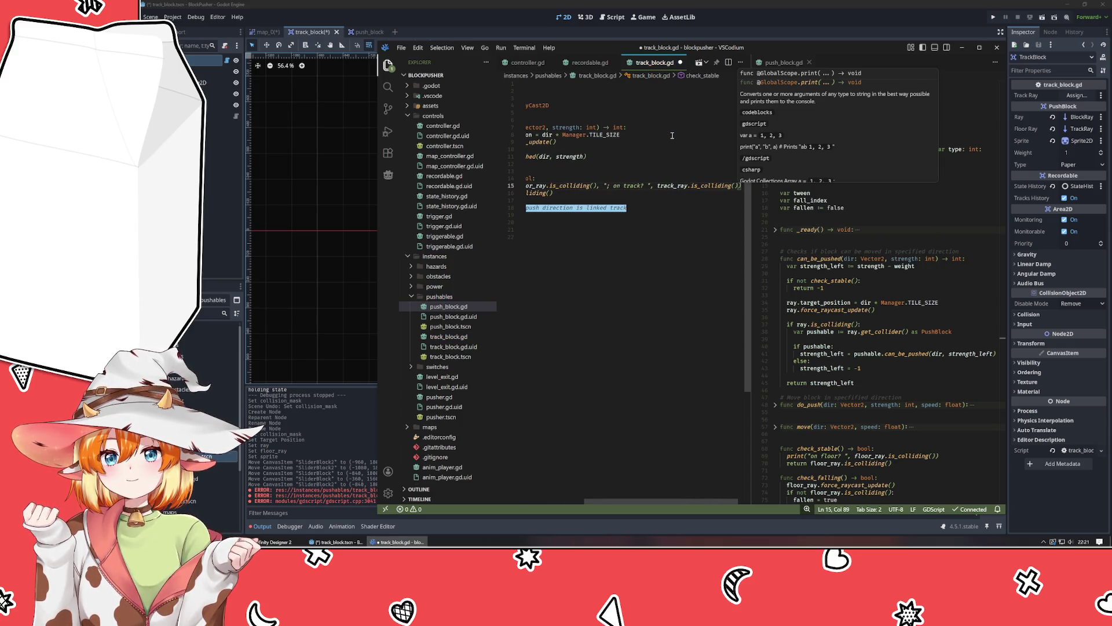
- Append 'and track_ray.is_colliding()' to the return, delete the #todo line, and save
key(Down)
key(End)
text(and track_ray.is)
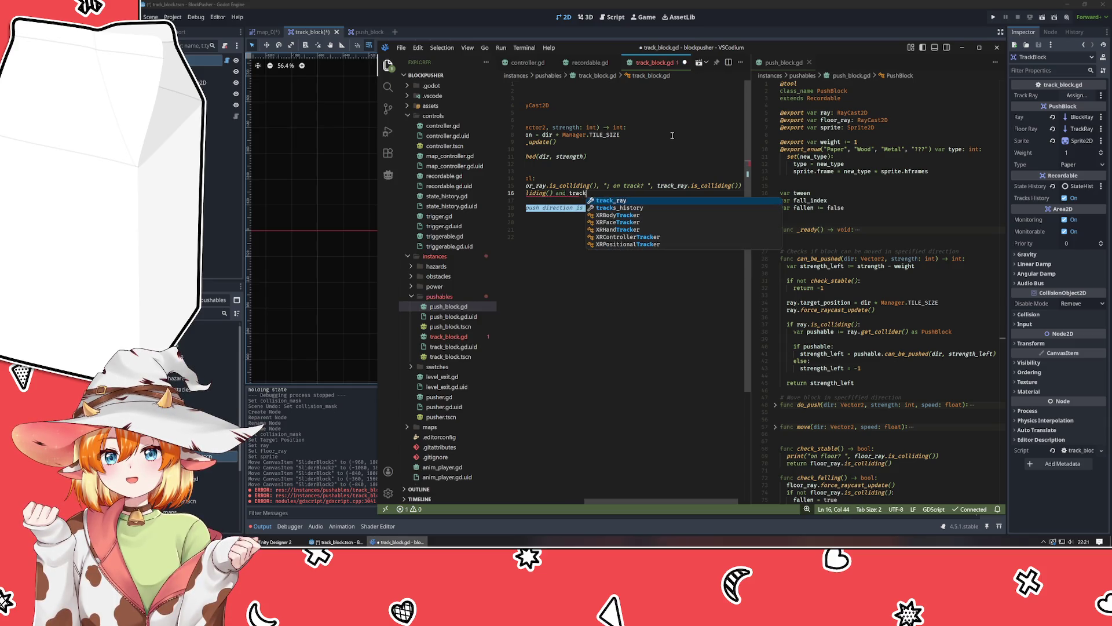
text(_co)
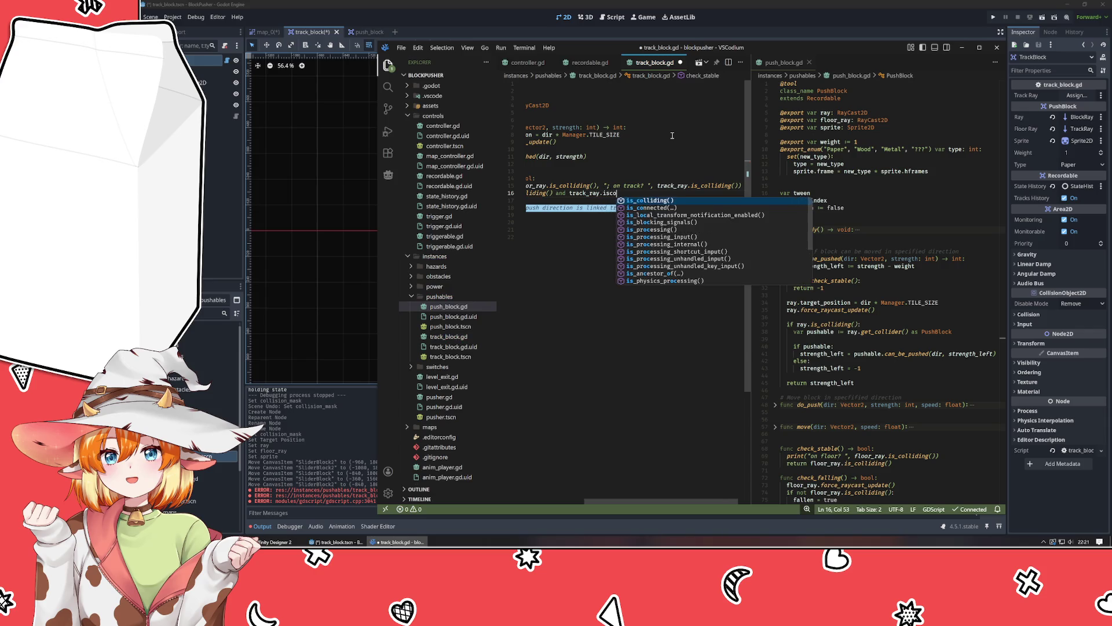
key(Return)
key(Home)
key(Down)
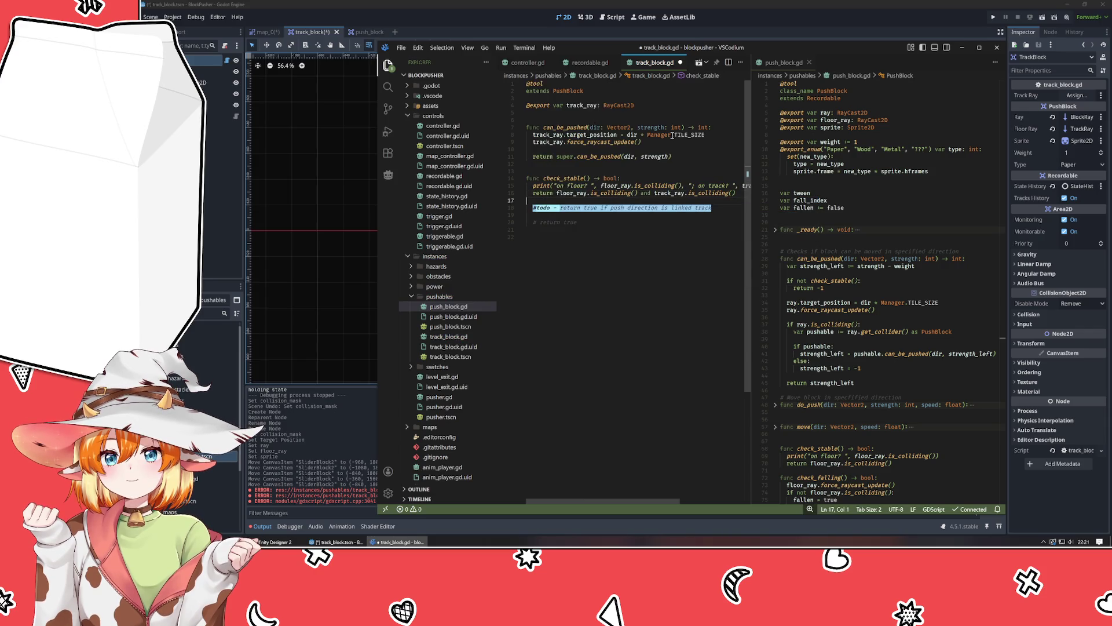
key(BackSpace)
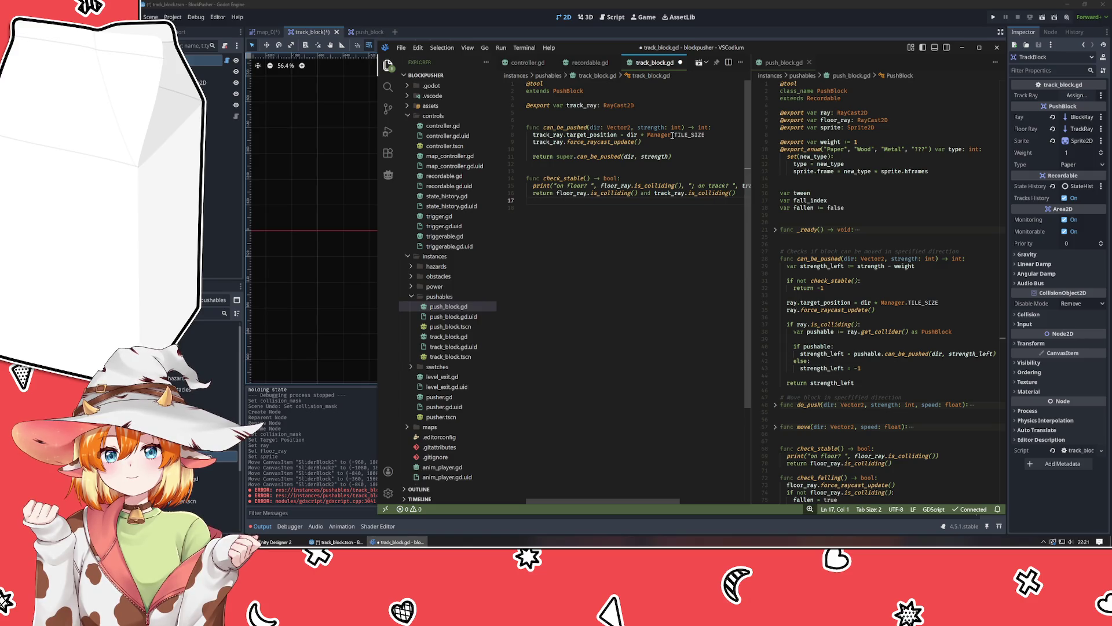
key(BackSpace)
key(ctrl+s)
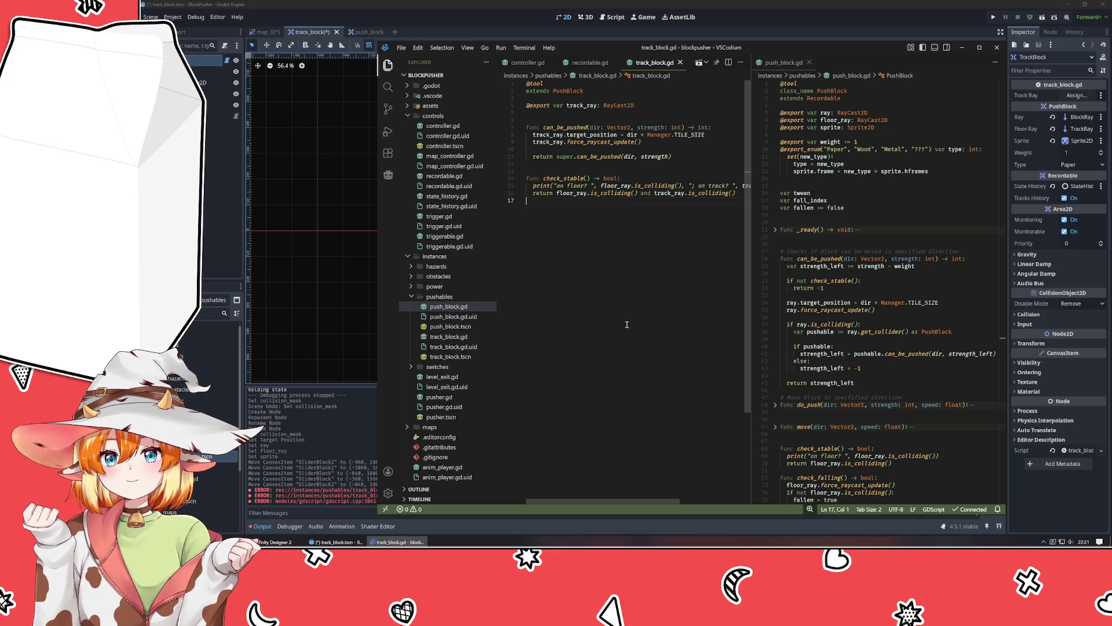
click(307, 75)
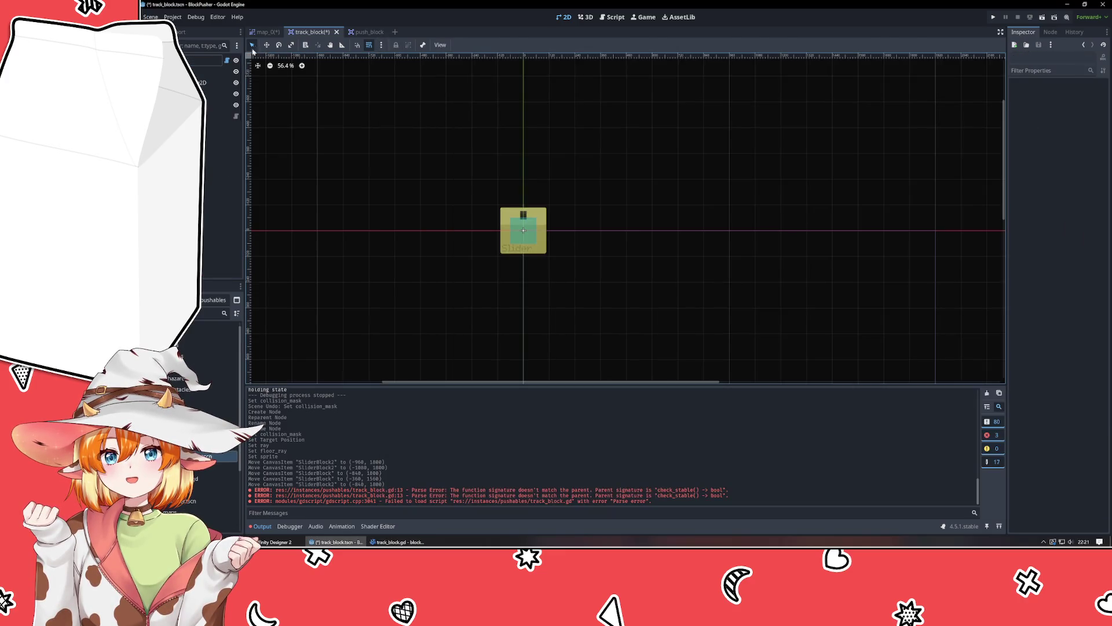
- Look over map_0's TileLayer_Walls and TileLayer_Tracks layers, then save the track_block scene
click(258, 32)
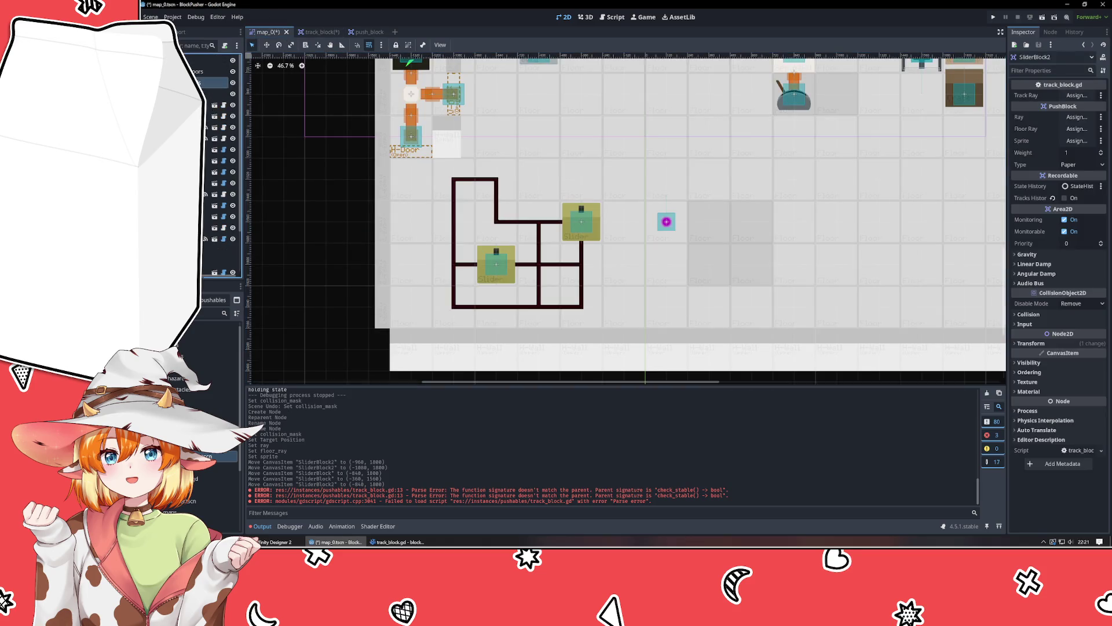
click(208, 93)
click(208, 105)
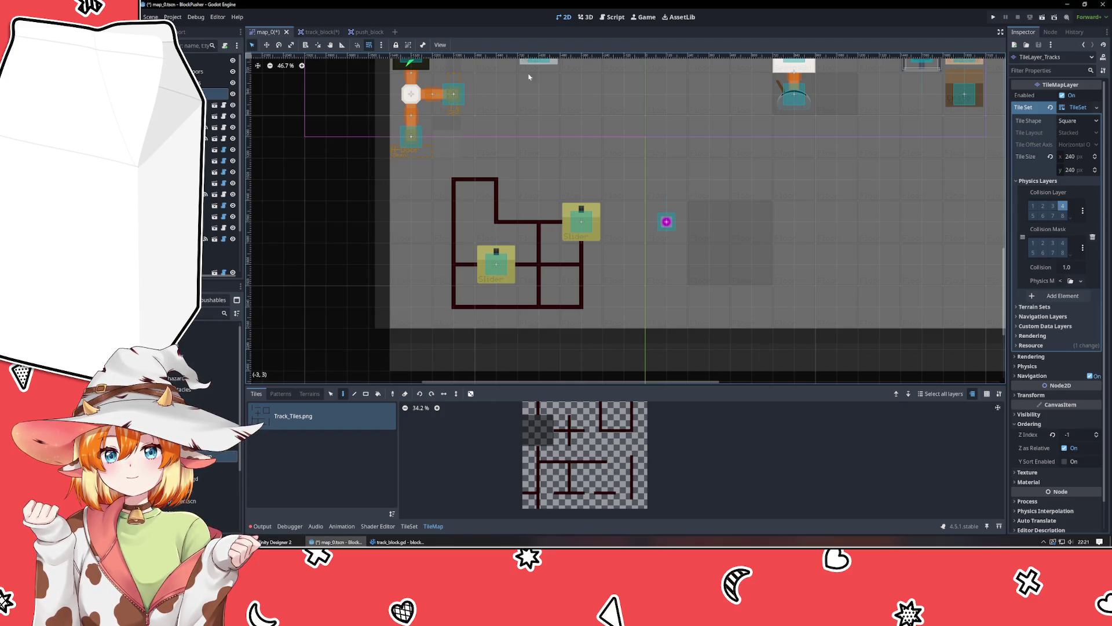
key(Escape)
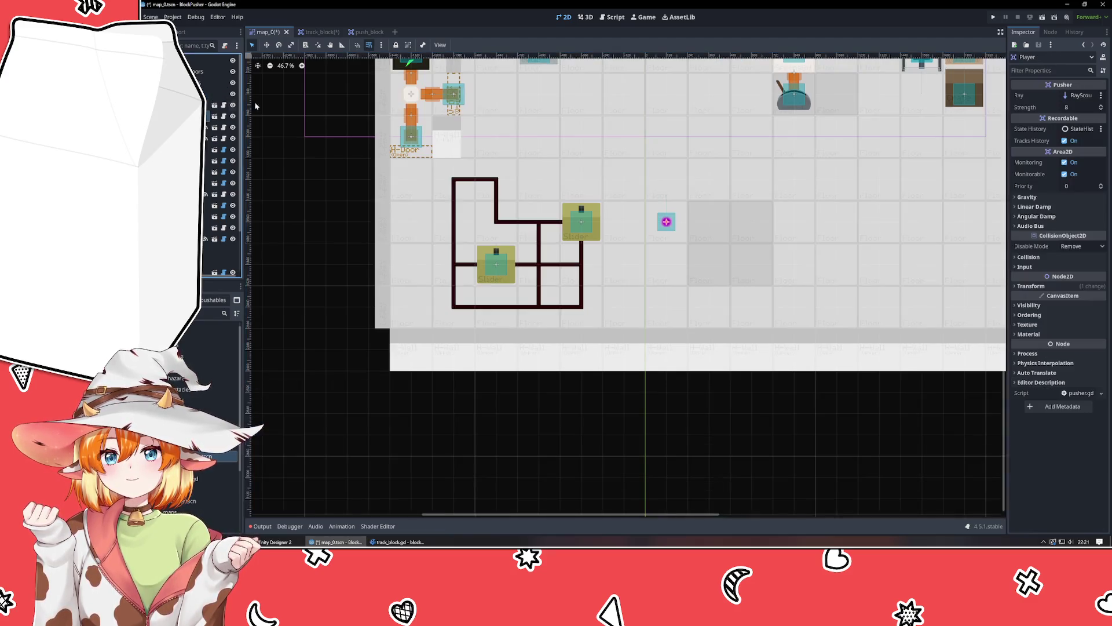
click(313, 32)
key(ctrl+s)
click(397, 541)
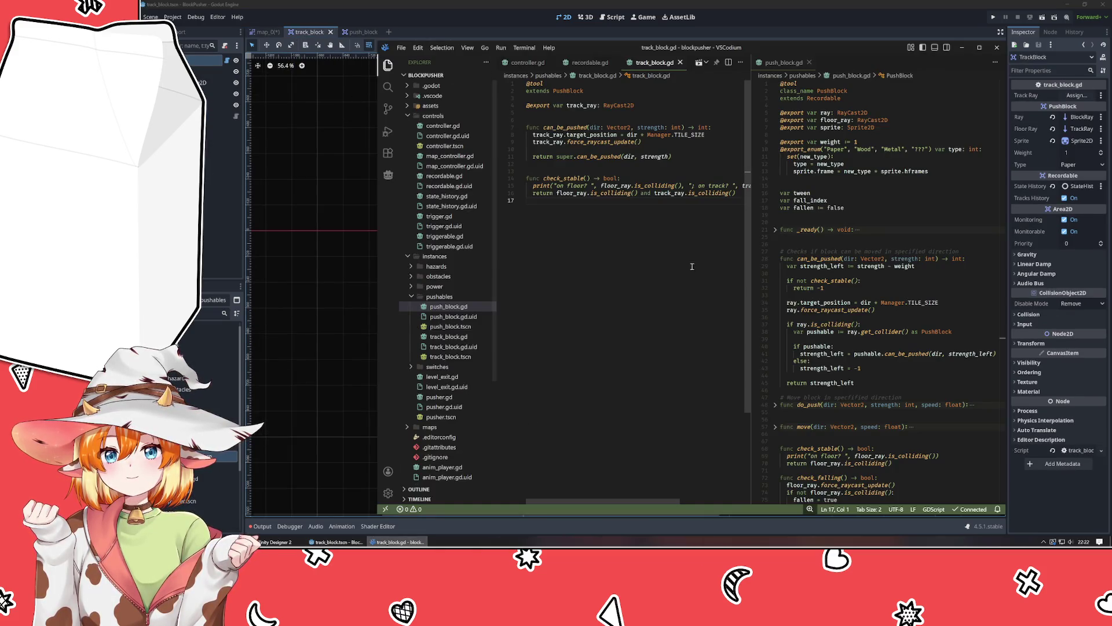
- Inspect a Track_Tiles.png tile's Physics Layer 0 polygon, then run the game with F5
click(262, 32)
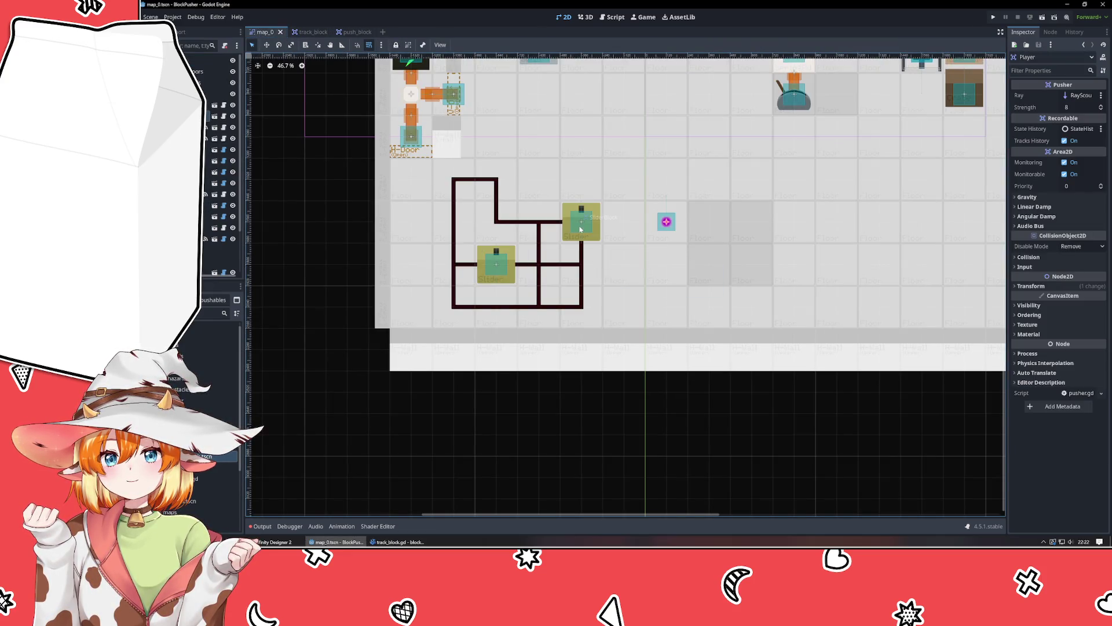
click(582, 272)
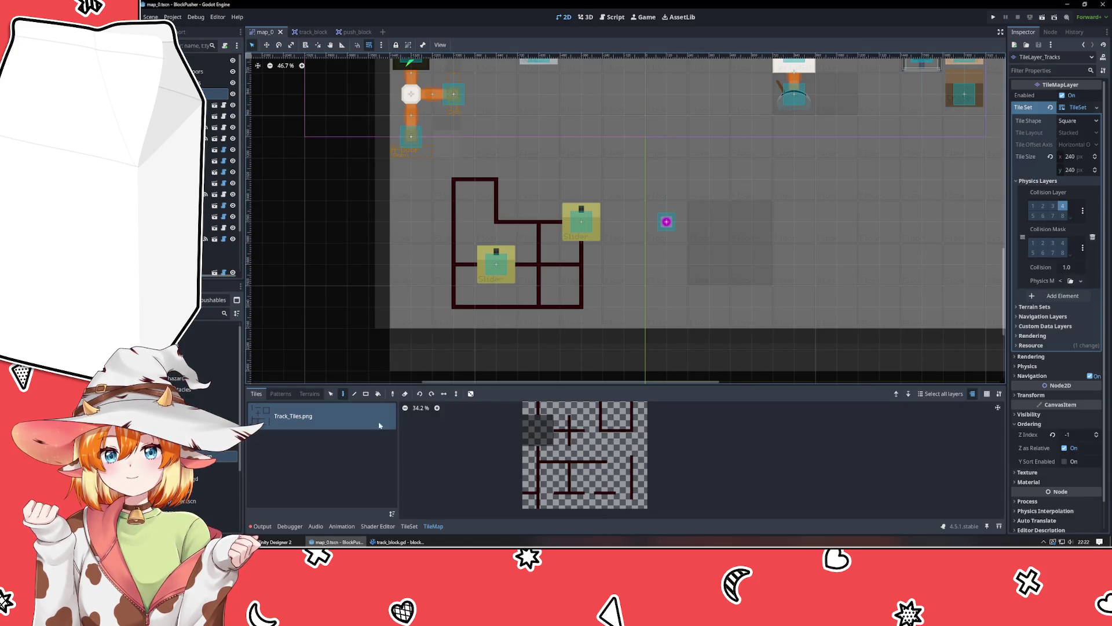
click(409, 525)
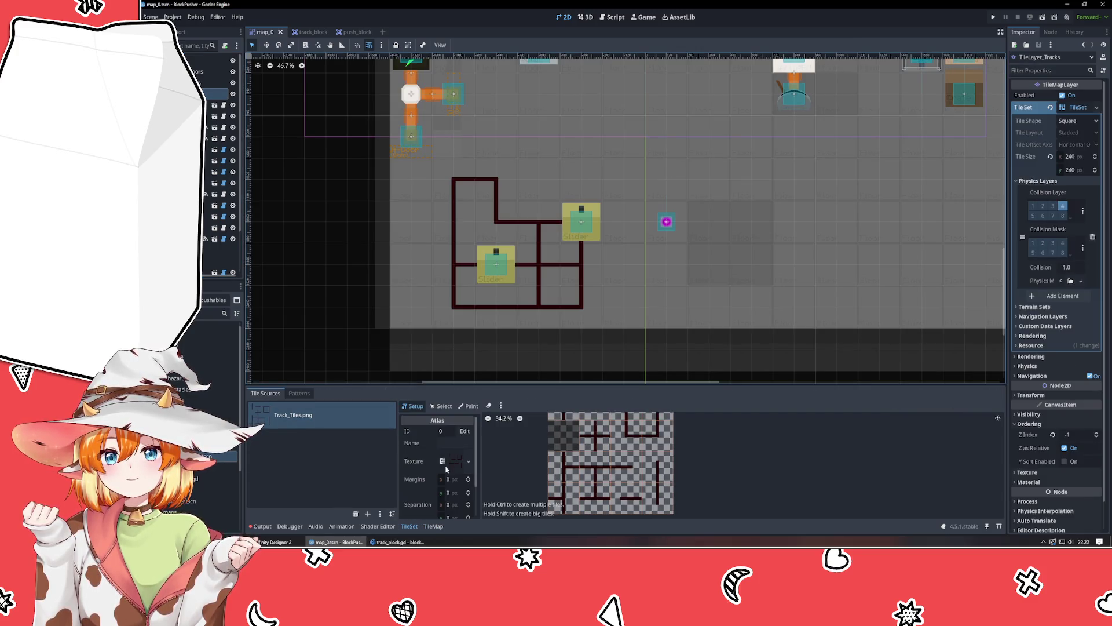
click(441, 406)
click(595, 435)
scroll(429, 491, down, 1)
click(417, 503)
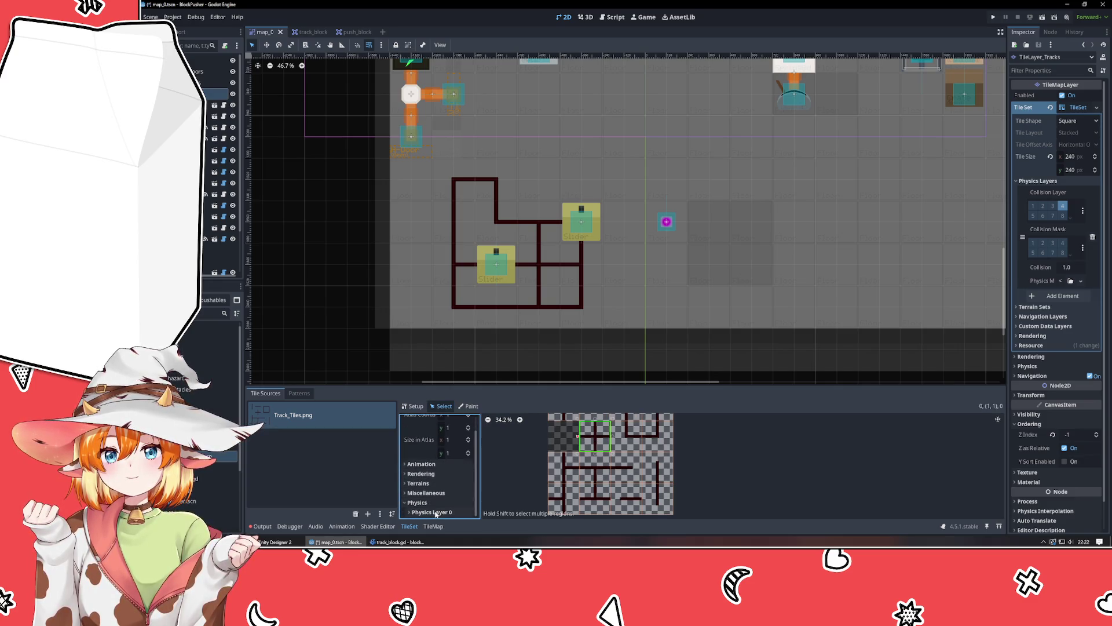
click(432, 512)
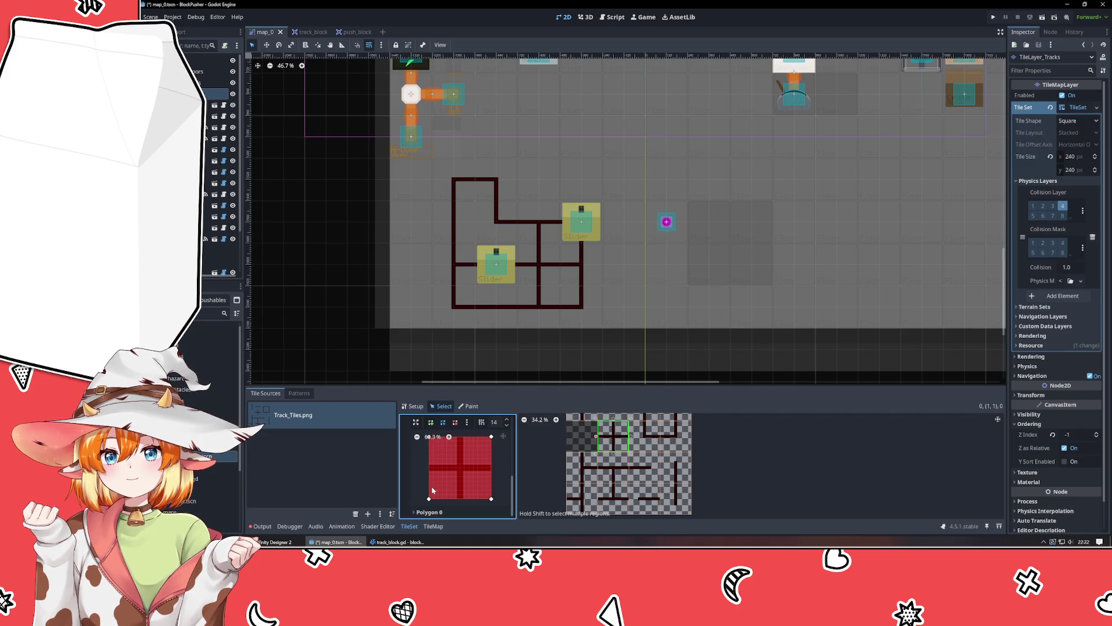
click(262, 526)
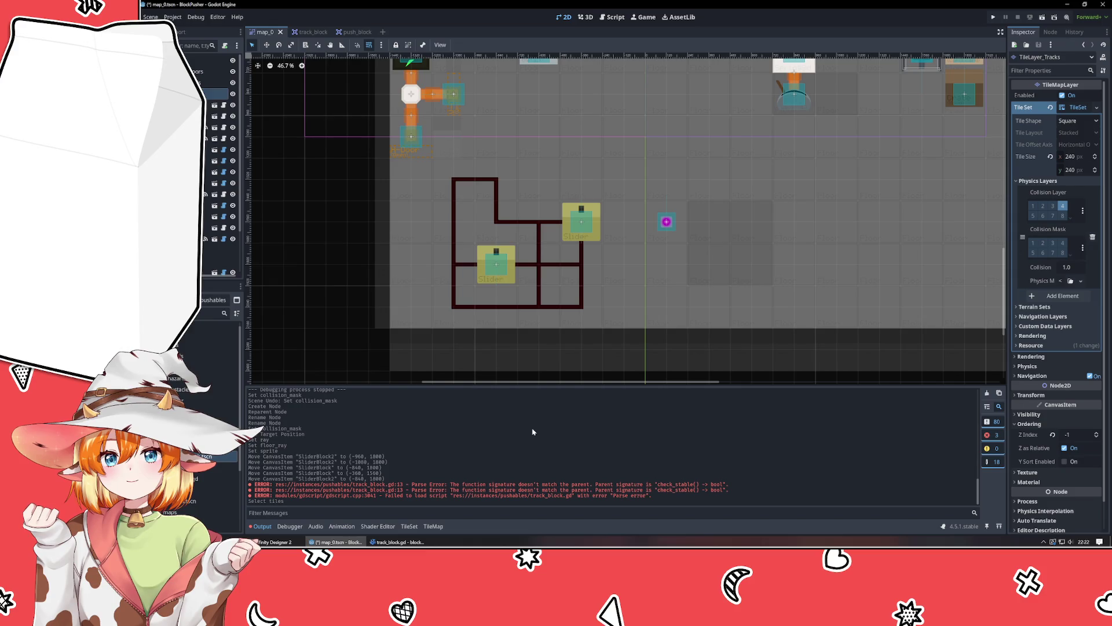
key(F5)
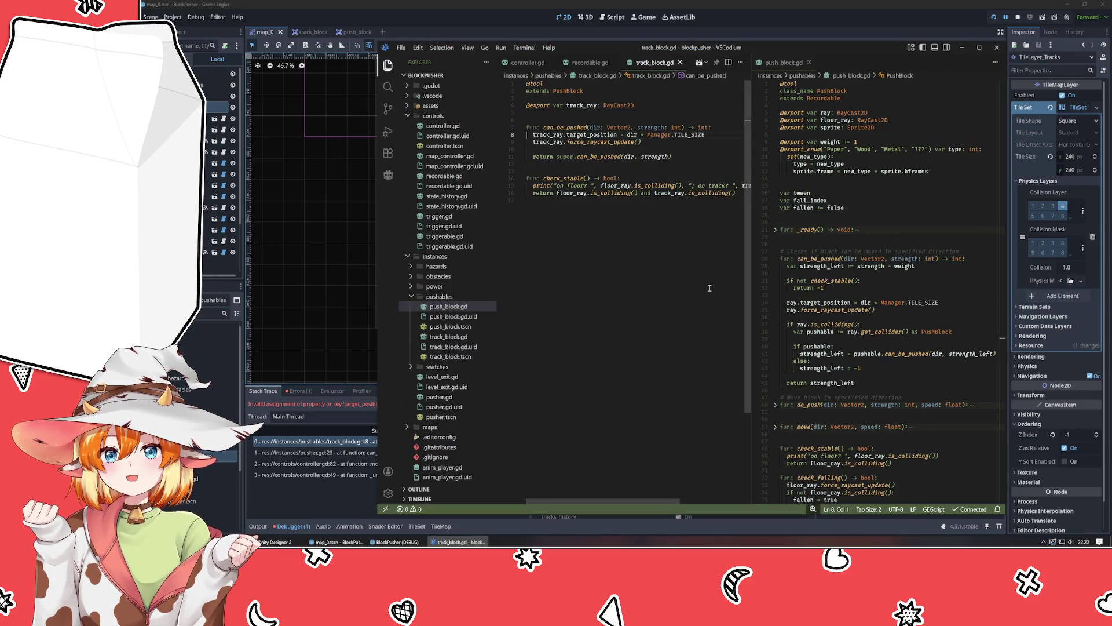
- Bring Godot forward, stop the debug session and return to the track_block scene
mouse_move(679, 52)
mouse_down()
mouse_move(896, 61)
mouse_move(892, 2)
mouse_up()
click(453, 18)
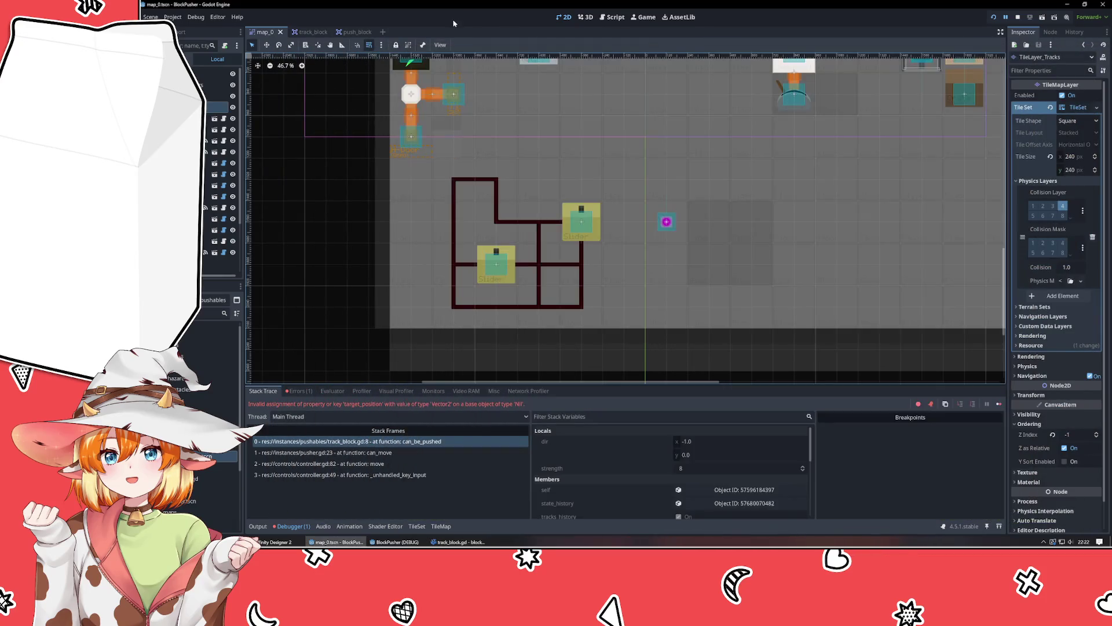
click(350, 33)
click(208, 60)
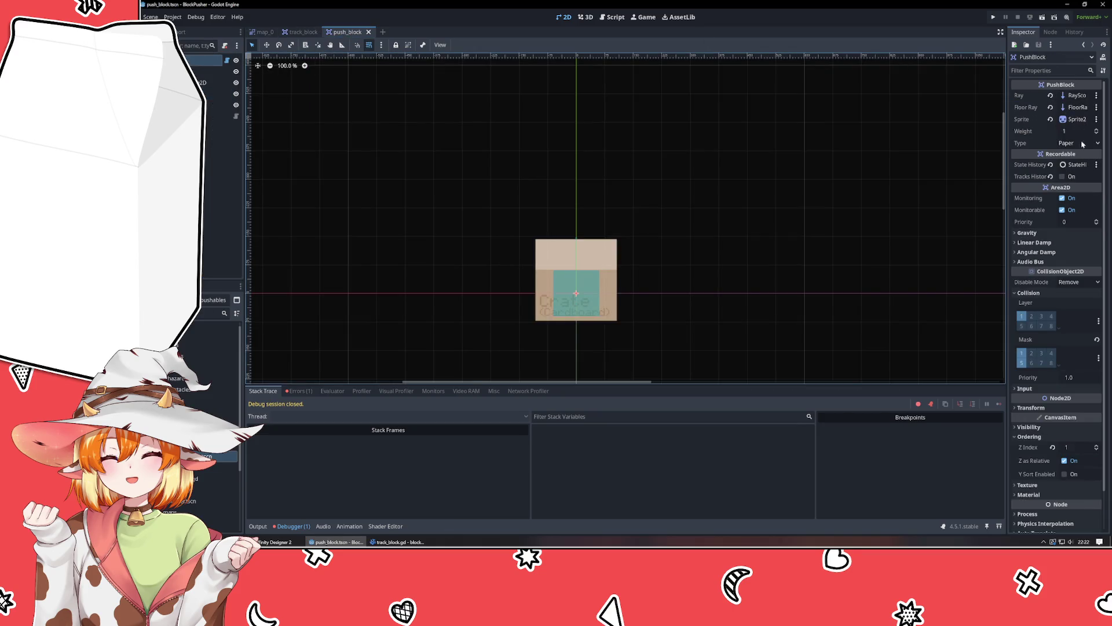
click(398, 542)
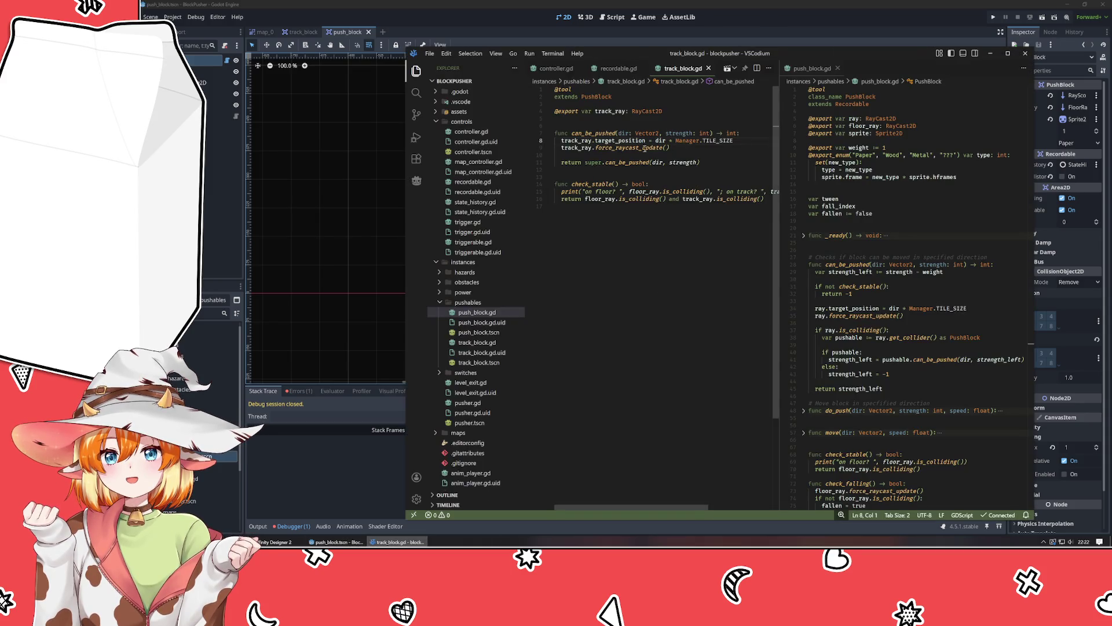
click(559, 206)
click(303, 32)
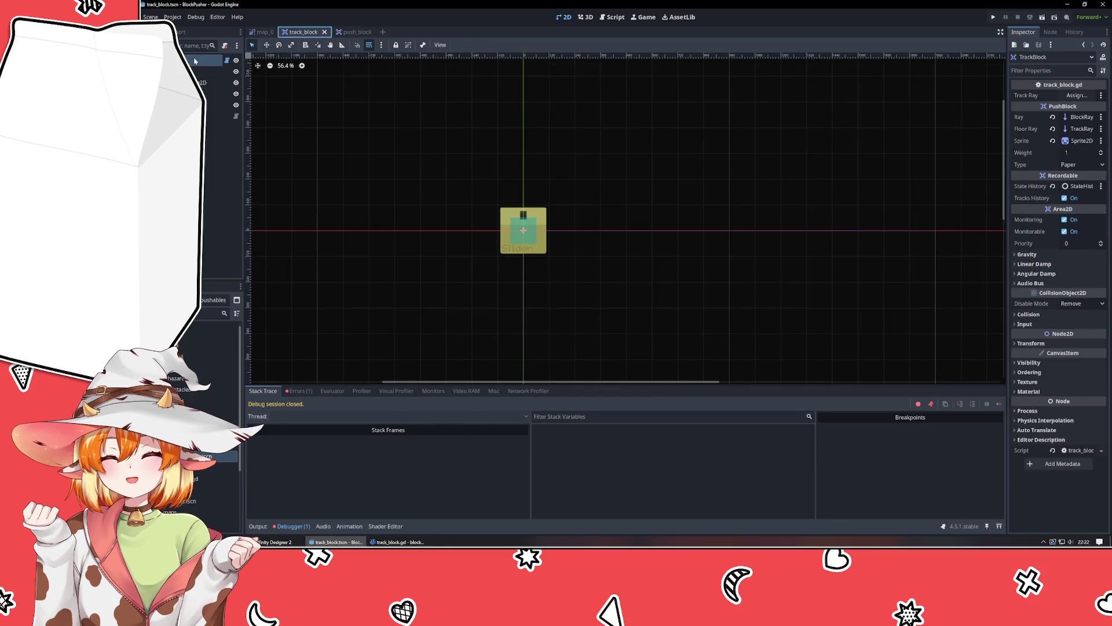
- Assign the TrackRay node to TrackBlock's Track Ray property and save the scene
click(1072, 96)
click(591, 199)
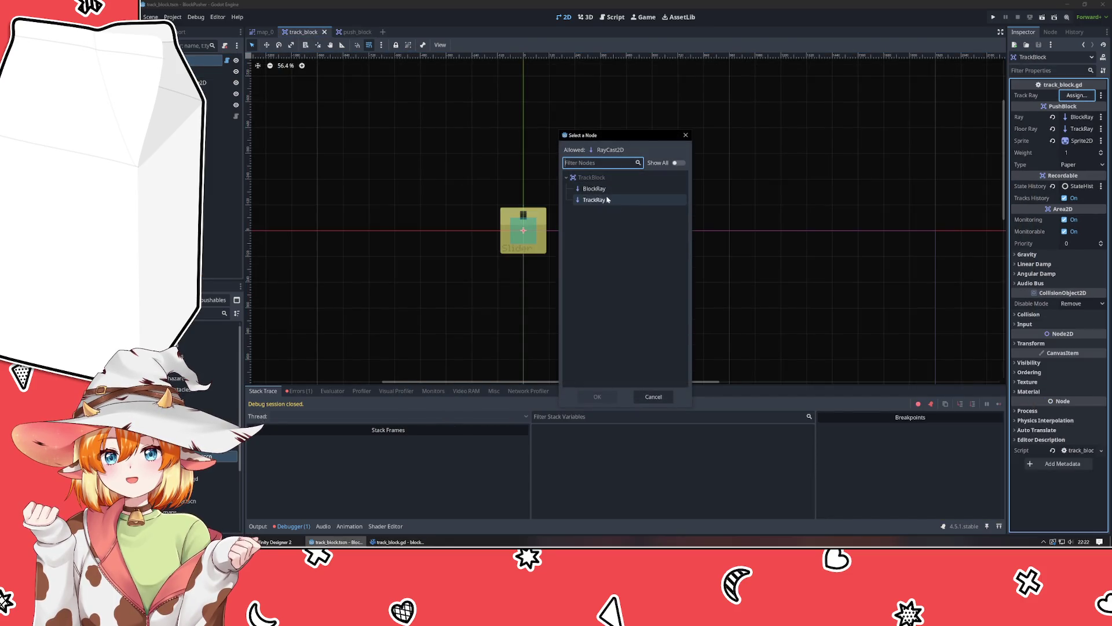
click(652, 395)
key(ctrl+s)
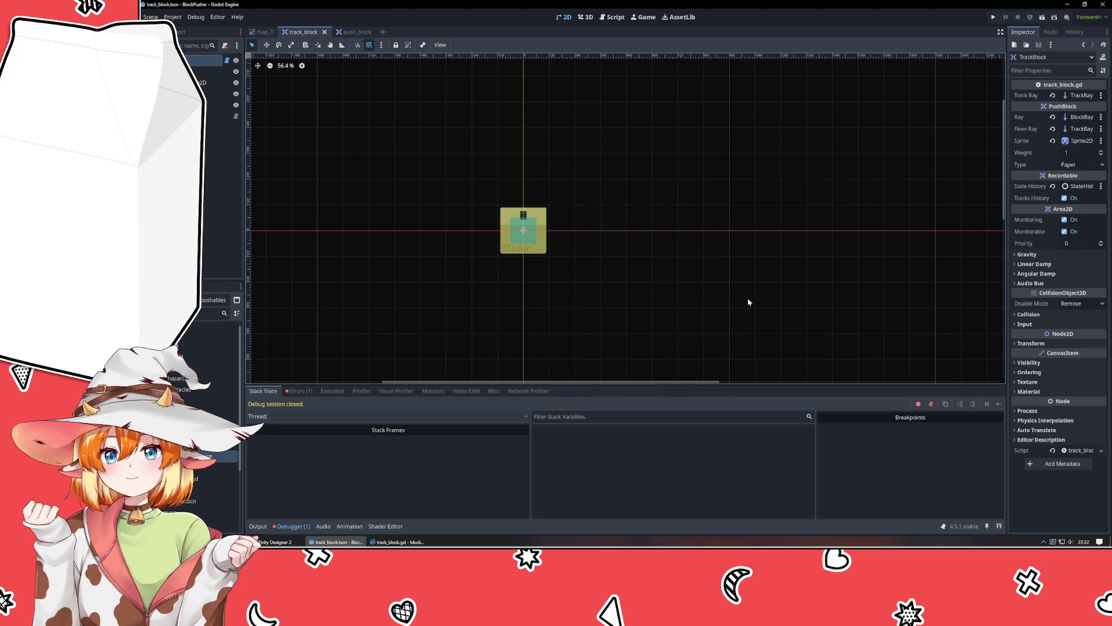
click(701, 228)
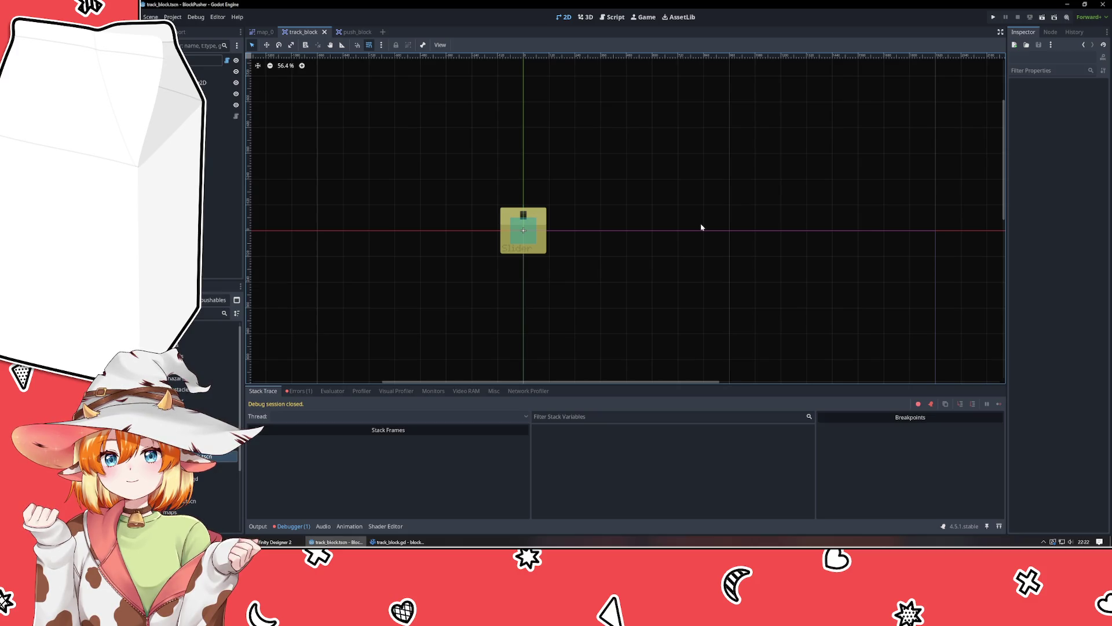
key(F5)
key(Left)
key(Left)
key(Left)
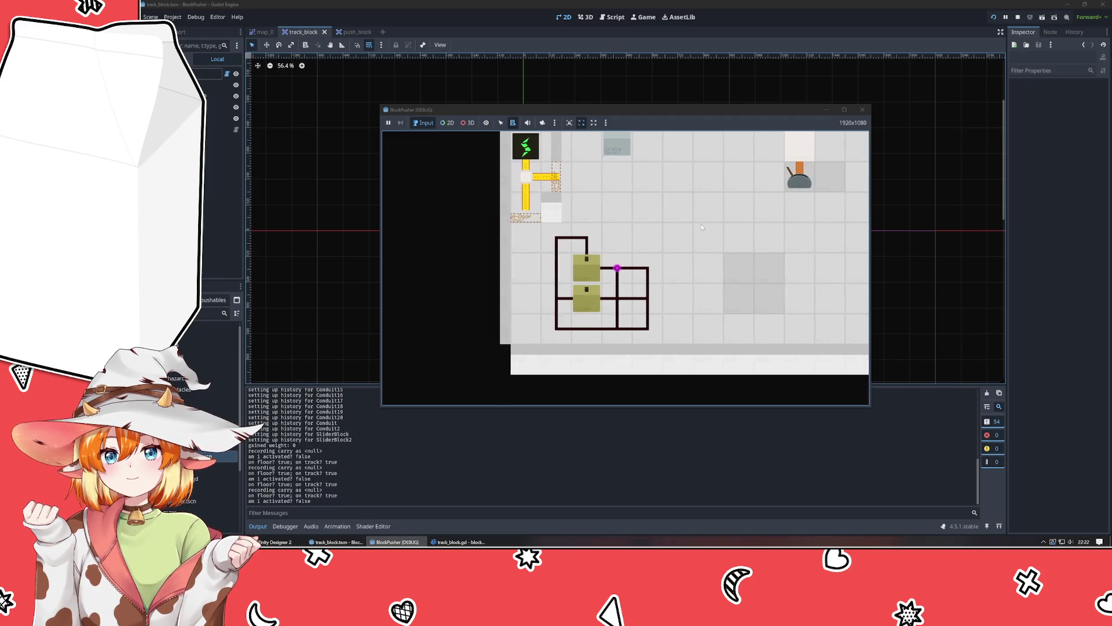
key(Left)
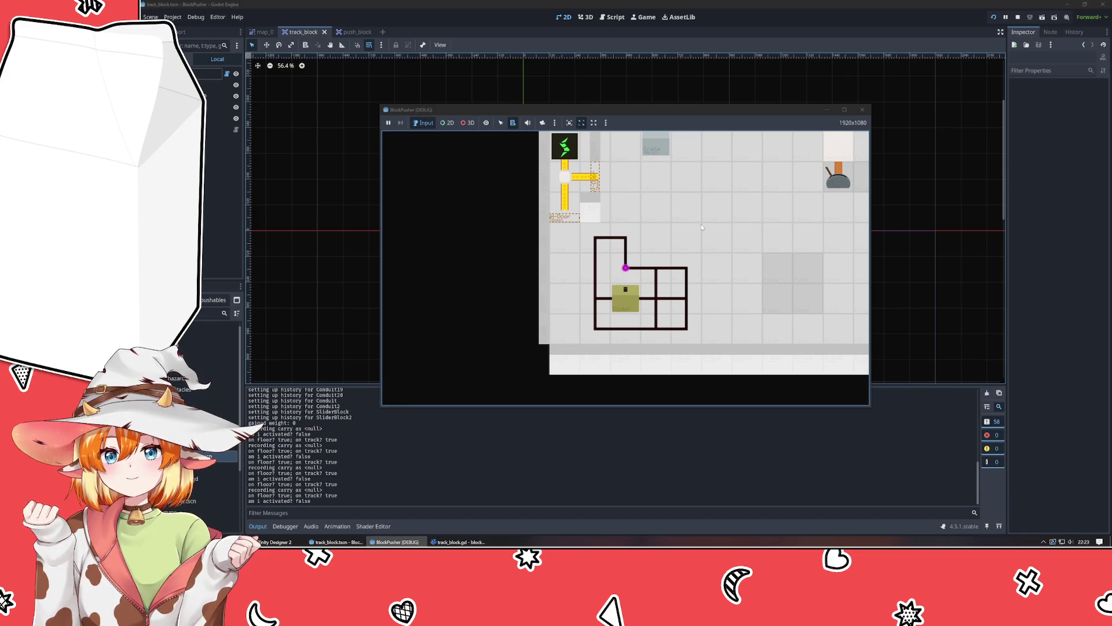
key(z)
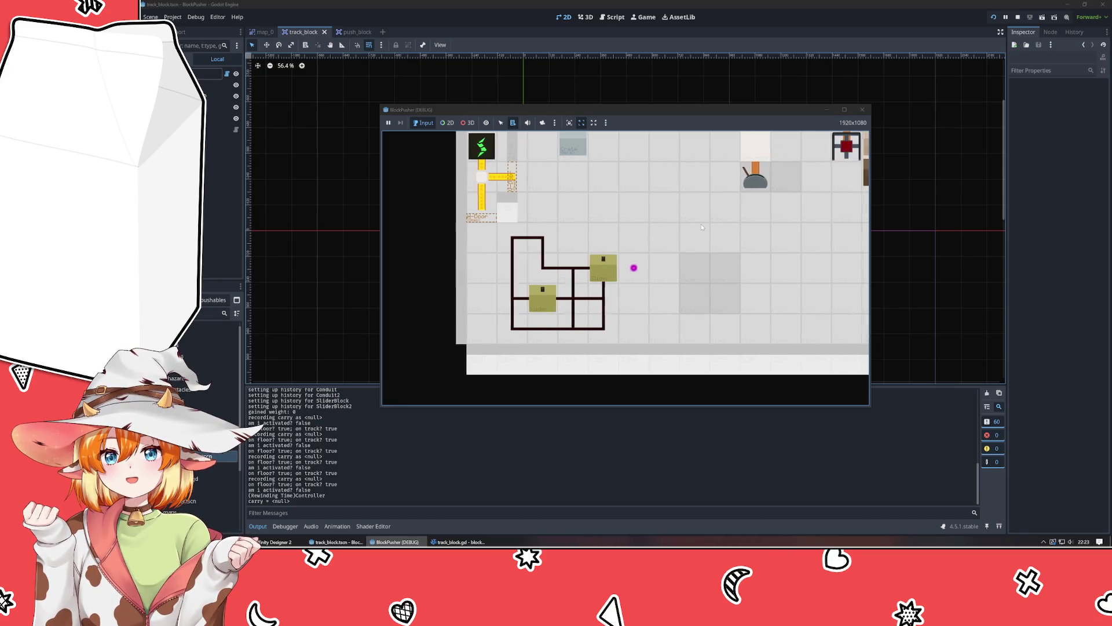
key(Left)
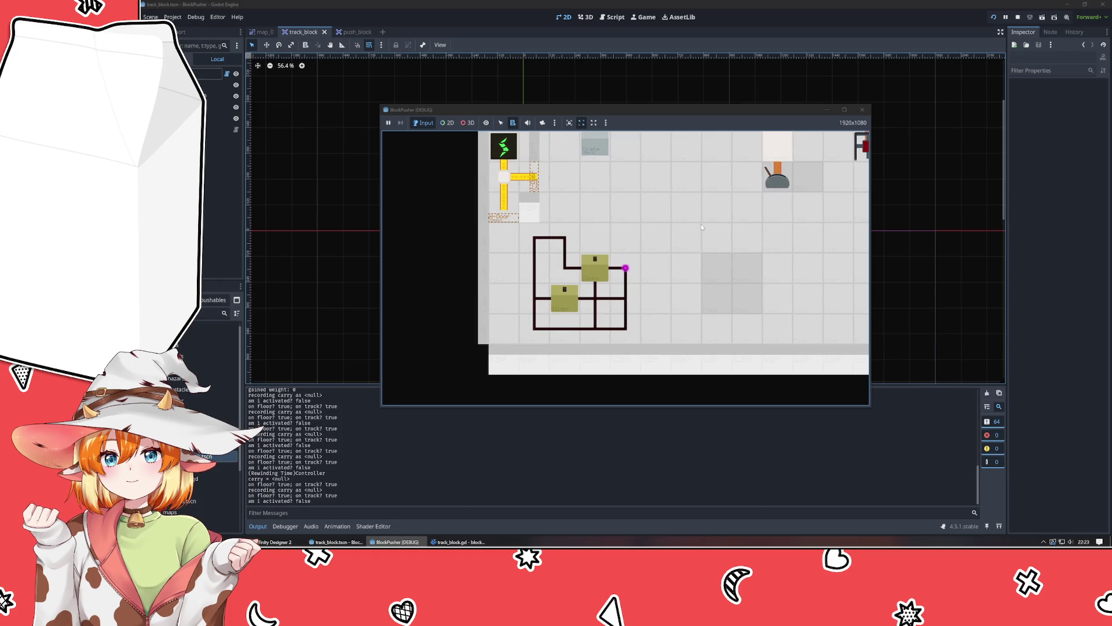
key(Down)
key(Left)
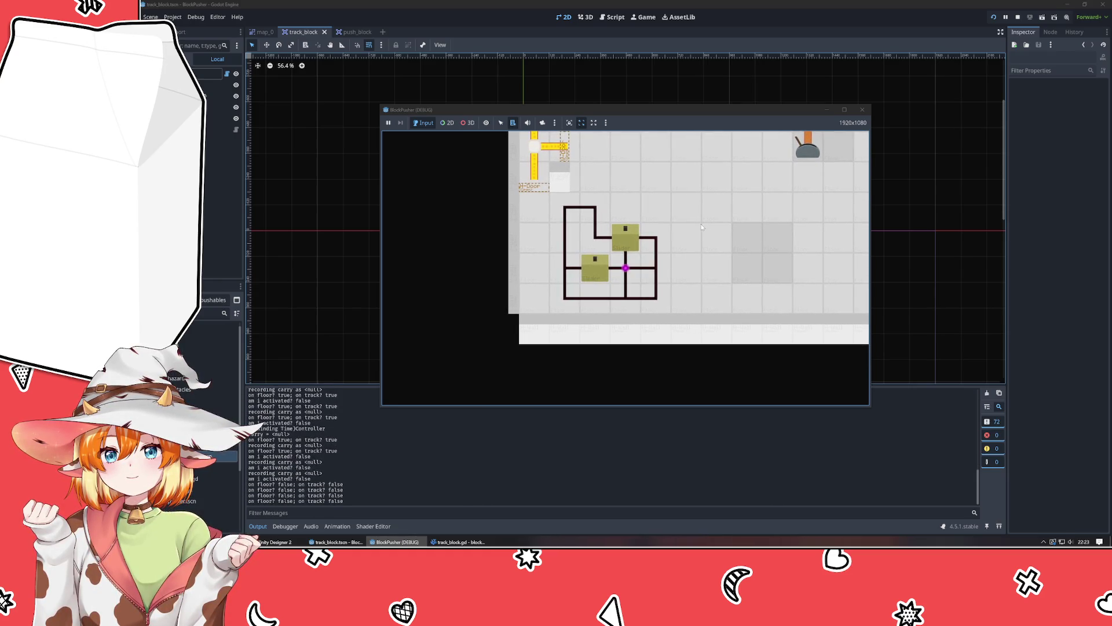
key(Up)
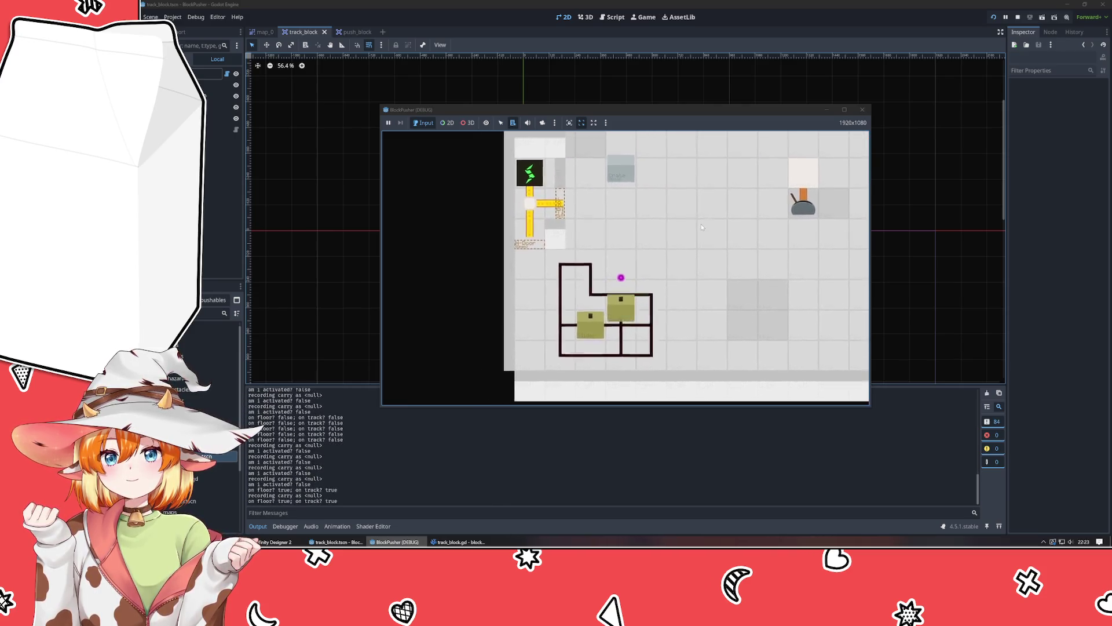
key(Down)
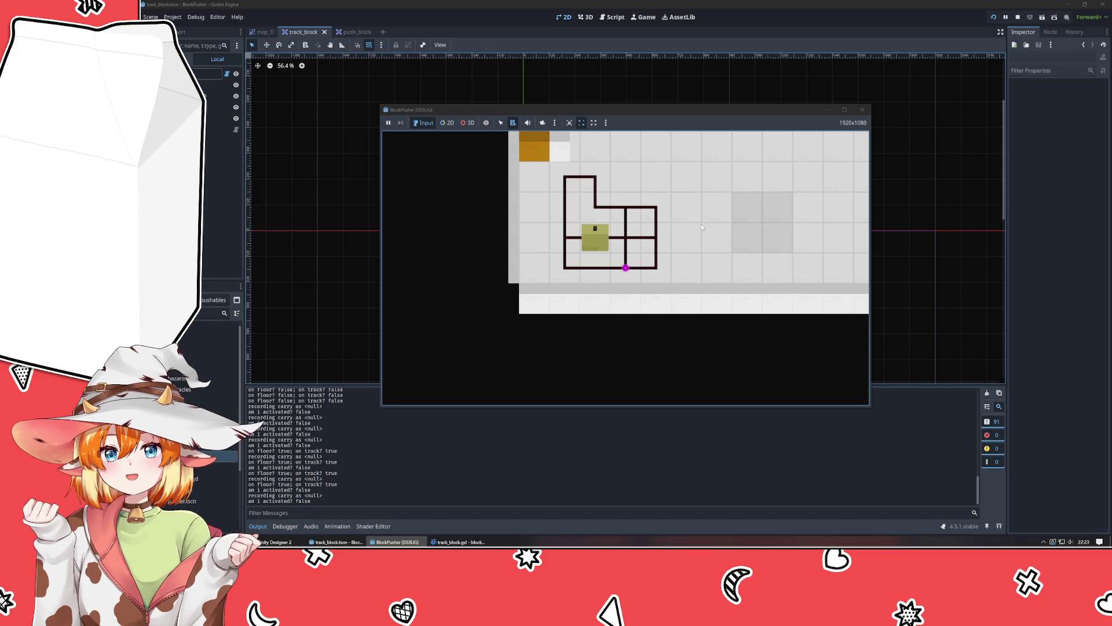
click(862, 110)
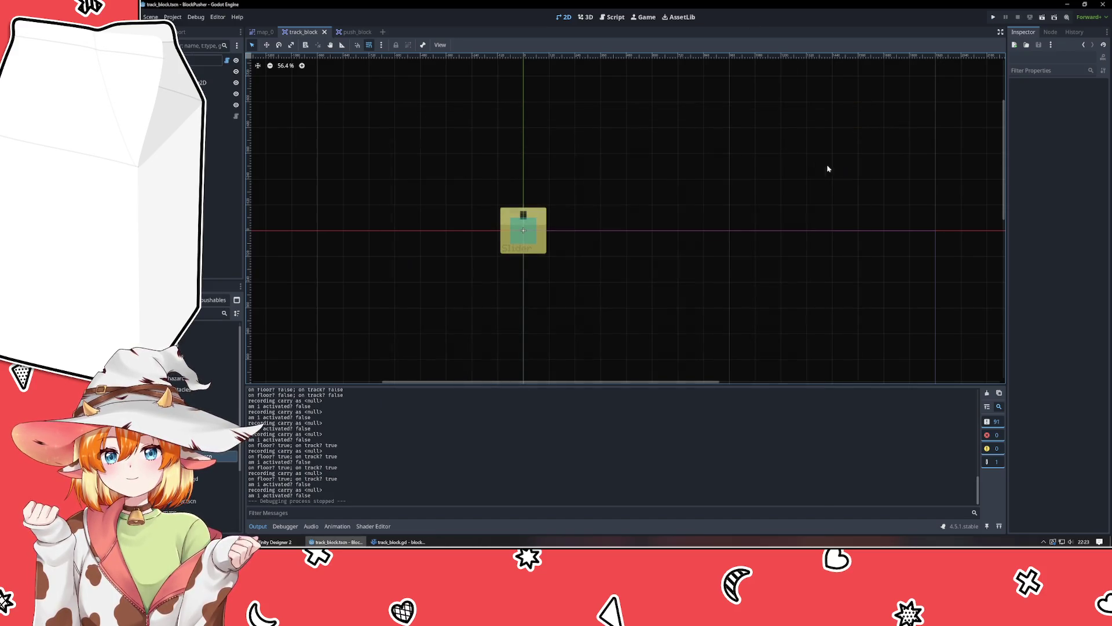
- Compare the BlockRay and TrackRay raycast settings against the push_block scene
scroll(354, 202, up, 3)
drag(433, 236, 380, 225)
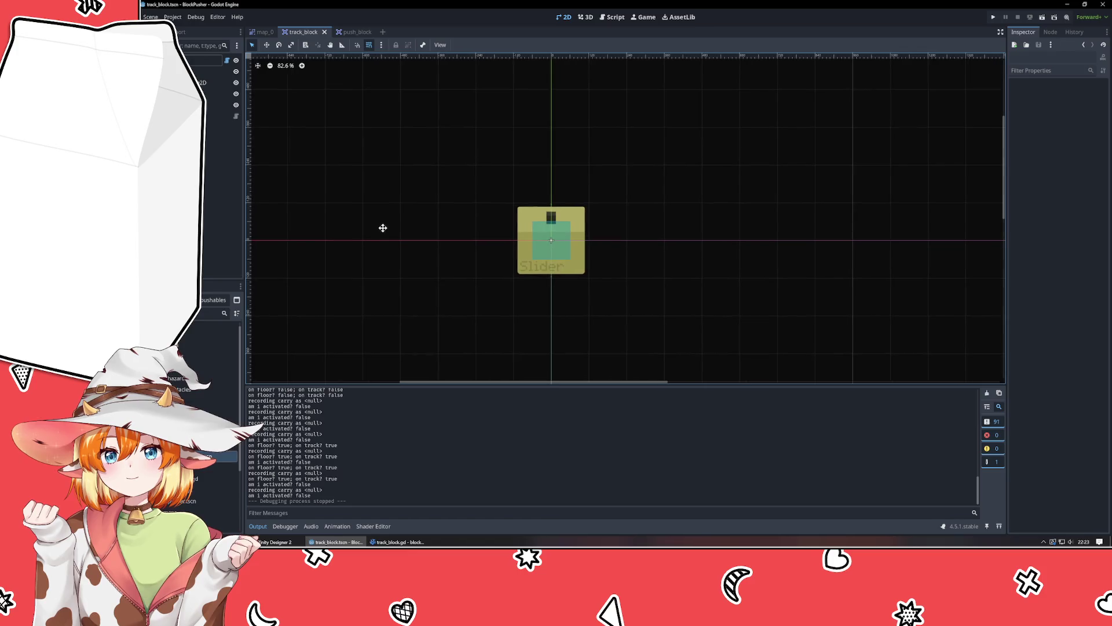
scroll(415, 229, up, 1)
click(219, 105)
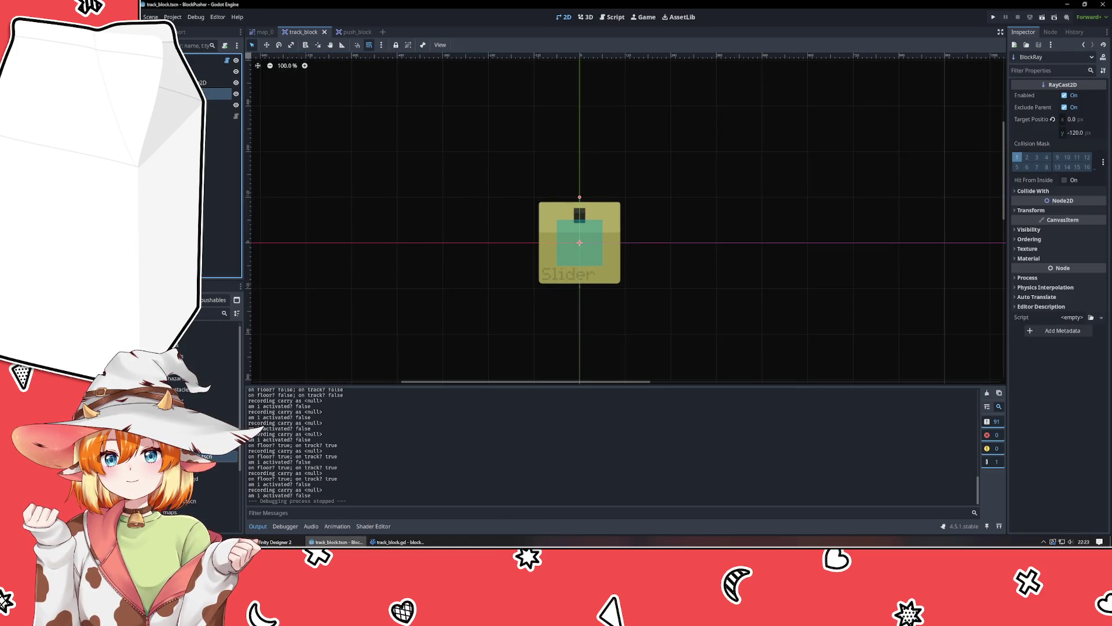
click(219, 93)
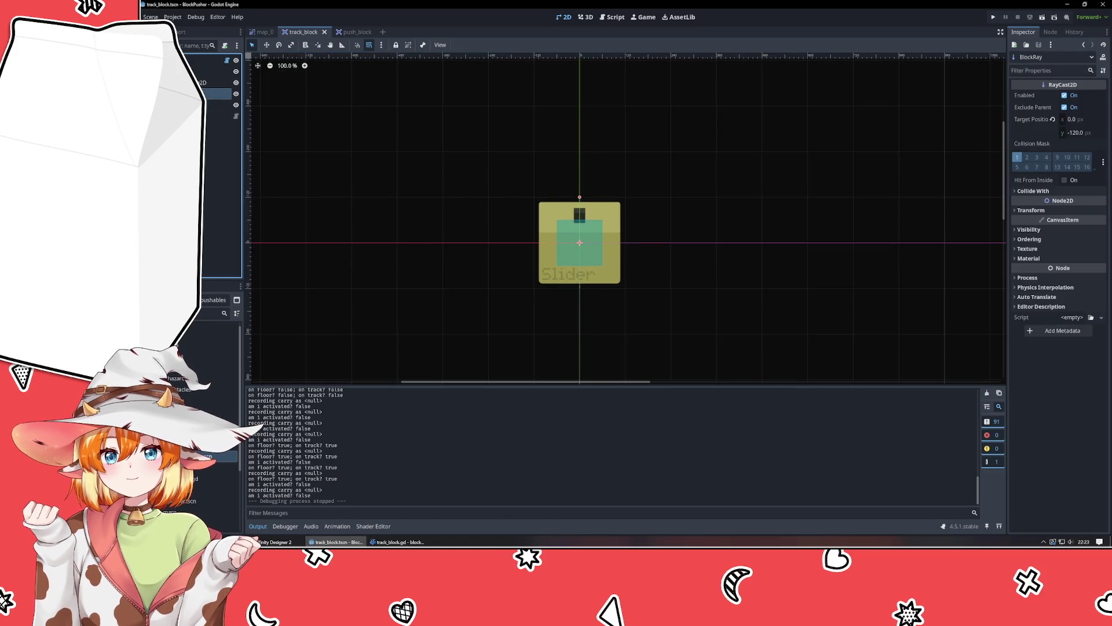
click(219, 105)
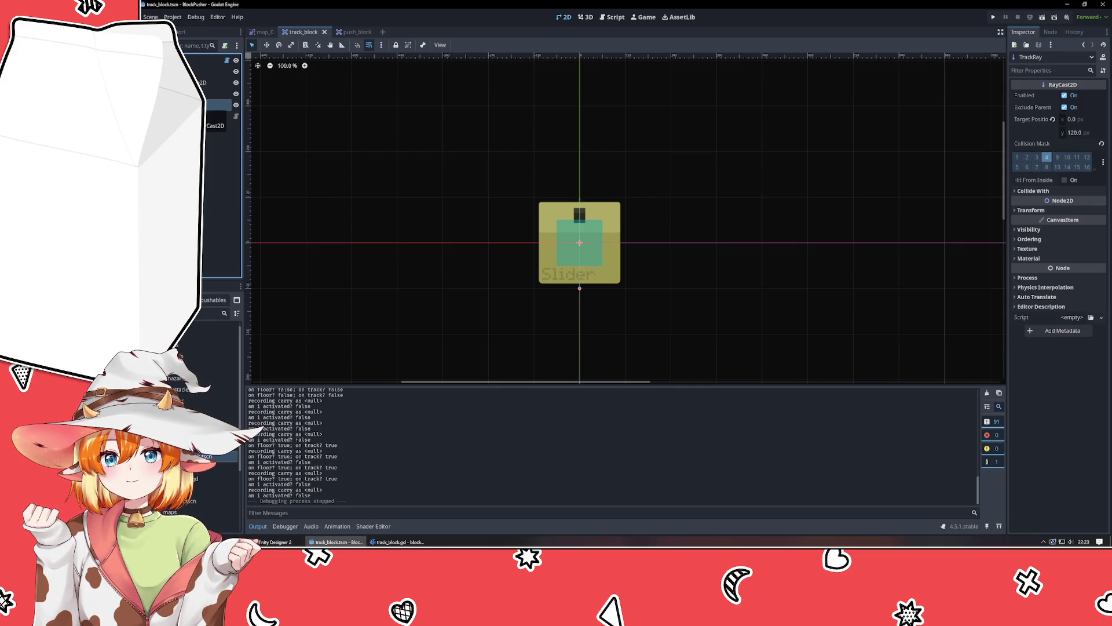
click(219, 93)
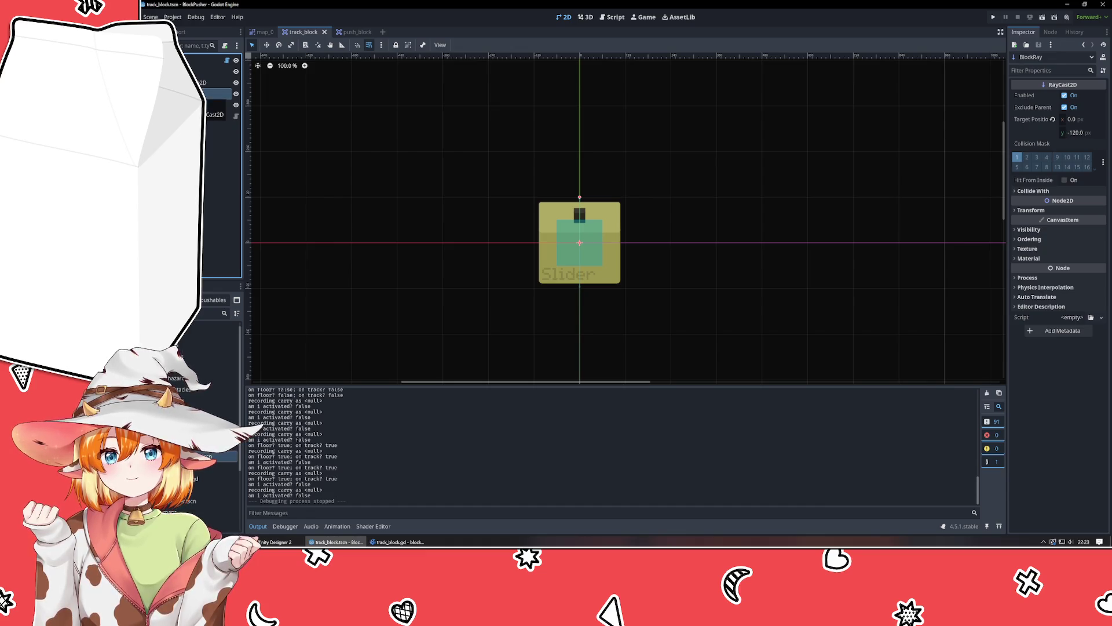
click(354, 33)
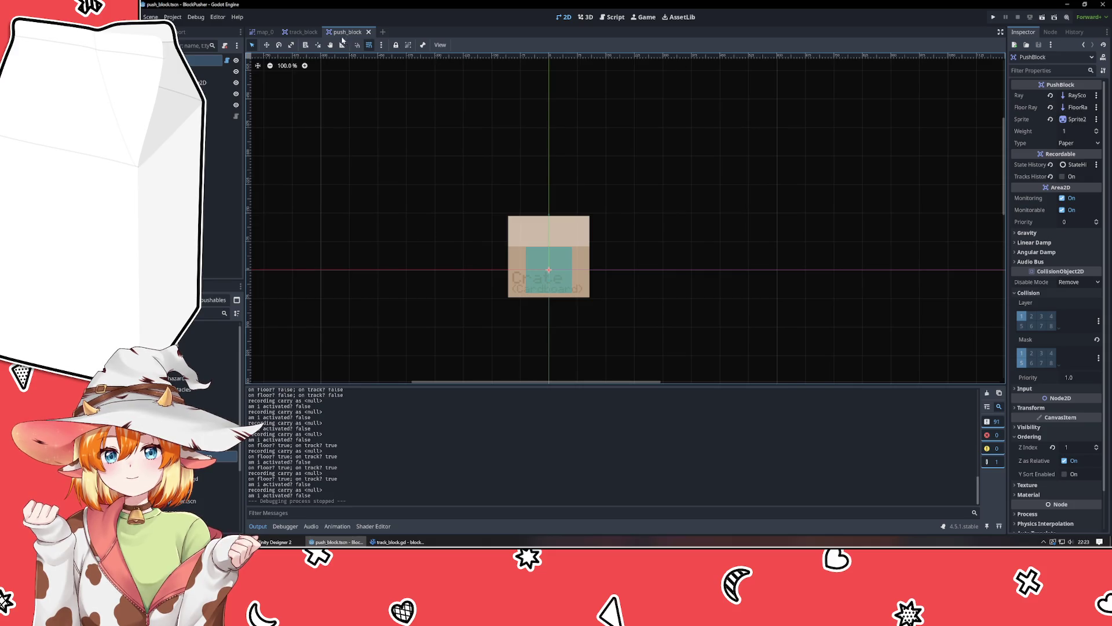
click(311, 34)
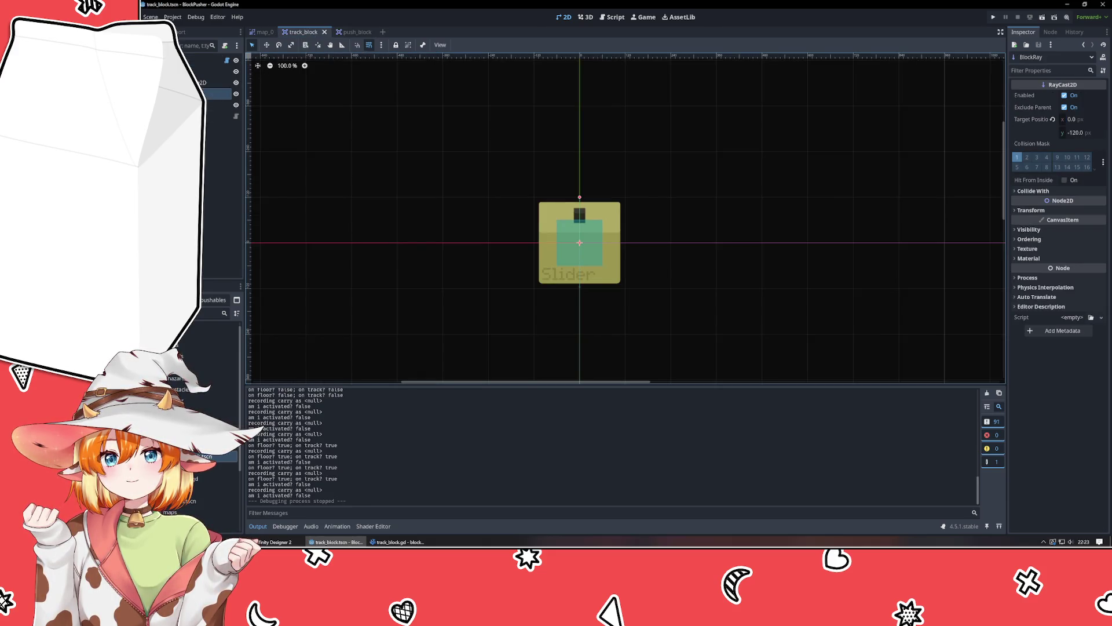
- Delete BlockRay, clear TrackBlock's Ray and Floor Ray references, and run the game
key(Delete)
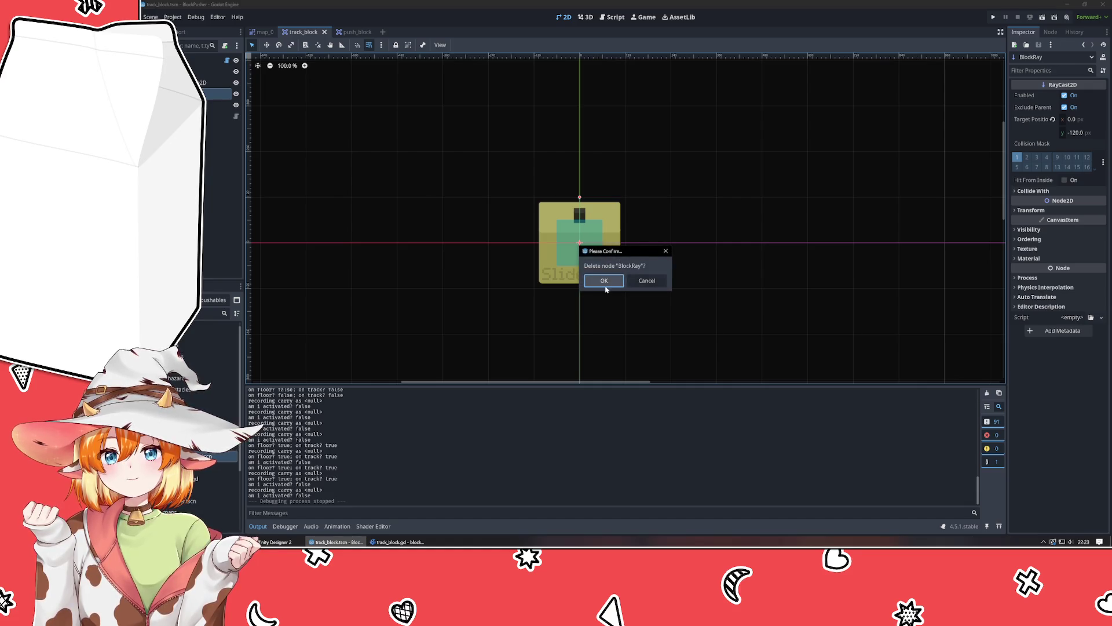
click(607, 282)
click(206, 60)
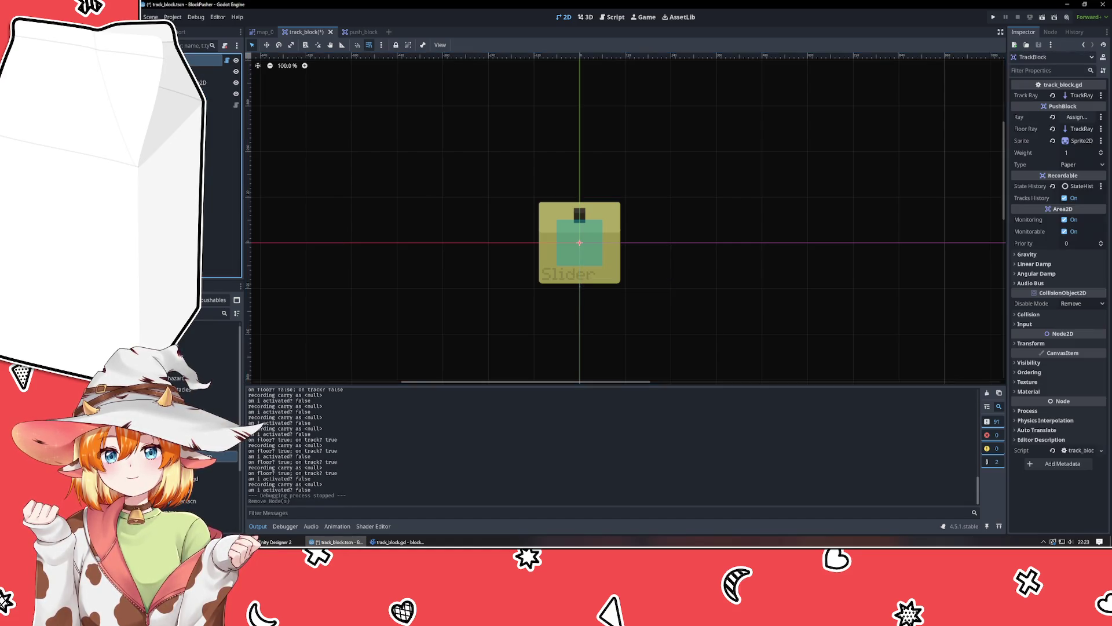
click(1052, 128)
click(1053, 117)
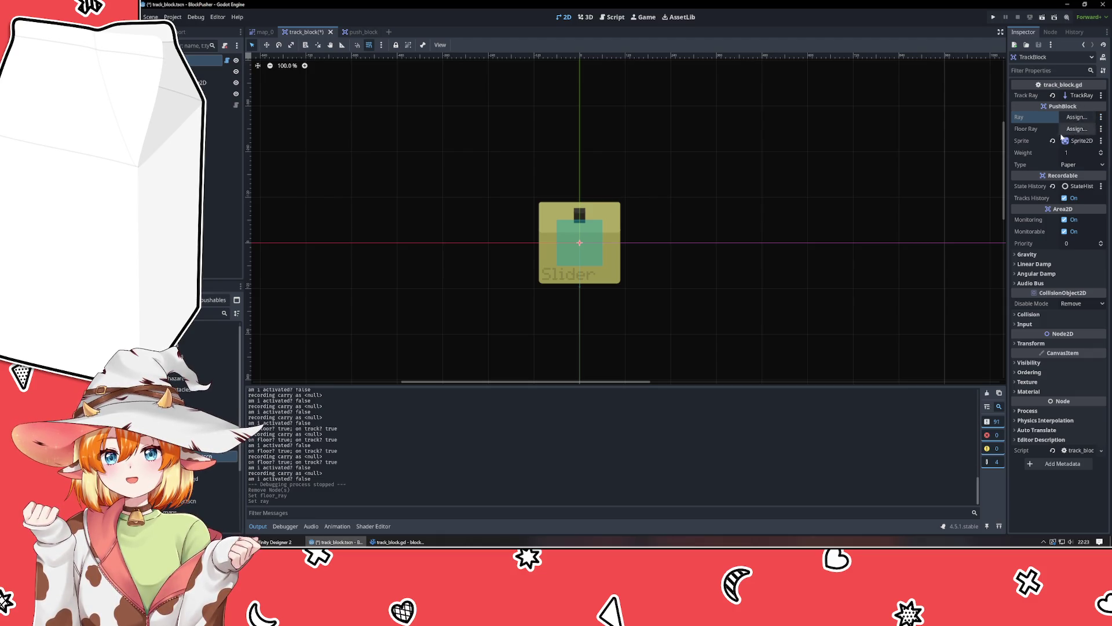
click(994, 20)
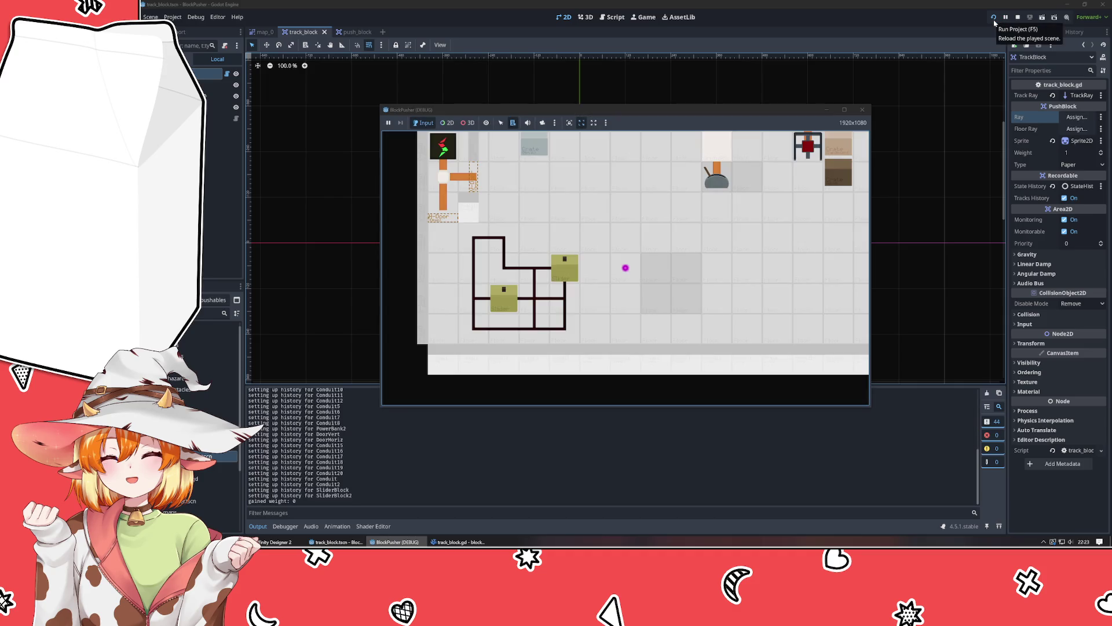
- Stop the debug session that crashed on a null ray and save the track_block scene
key(Left)
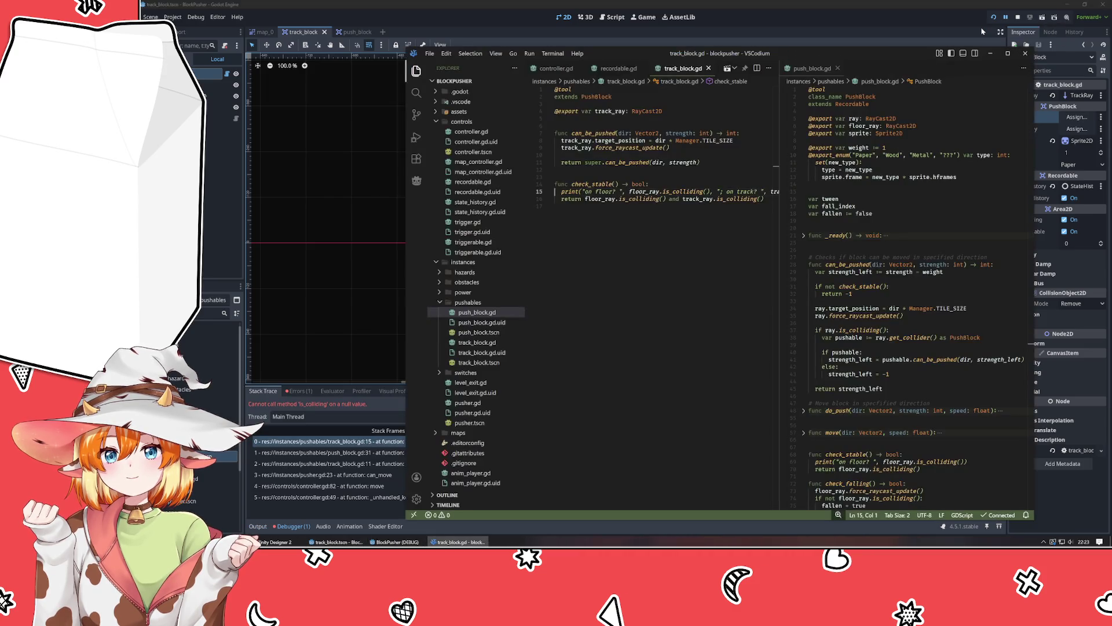
click(897, 5)
click(1018, 17)
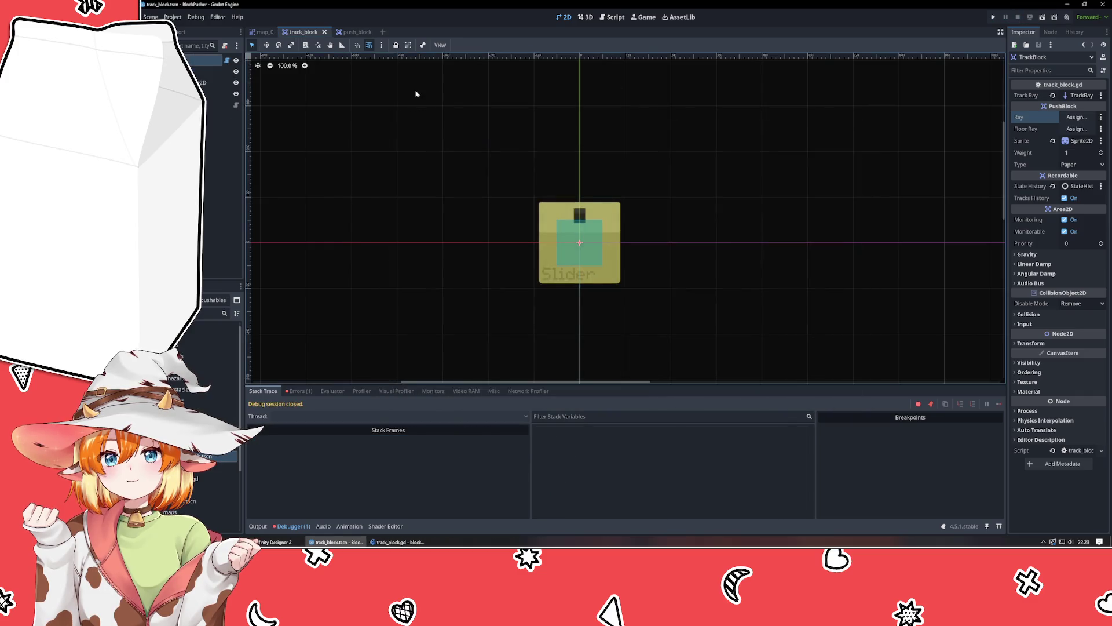
click(353, 32)
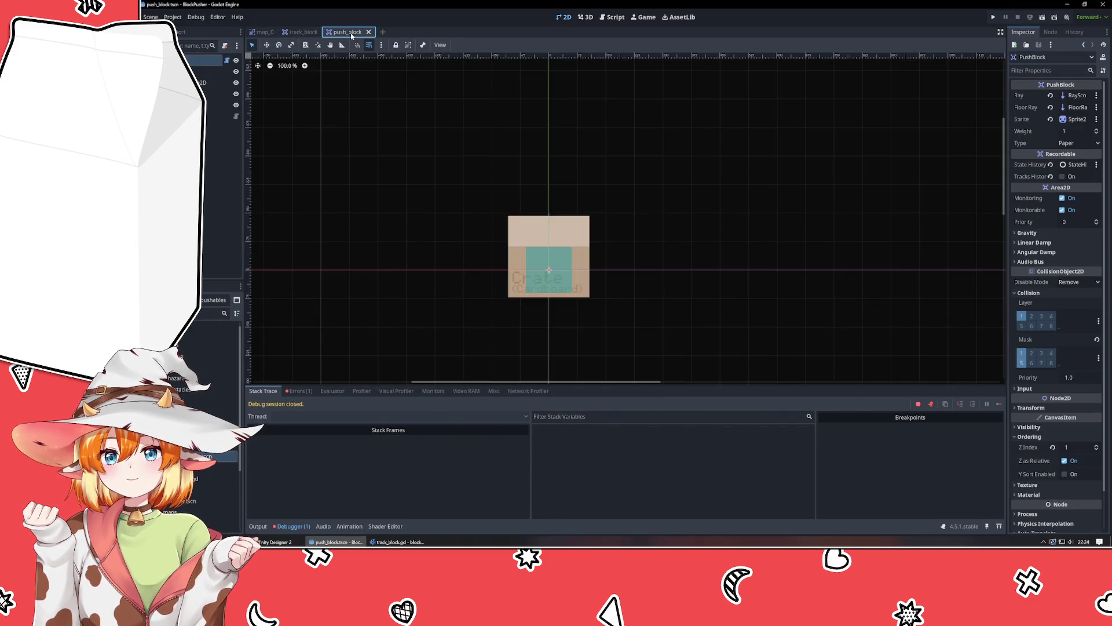
click(299, 33)
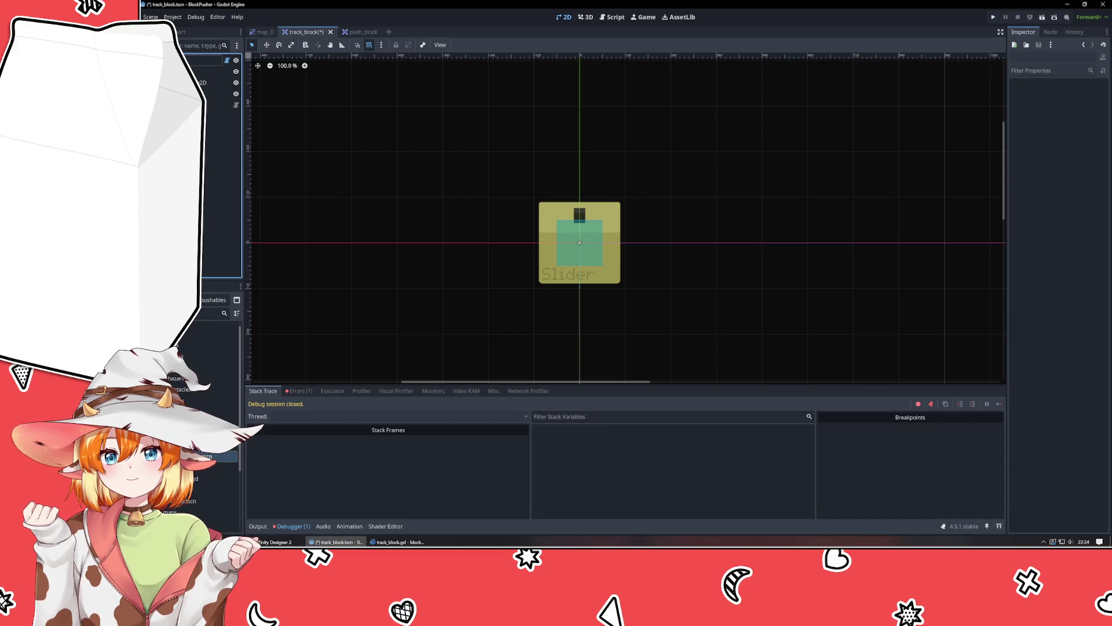
click(215, 105)
key(ctrl+s)
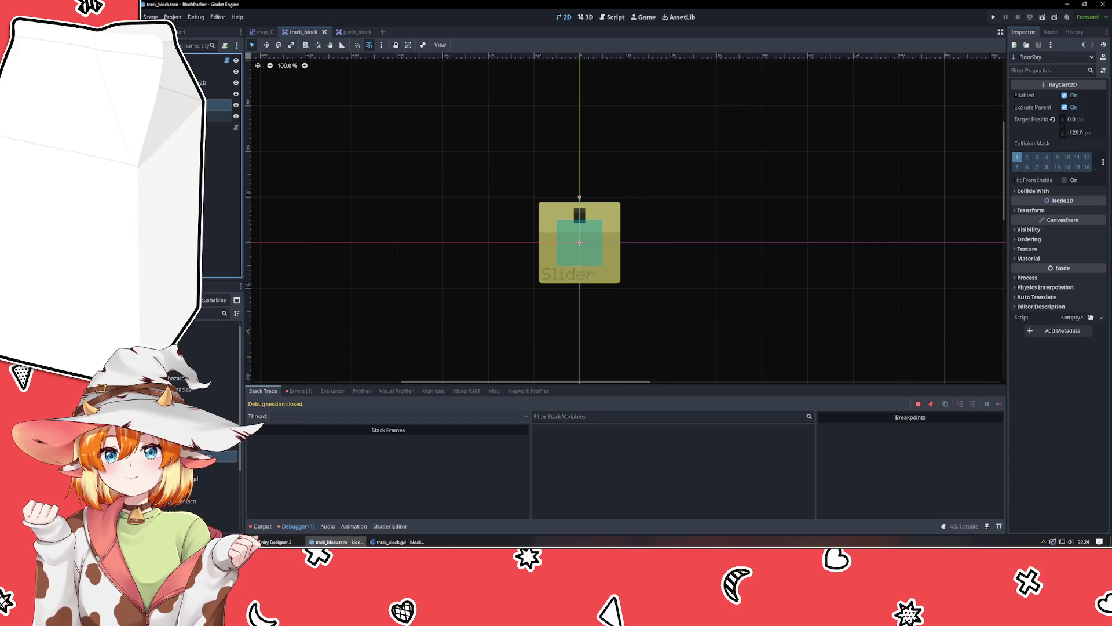
- Point TrackRay upward above the block and FloorRay downward below it
click(219, 116)
click(429, 225)
mouse_move(579, 288)
mouse_down()
mouse_move(541, 246)
mouse_move(576, 203)
mouse_up()
click(579, 261)
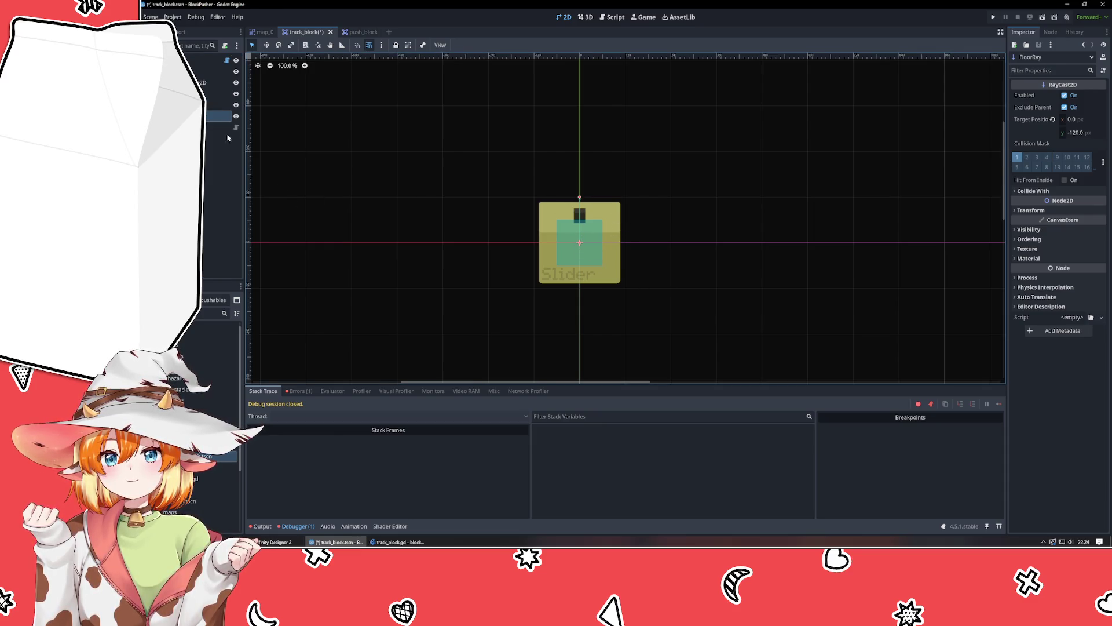
drag(580, 198, 579, 288)
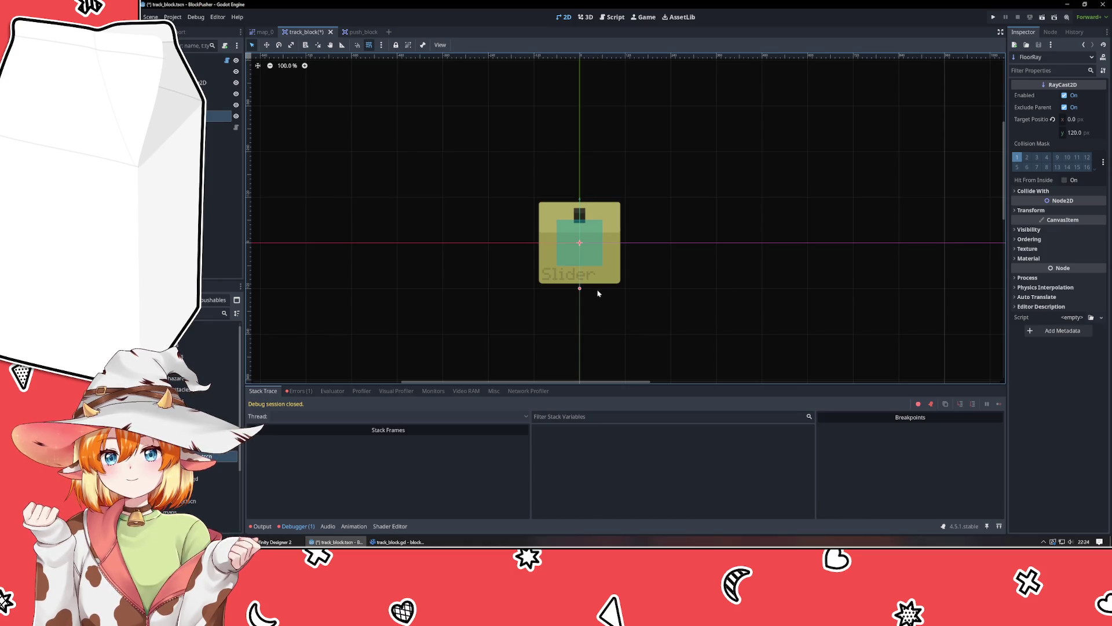
- Check push_block's rays, then set FloorRay's target y value to 32 px
click(354, 32)
click(217, 94)
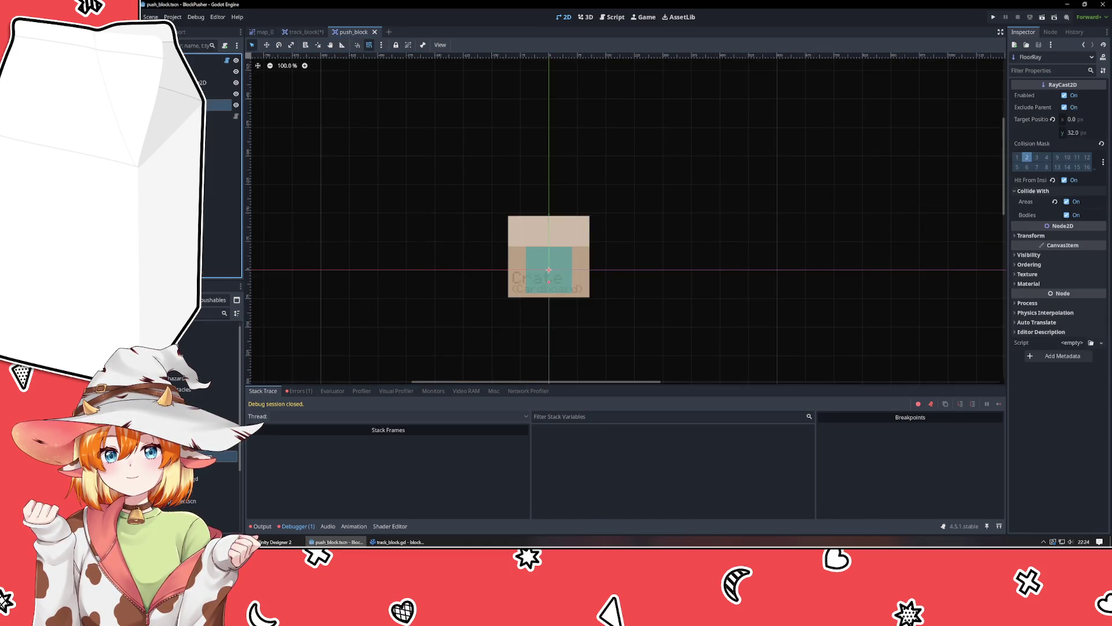
click(220, 104)
scroll(351, 195, up, 2)
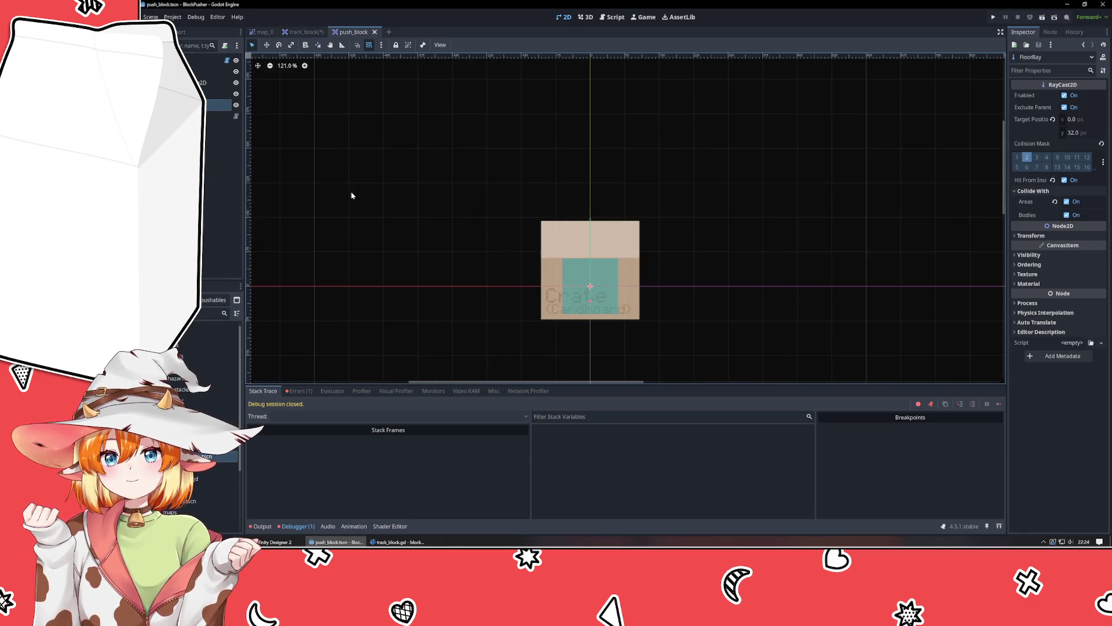
click(302, 32)
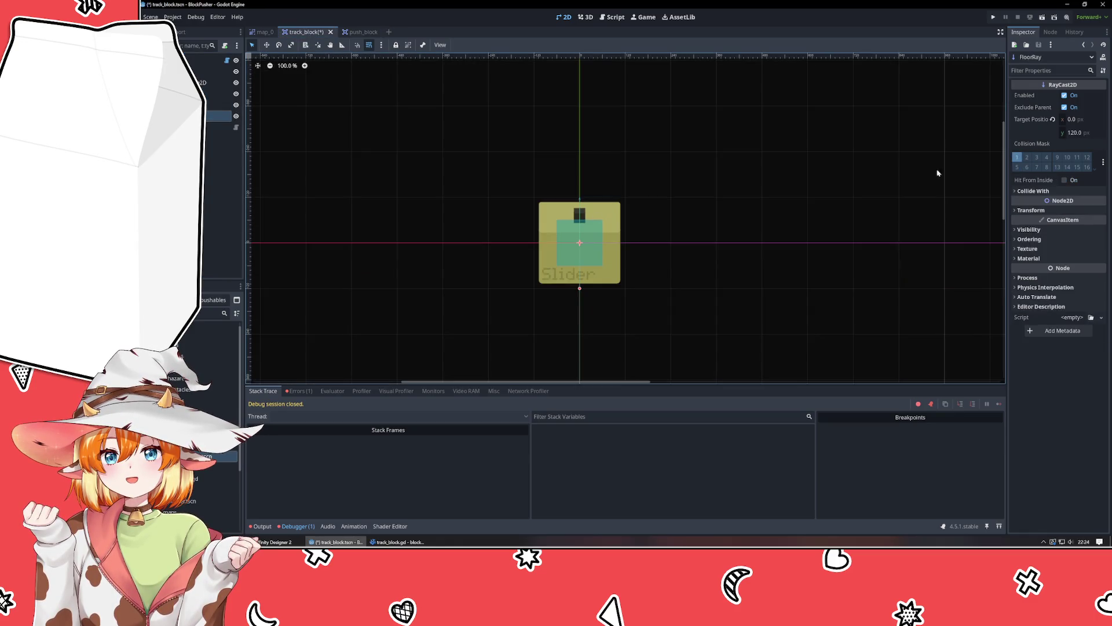
click(1075, 132)
text(32)
key(Return)
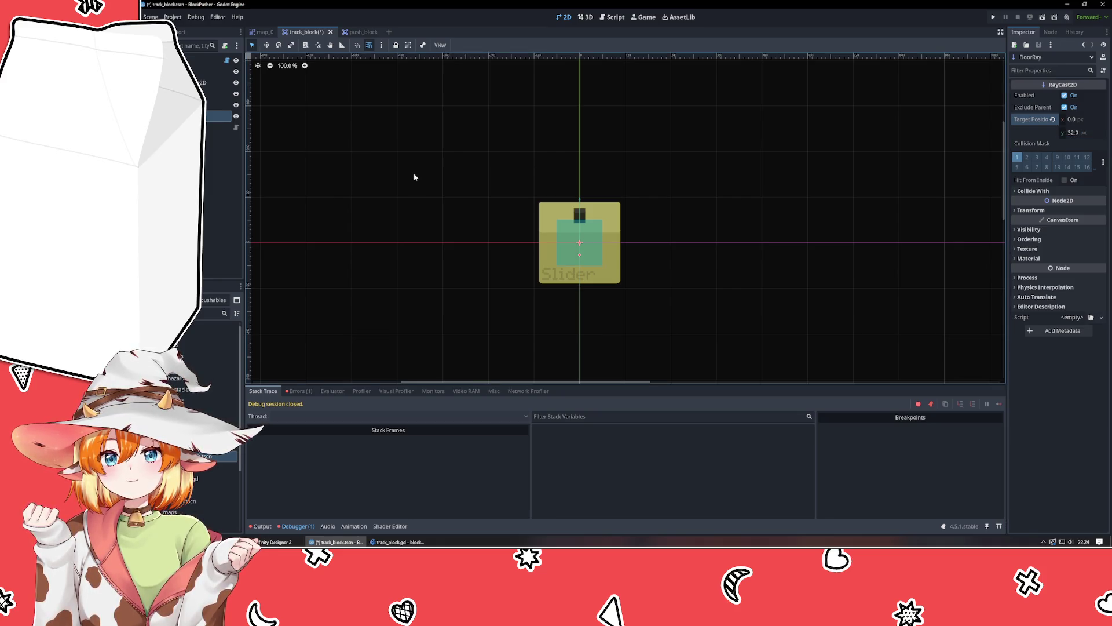
- Inspect TrackRay and BlockRay, then select the TrackBlock root to view its ray fields
click(220, 104)
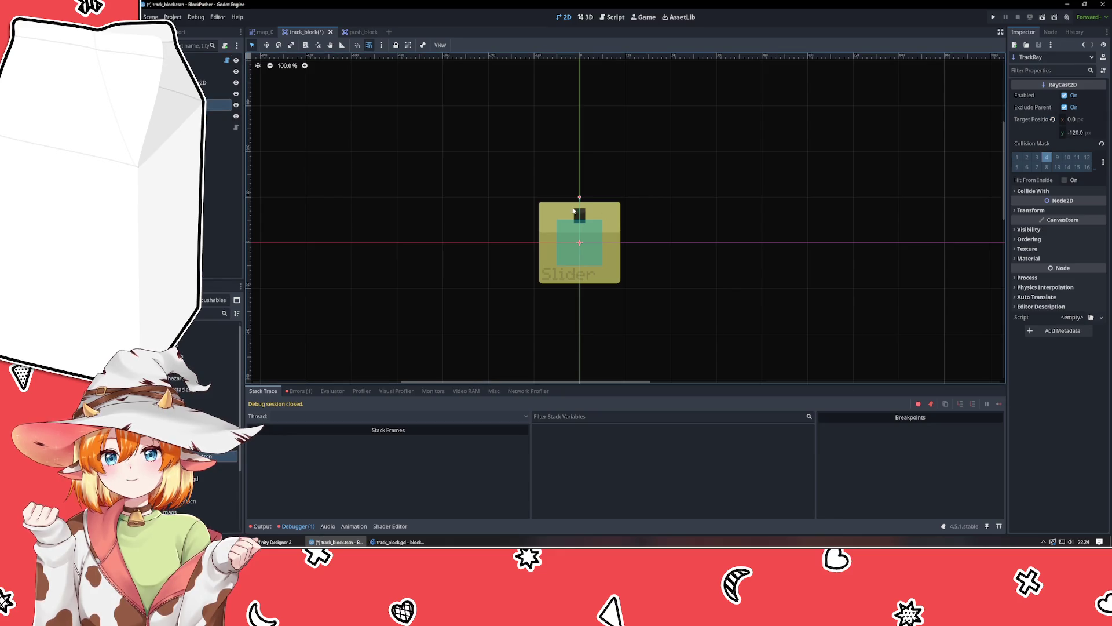
mouse_move(579, 198)
mouse_down()
mouse_move(573, 278)
mouse_move(463, 241)
mouse_up()
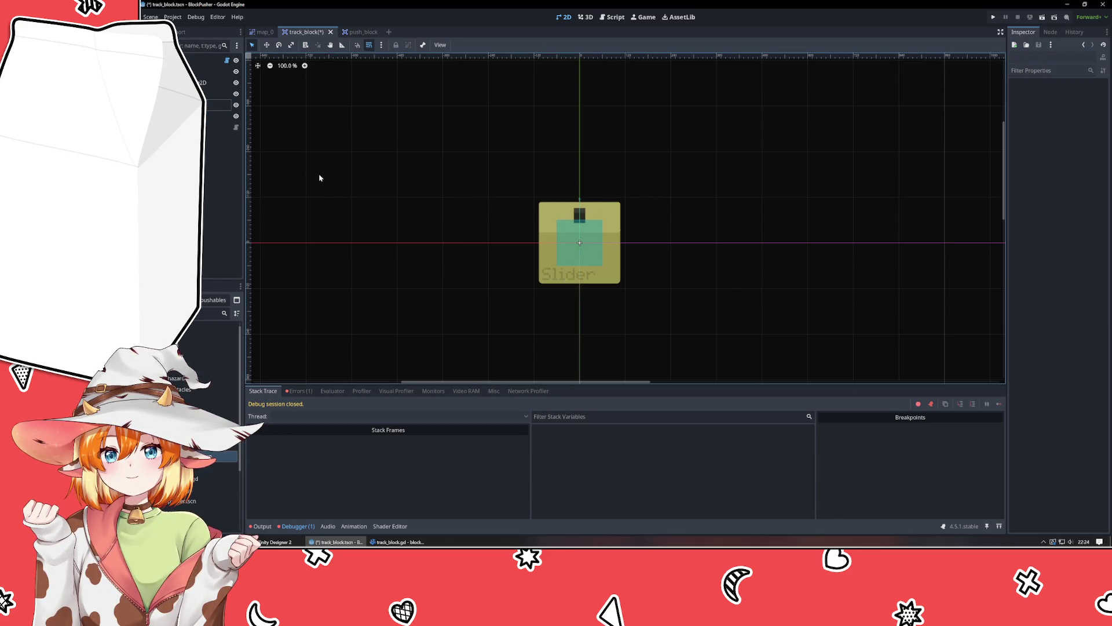
drag(591, 255, 486, 195)
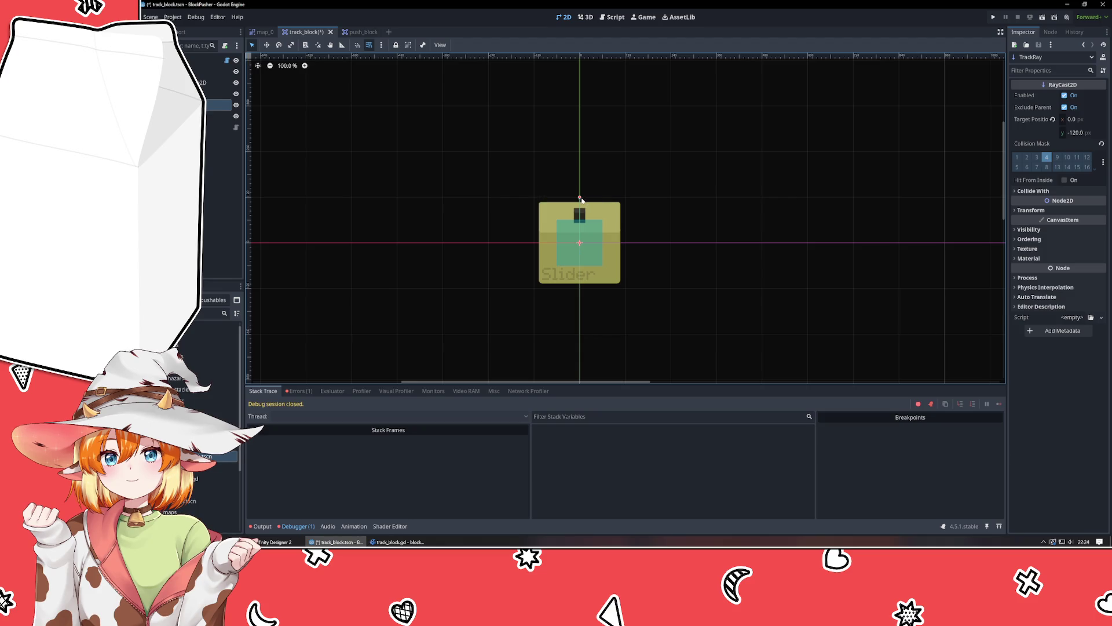
click(340, 159)
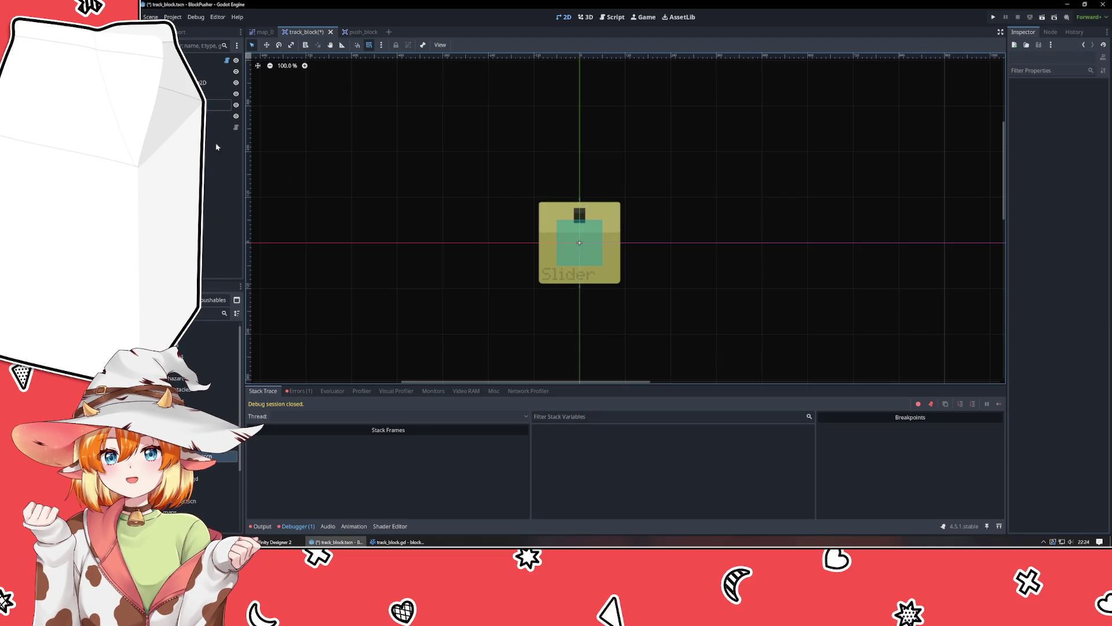
click(219, 104)
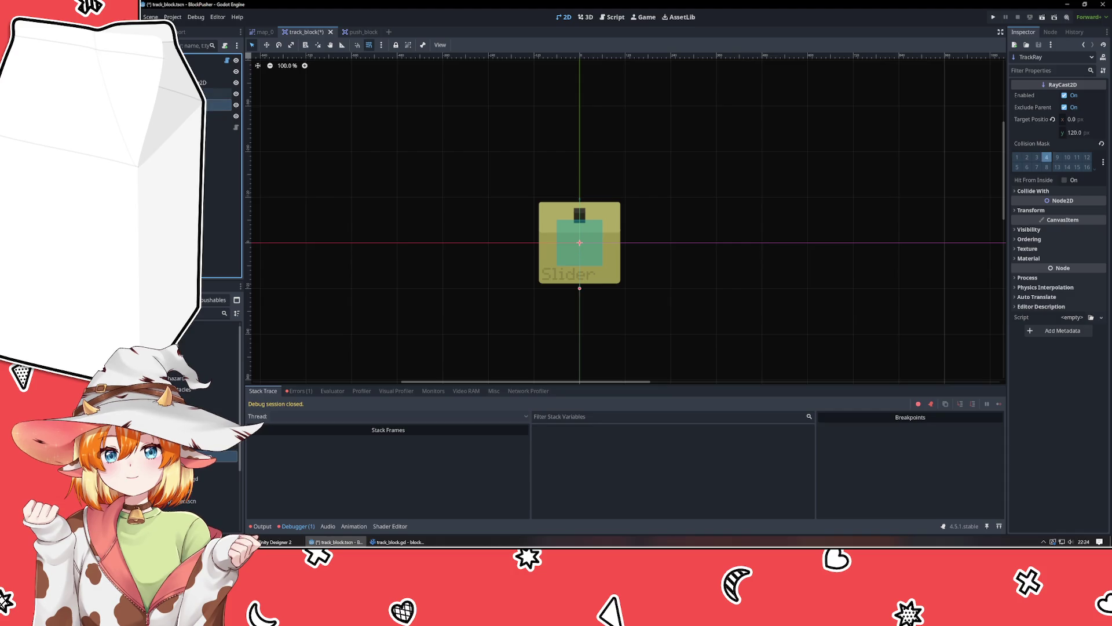
click(219, 93)
click(294, 196)
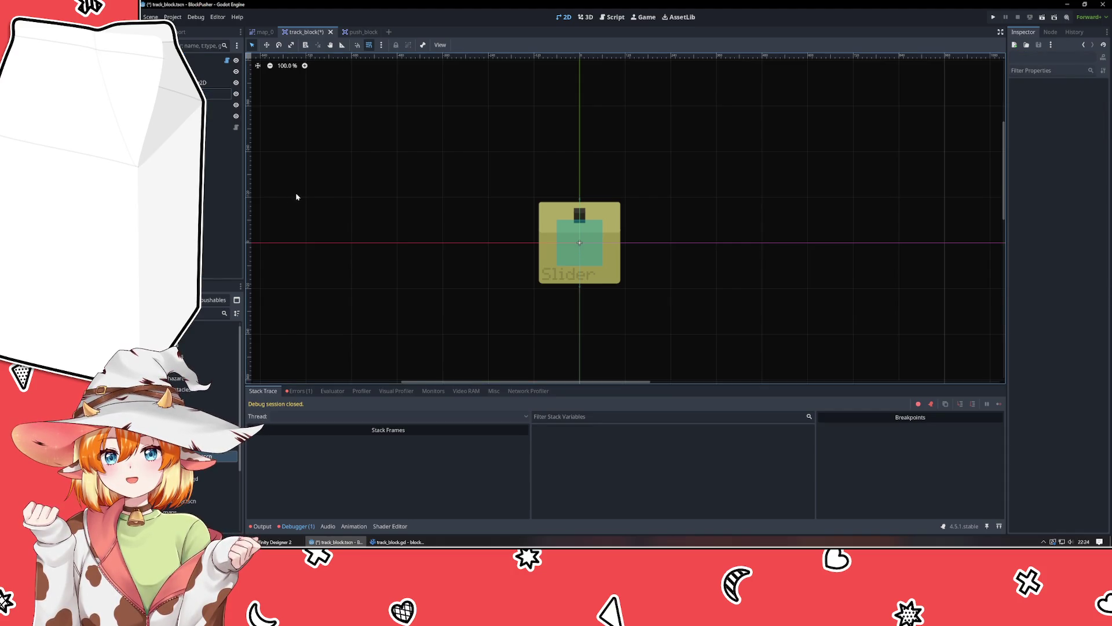
click(209, 60)
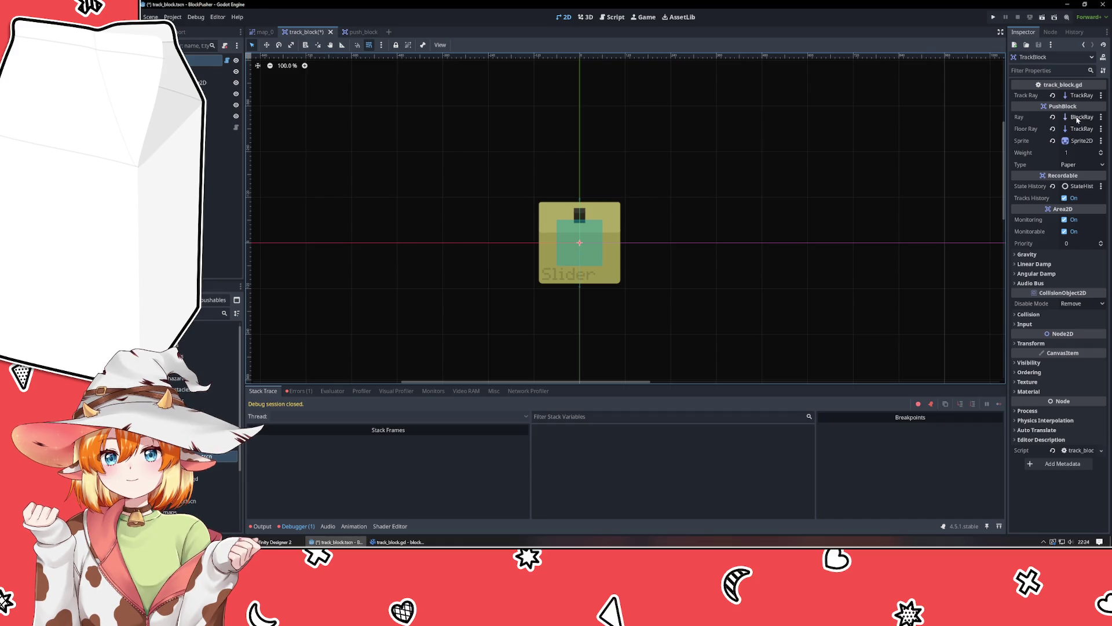
- Set TrackBlock's Floor Ray to the FloorRay node, glance at map_0, and save track_block
click(1077, 130)
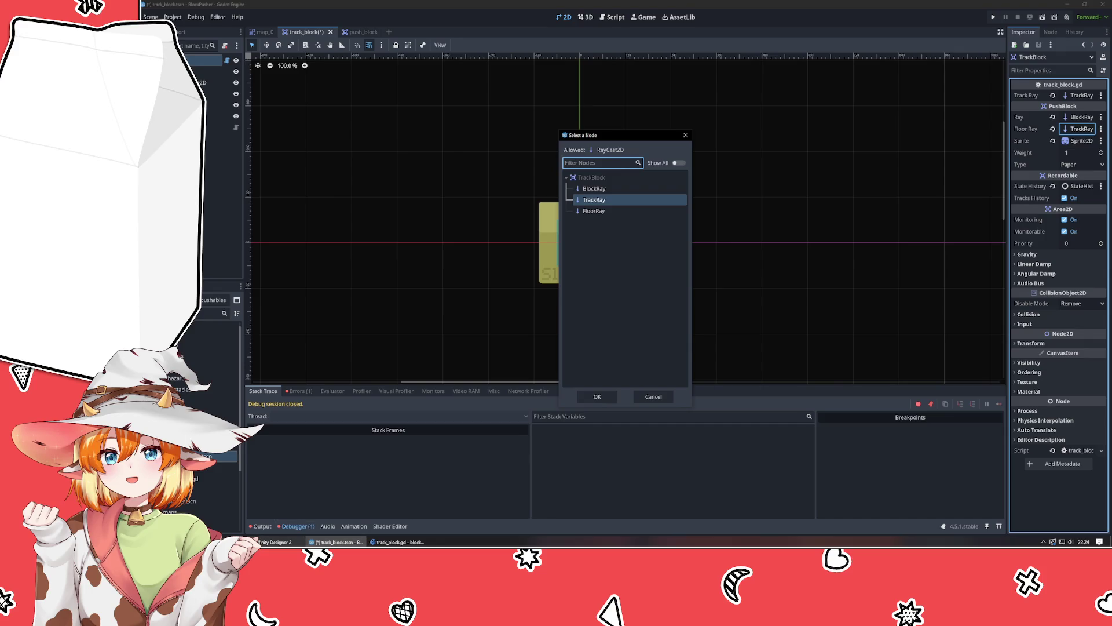
double_click(601, 212)
click(261, 32)
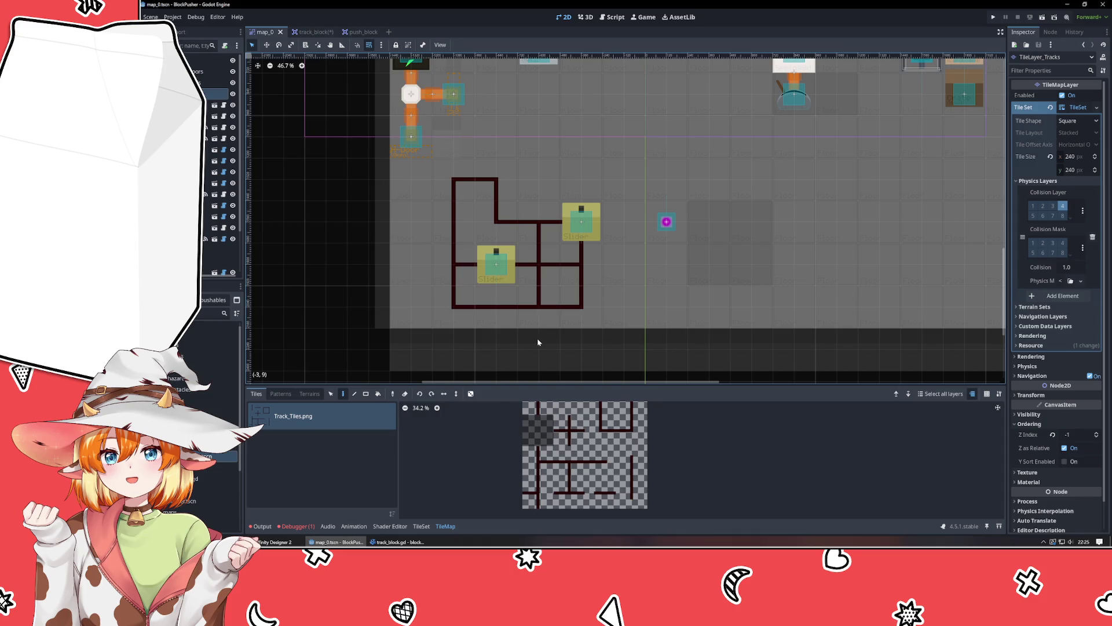
click(307, 32)
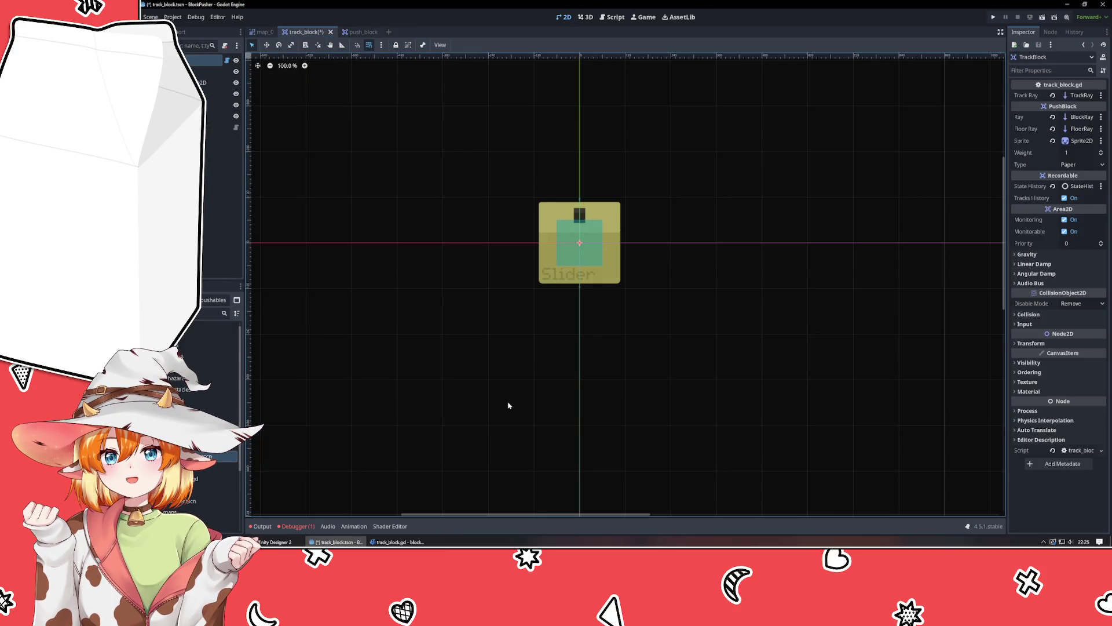
key(ctrl+s)
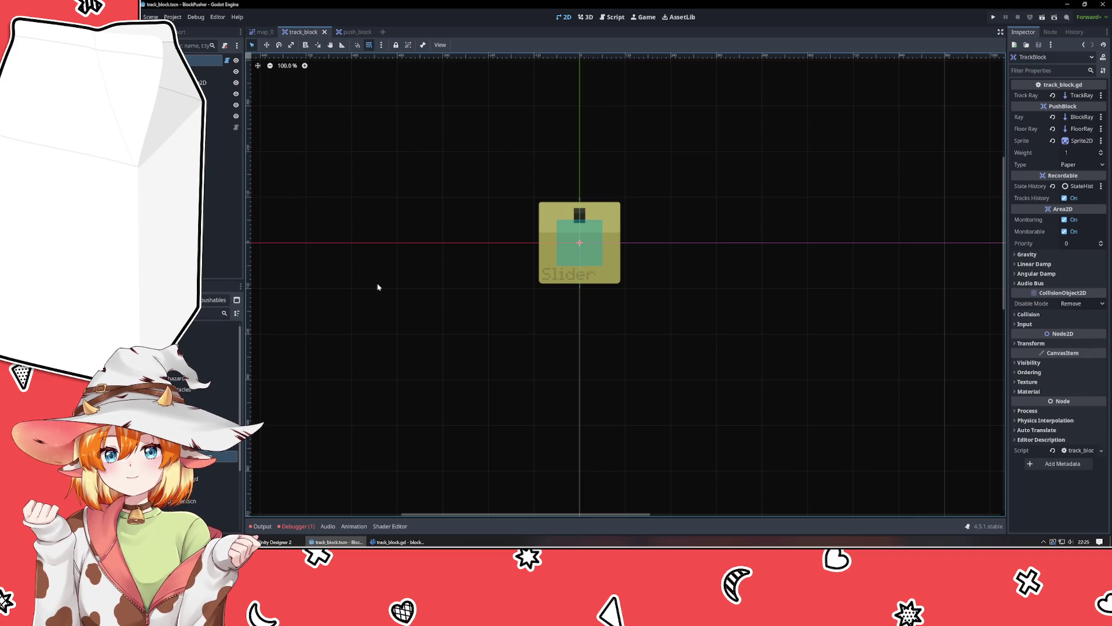
- Run the game with F5, walk the player around the slider blocks, then stop it
key(F5)
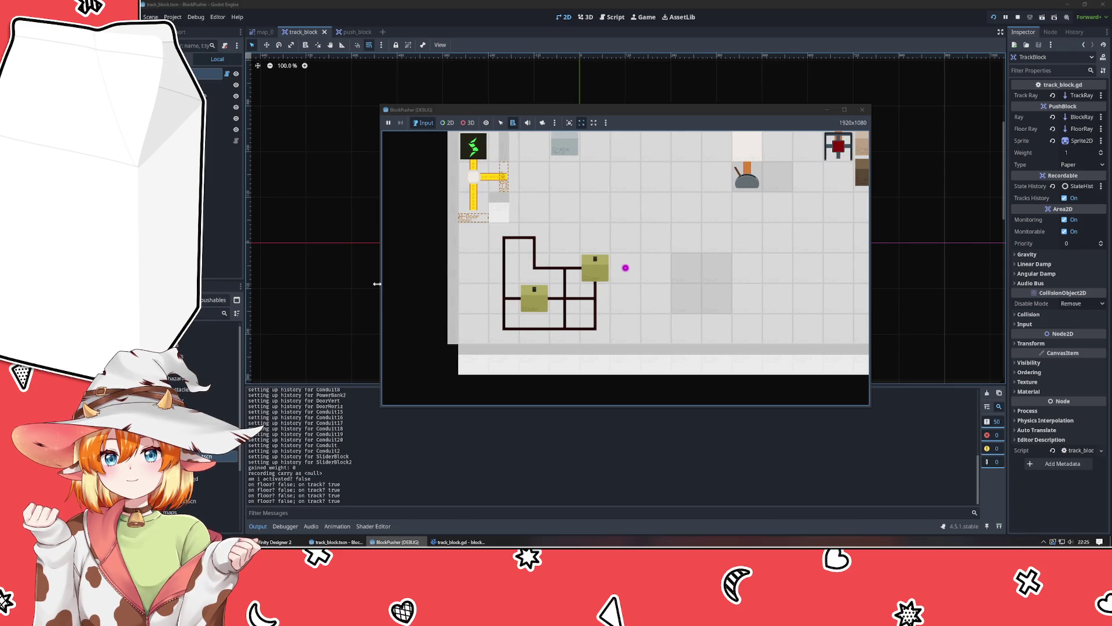
key(Left)
key(Left)
key(Up)
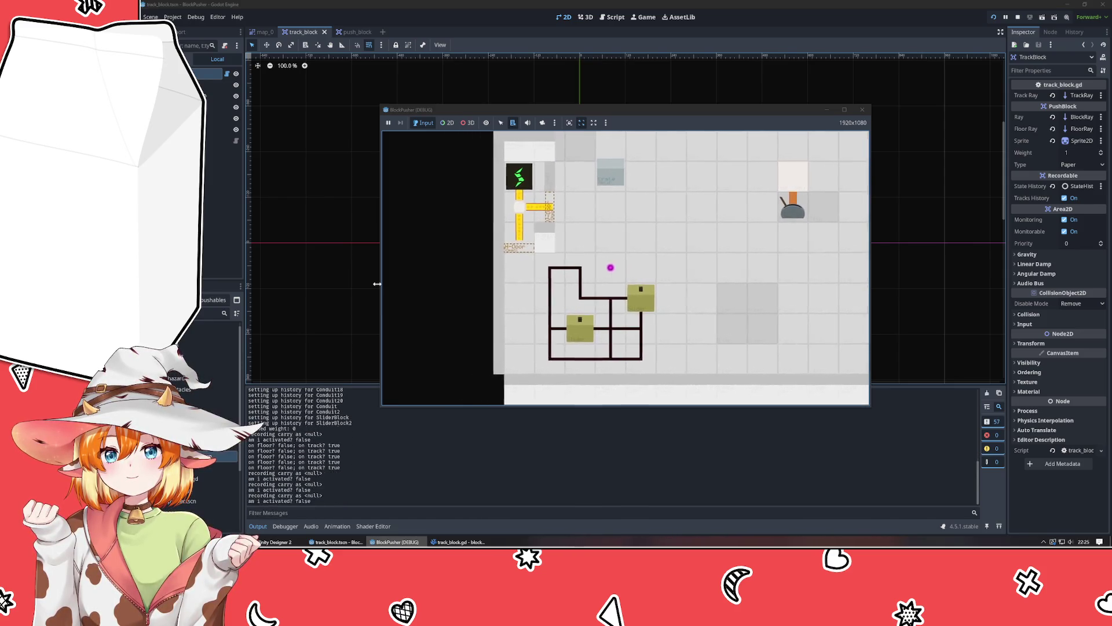
key(Down)
key(Down)
key(Right)
key(Left)
key(Up)
key(Up)
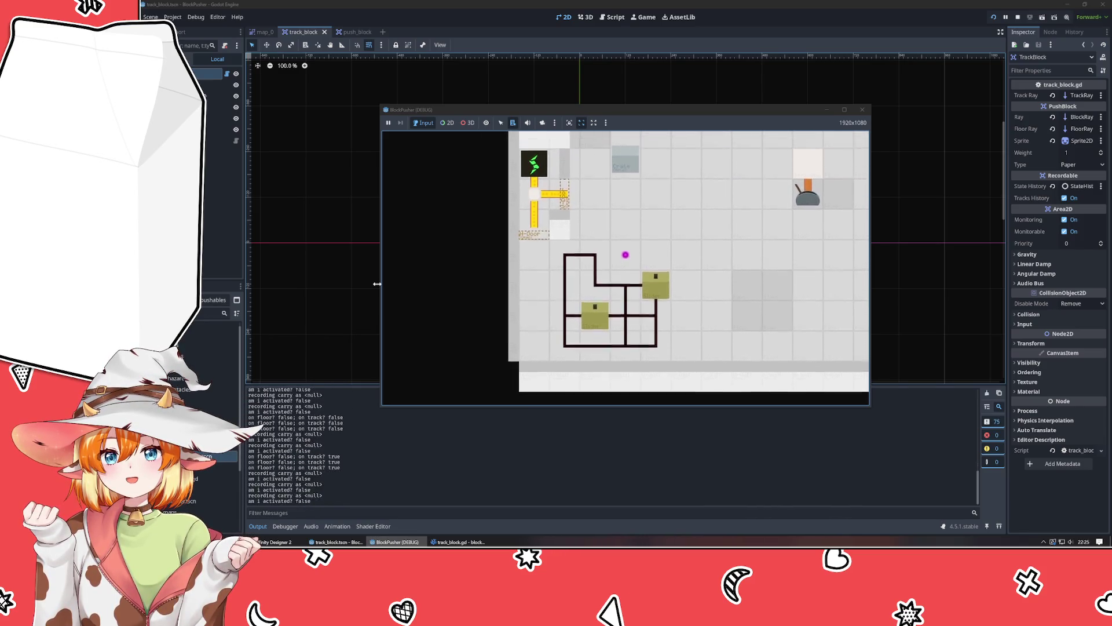
key(Right)
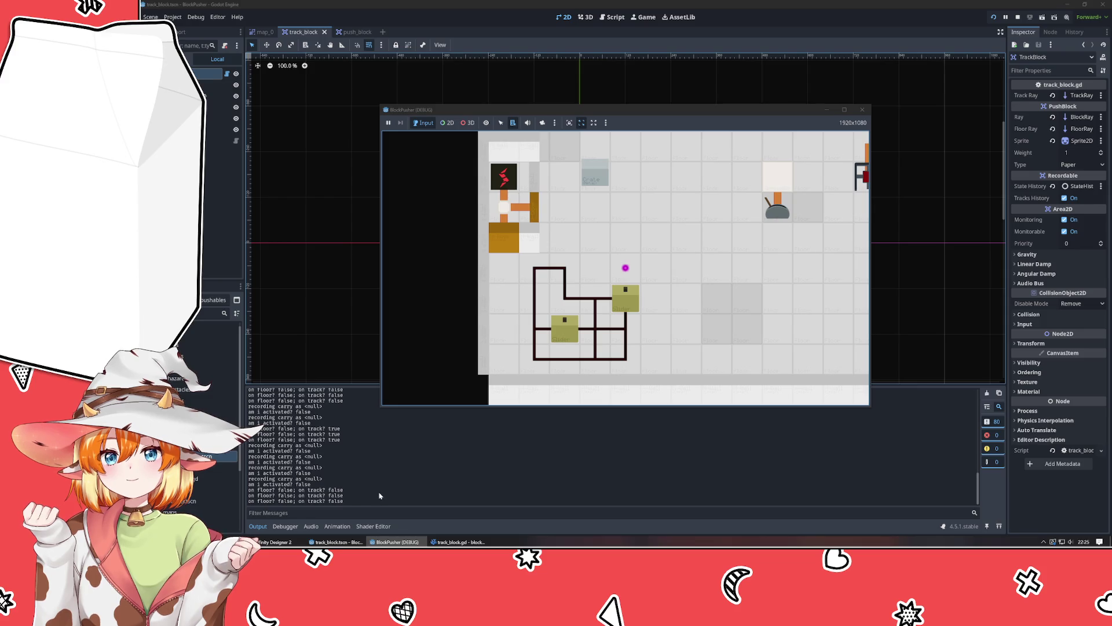
click(862, 109)
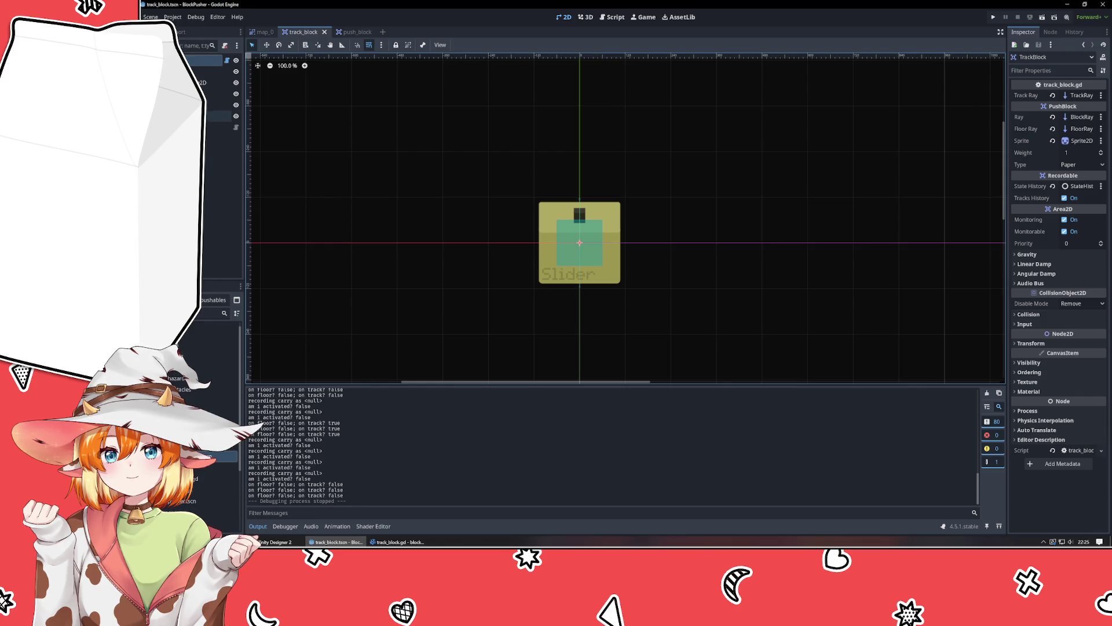
click(218, 105)
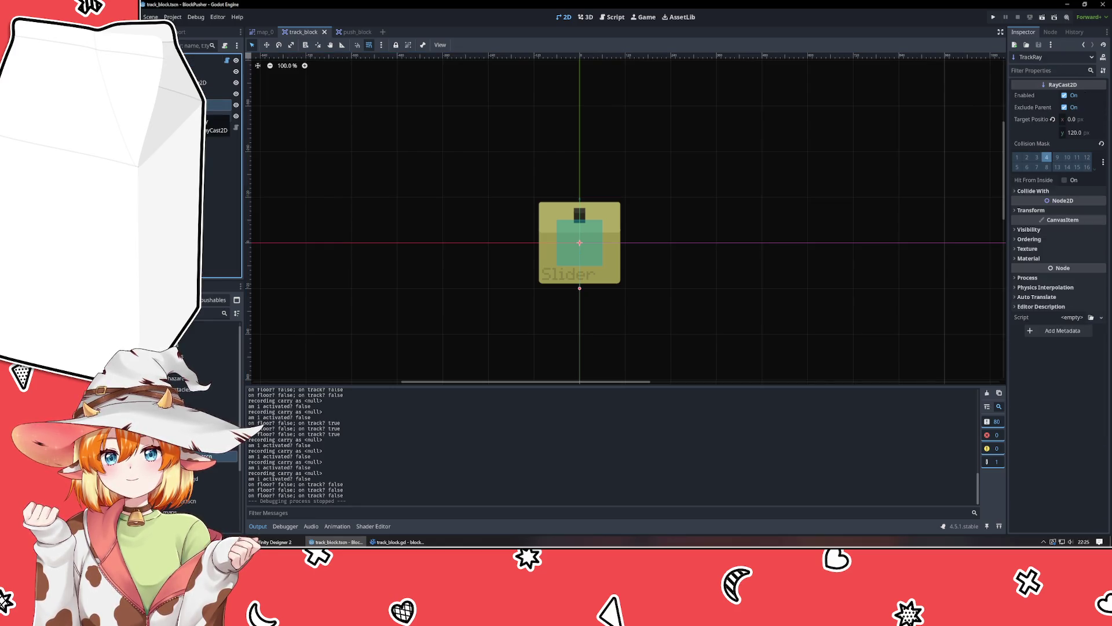
- Compare FloorRay with push_block's, switch its collision mask to layer 2, and run the game
click(217, 116)
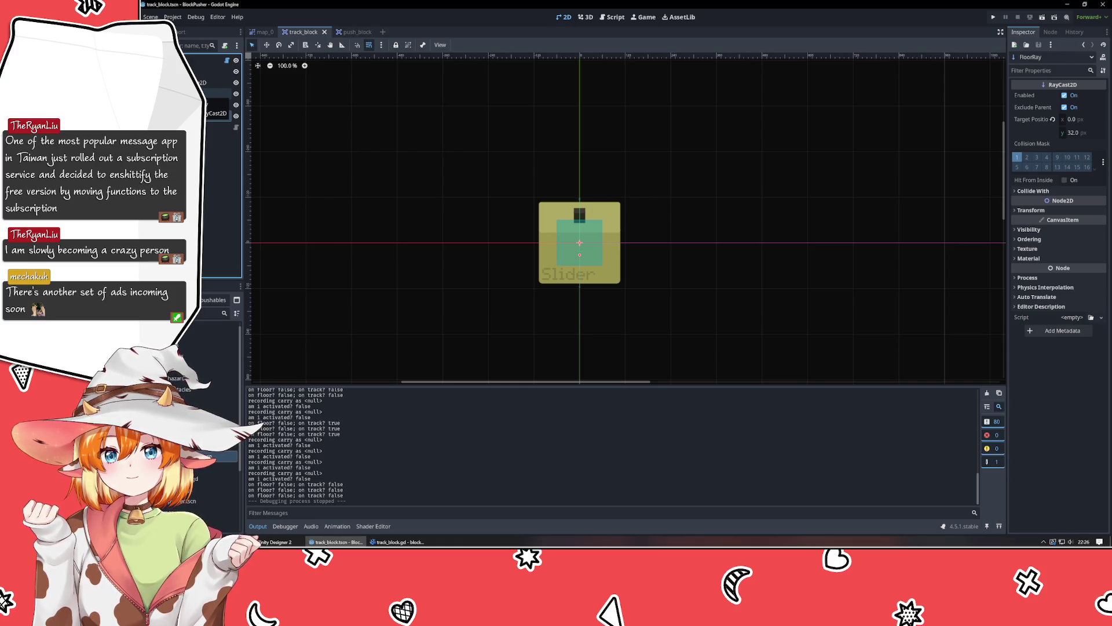
click(220, 93)
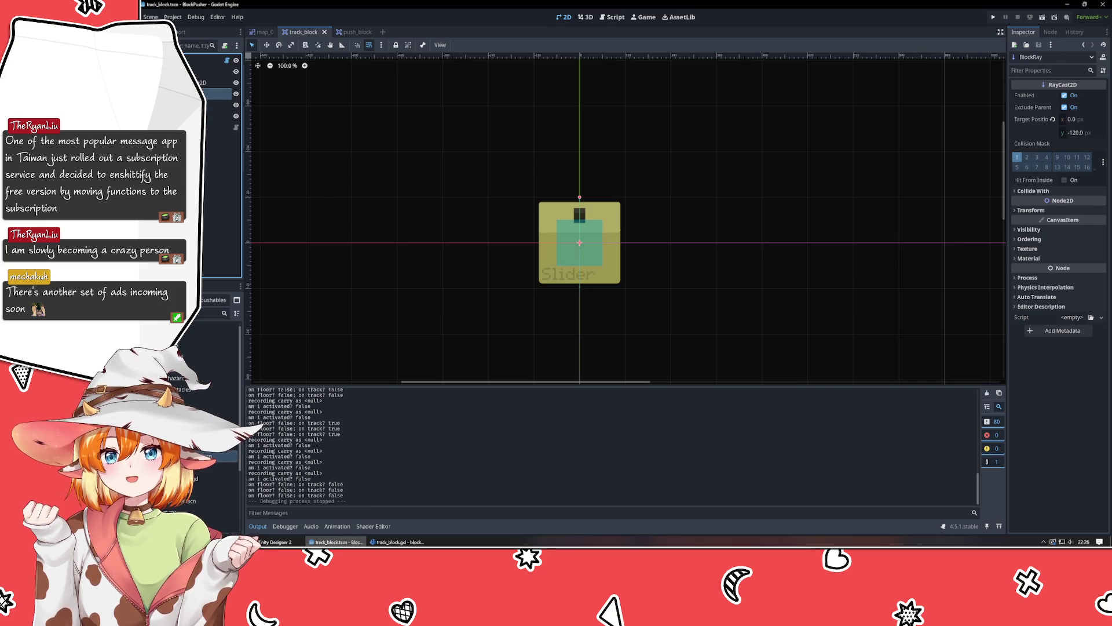
click(347, 32)
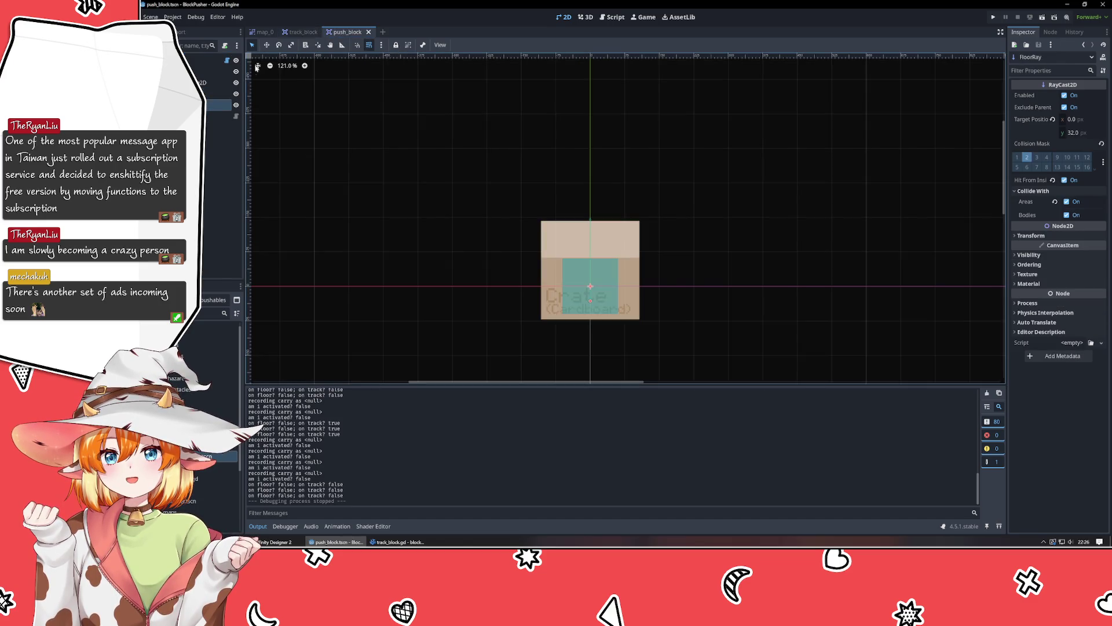
click(303, 32)
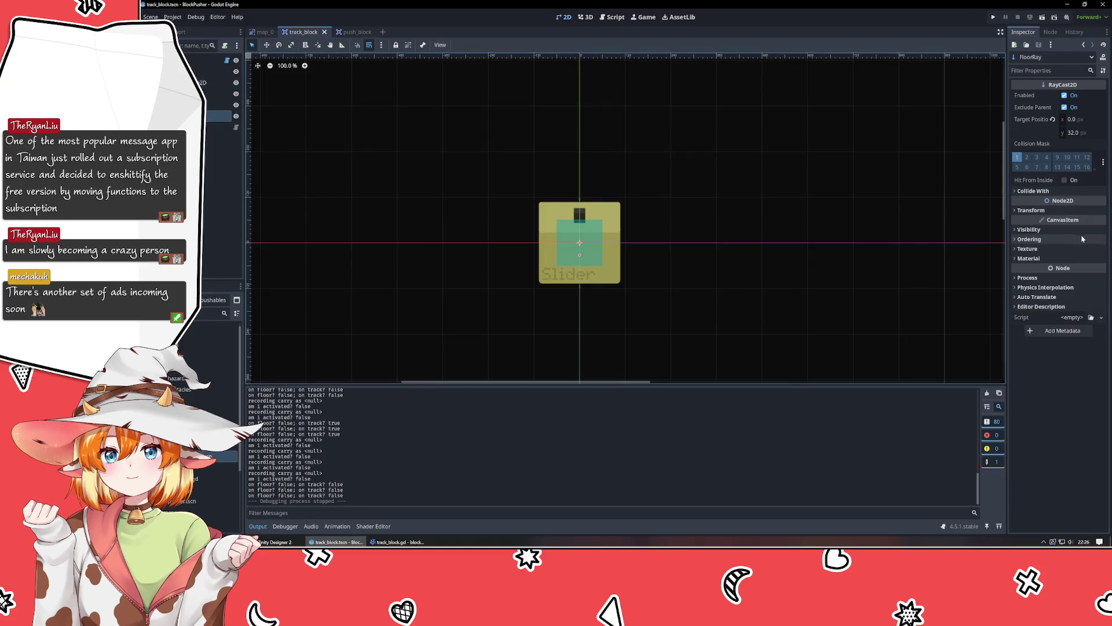
click(1027, 157)
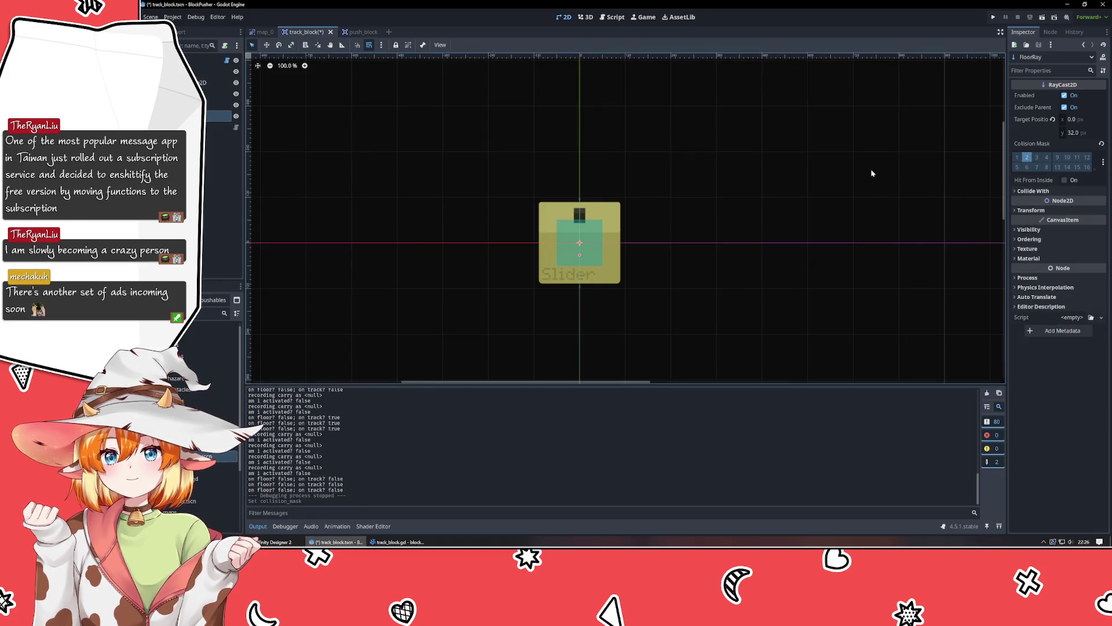
key(F5)
key(Left)
key(Left)
key(Left)
key(Left)
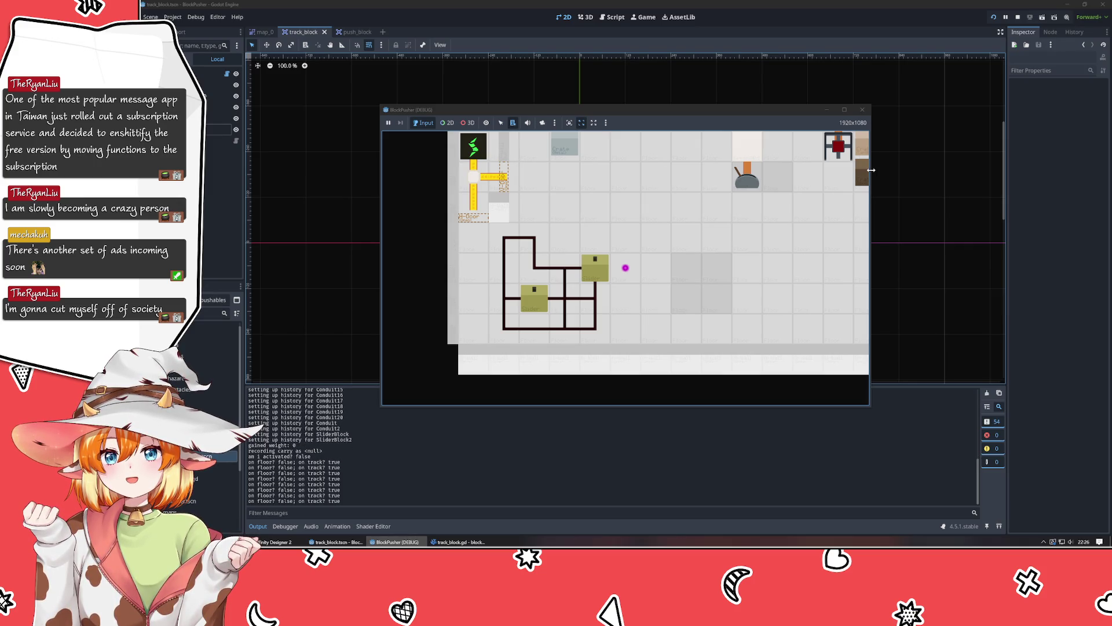
- Move the player up, left, down and right along the track, then close the game
key(Up)
key(Left)
key(Left)
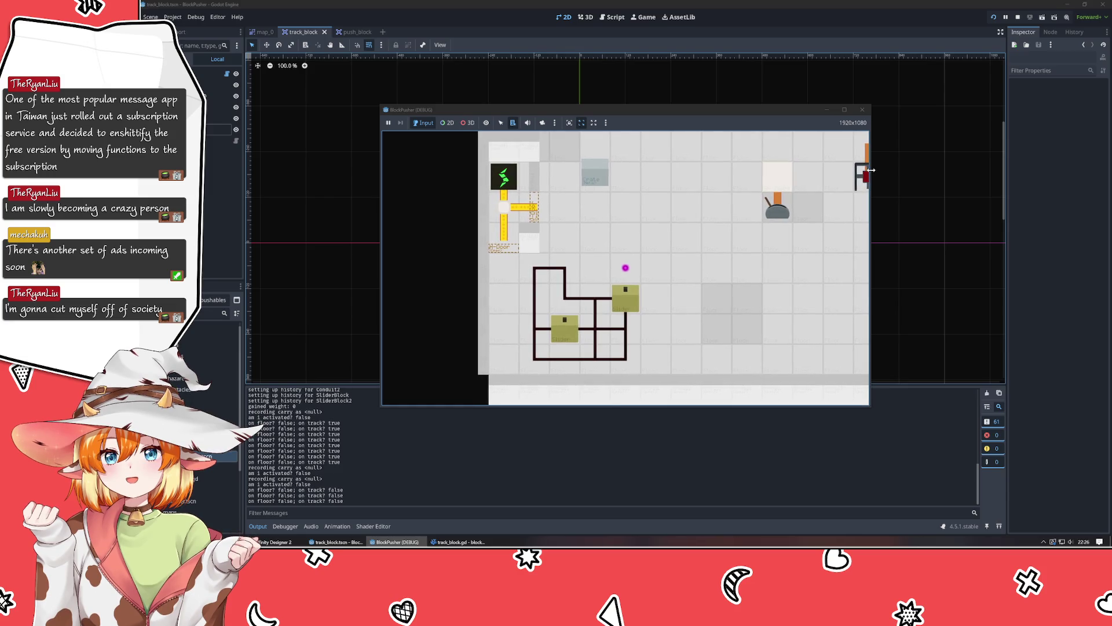
key(Down)
key(Down)
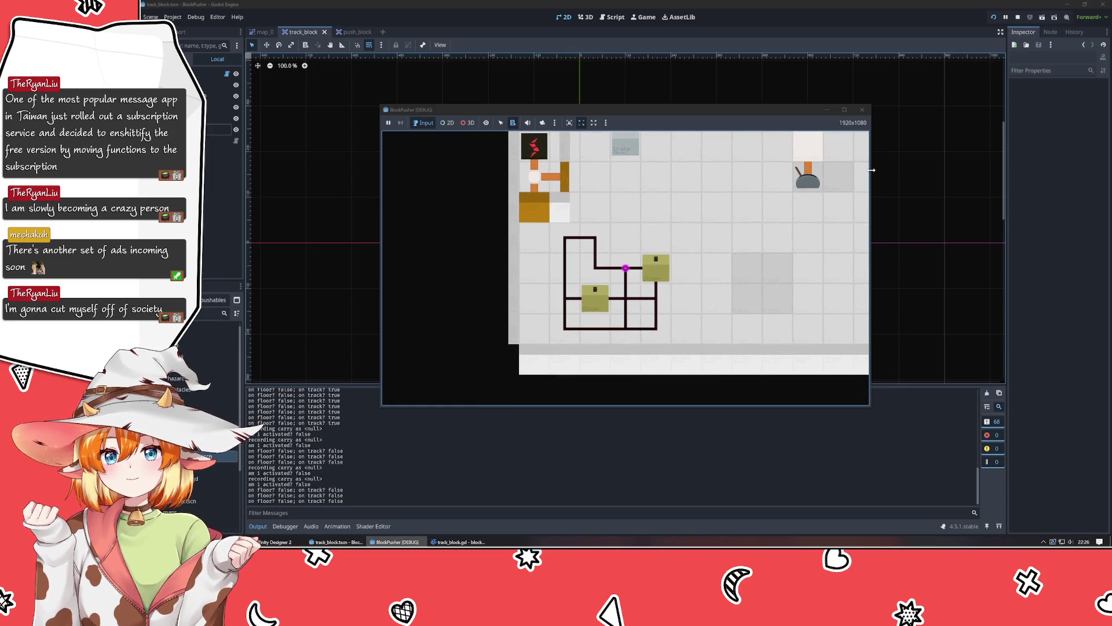
key(Right)
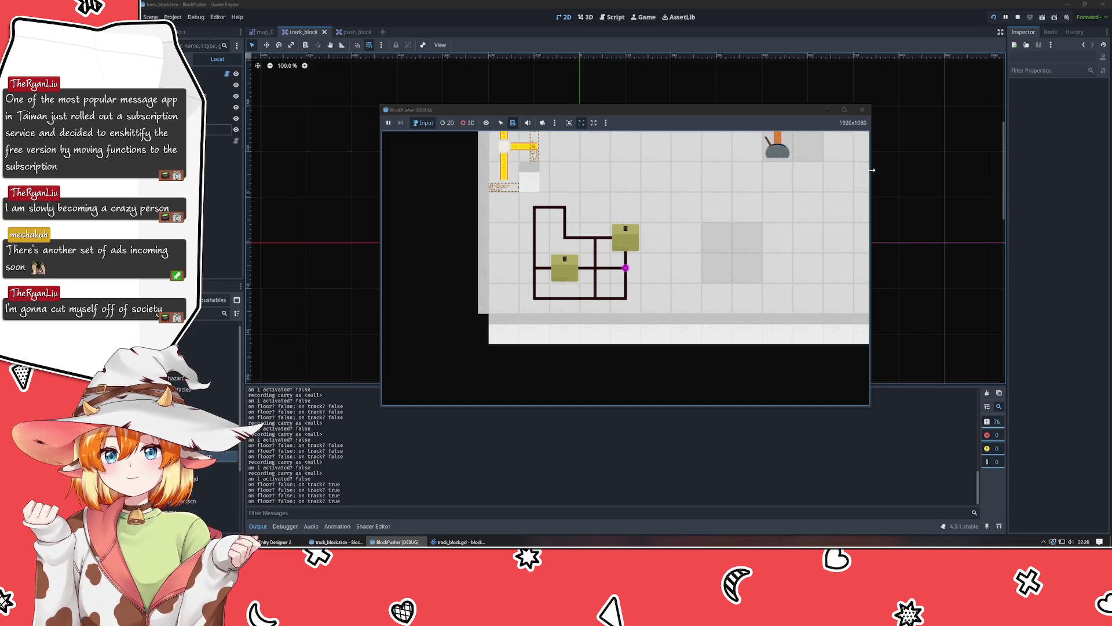
click(857, 110)
key(alt+Tab)
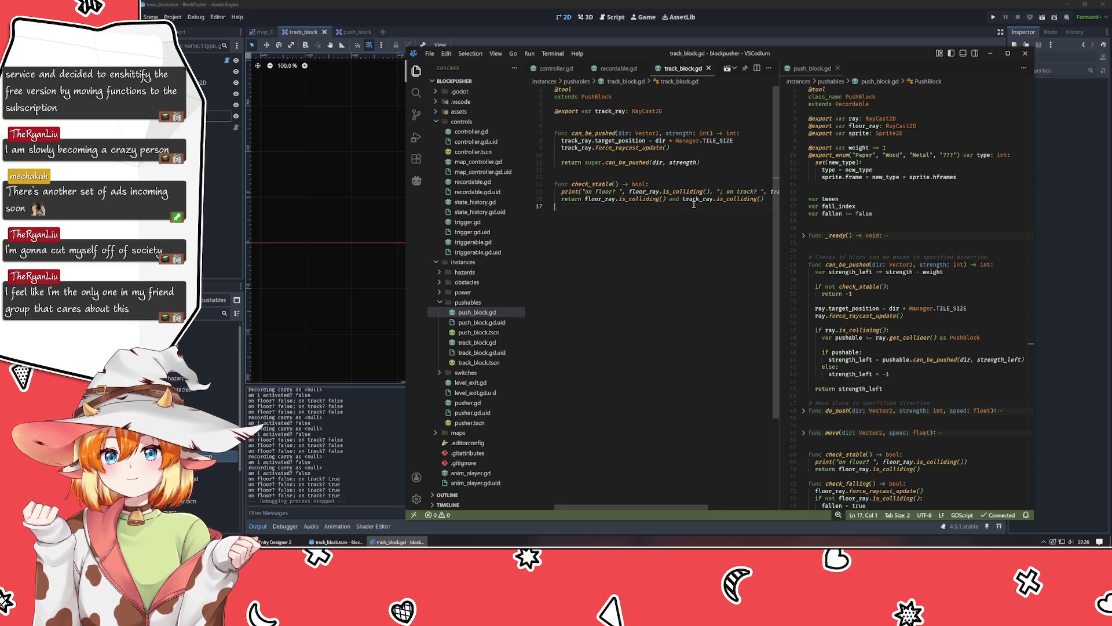
key(alt+Tab)
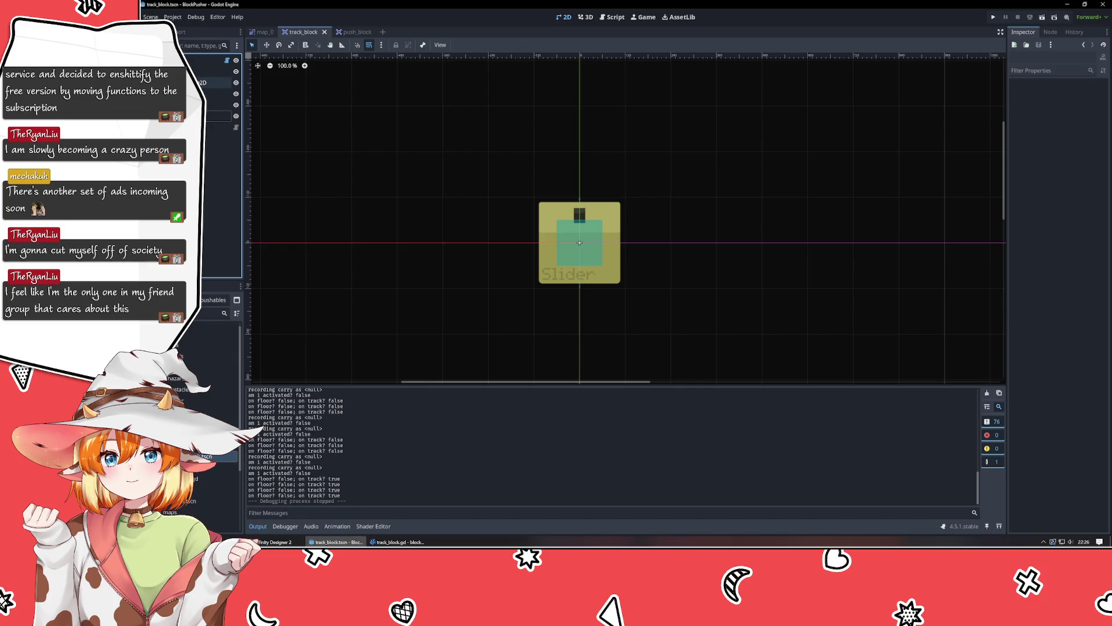
click(196, 16)
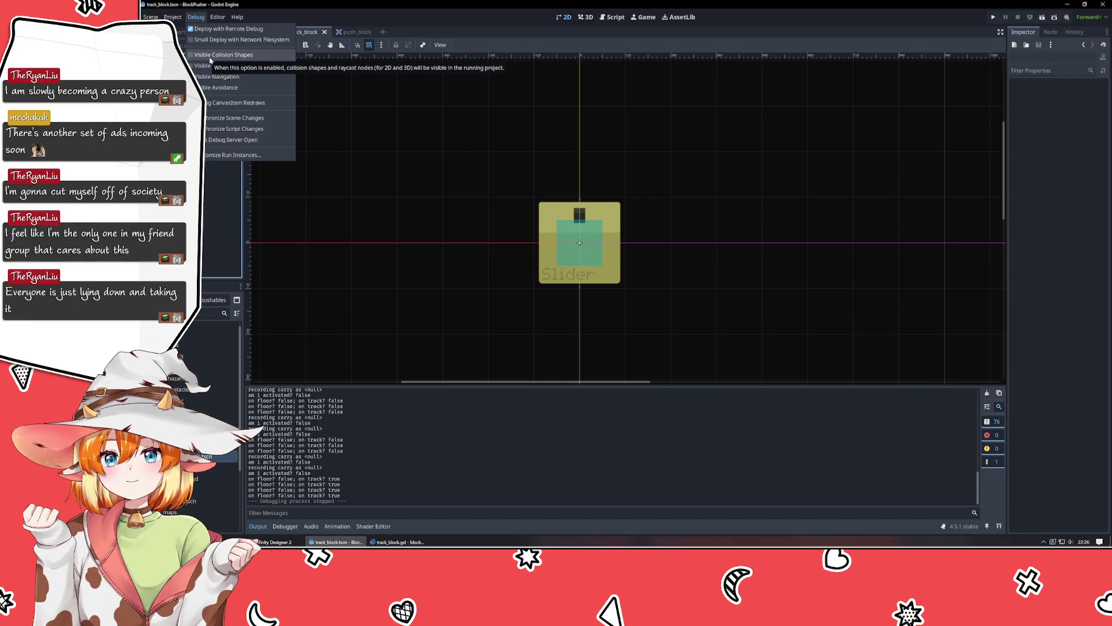
- Add a Line2D child node by searching 'line' in the Add Node dialog
key(Escape)
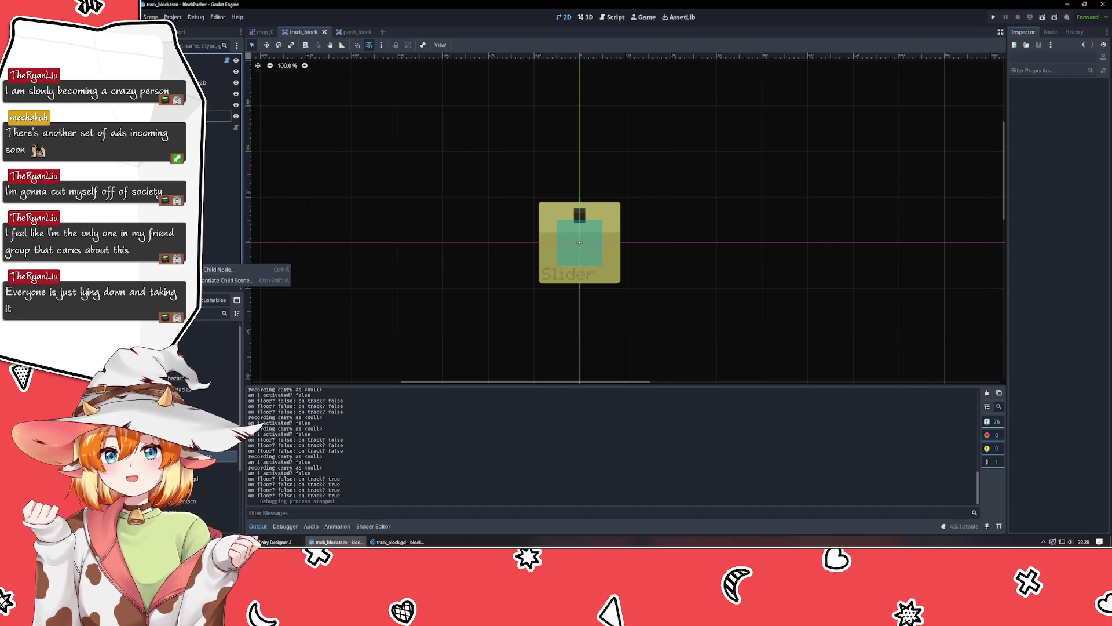
key(ctrl+shift+o)
key(Escape)
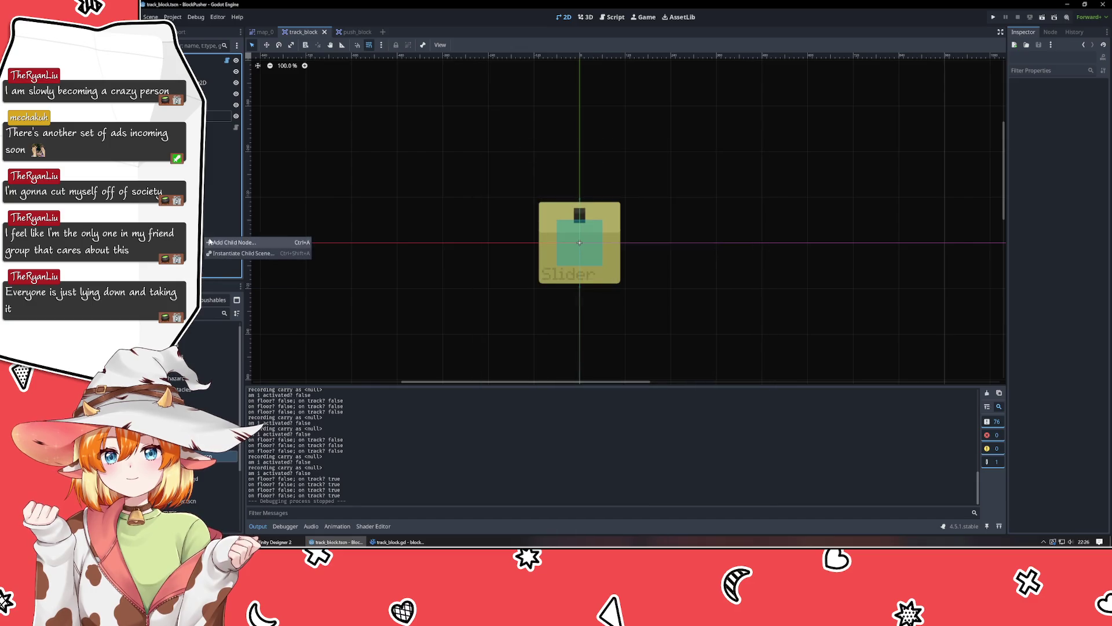
key(ctrl+a)
text(line)
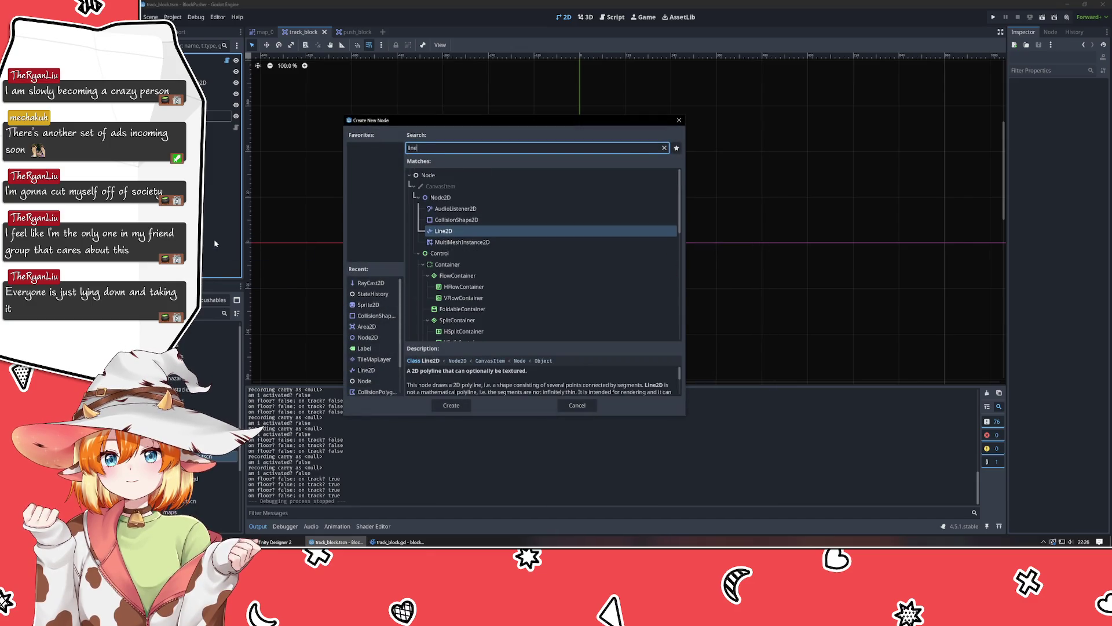
key(Return)
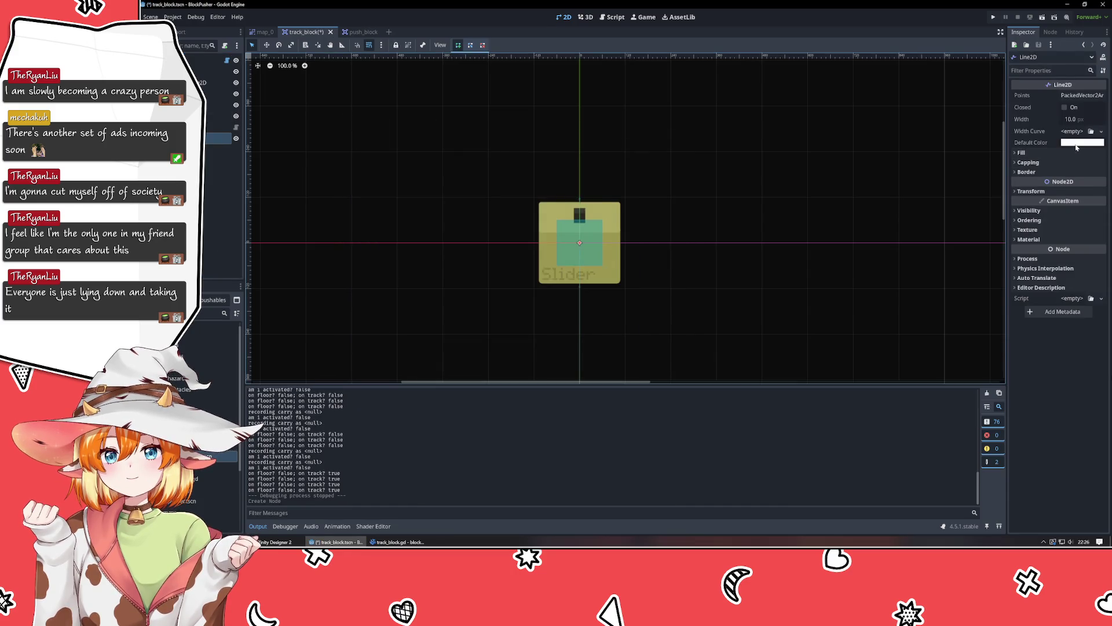
- Colour the line green (00ff11) and draw it from the origin to a point on its right
click(1077, 143)
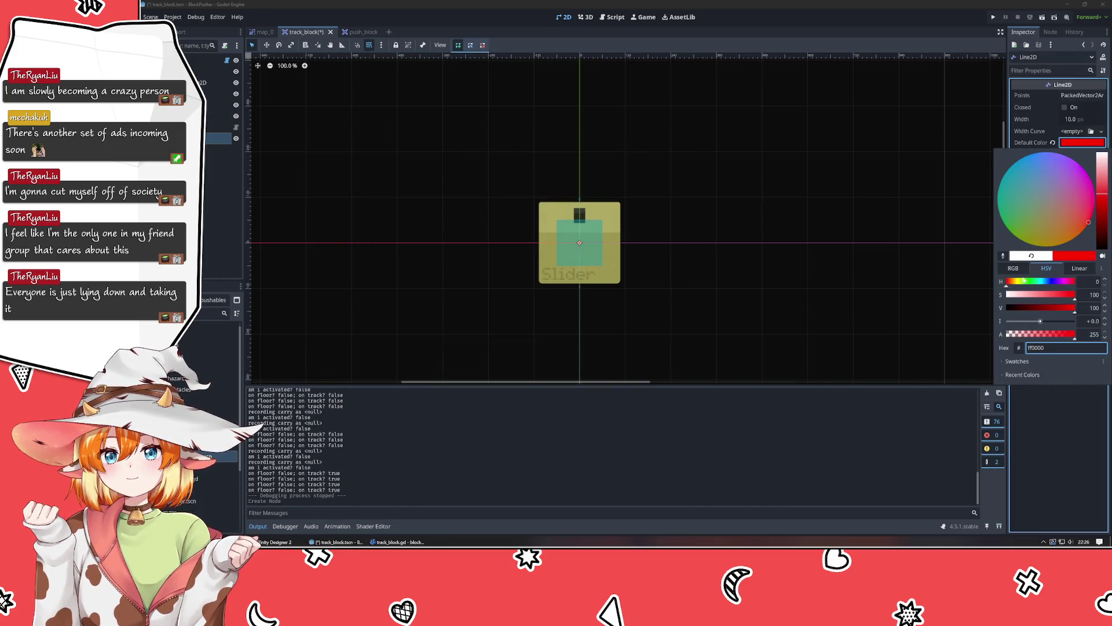
drag(1023, 282, 1030, 284)
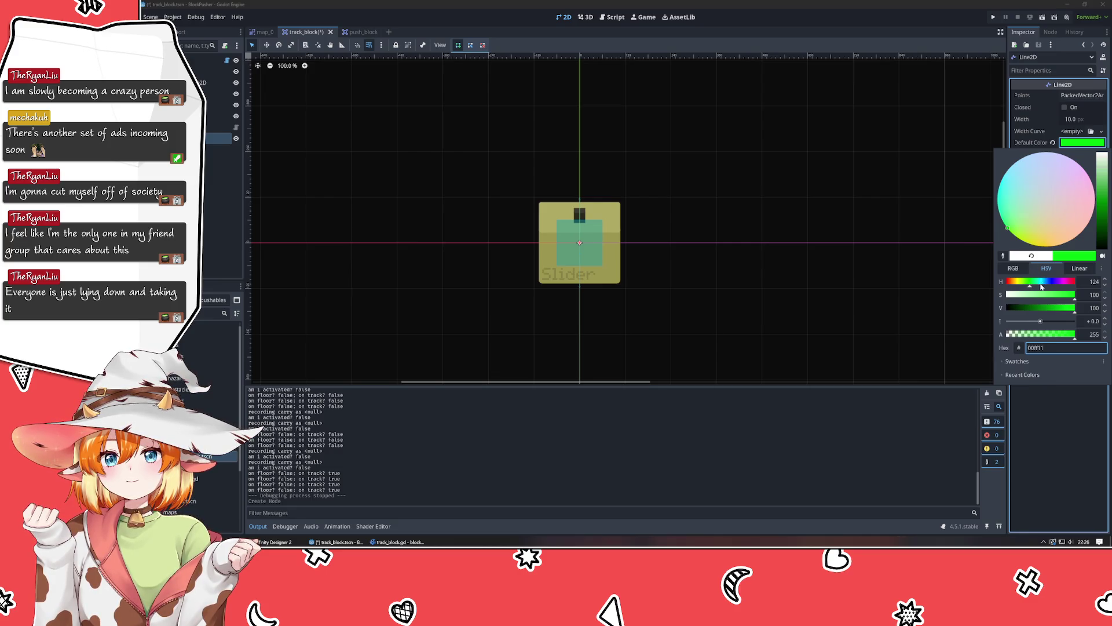
click(1076, 255)
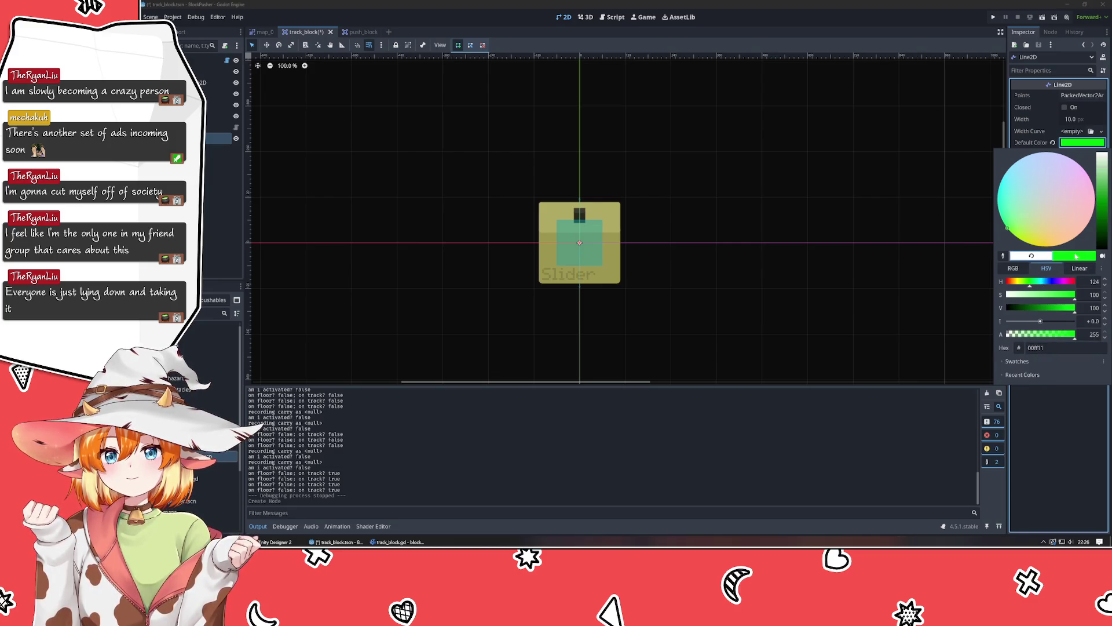
click(266, 149)
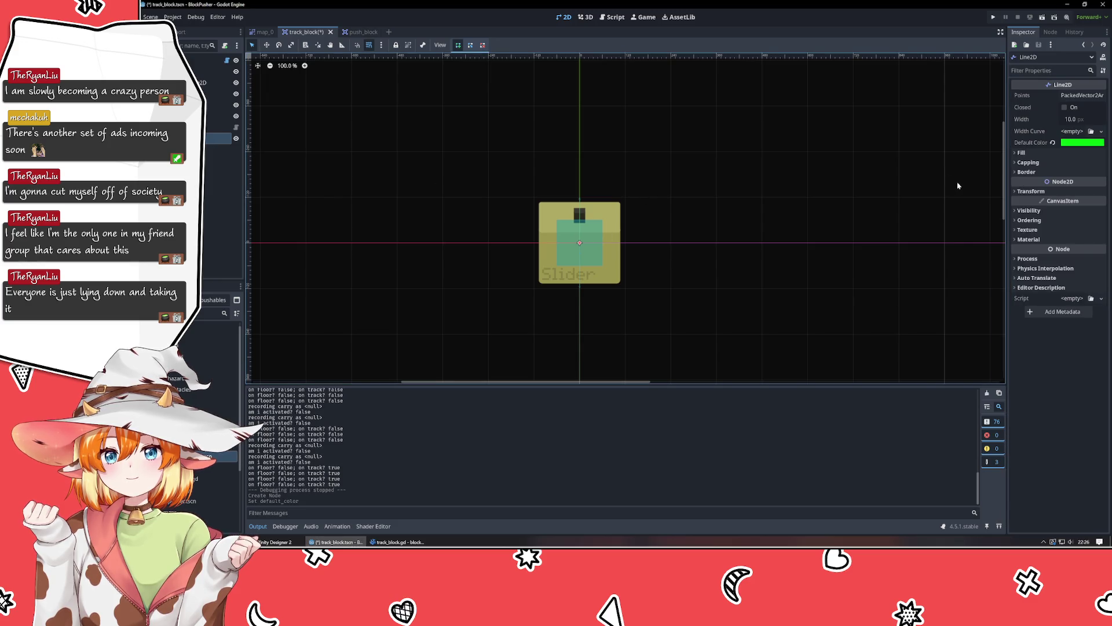
click(579, 245)
click(627, 242)
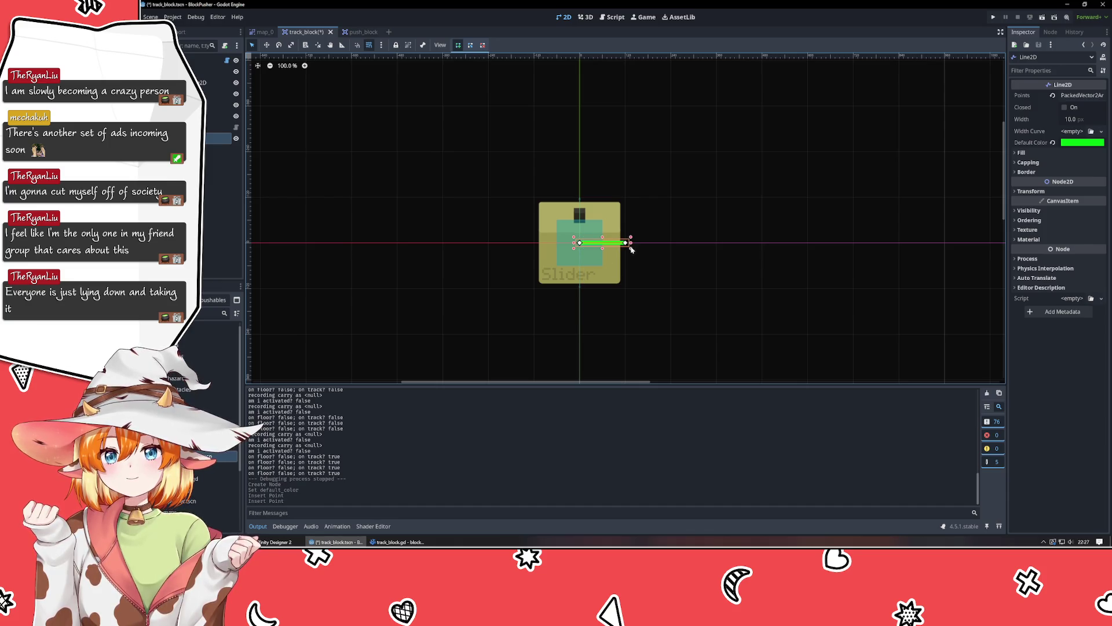
click(220, 156)
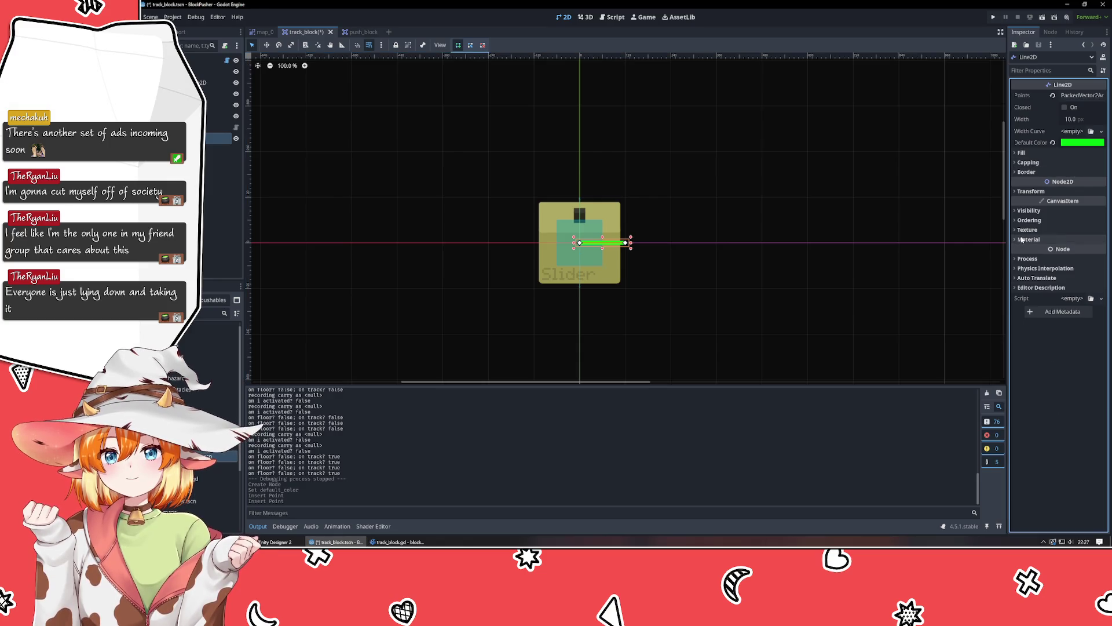
- Set the line width to 16, reparent the node, and lengthen the line rightward
click(1076, 122)
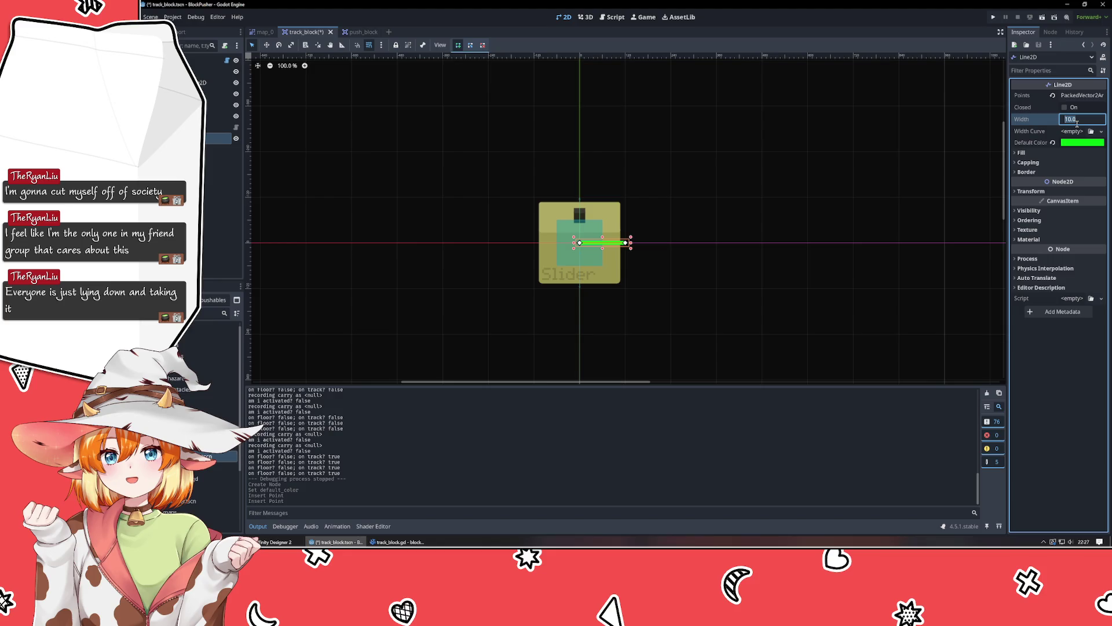
text(16)
key(Return)
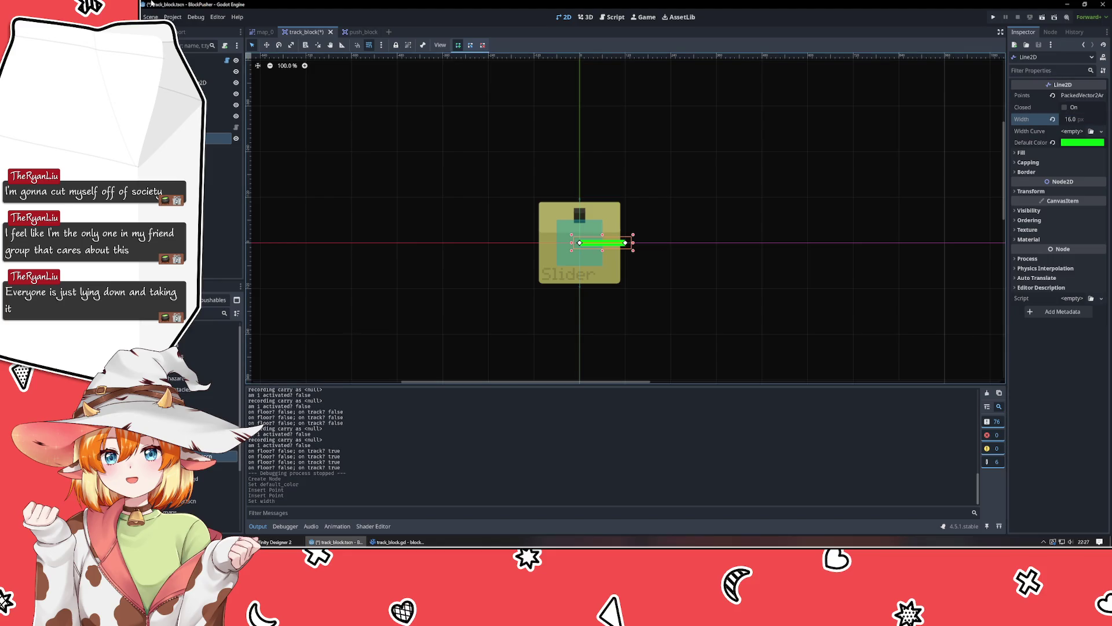
click(223, 138)
drag(223, 138, 220, 123)
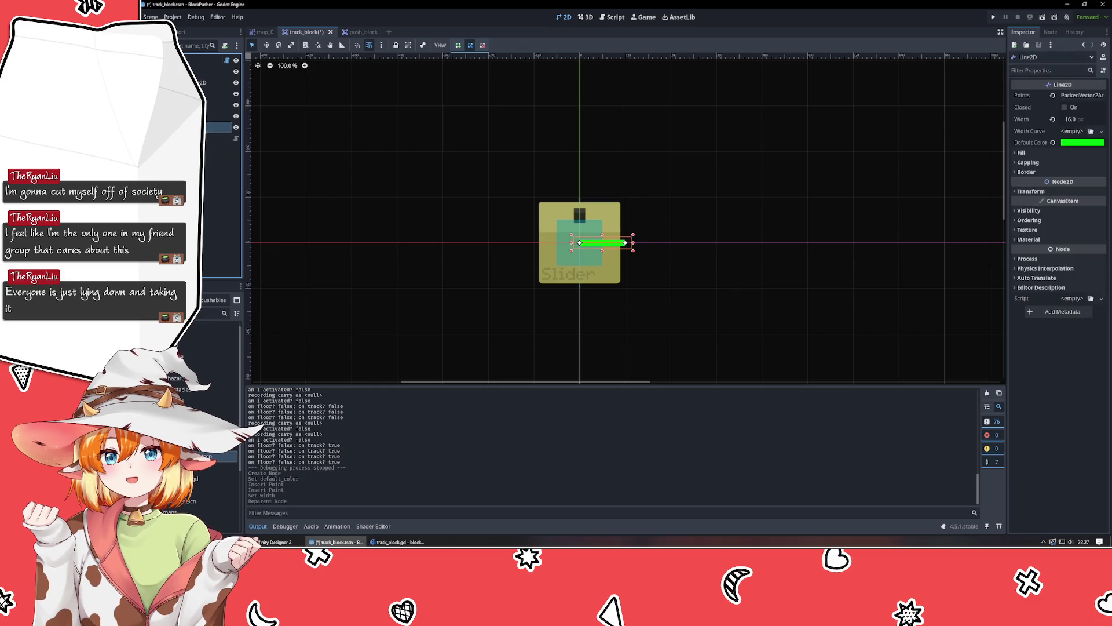
click(626, 244)
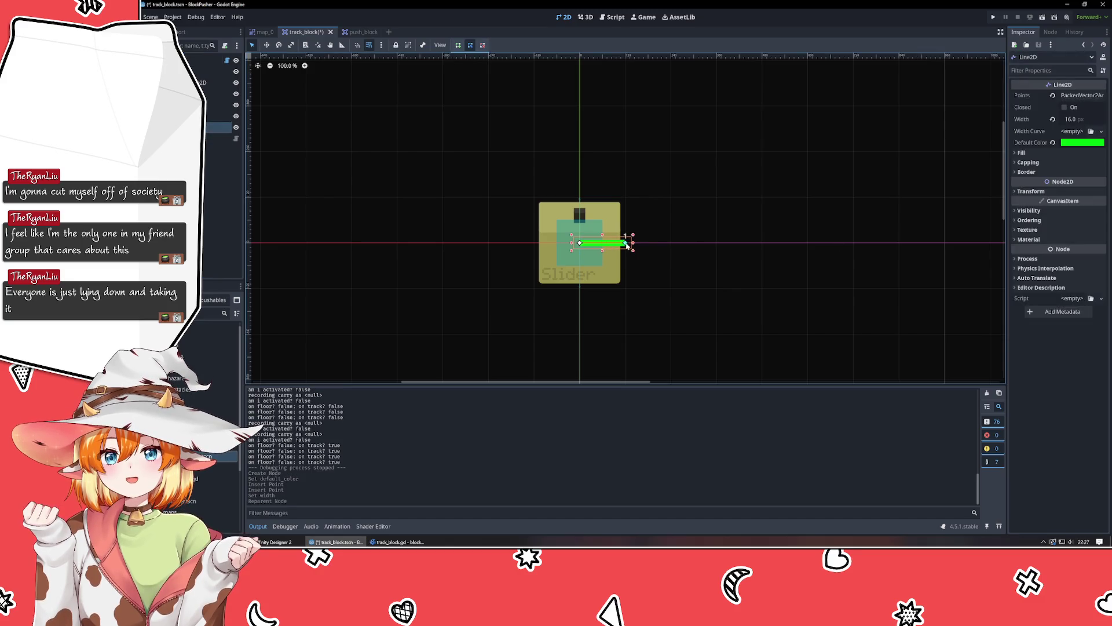
mouse_move(626, 246)
mouse_down()
mouse_move(676, 250)
mouse_move(628, 289)
mouse_move(579, 295)
mouse_move(633, 247)
mouse_up()
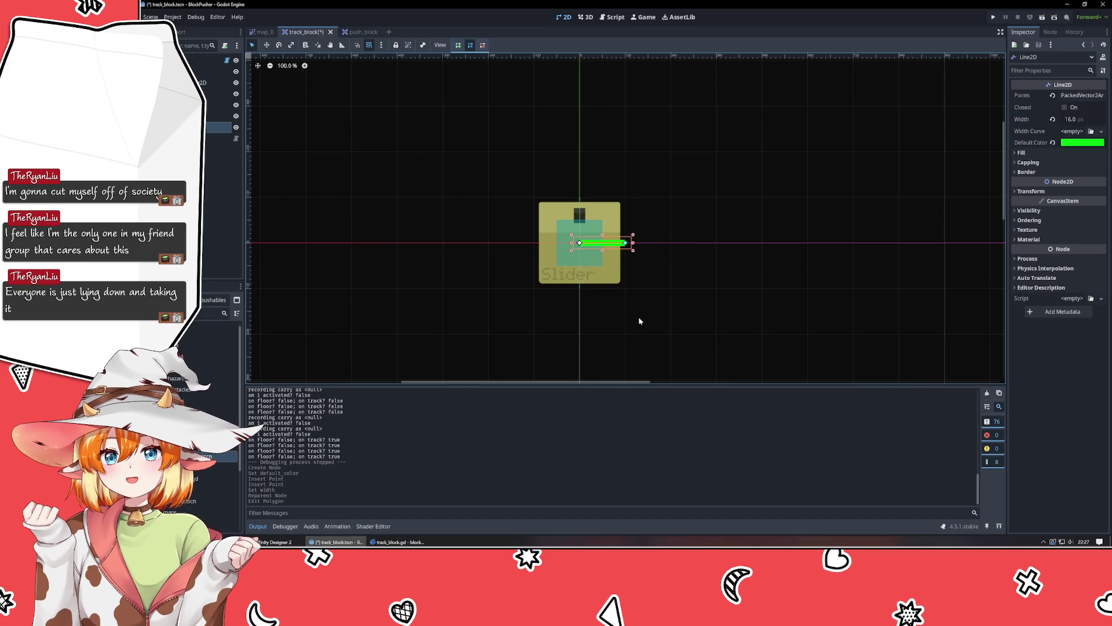
click(397, 542)
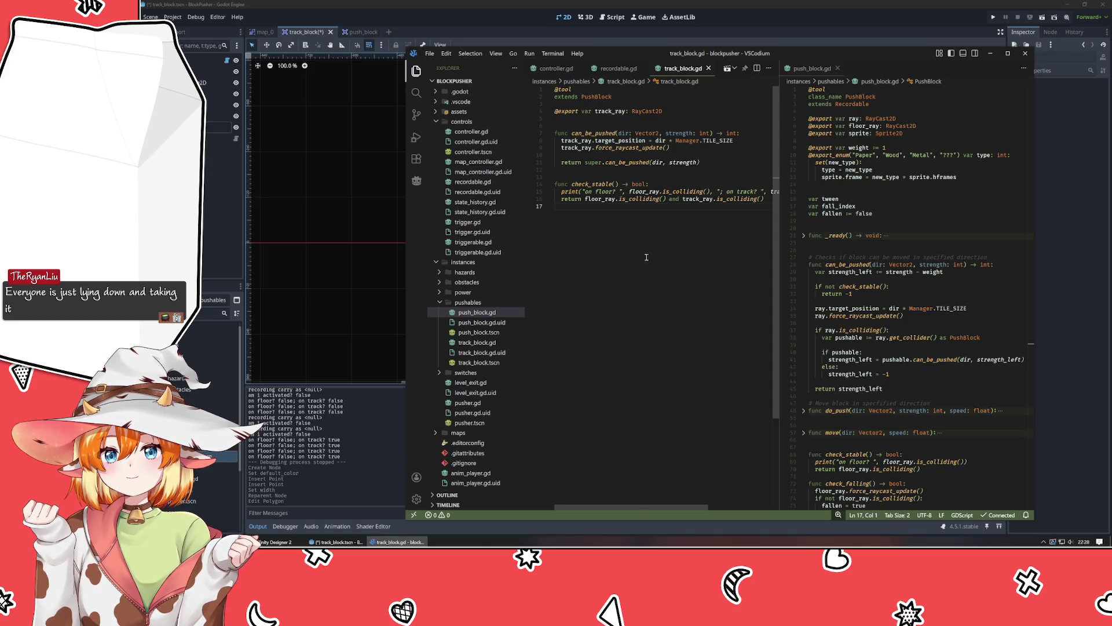
- Insert a new empty line after line 10 inside can_be_pushed in track_block.gd
click(652, 118)
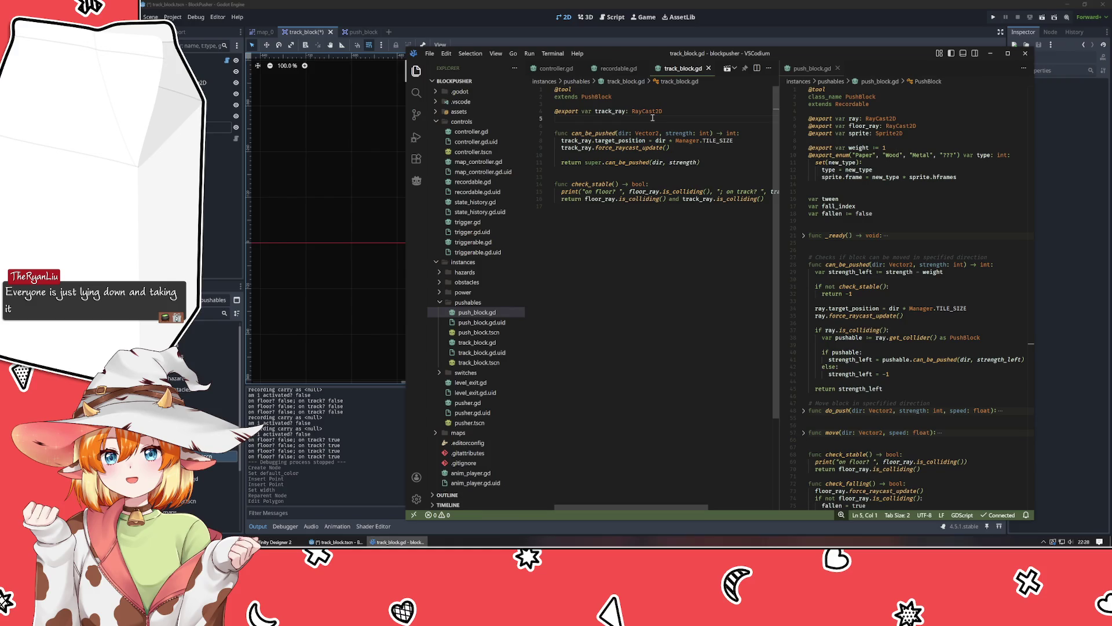
text(@ex)
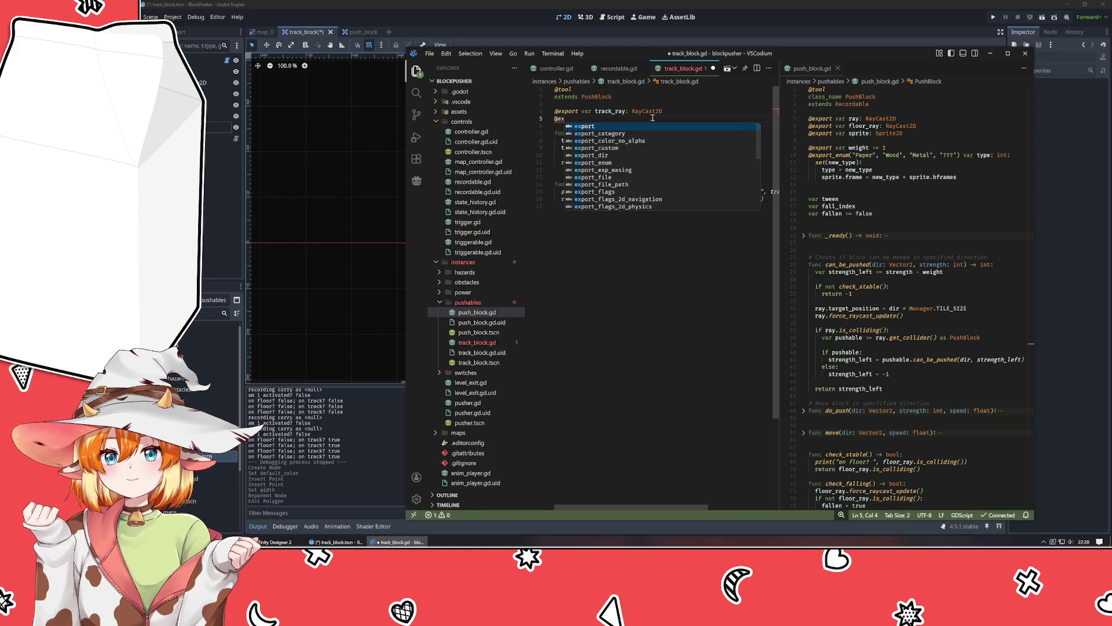
key(BackSpace)
click(624, 163)
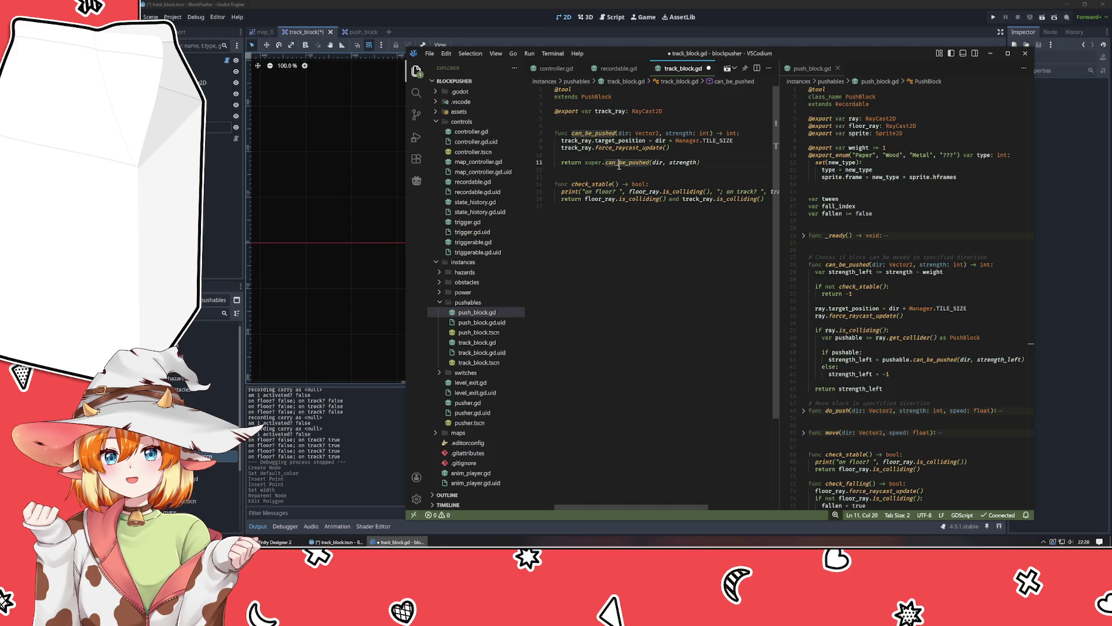
click(711, 155)
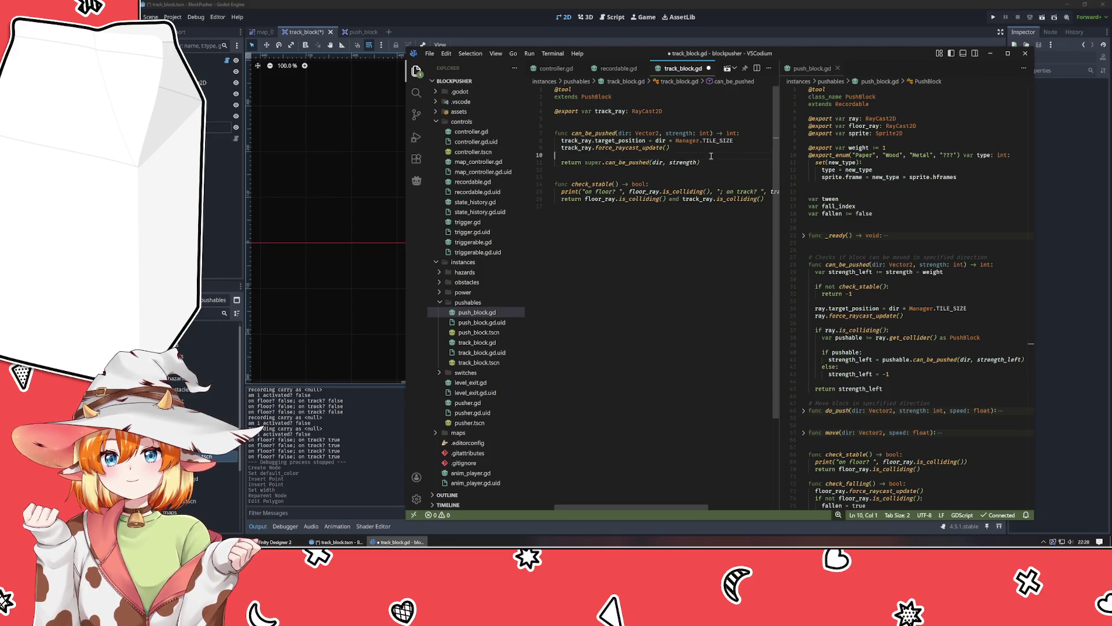
key(Return)
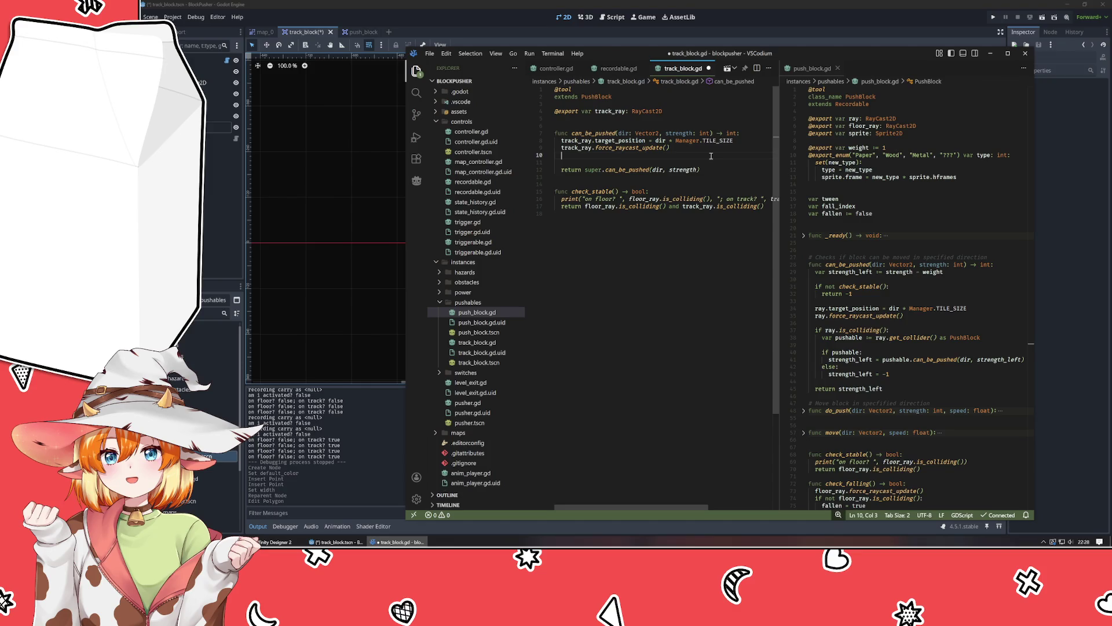
text($)
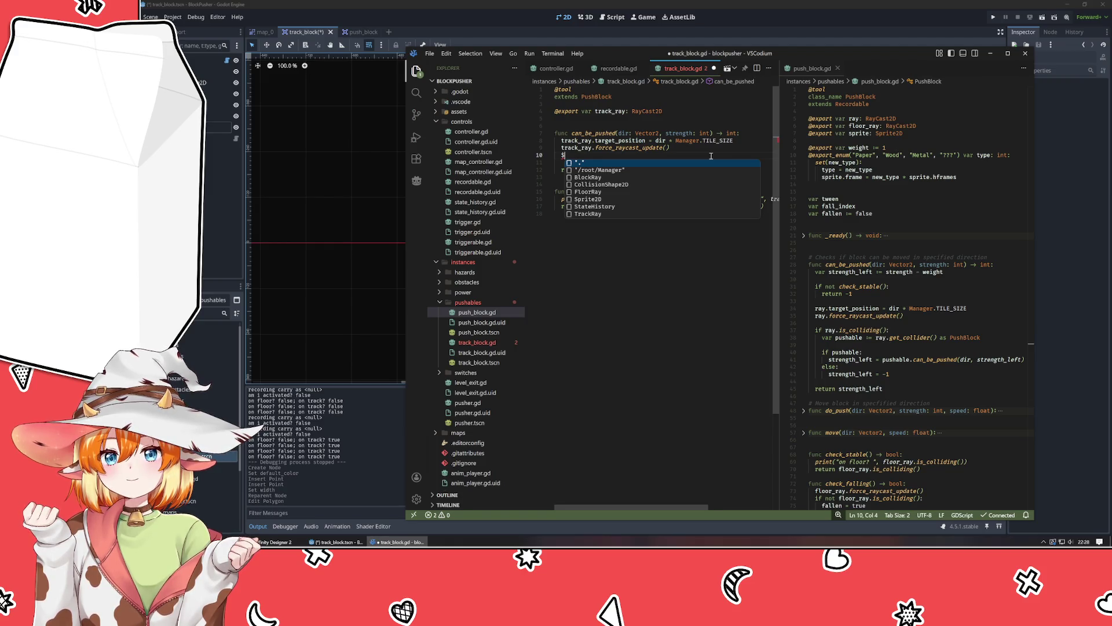
key(Escape)
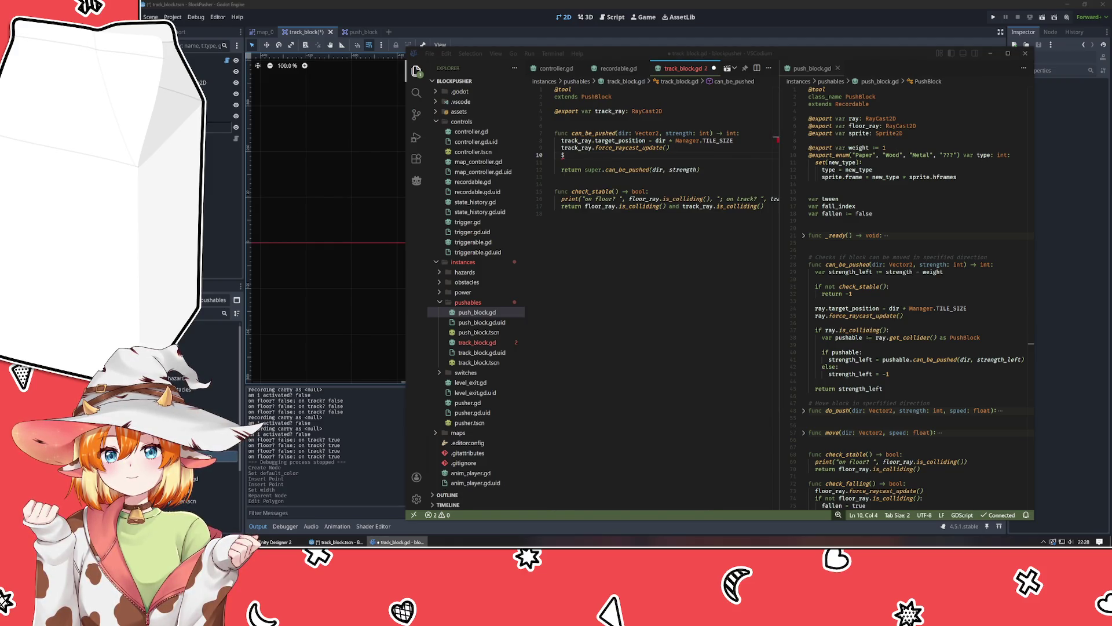
- Save the Godot scene, then begin a $Line2D. reference on the new line
key(alt+Tab)
key(ctrl+s)
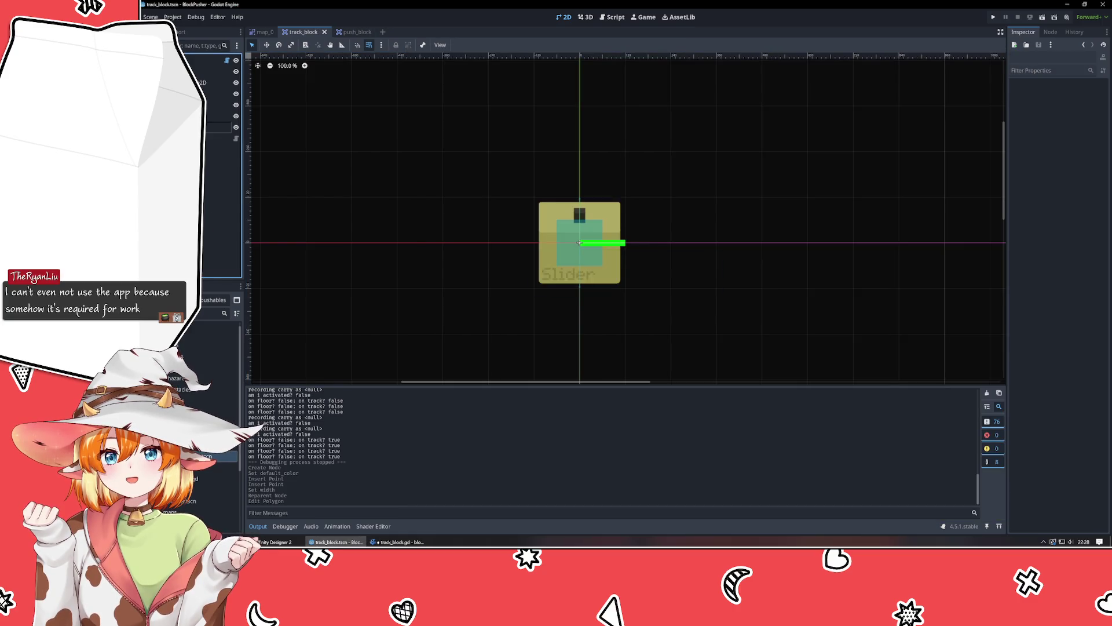
click(400, 542)
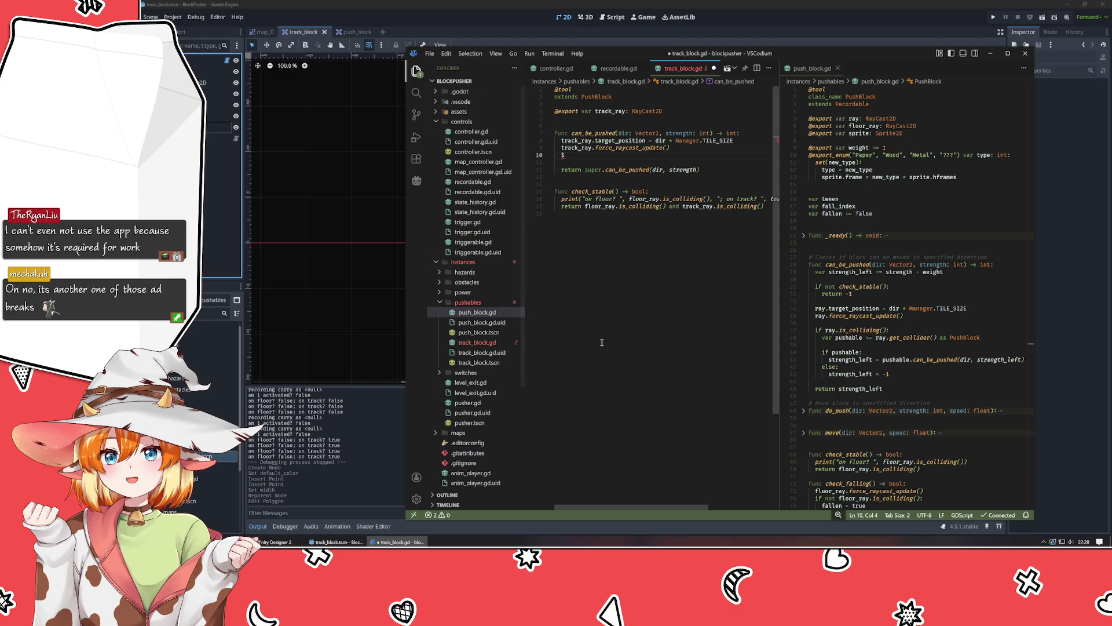
text(Lin)
key(Tab)
text(.)
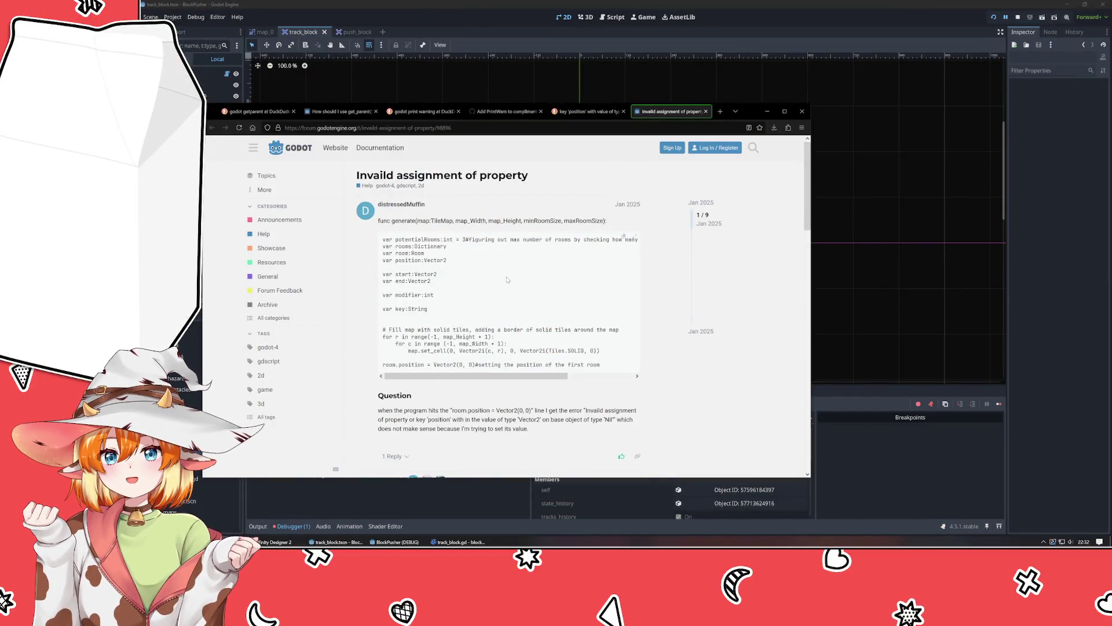
- Read the forum thread on the invalid property assignment error down to its last reply
scroll(507, 280, down, 3)
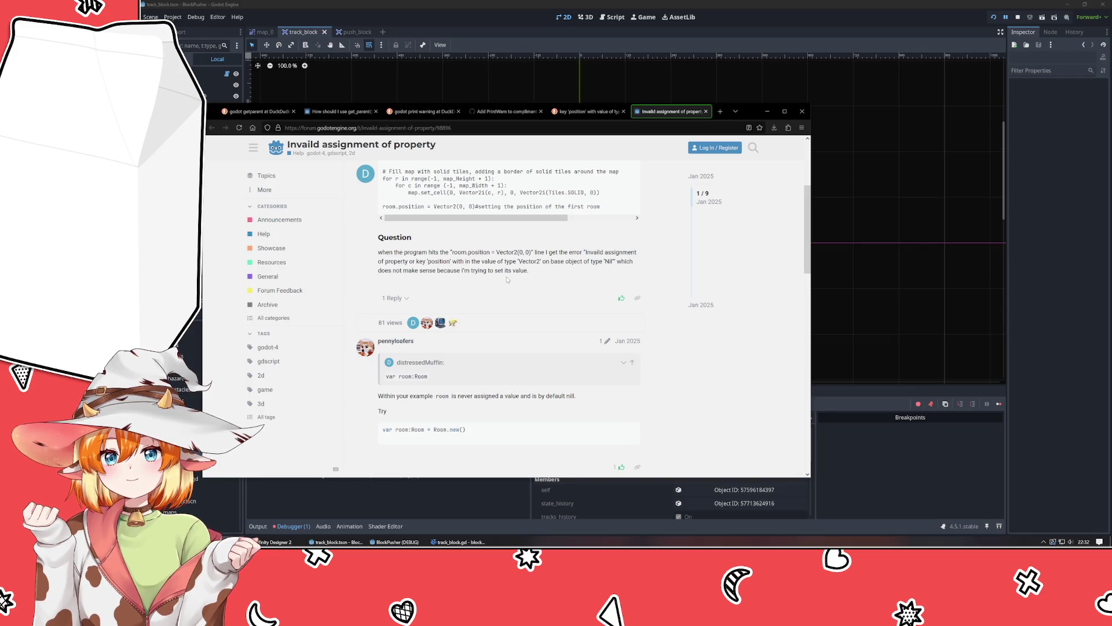
scroll(507, 279, down, 1)
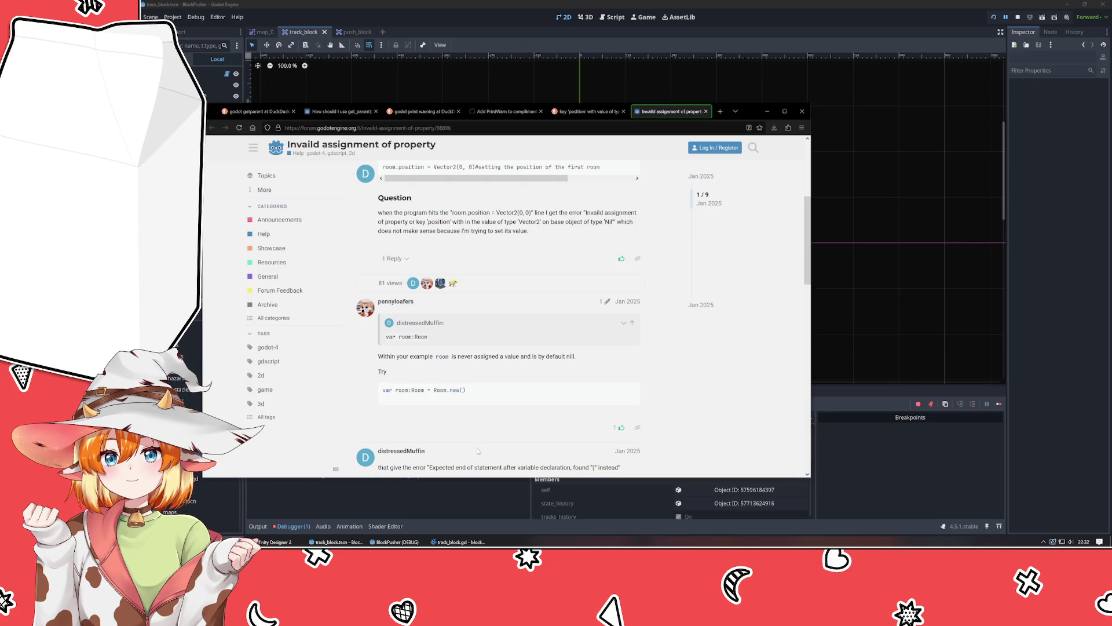
scroll(480, 444, down, 5)
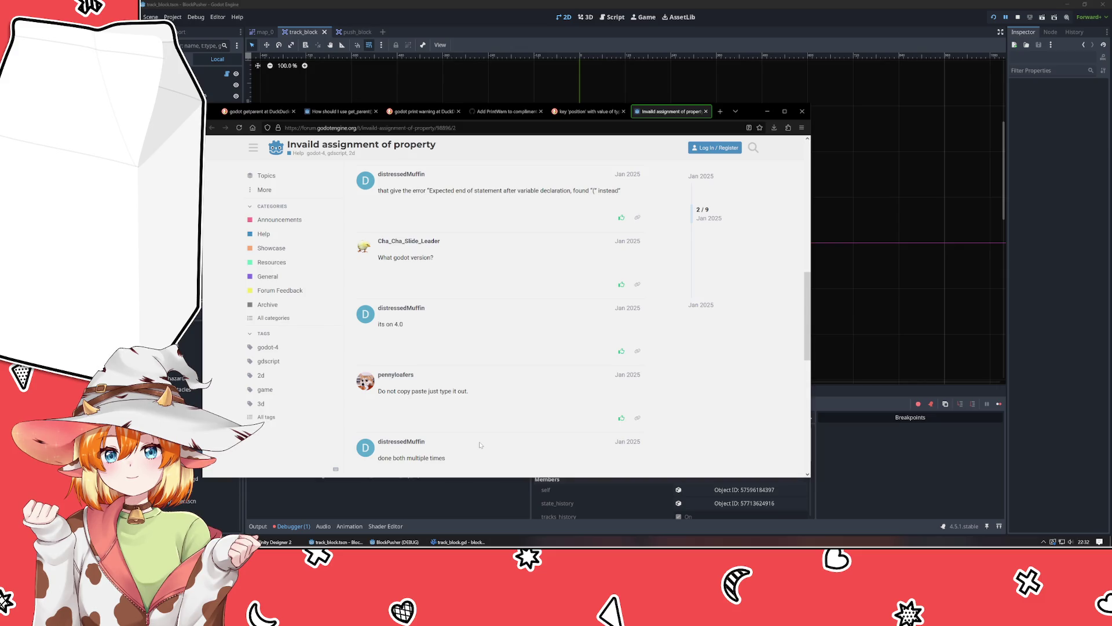
scroll(480, 444, down, 10)
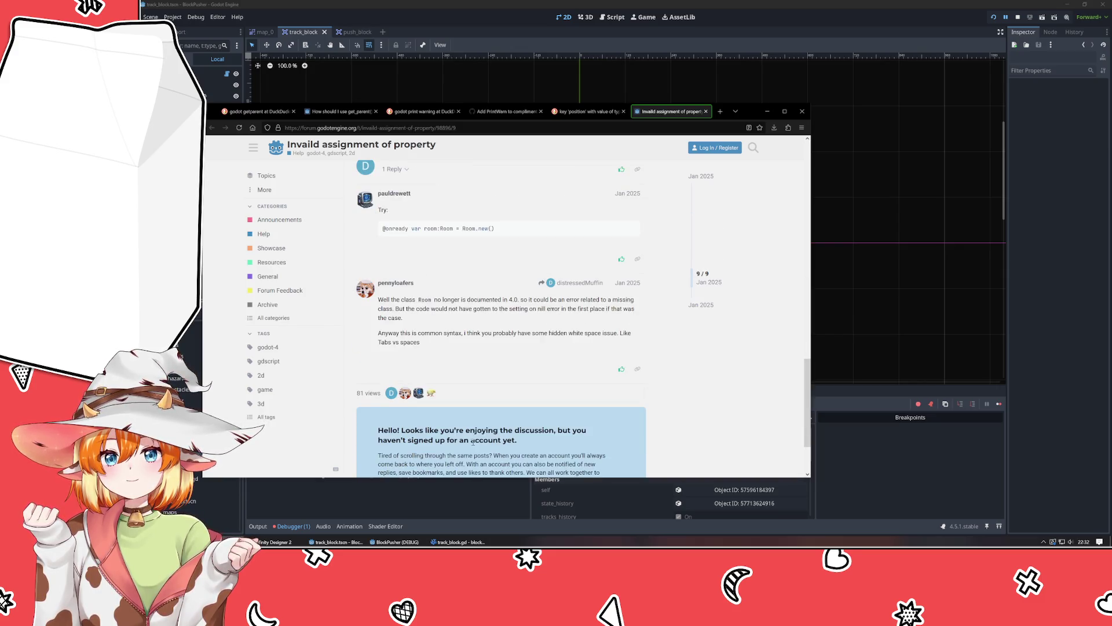
click(457, 542)
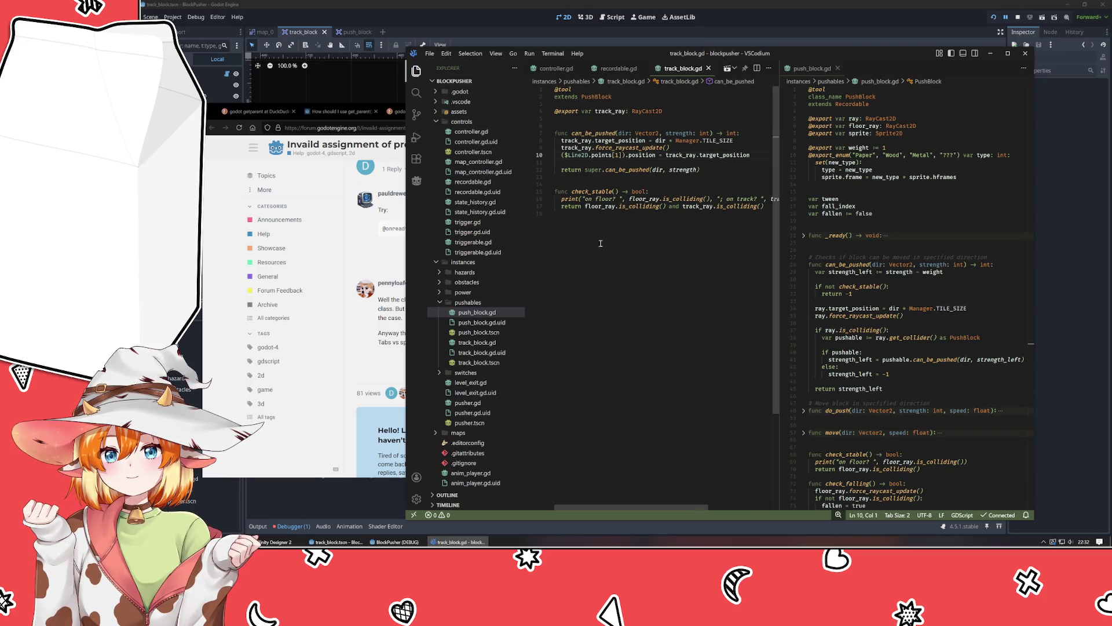
- Inspect the Line2D node in the Godot scene tree
mouse_move(578, 153)
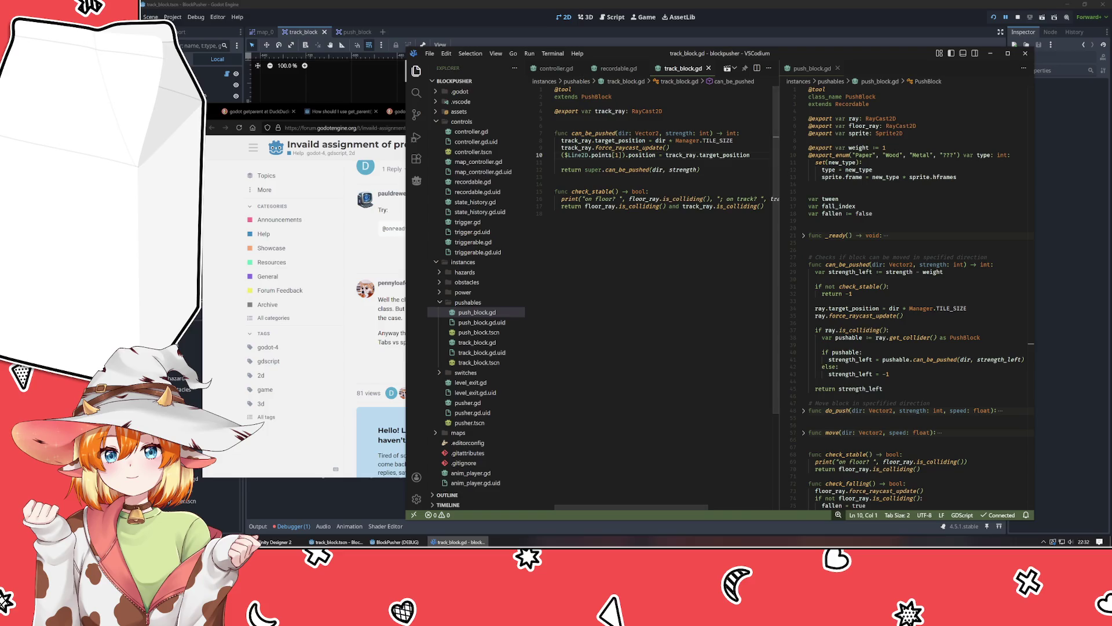
click(292, 526)
click(219, 140)
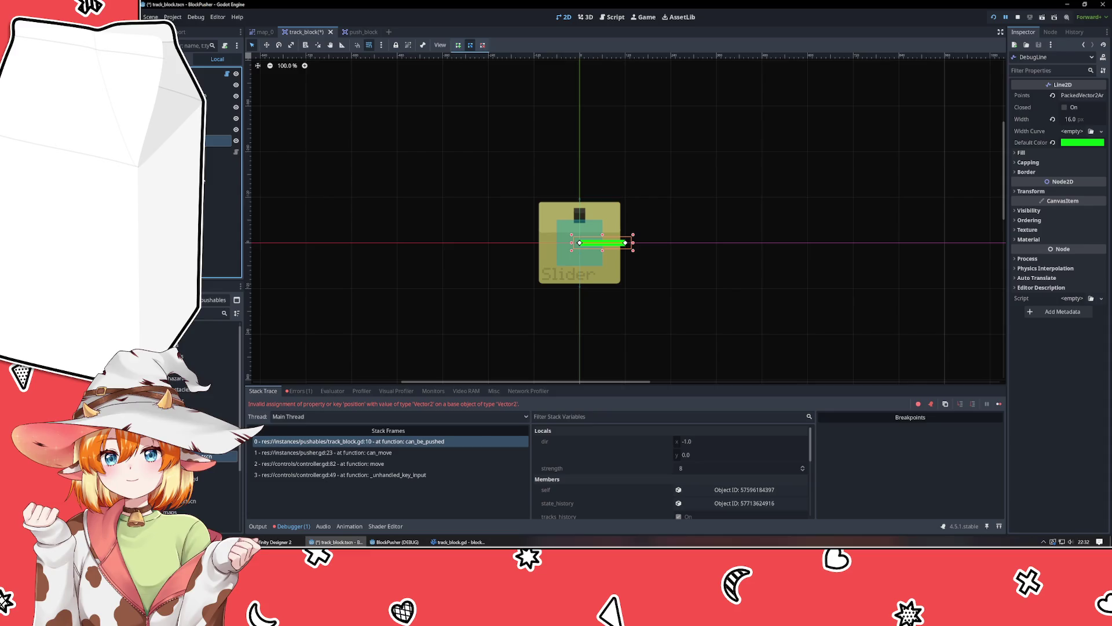
key(alt+Tab)
- Strip the parentheses from line 10 and rename $Line2D to $DebugLine
click(565, 155)
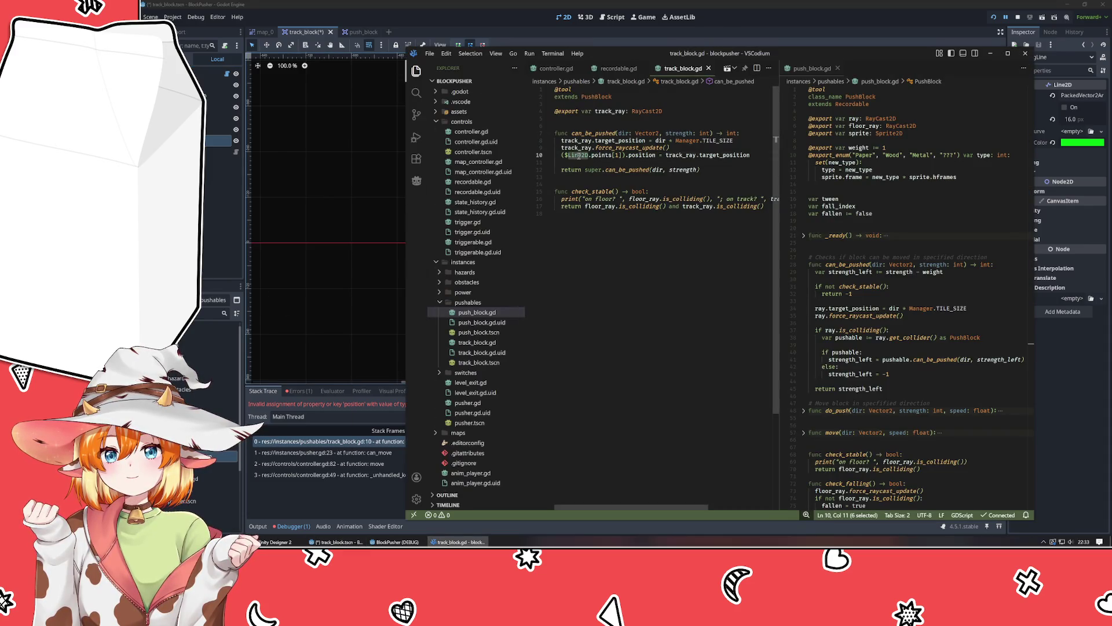
key(BackSpace)
key(ctrl+Right)
key(ctrl+Right)
key(ctrl+Right)
key(BackSpace)
key(Home)
double_click(577, 156)
text(Debug)
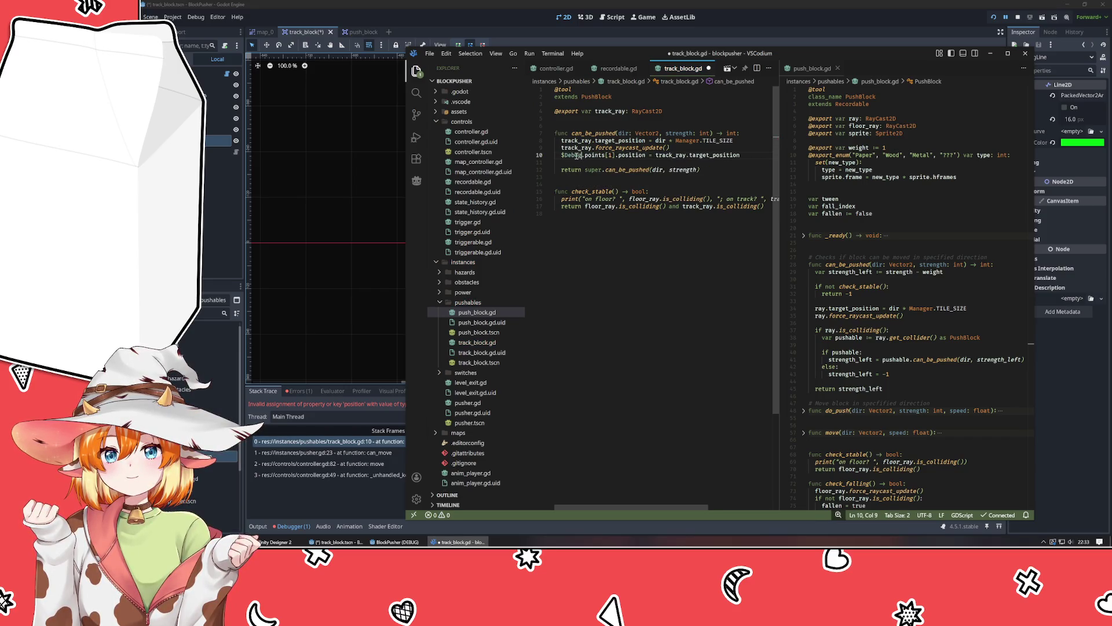
- Confirm the DebugLine node name in Godot and save track_block.gd
click(290, 230)
key(alt+Tab)
click(595, 148)
click(585, 155)
key(Escape)
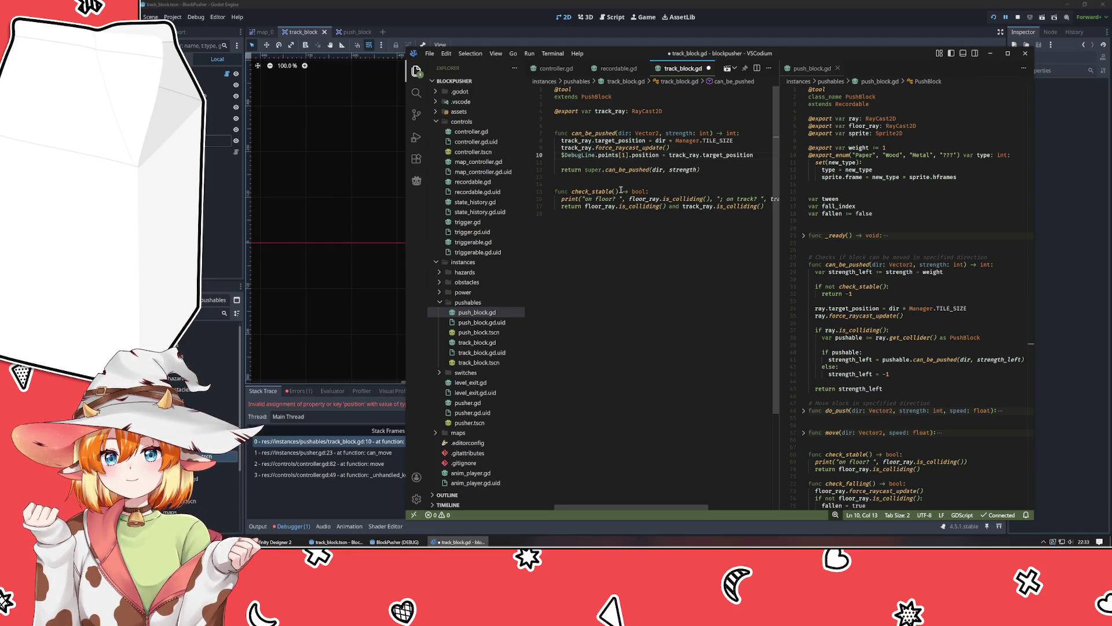
key(ctrl+s)
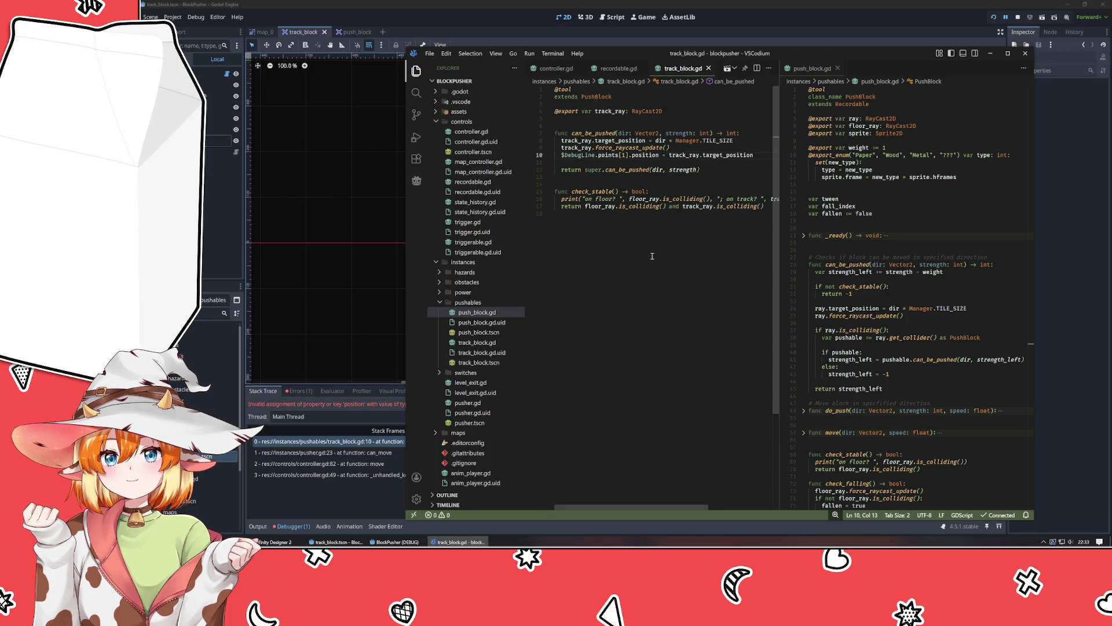
mouse_move(606, 157)
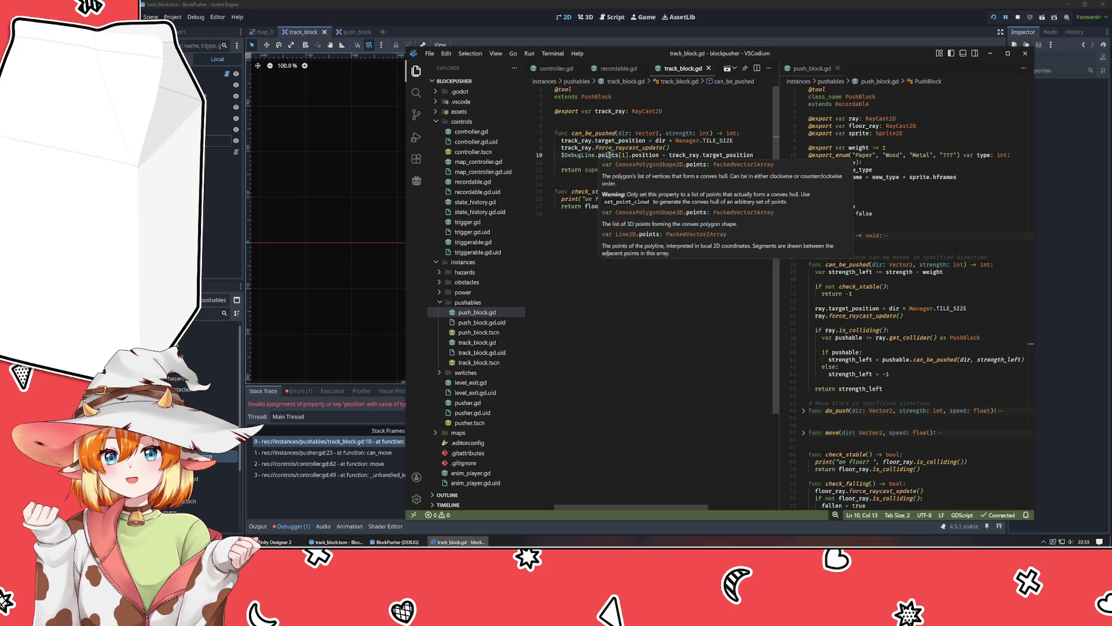
key(End)
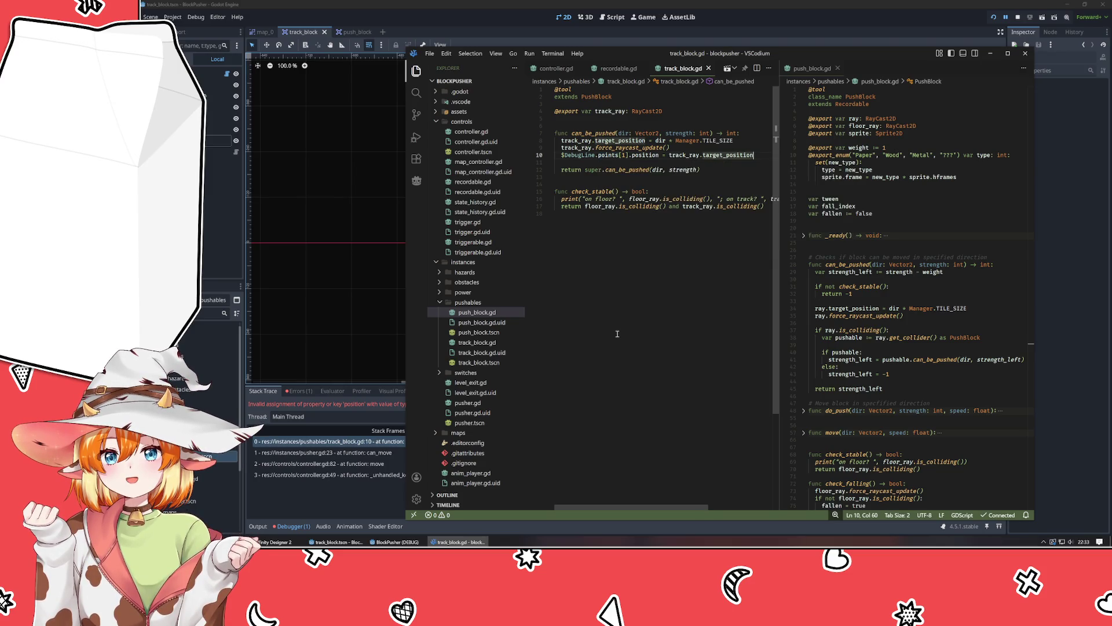
key(alt+Tab)
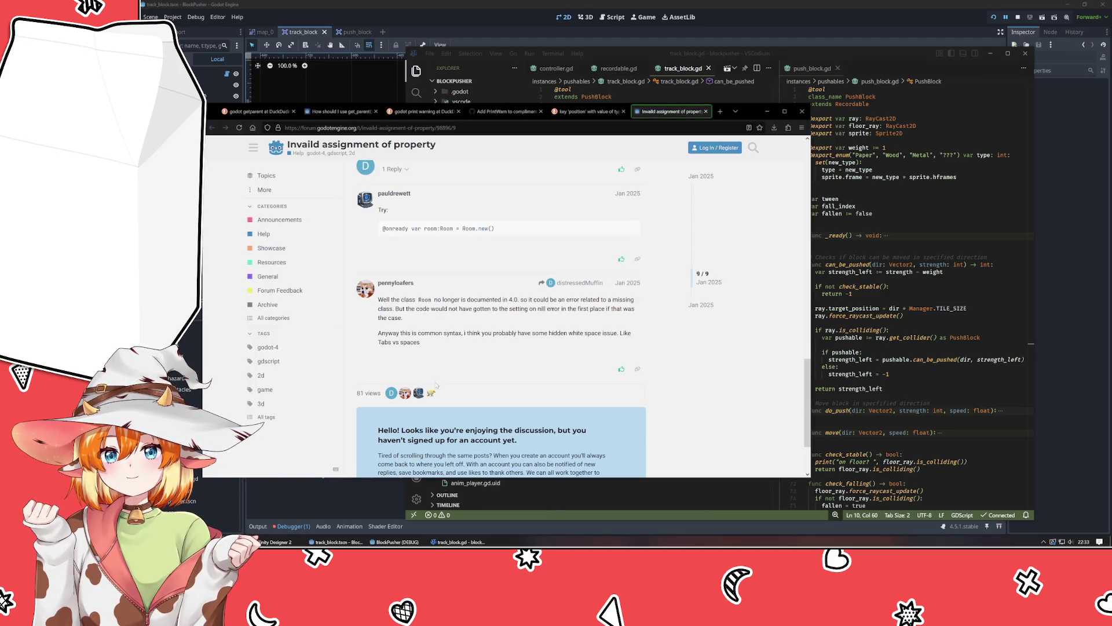
- Select DebugLine in the Scene tree, then open hazards/laser_cannon.gd in VSCodium
click(712, 7)
click(220, 140)
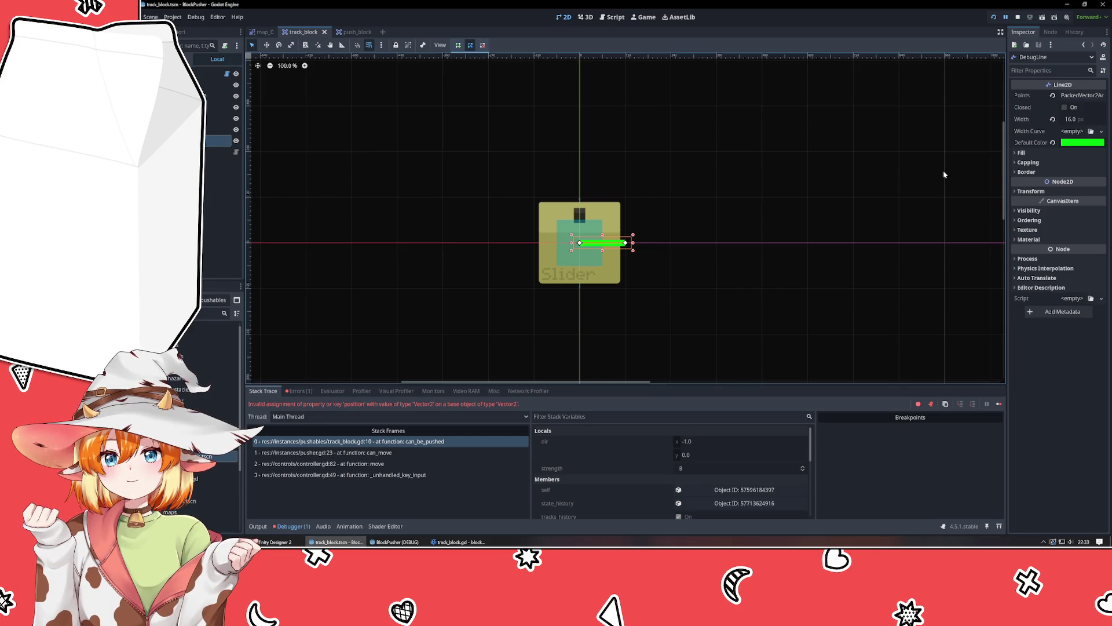
click(458, 542)
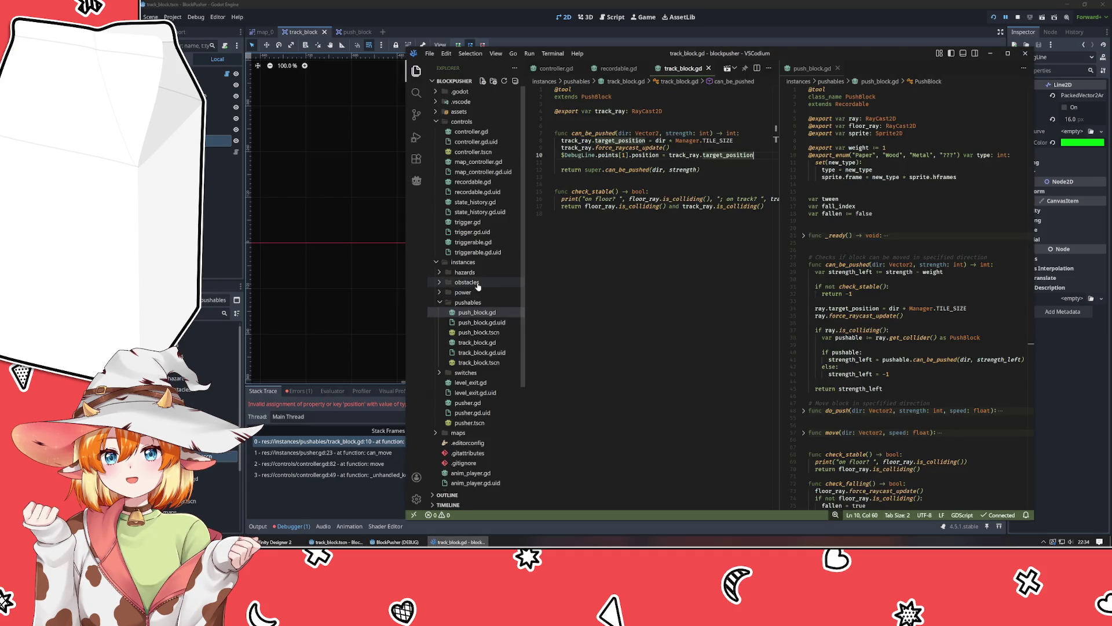
click(484, 273)
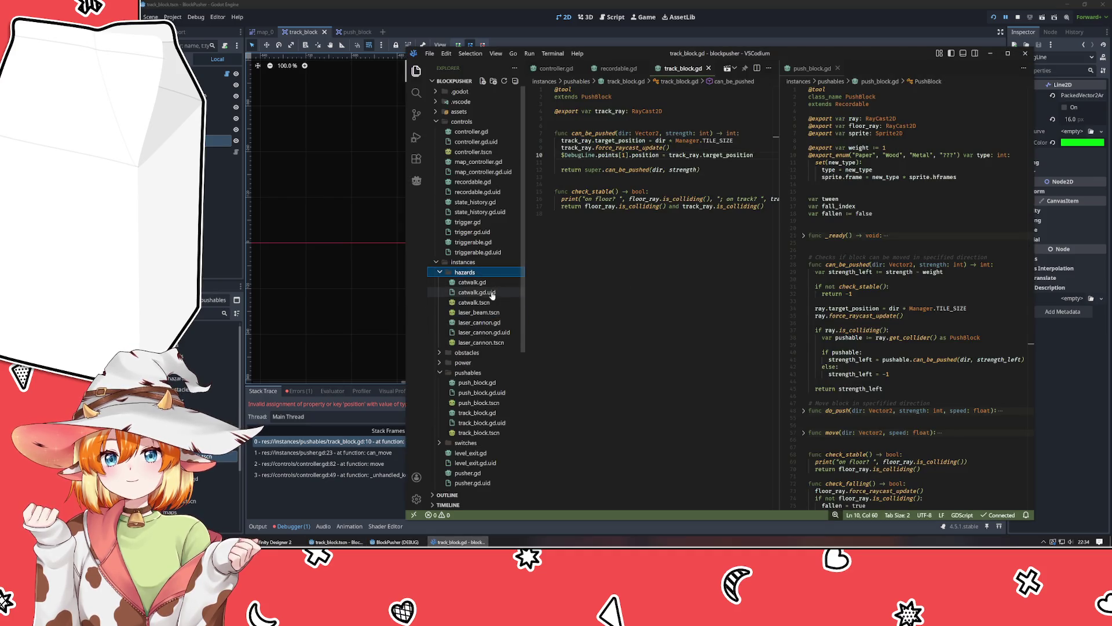
click(485, 323)
click(447, 272)
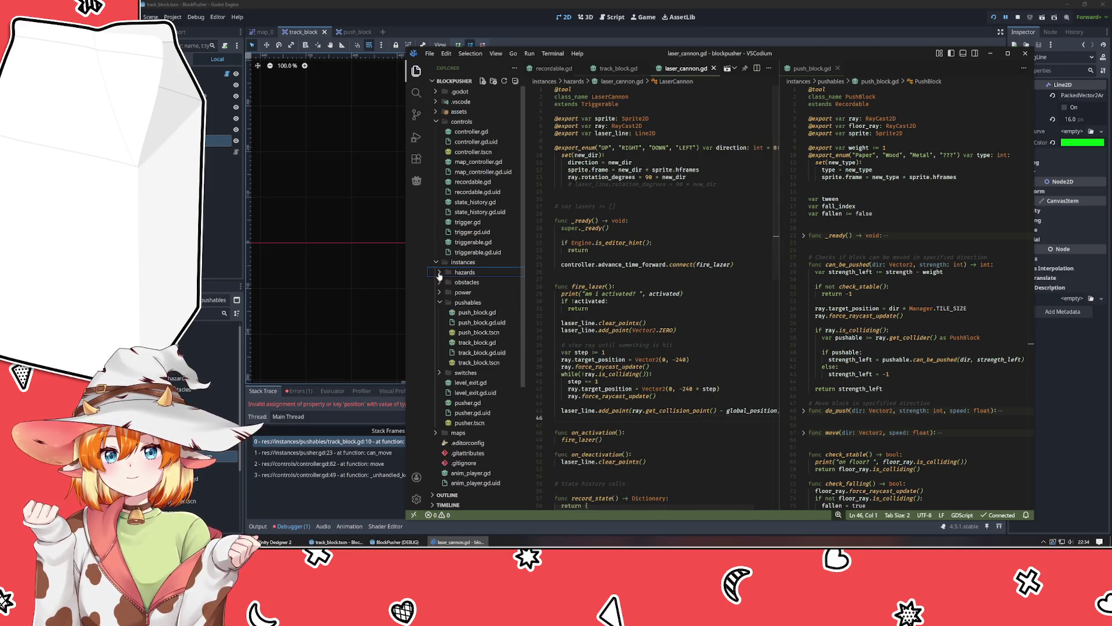
- Uncomment the laser_line point code in track_block.gd and retarget it to $DebugLine
mouse_move(680, 298)
click(588, 330)
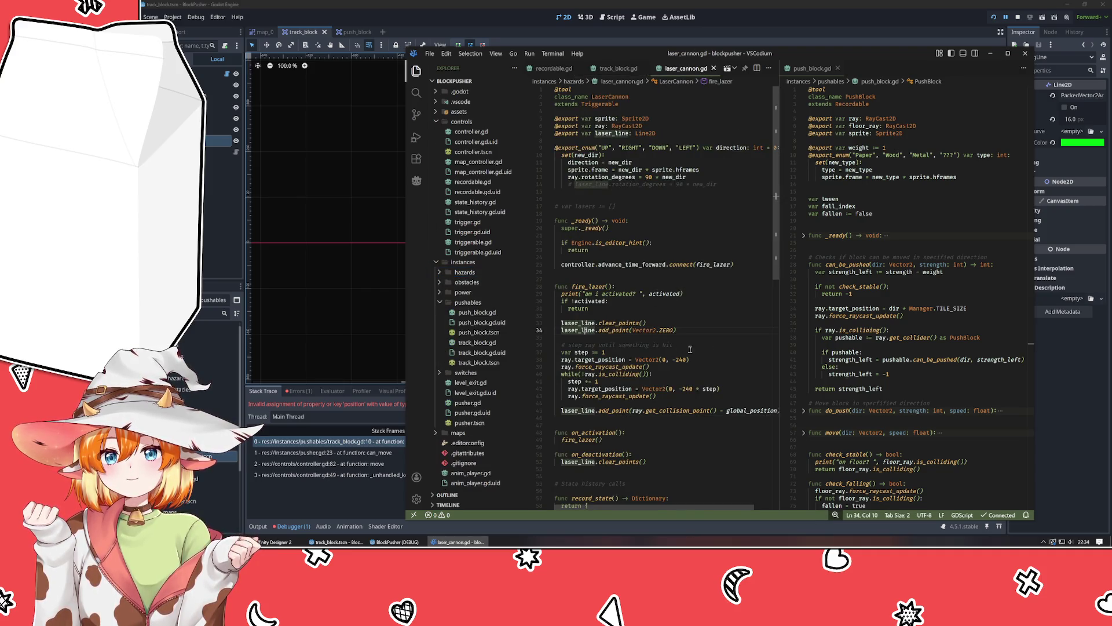
scroll(745, 334, down, 2)
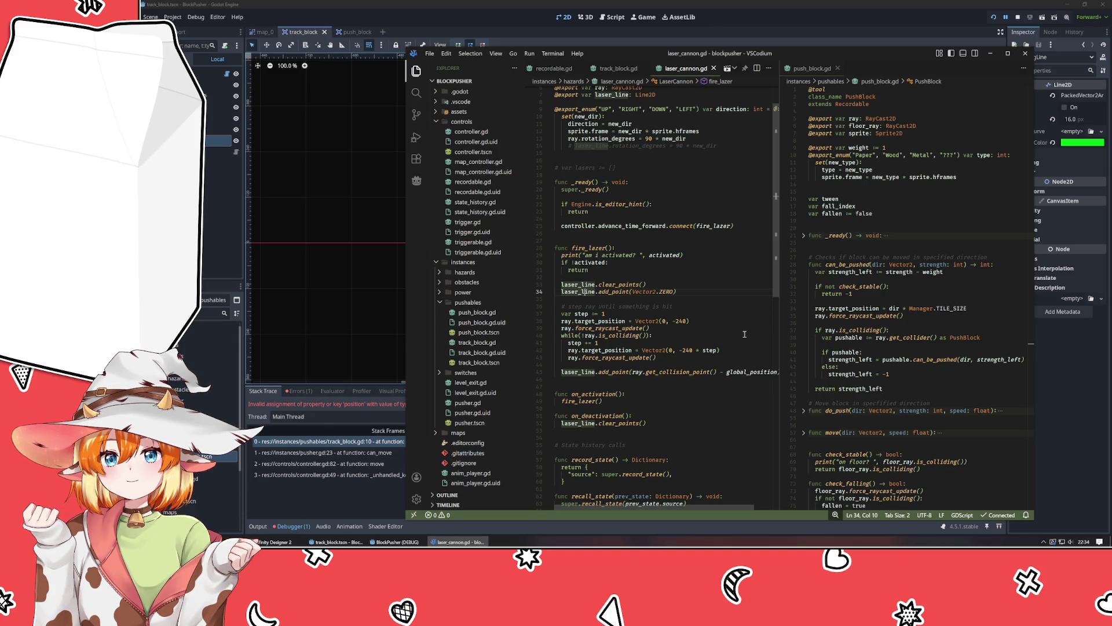
key(ctrl+Tab)
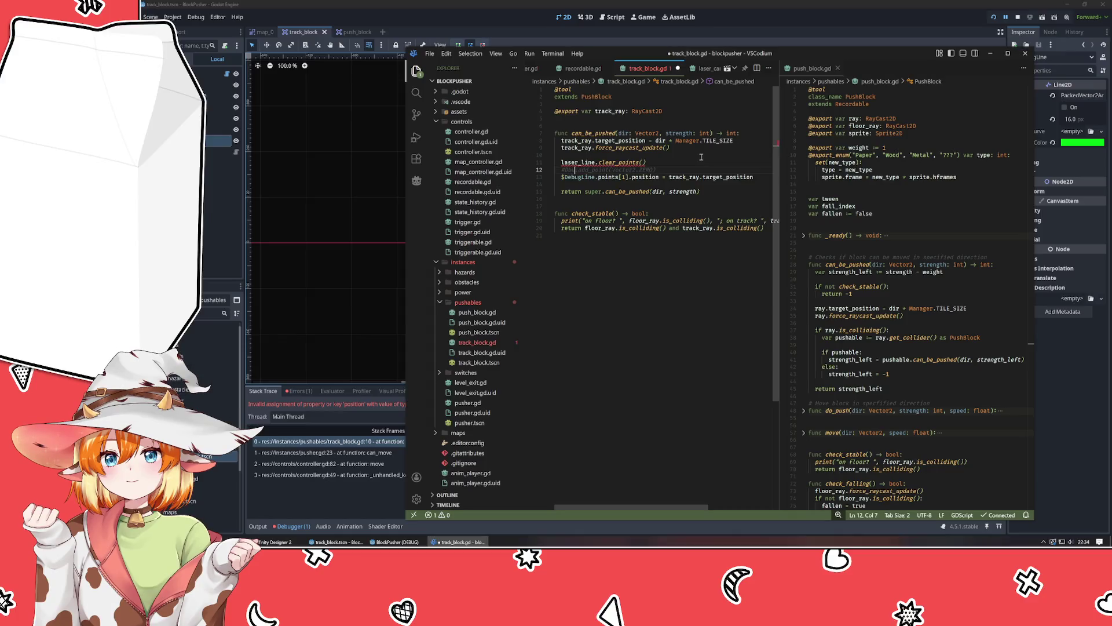
key(ctrl+slash)
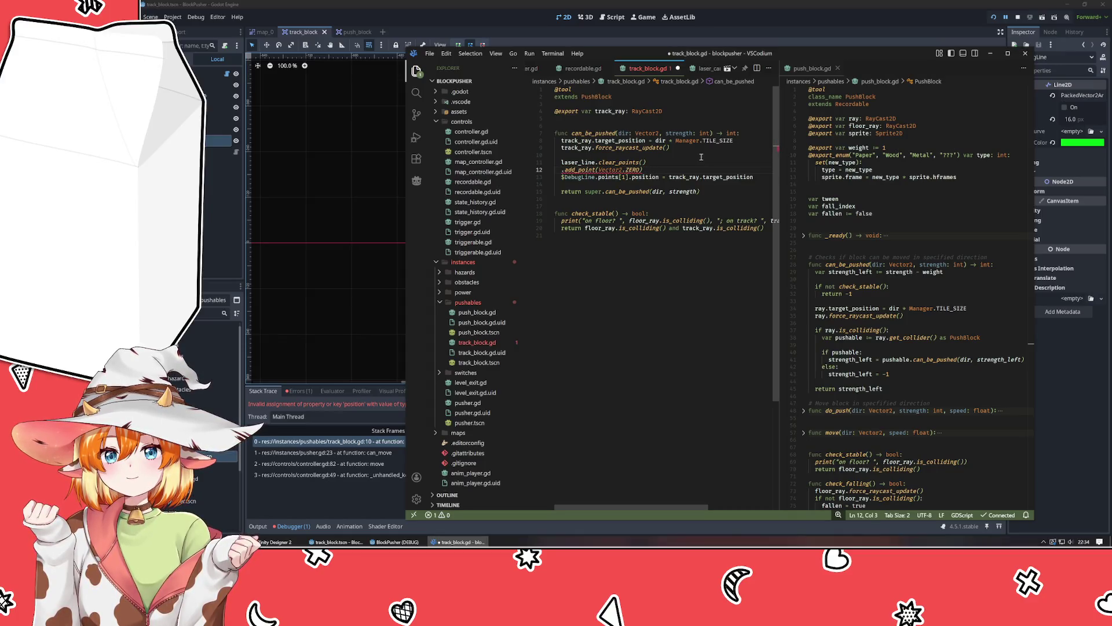
text($DebugLine)
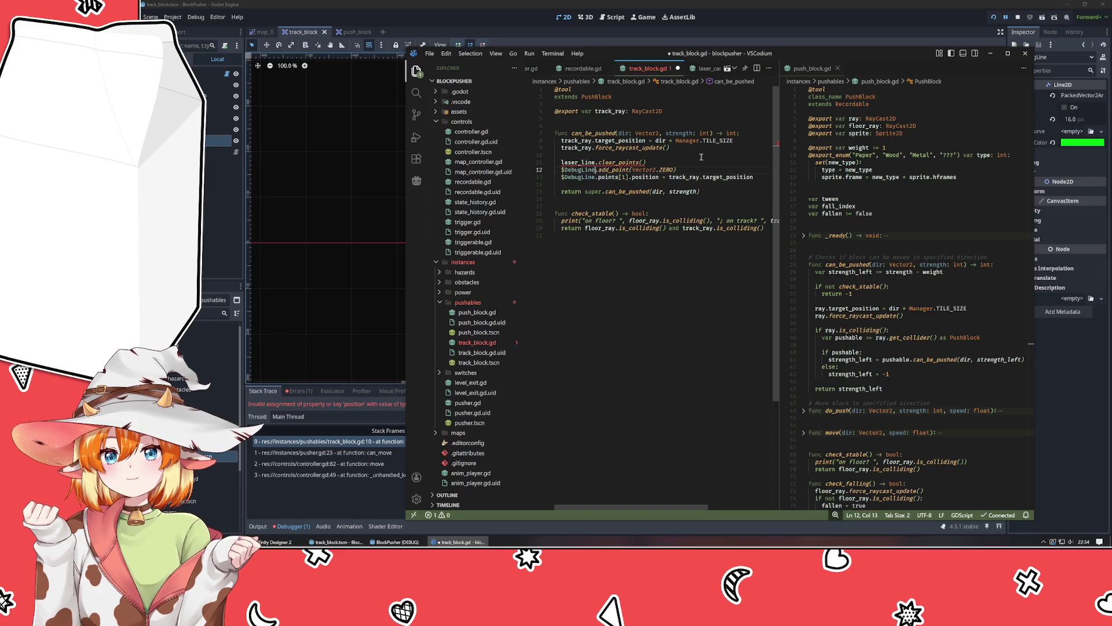
key(Up)
key(Down)
key(shift+Home)
key(ctrl+c)
key(Up)
key(ctrl+shift+Right)
key(ctrl+v)
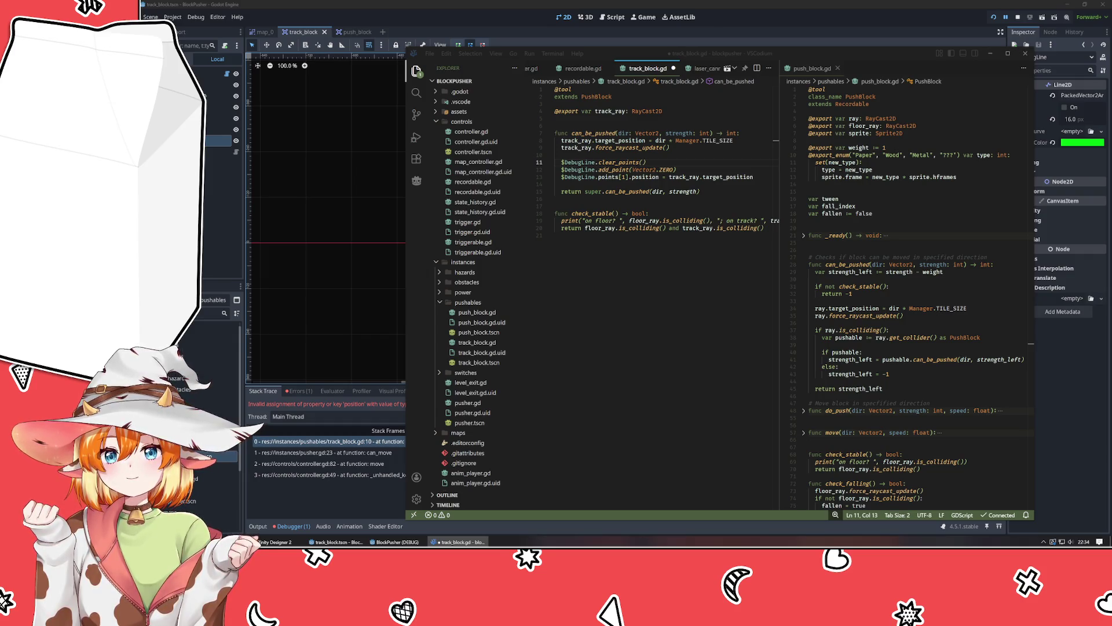
- Replace the points[1] line with $DebugLine.set_point_position(1, track_ray.target_position)
click(623, 249)
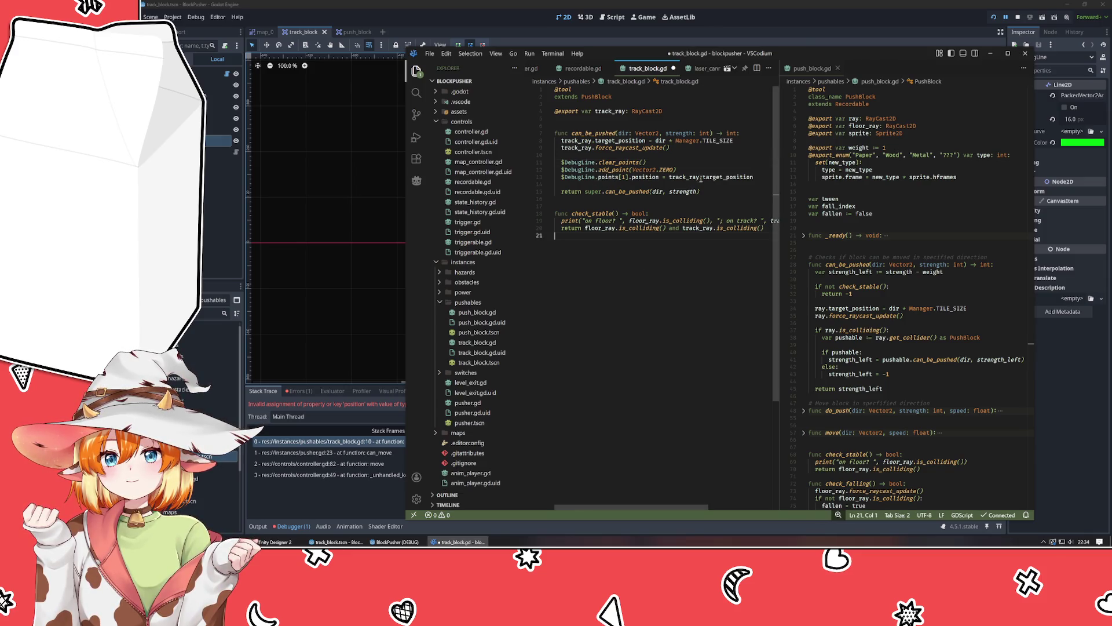
click(759, 173)
key(ctrl+shift+Left)
key(shift+Home)
key(BackSpace)
text($De)
key(Escape)
text(bugLine.set_poin)
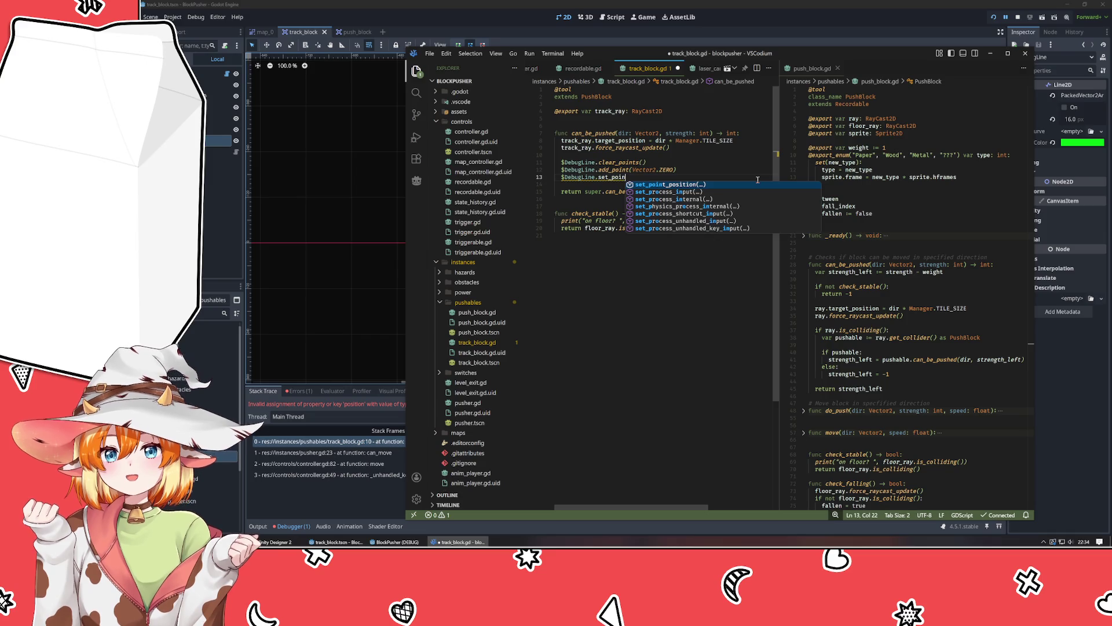
key(Return)
key(Home)
key(shift+Up)
key(shift+Up)
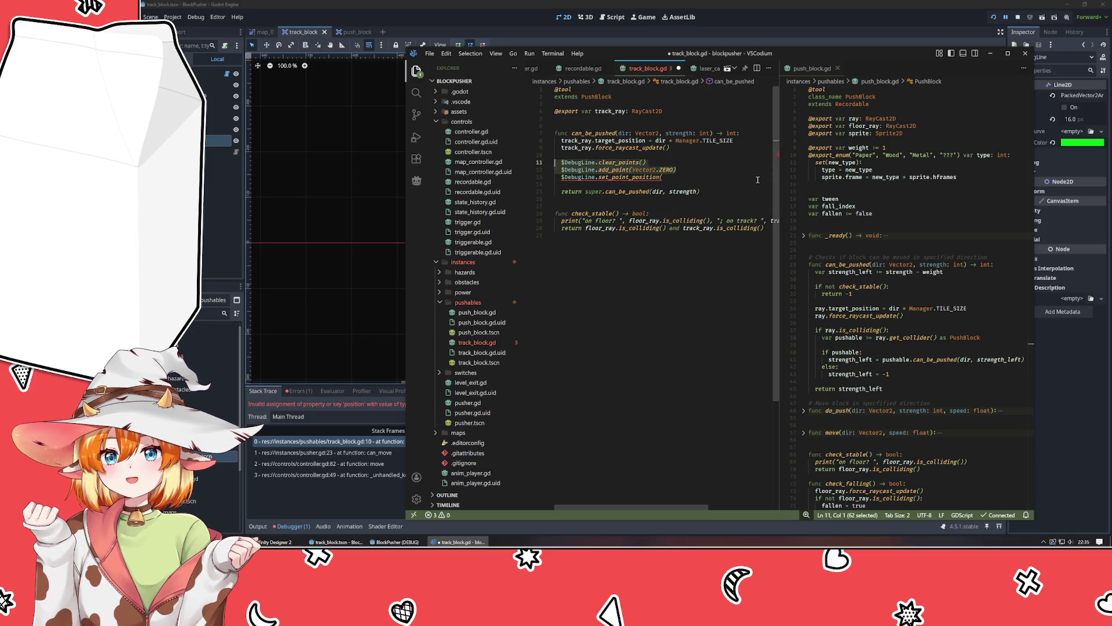
key(BackSpace)
key(End)
key(BackSpace)
text(()
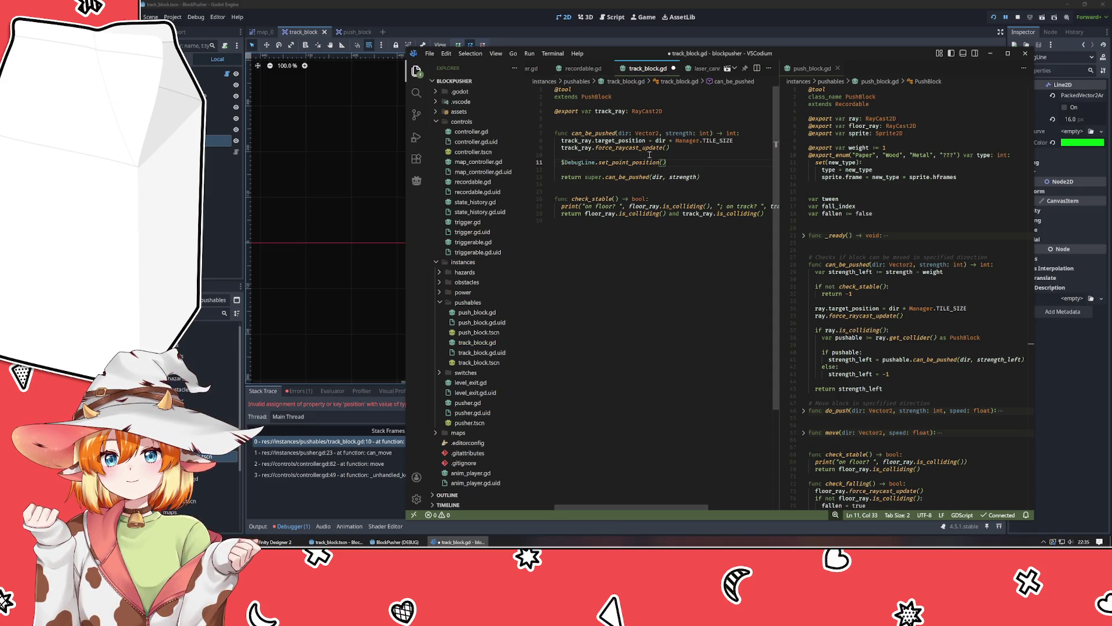
mouse_move(646, 163)
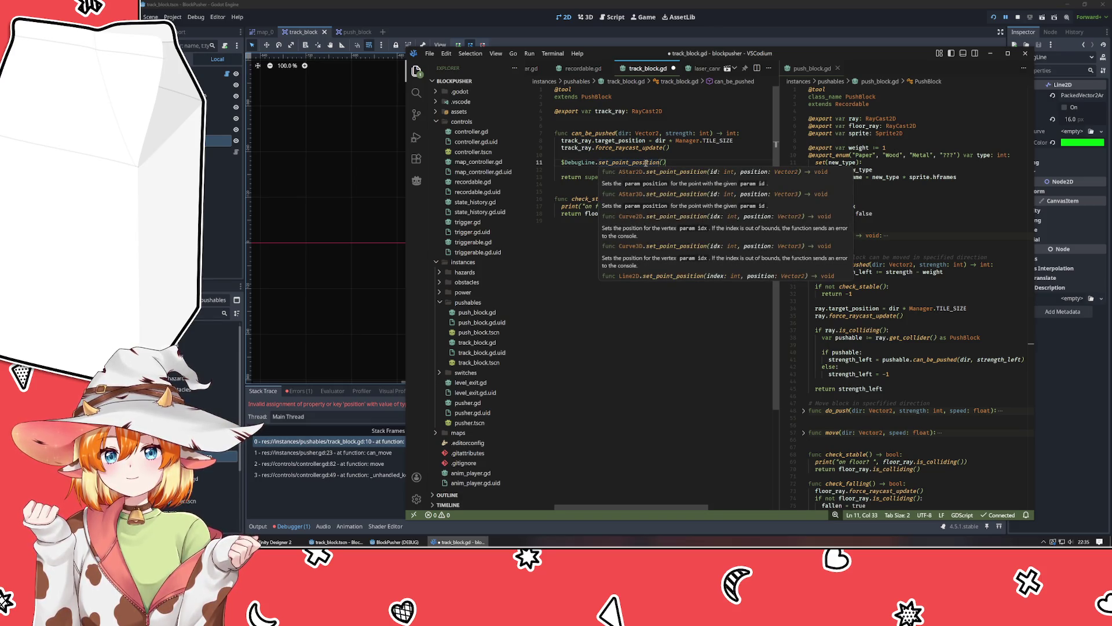
text(1, )
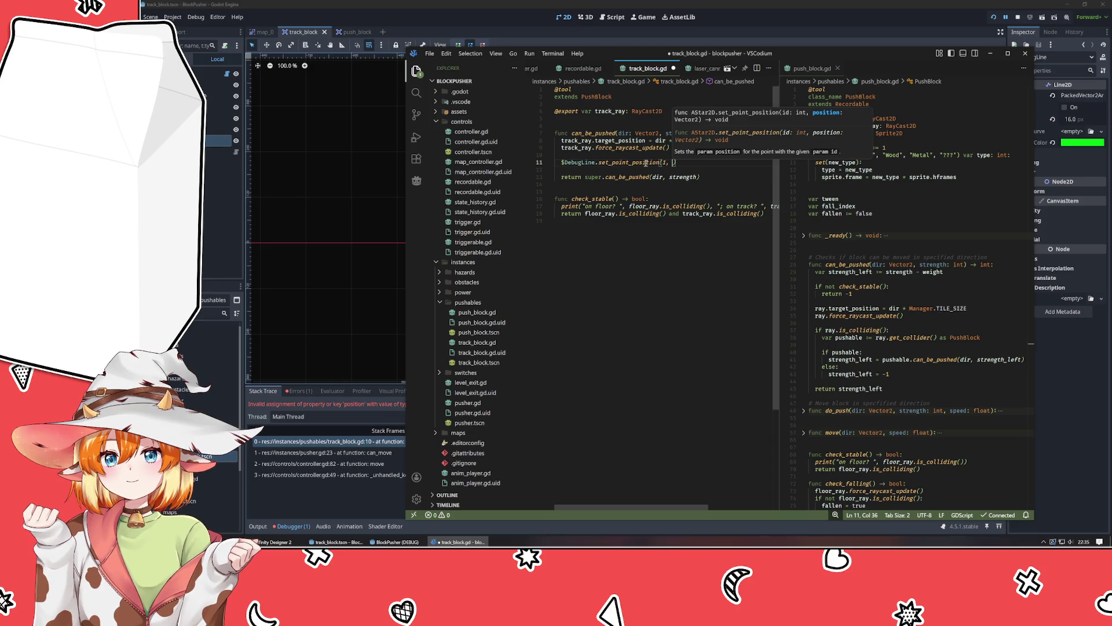
text(tr)
text(ack_ray.)
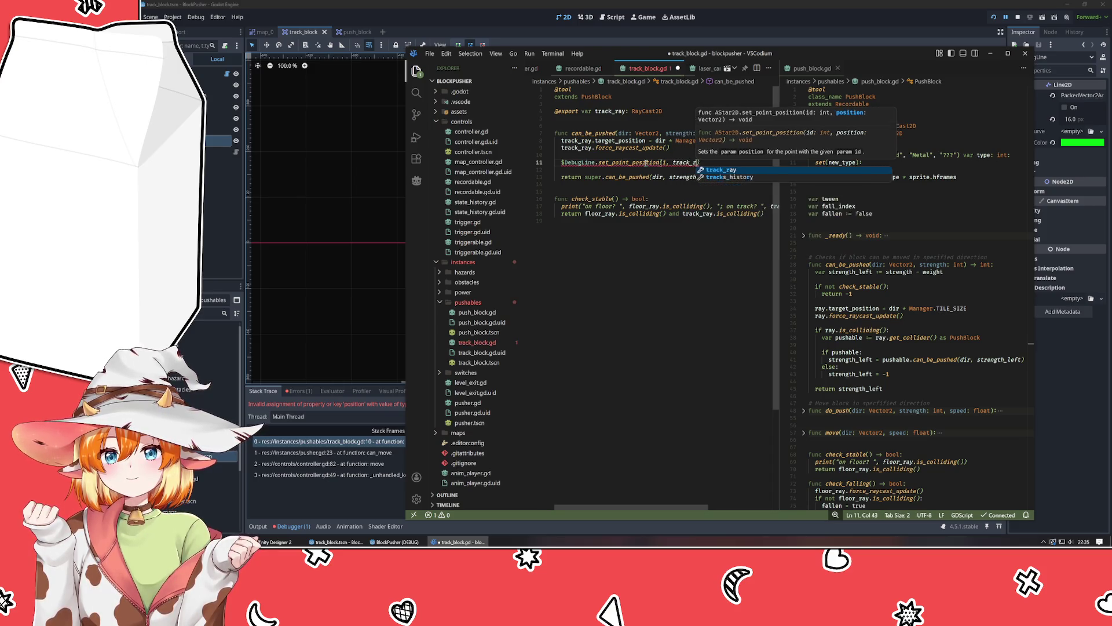
text(target_position)
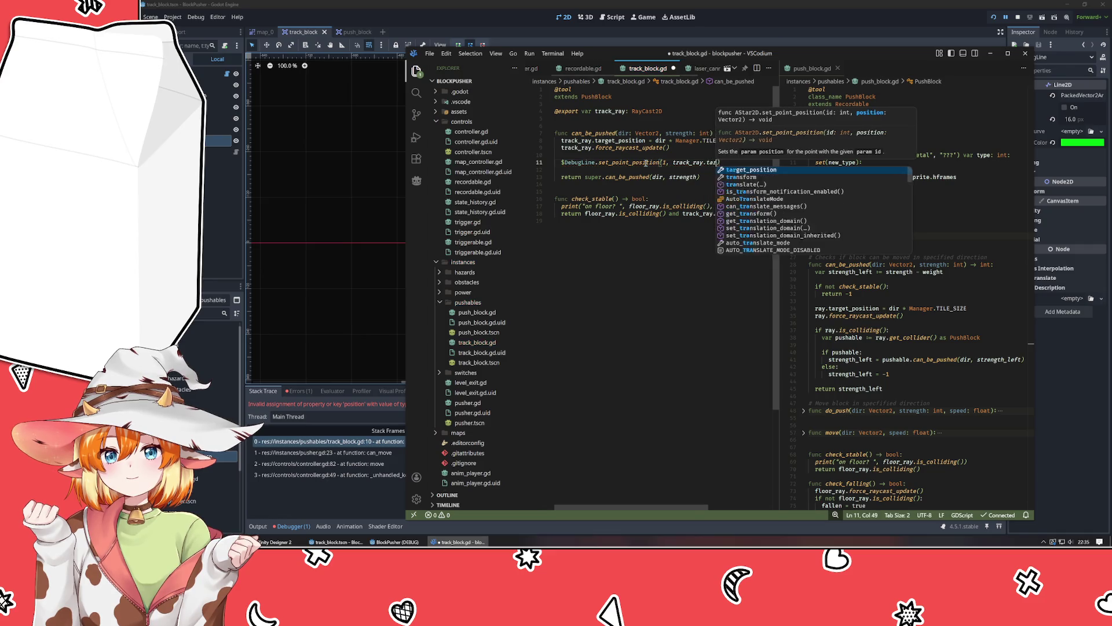
- Save track_block.gd and run the game
key(ctrl+s)
key(alt+Tab)
key(F5)
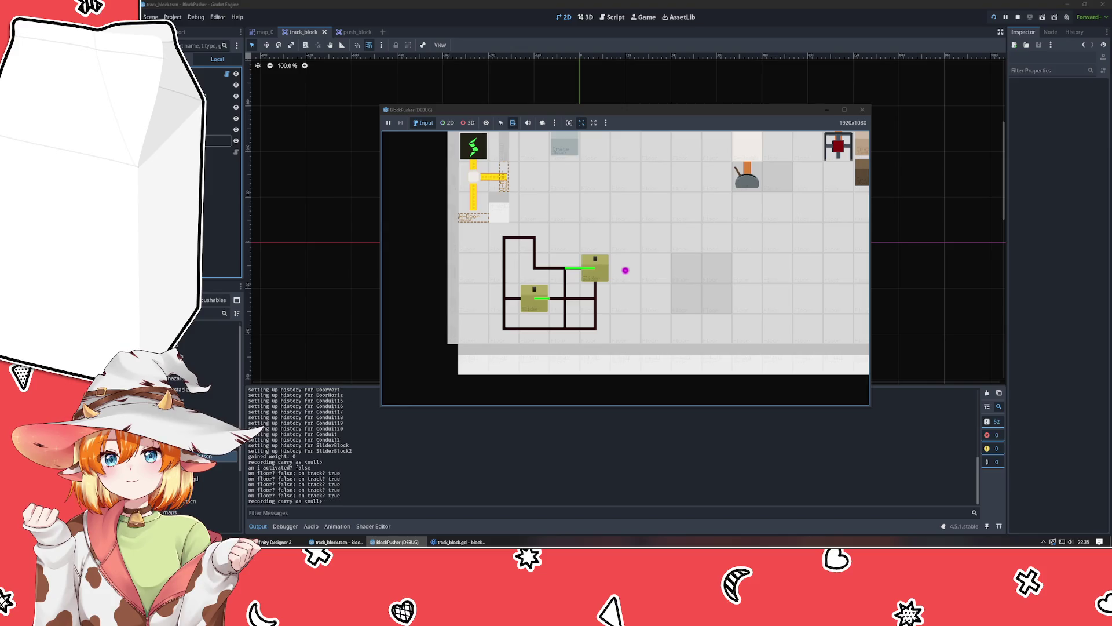
- Move the player down-left, then right and up past the block, watching the green debug lines
key(Down)
key(Left)
key(Left)
key(Right)
key(Up)
key(Up)
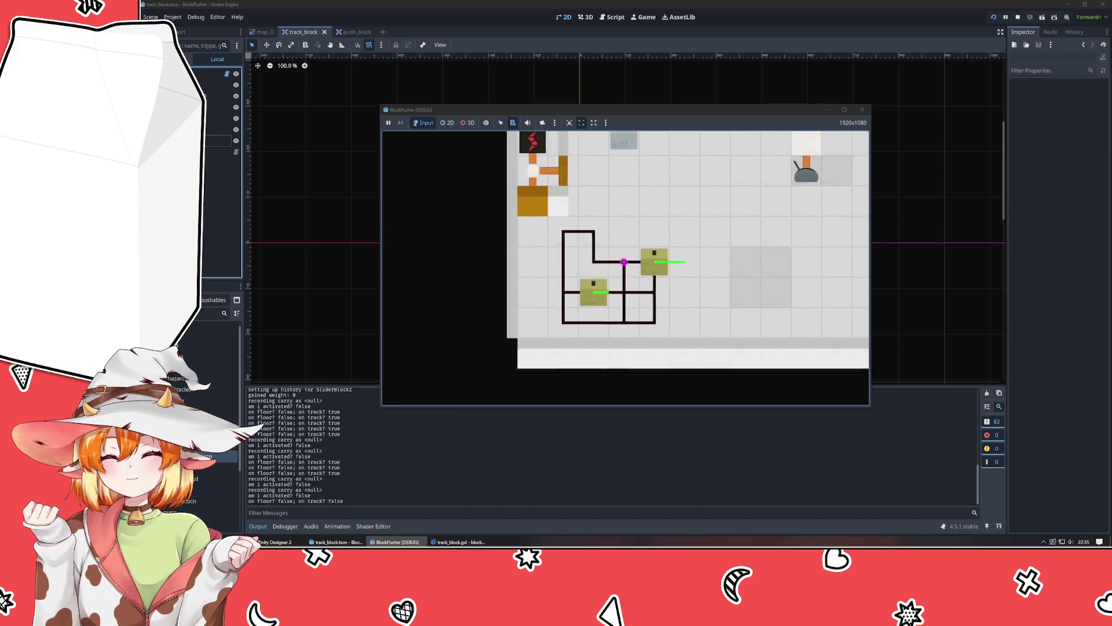
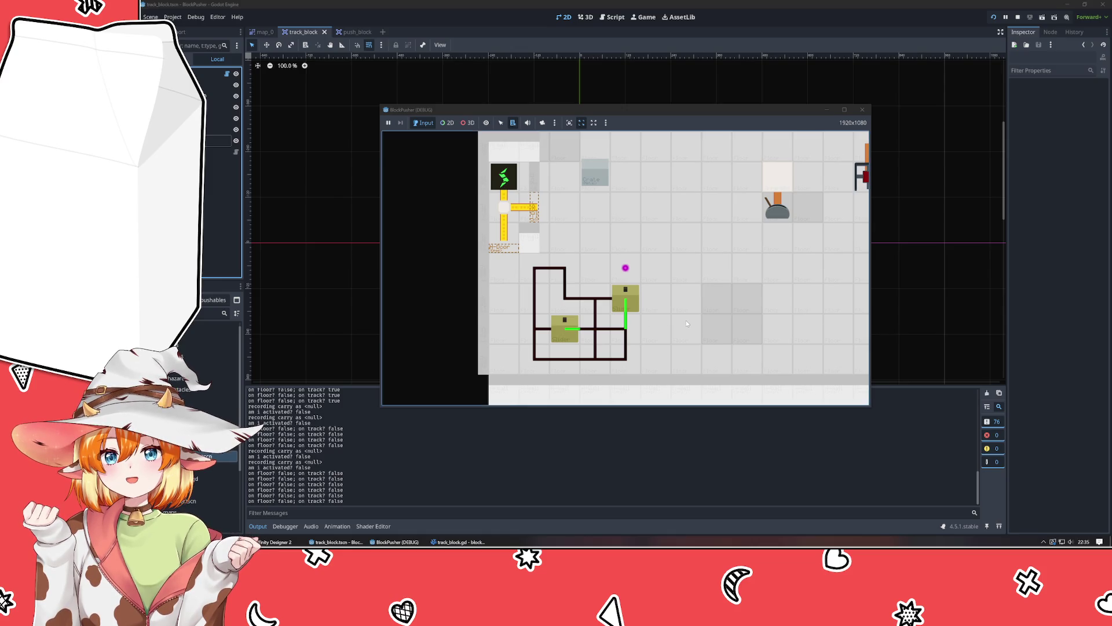
- Move the player to turn the track block back and forth, then stop the game and select FloorRay
key(Right)
key(Down)
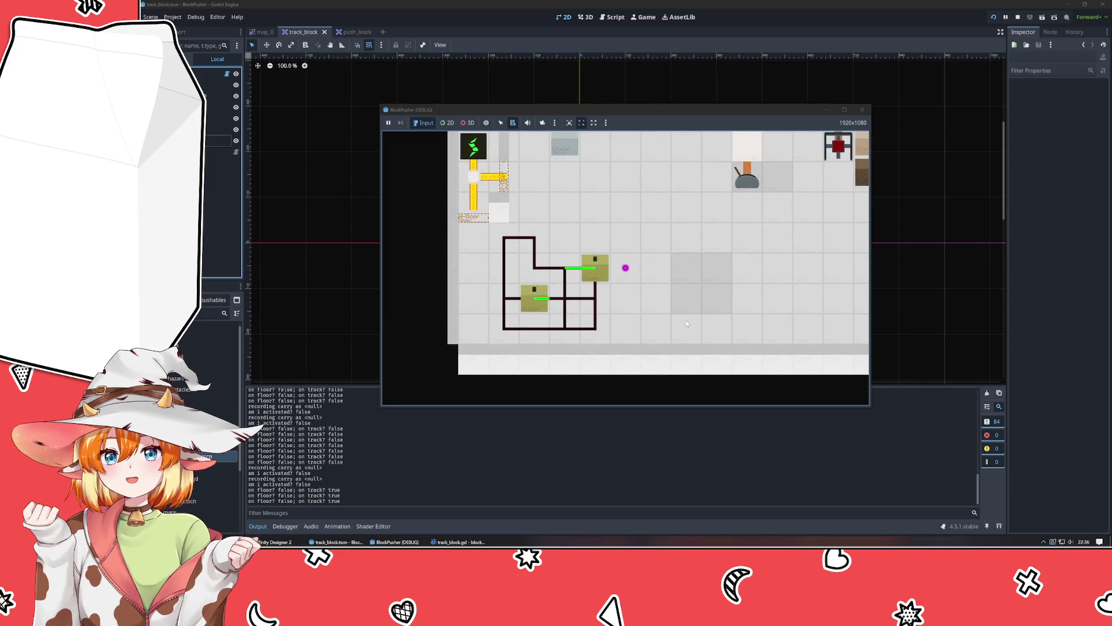
key(Up)
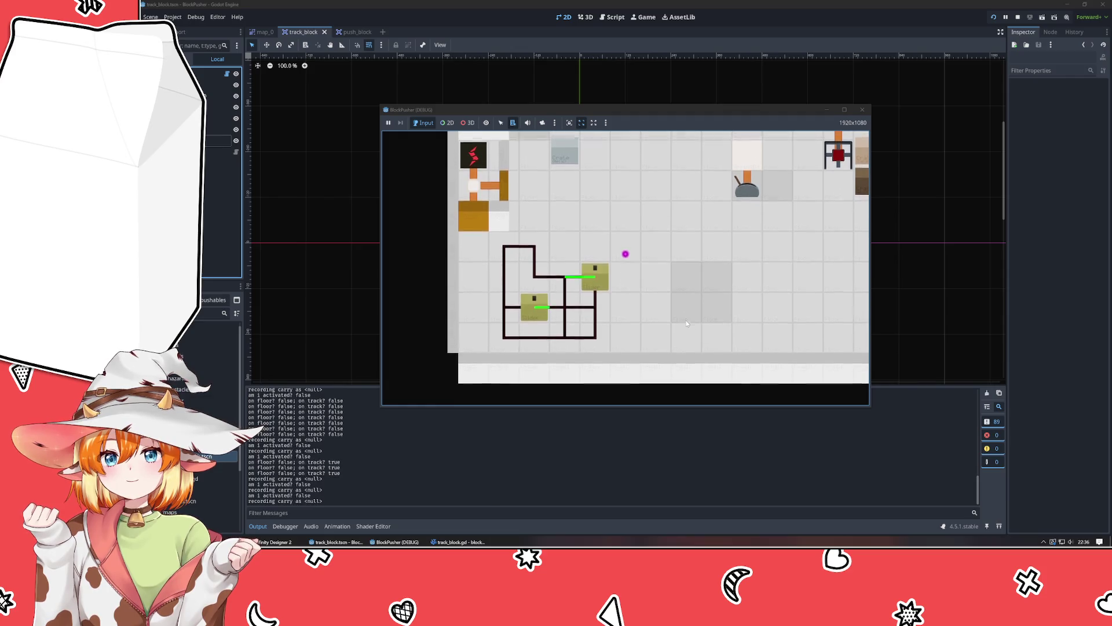
key(Left)
key(Down)
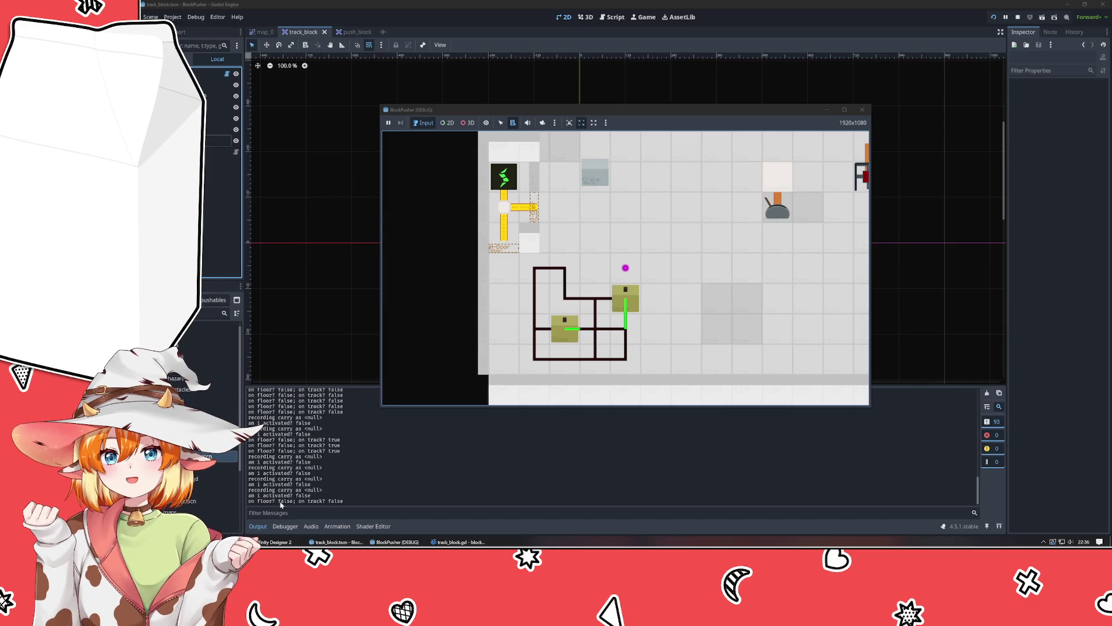
key(F8)
click(217, 128)
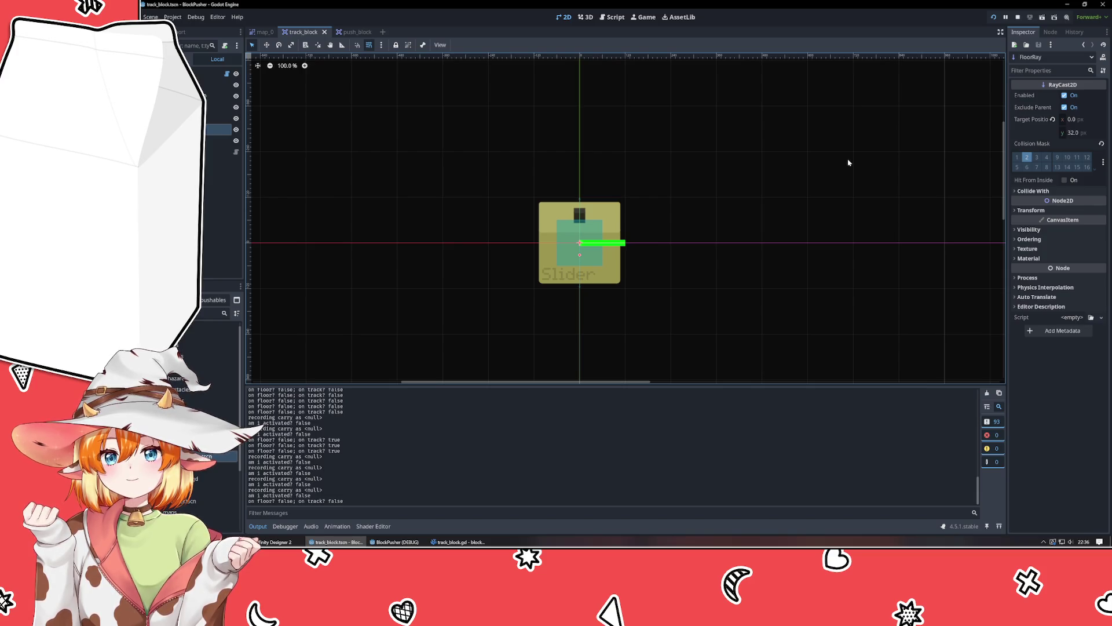
- Enable Hit From Inside and collision with areas on FloorRay
click(1073, 180)
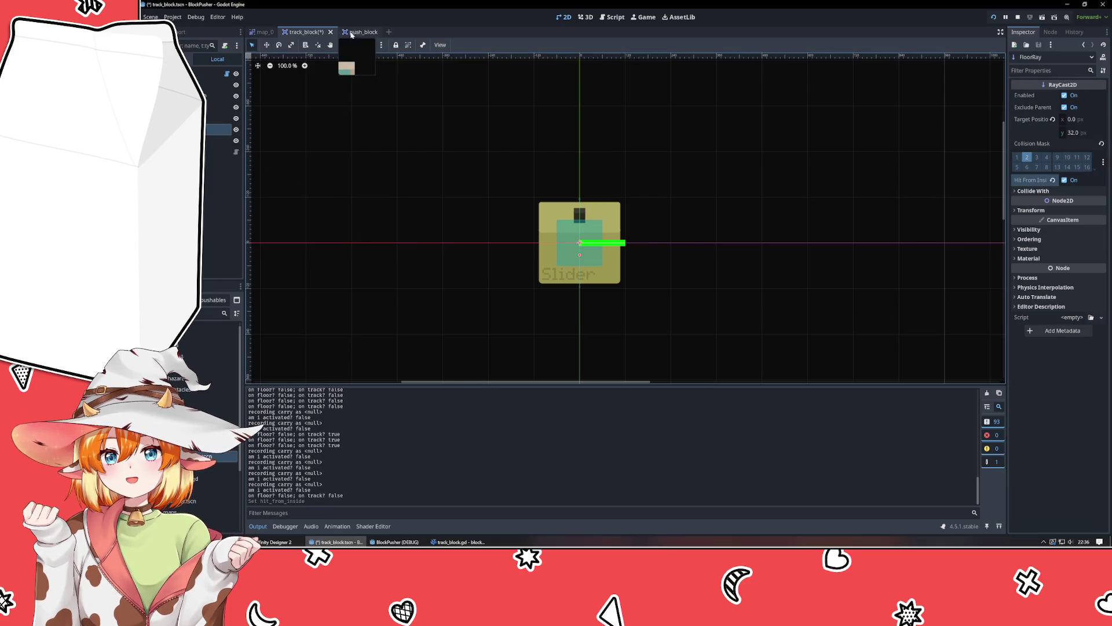
click(354, 32)
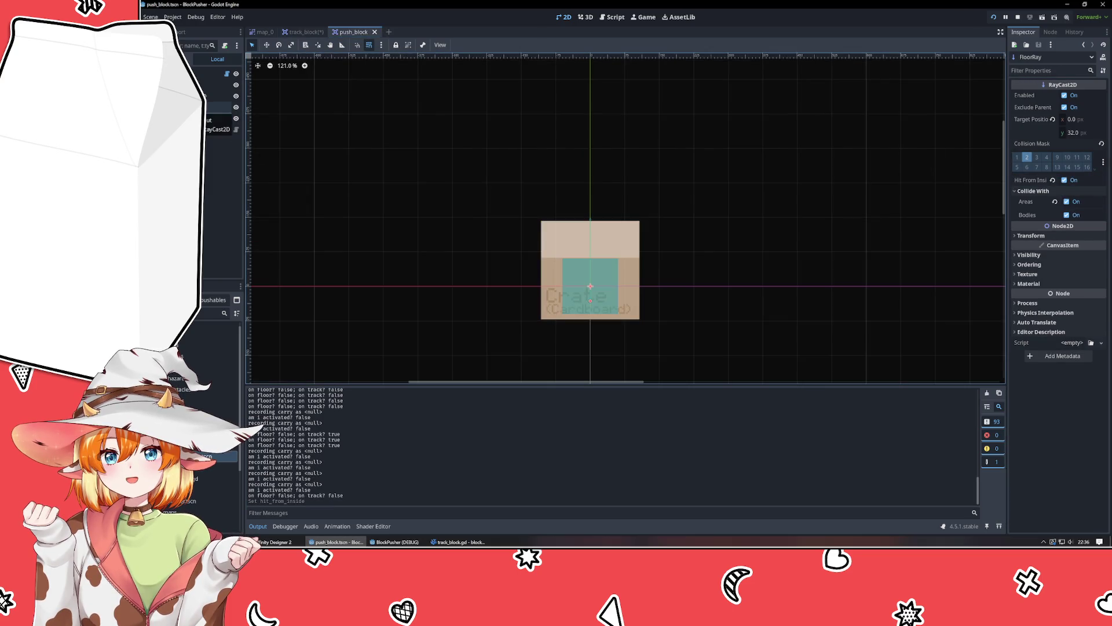
click(302, 32)
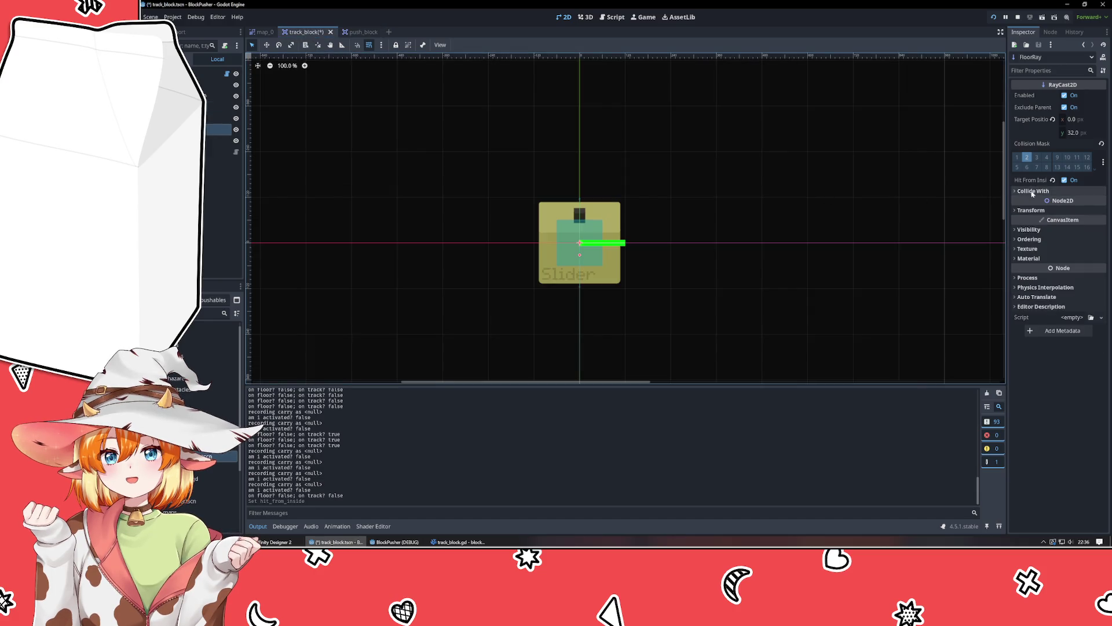
click(1067, 201)
click(1067, 202)
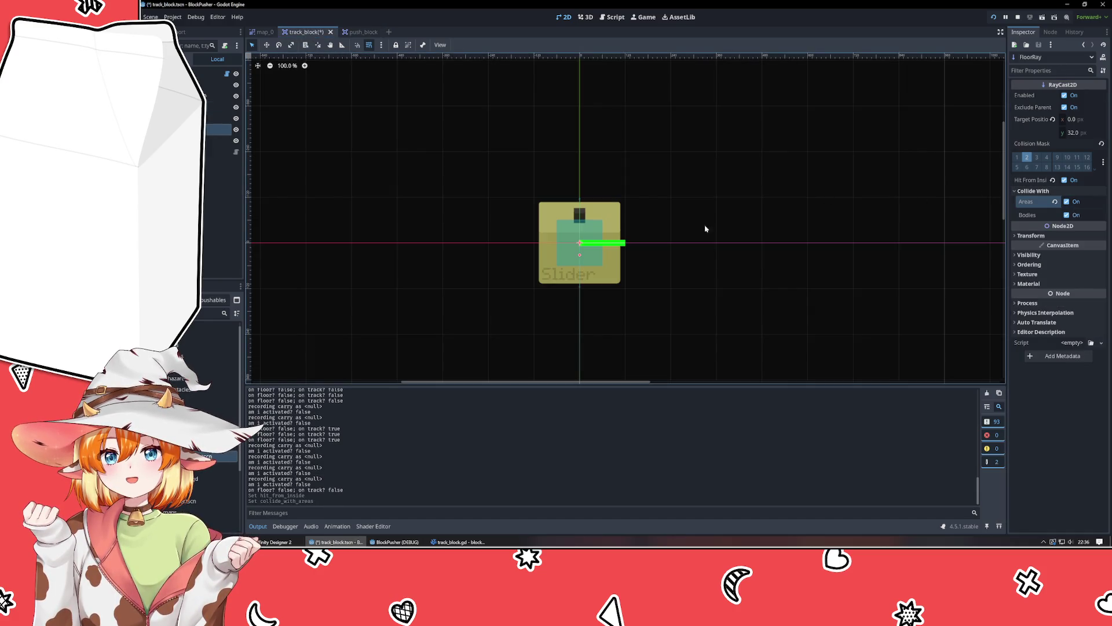
- Let TrackRay collide with areas
click(220, 140)
click(220, 118)
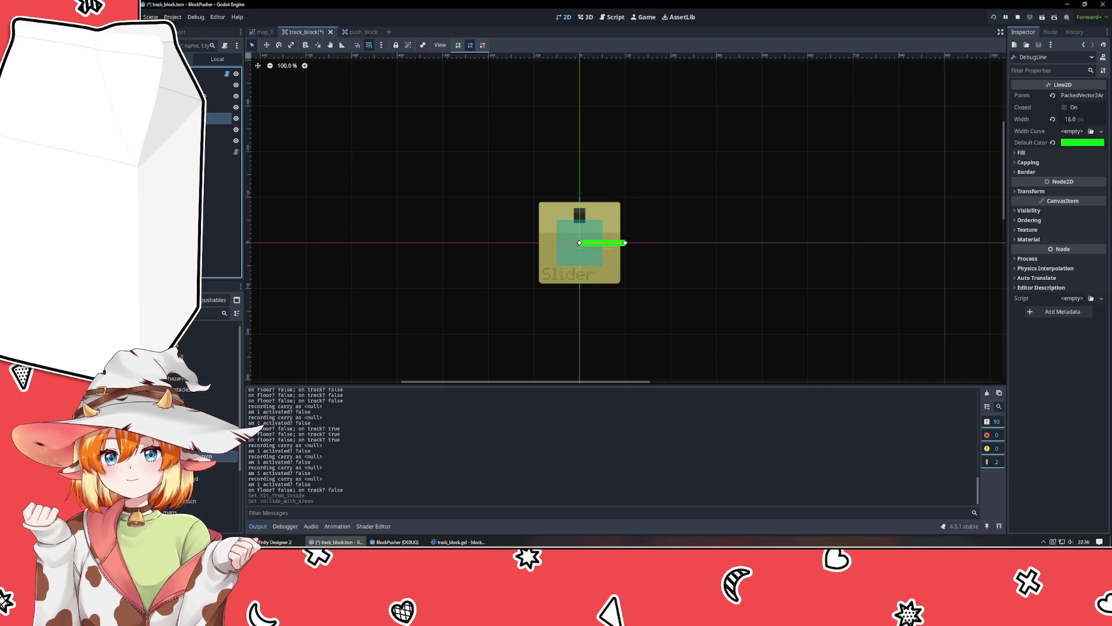
click(1033, 190)
click(1066, 202)
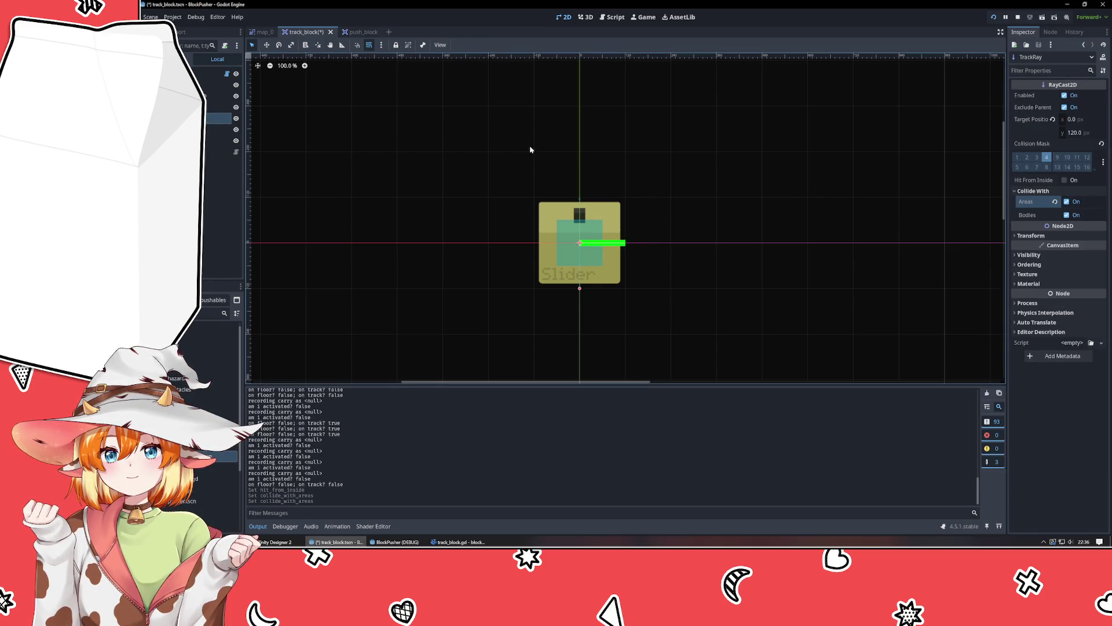
- Let BlockRay collide with areas and clear the node selection
click(215, 107)
click(1032, 191)
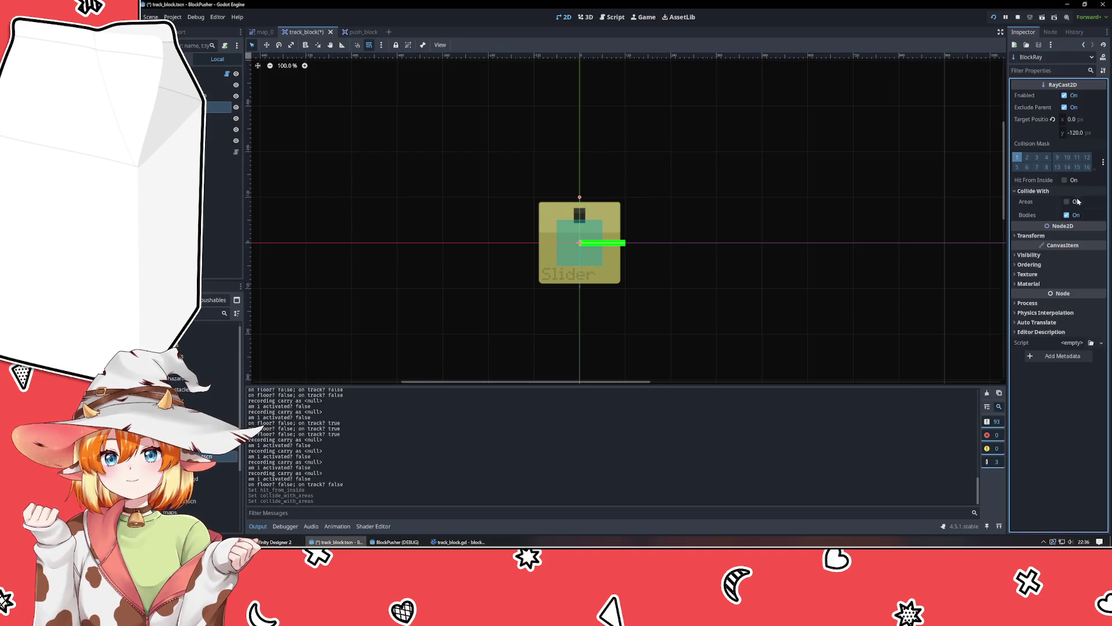
click(1066, 202)
click(696, 149)
- Save and run the game with F5, then push the track blocks around the loop
key(F5)
key(Left)
key(Left)
key(Left)
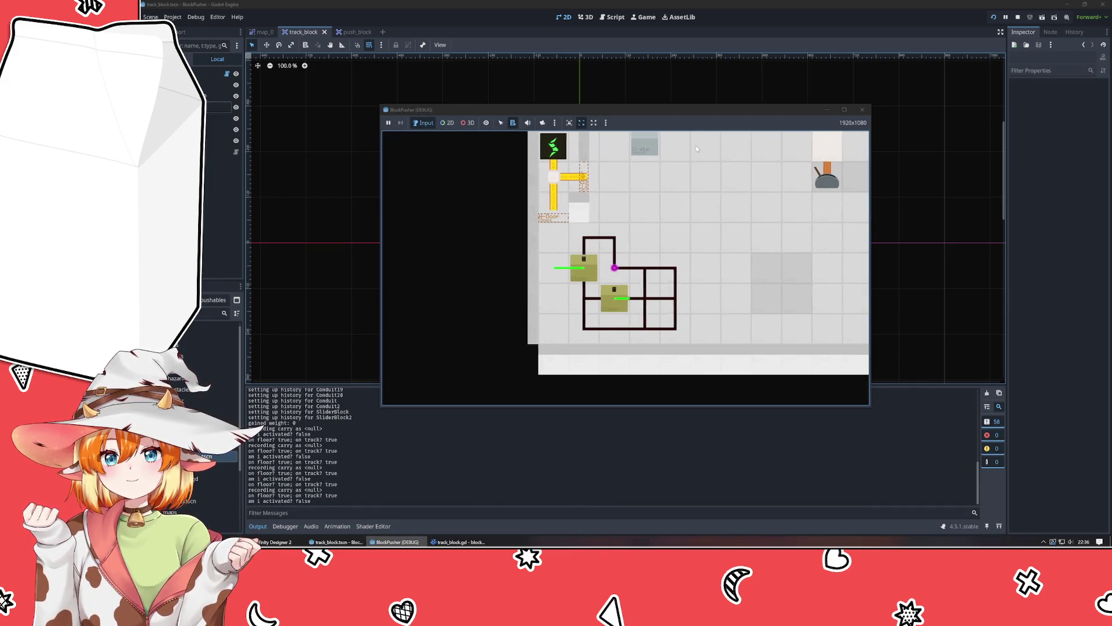
key(Up)
key(Left)
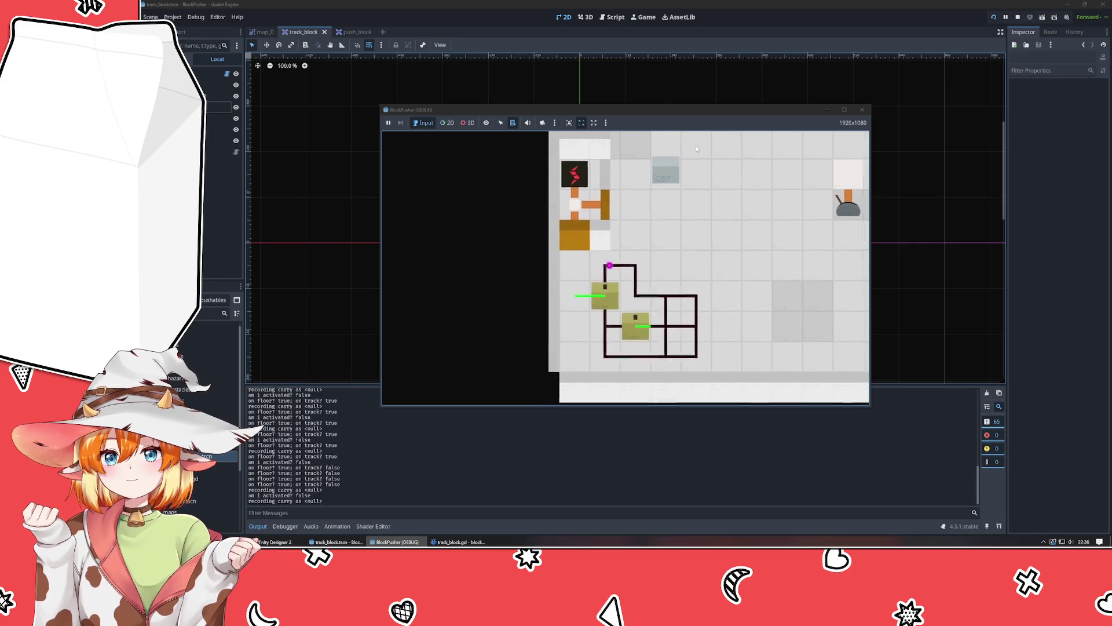
key(Down)
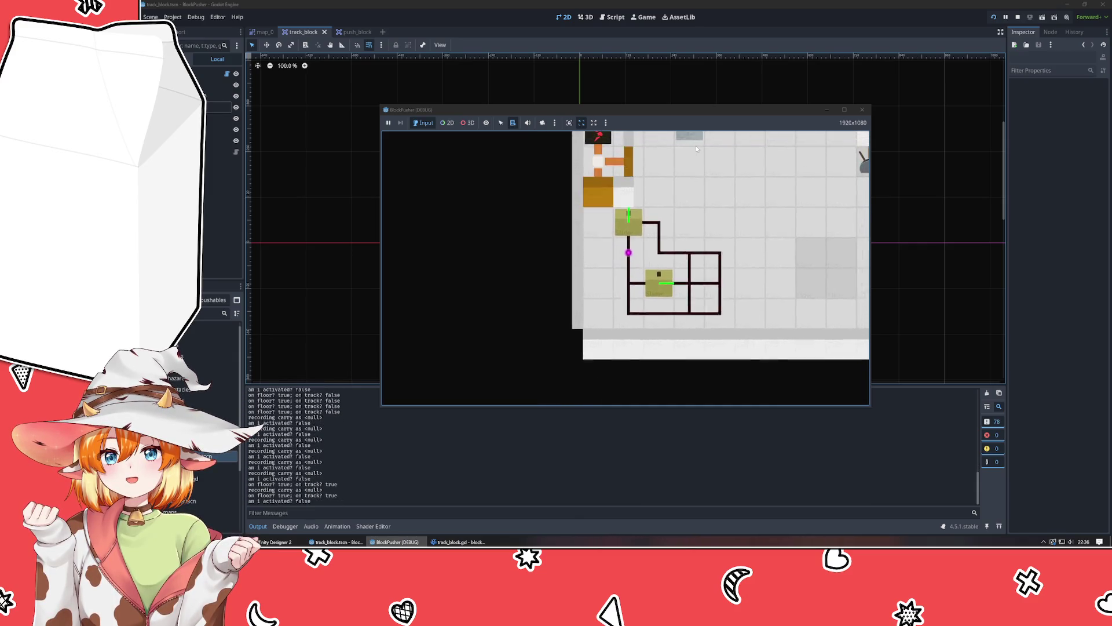
key(Up)
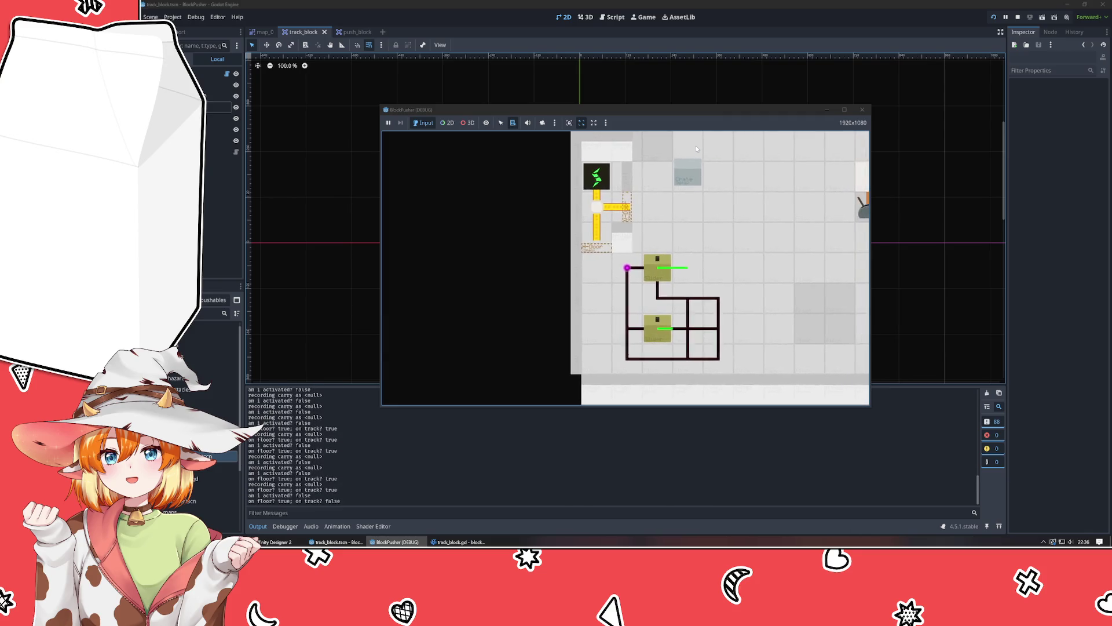
key(Down)
key(Right)
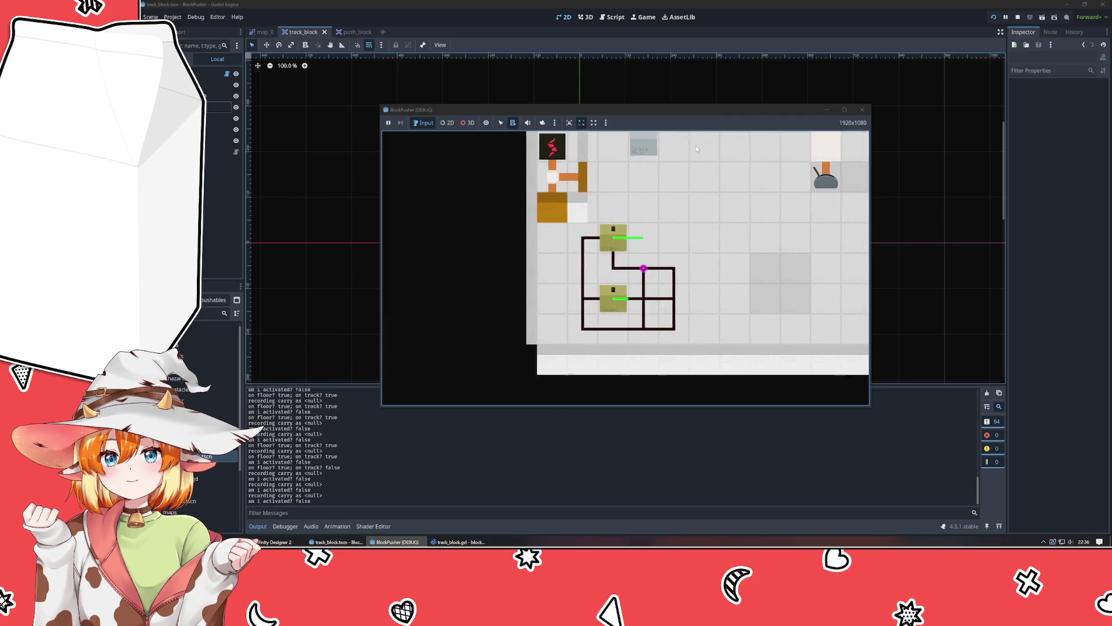
key(Left)
key(Up)
key(Left)
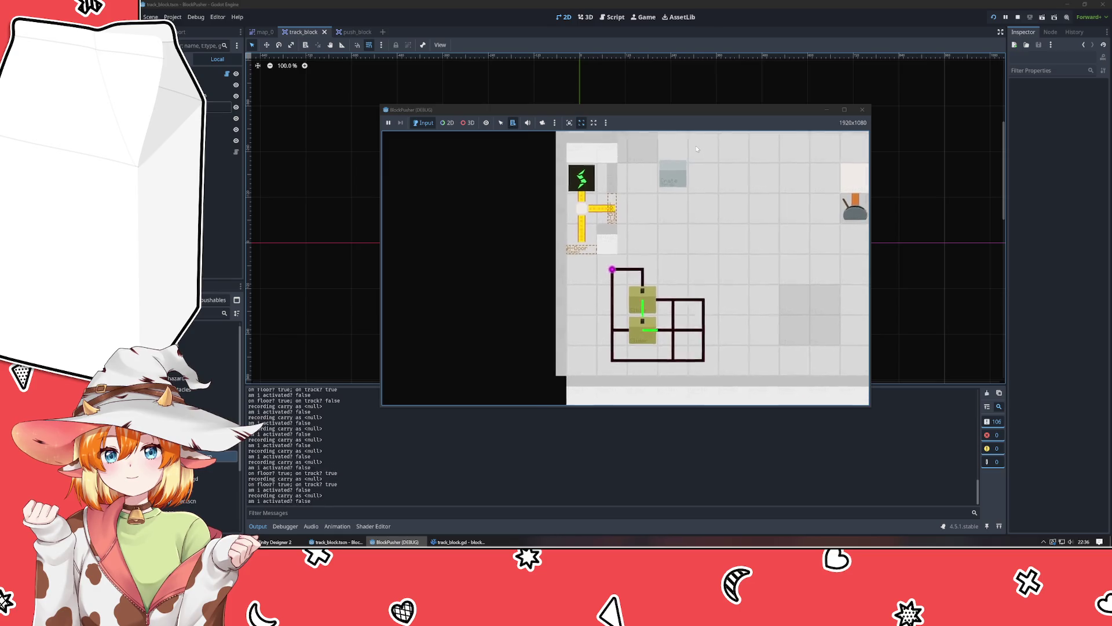
key(Right)
key(Right)
key(Down)
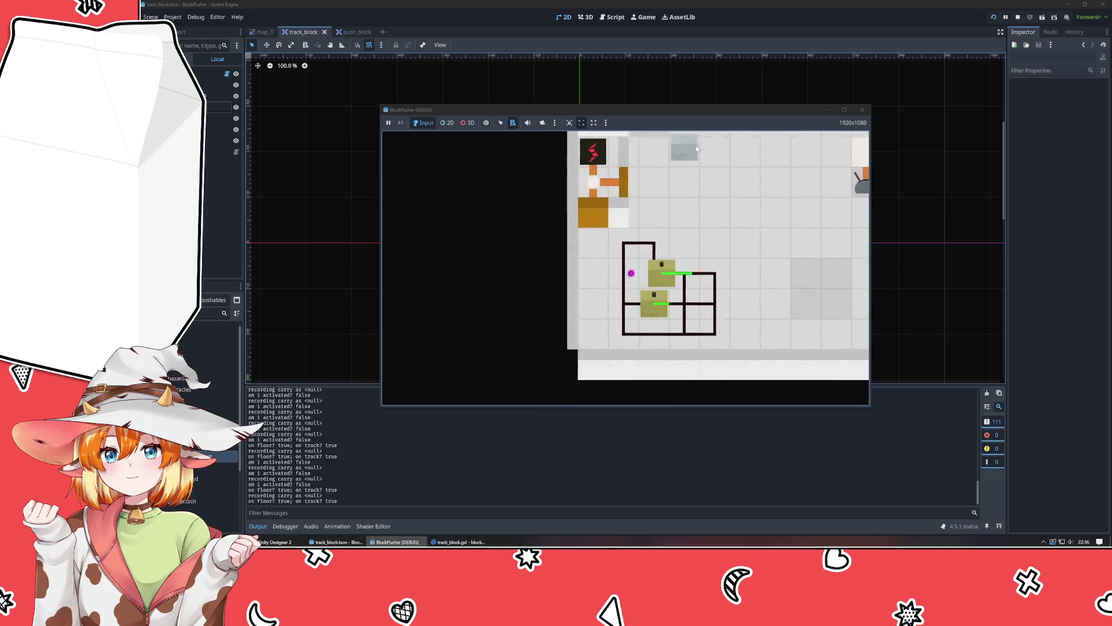
key(Down)
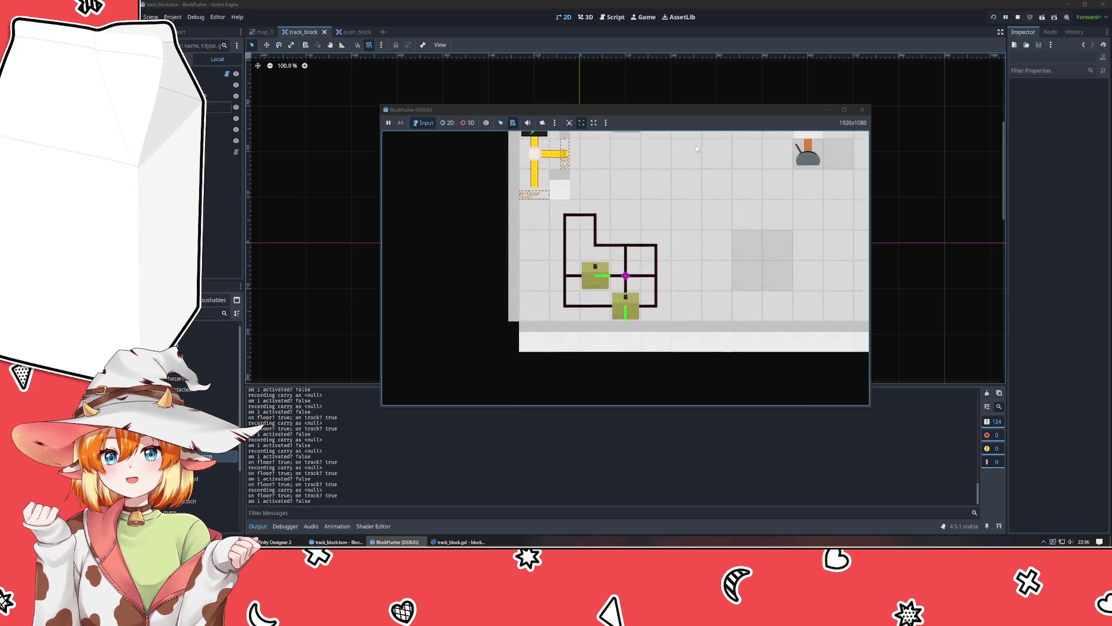
key(Right)
key(Down)
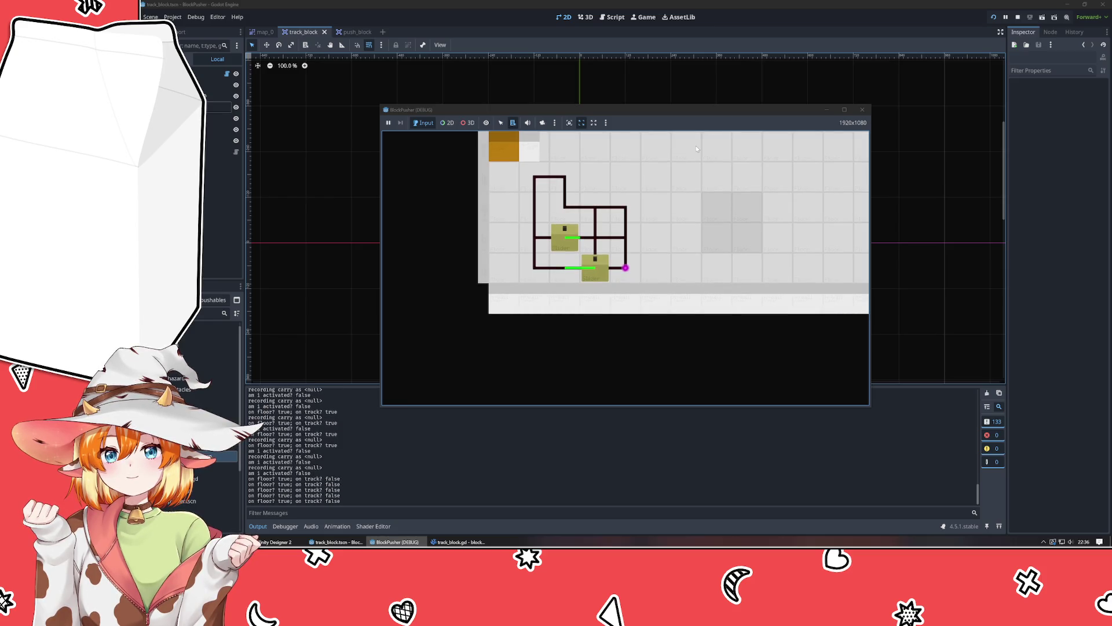
key(Up)
key(Up)
key(Left)
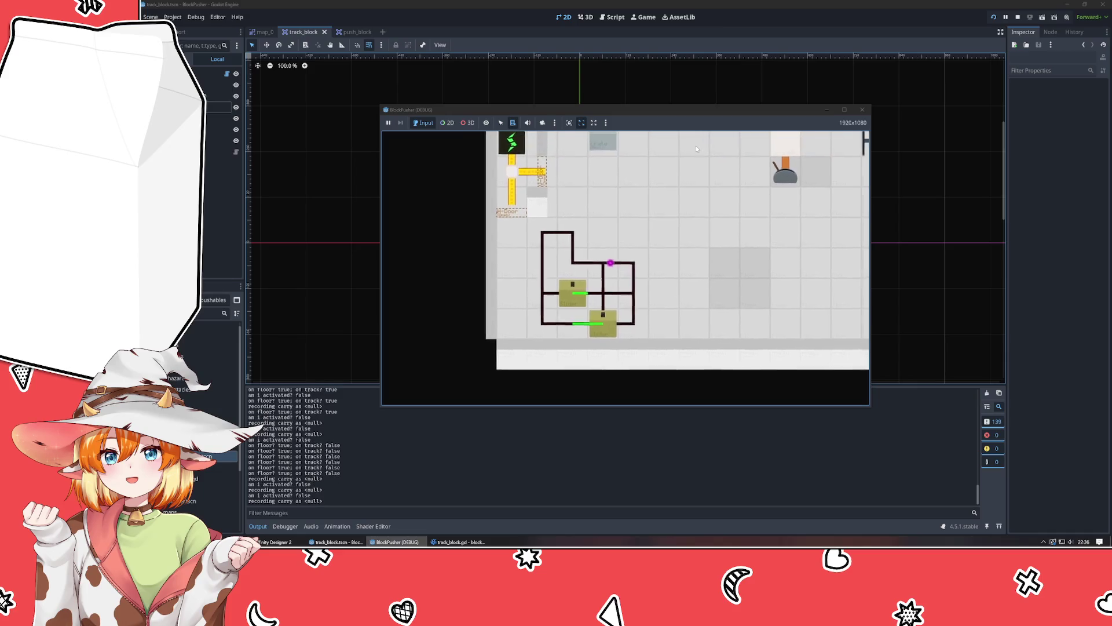
key(Left)
key(Left)
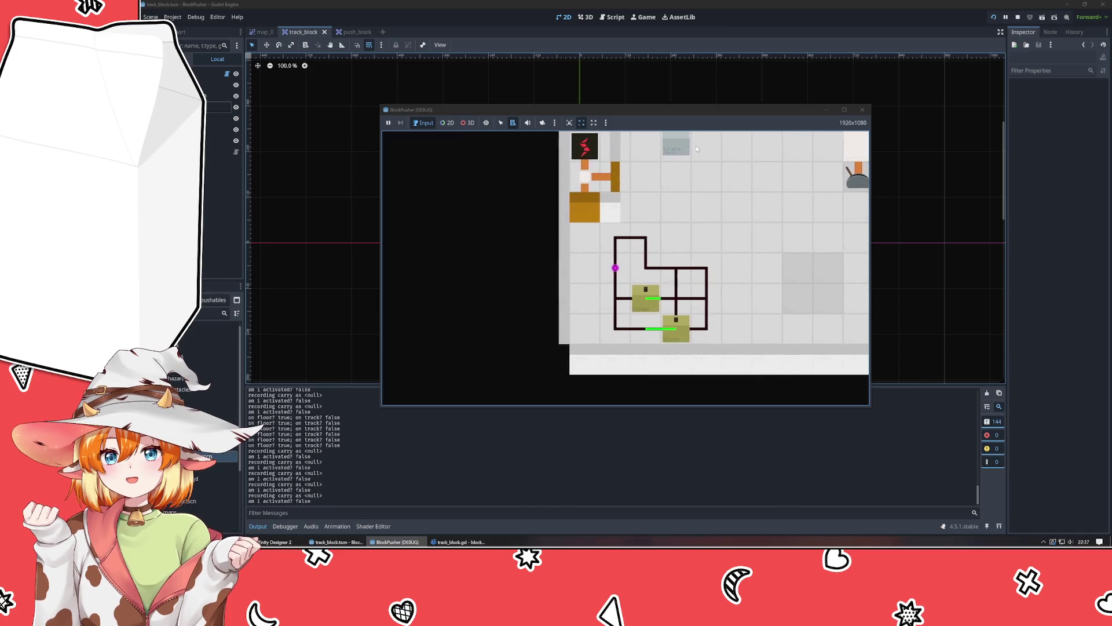
key(Down)
key(Down)
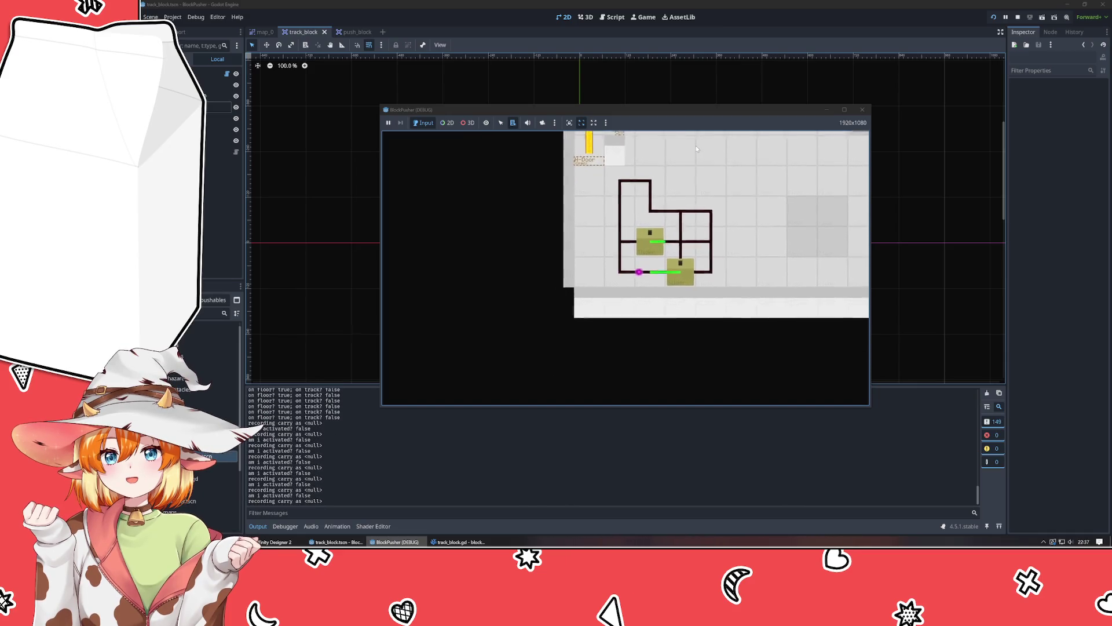
key(Right)
key(Right)
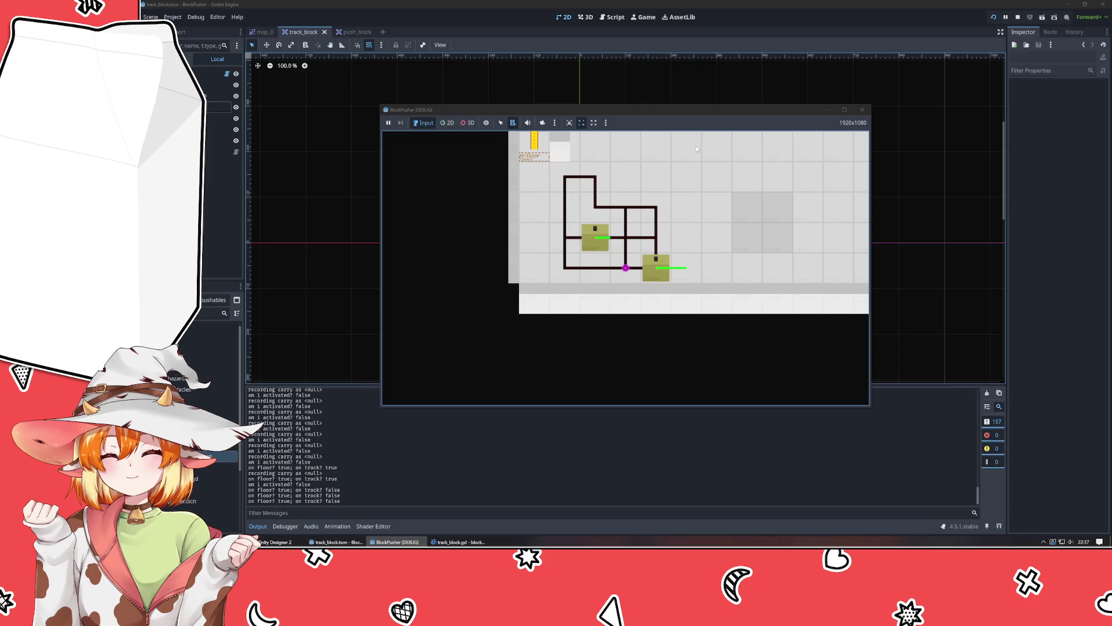
- Rewind with Z and push the blocks along the track again via its junctions
key(z)
key(z)
key(z)
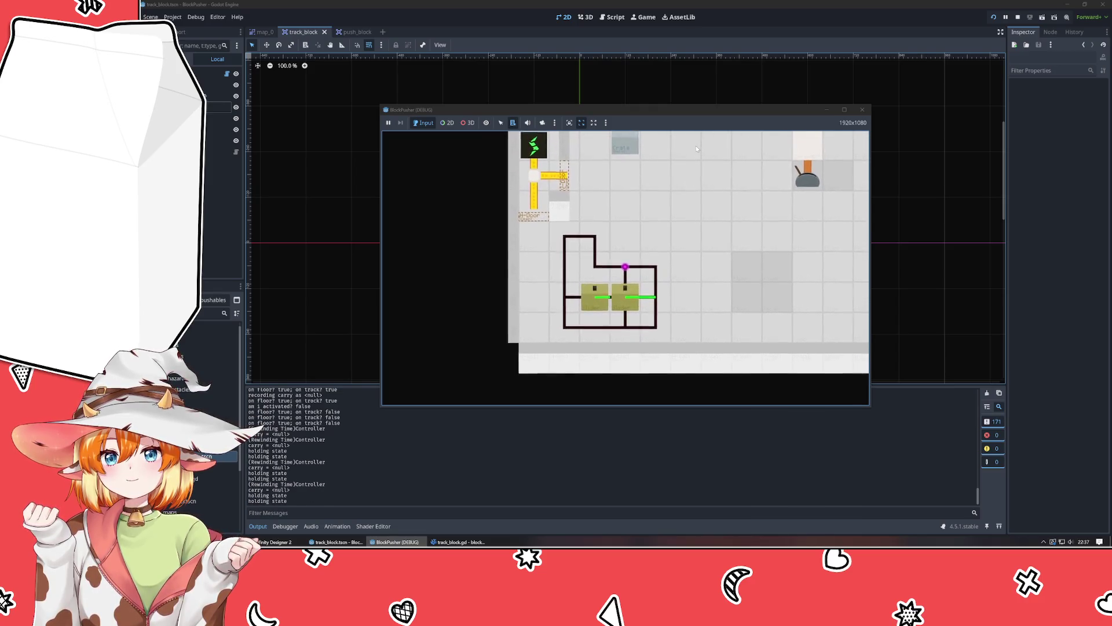
key(Down)
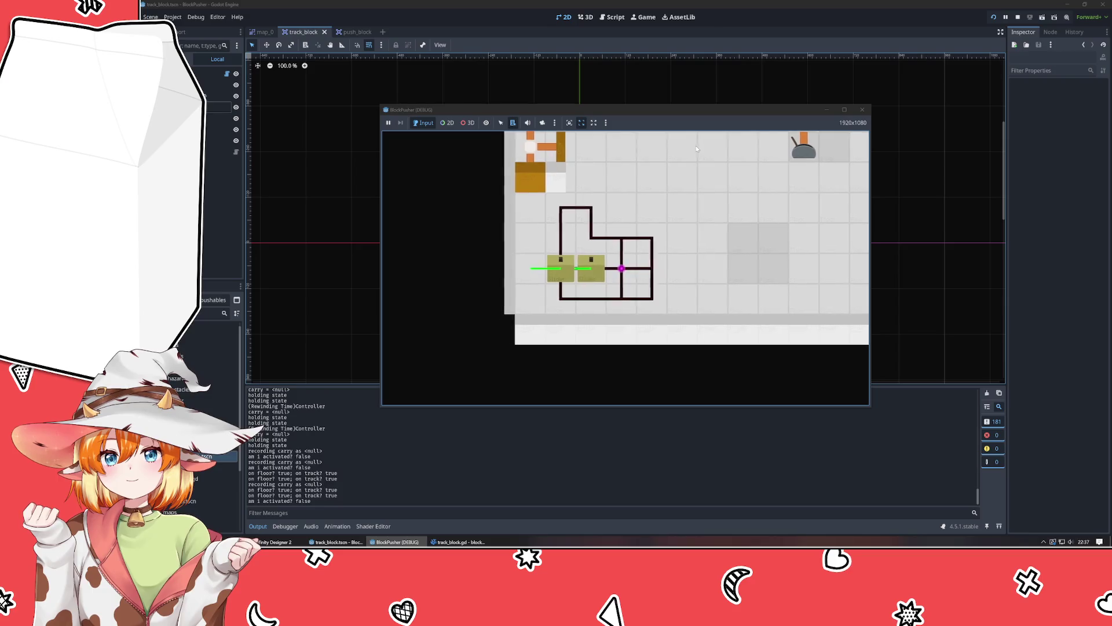
key(Down)
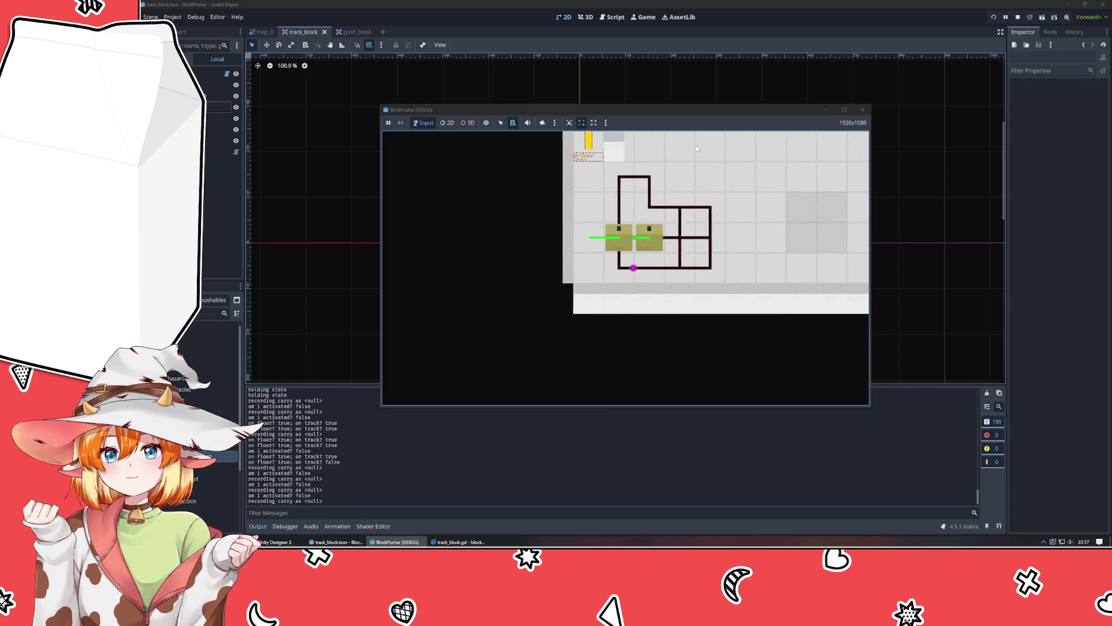
key(Up)
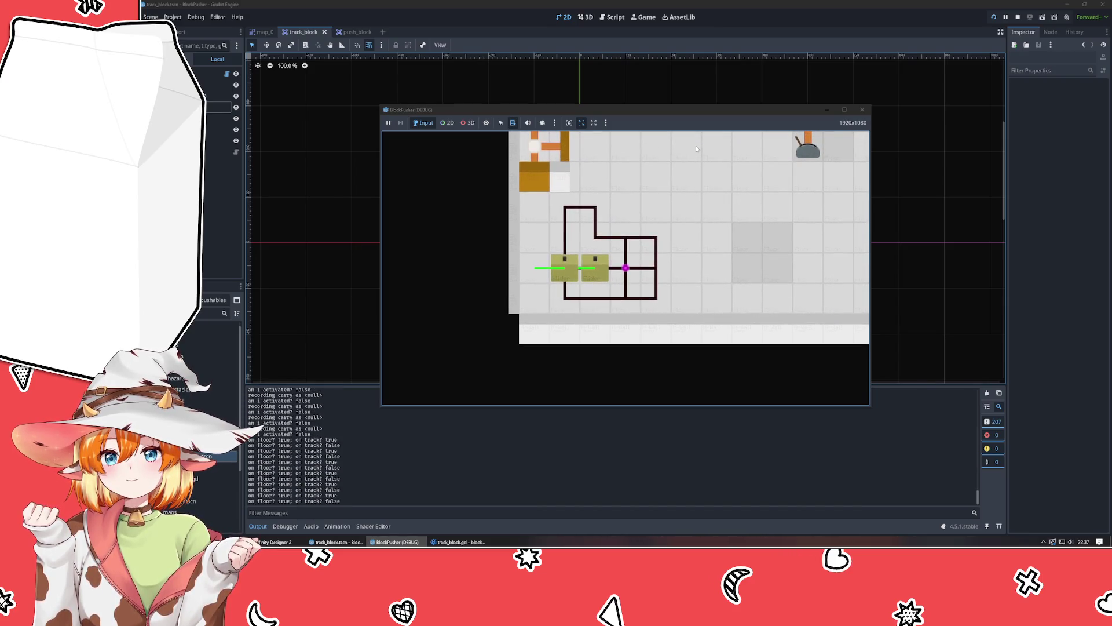
key(Down)
key(Left)
key(Left)
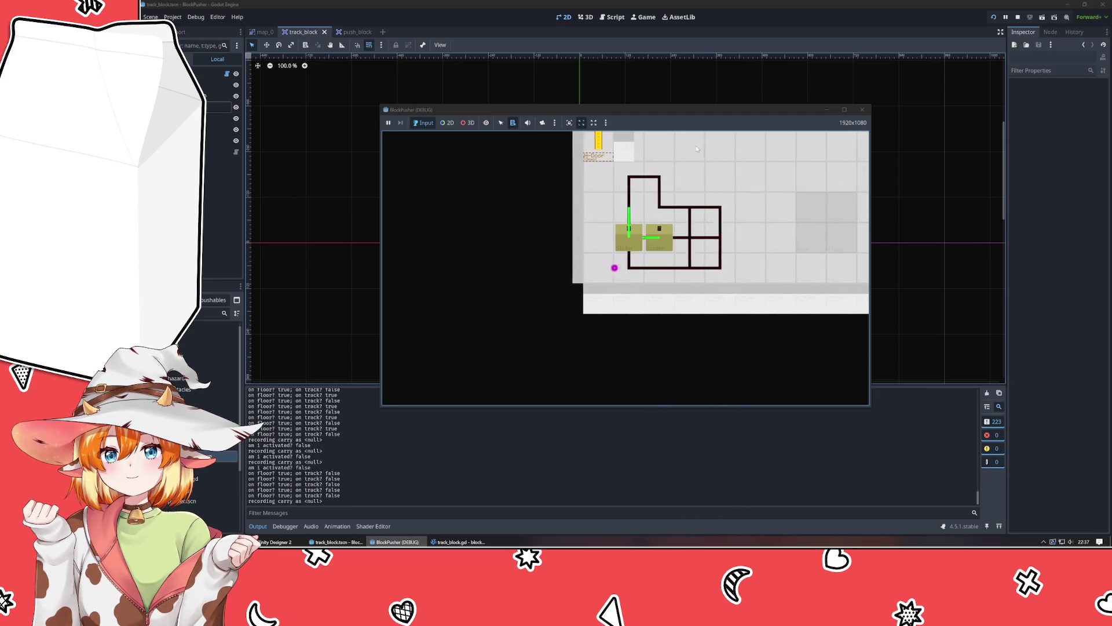
key(Left)
key(Up)
key(Up)
key(Right)
key(Down)
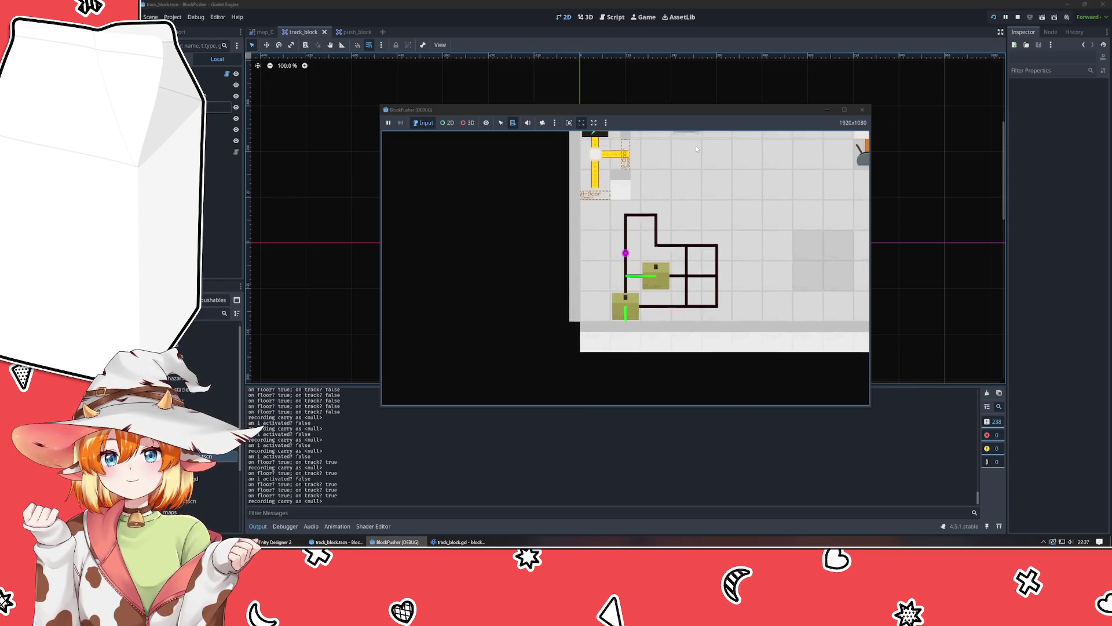
key(Right)
key(Right)
key(Down)
key(Left)
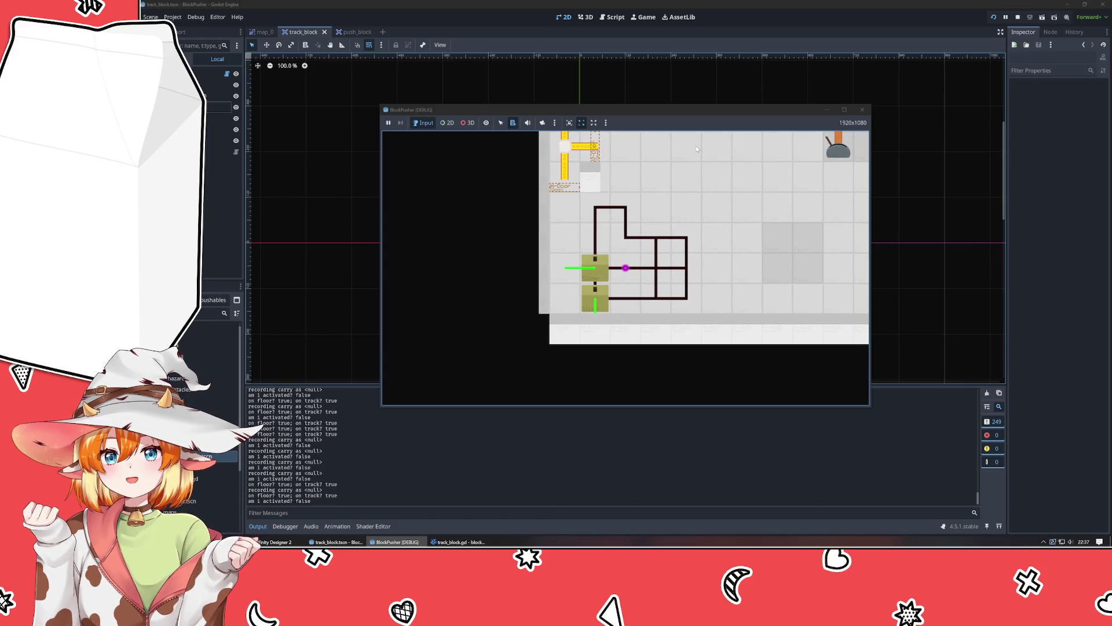
- Rewind again and test pushing the right block up and down the track
key(z)
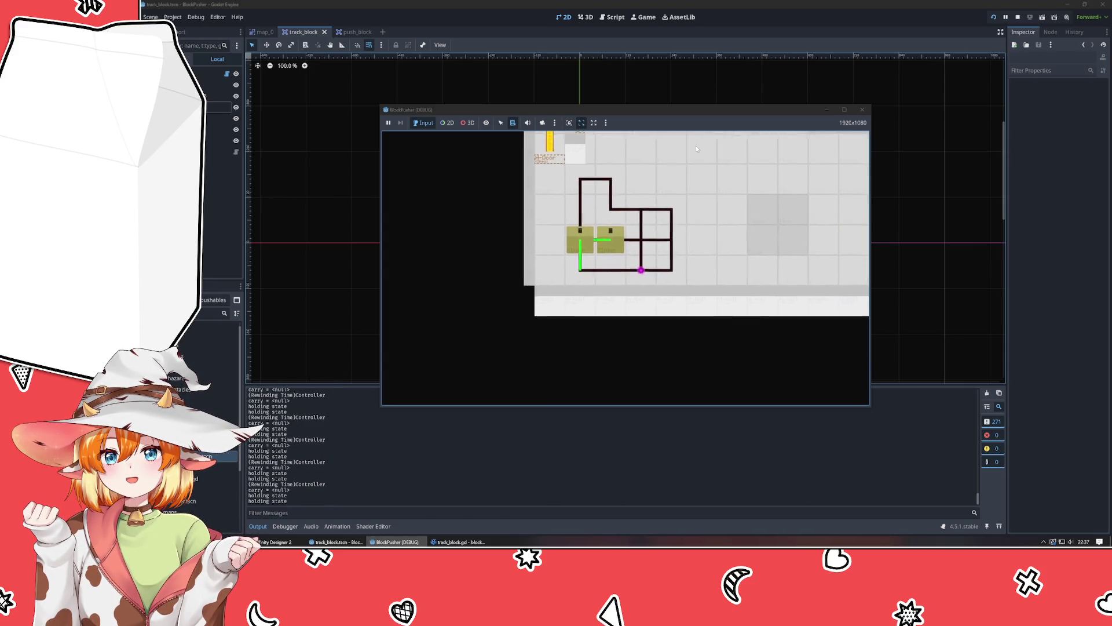
key(Down)
key(Down)
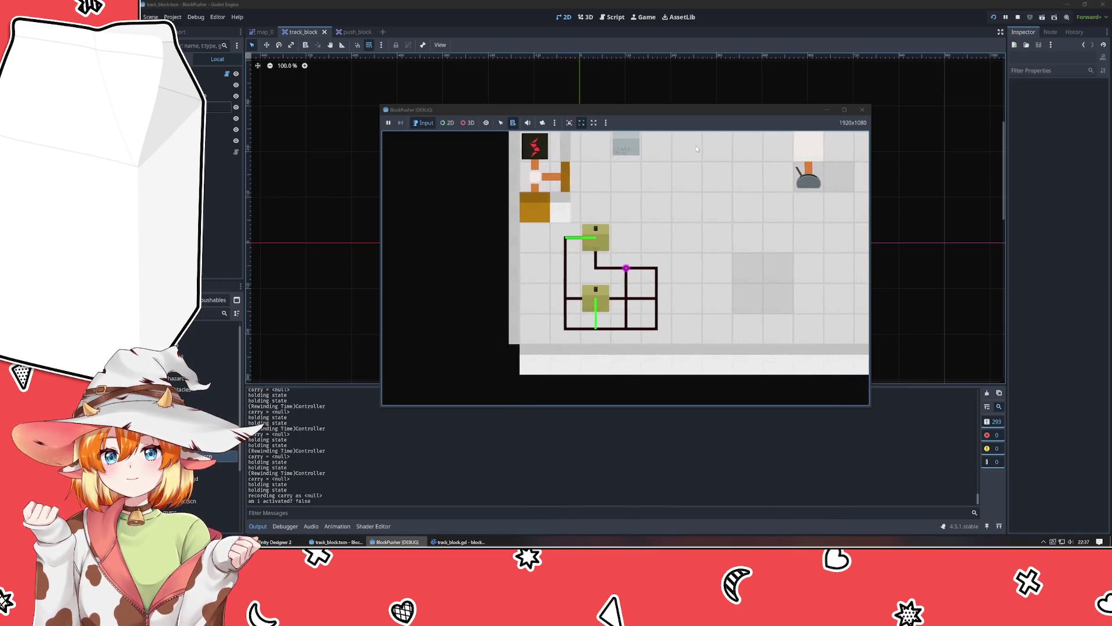
key(z)
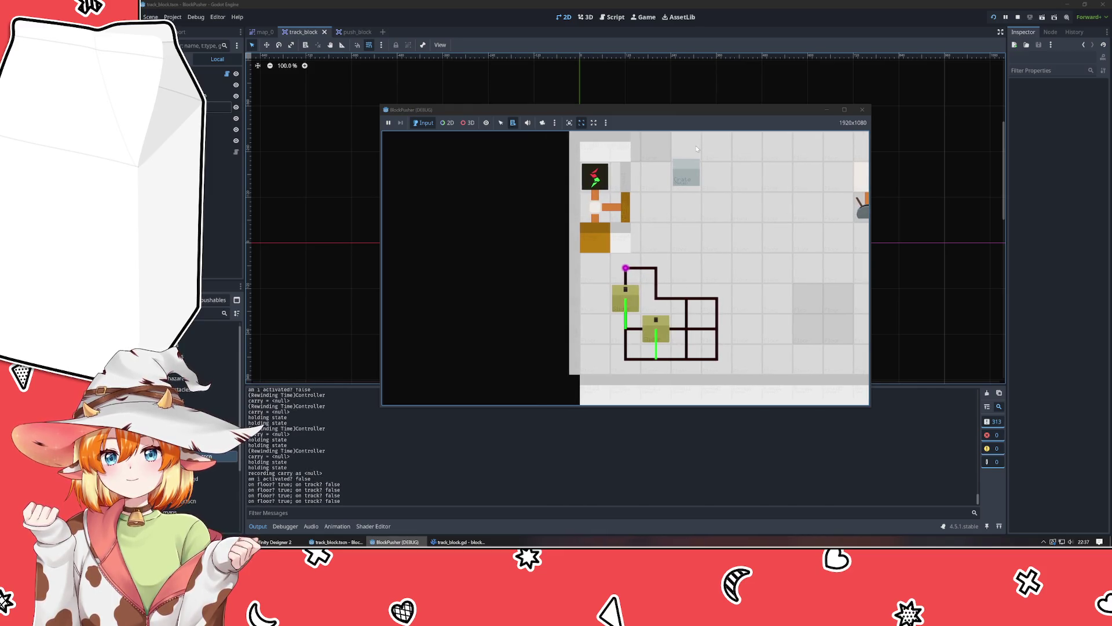
key(Left)
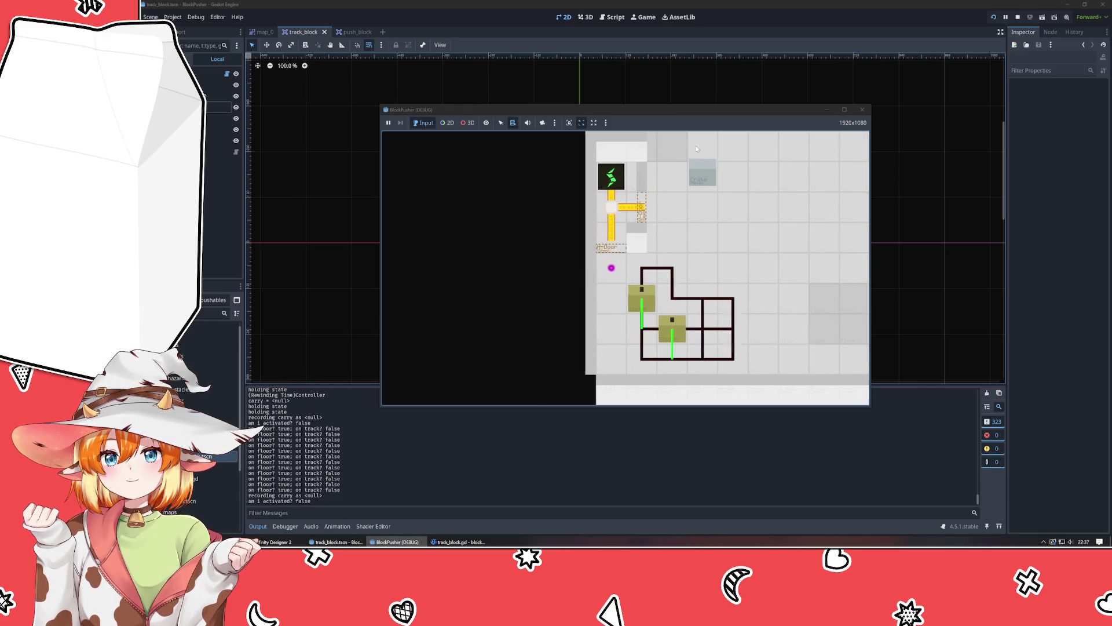
key(Down)
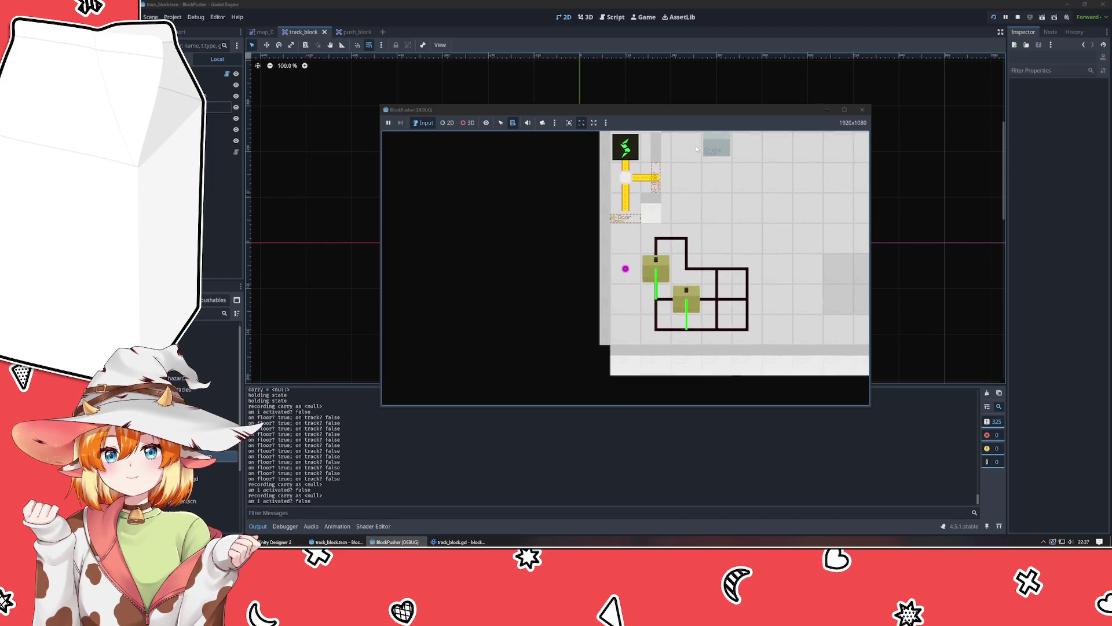
key(Up)
key(Down)
key(Down)
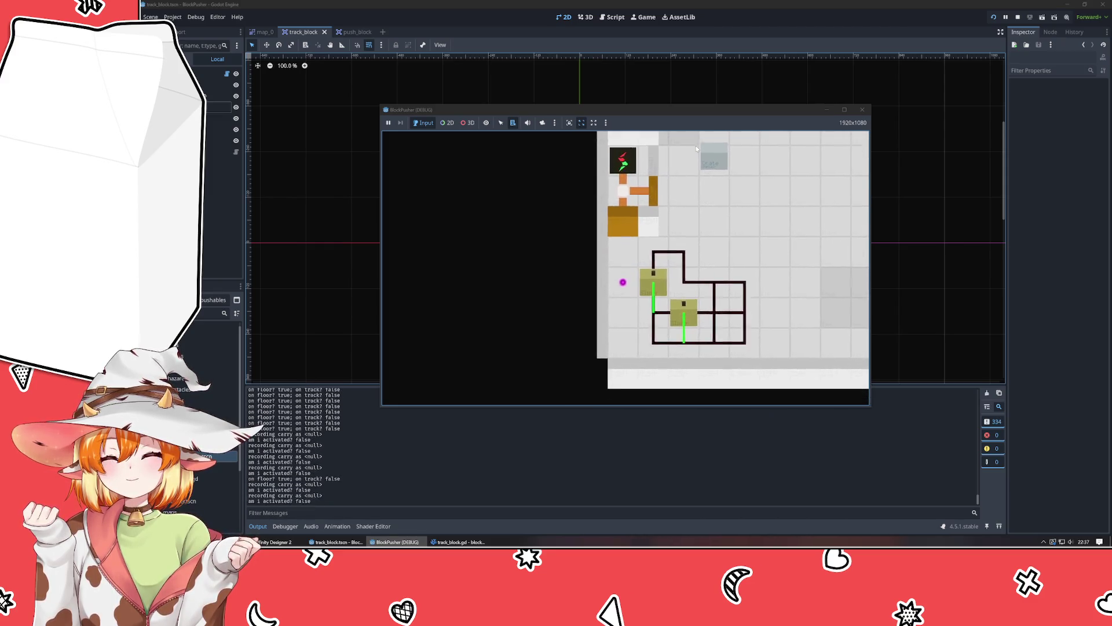
key(Right)
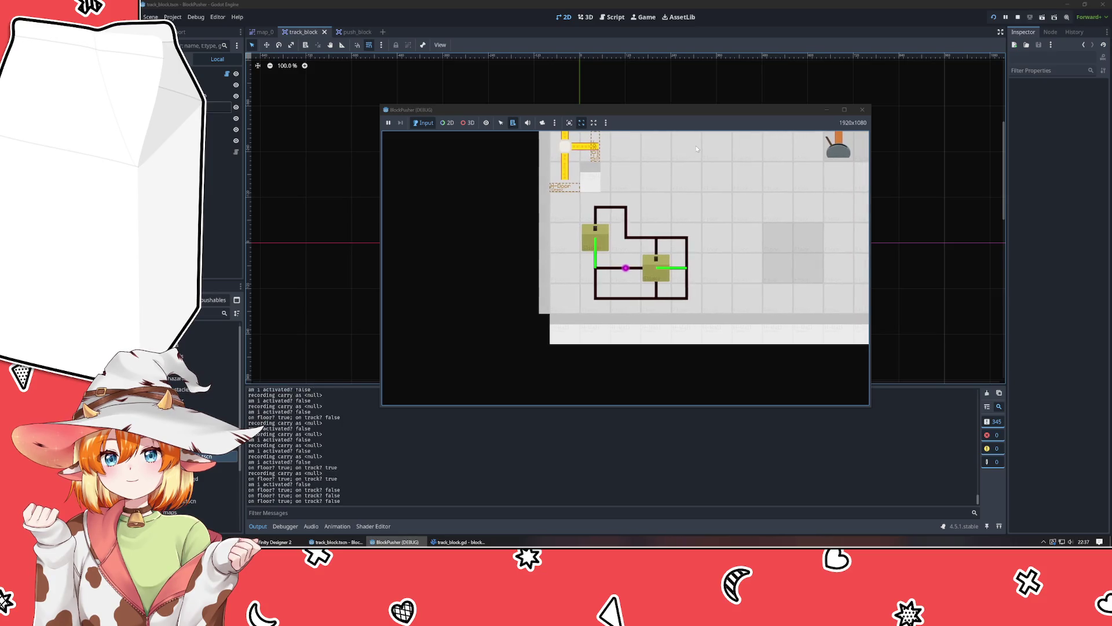
key(Left)
key(Up)
key(Up)
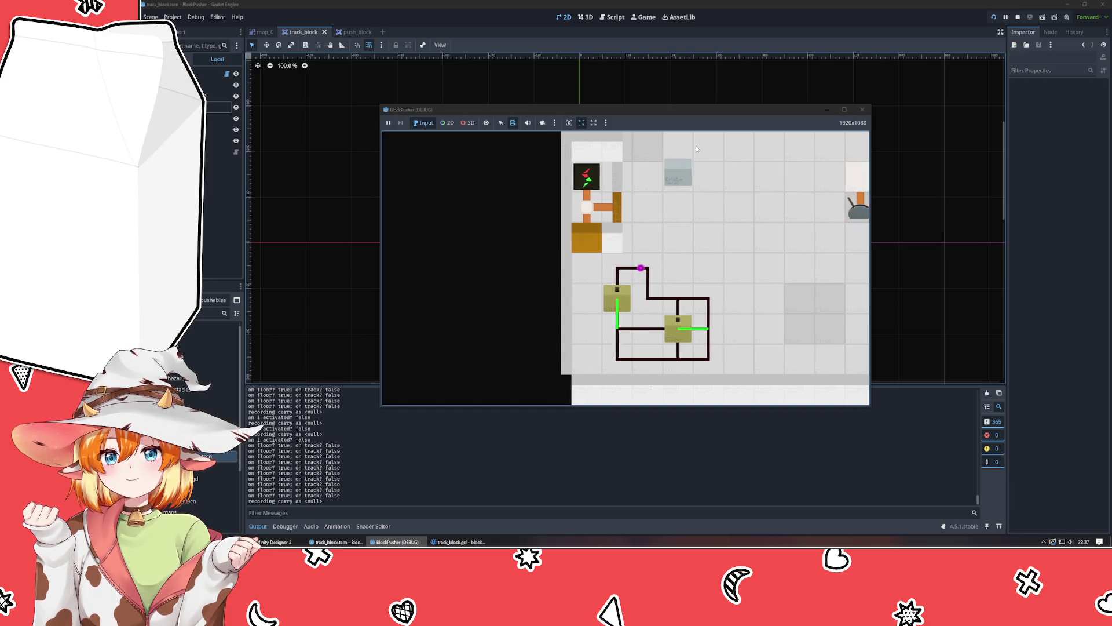
key(Down)
key(Down)
key(Down)
key(Right)
key(Right)
key(Up)
key(Up)
key(Up)
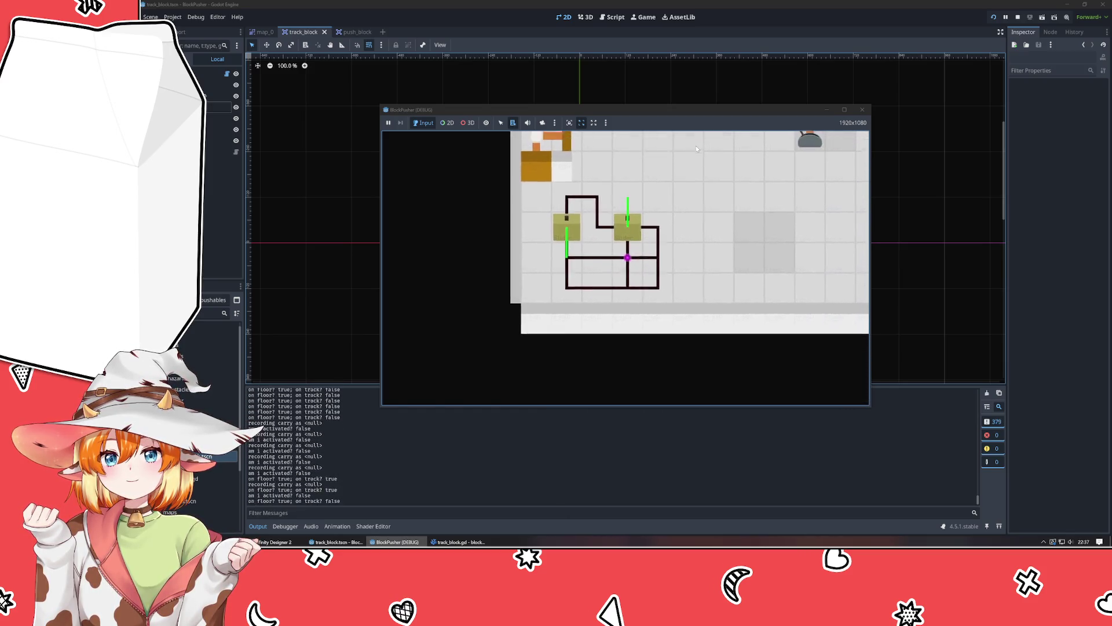
key(Down)
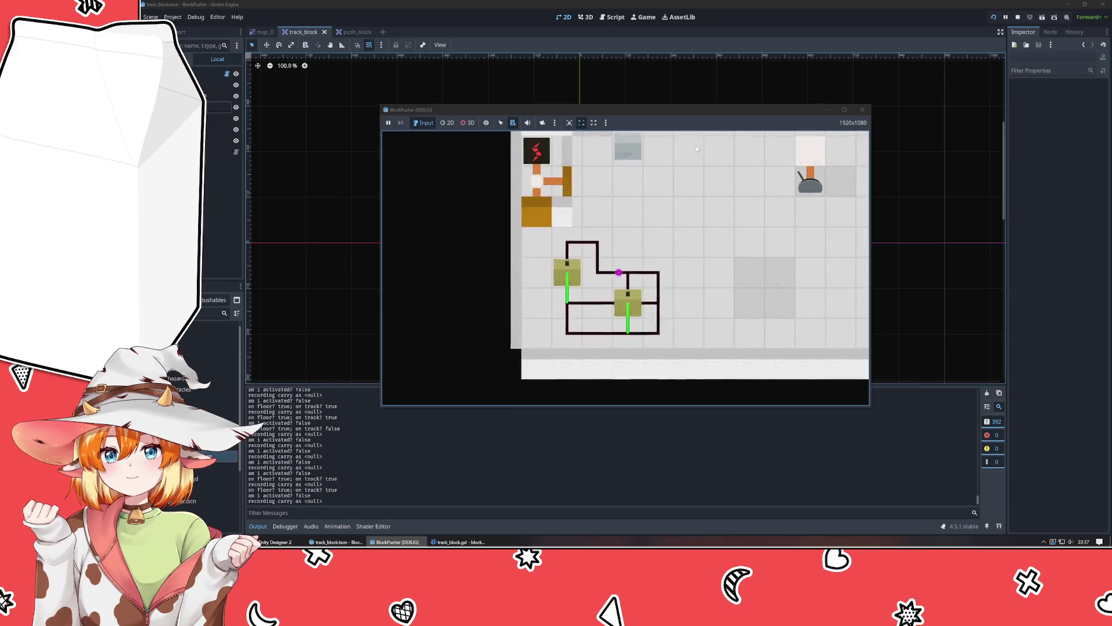
key(Left)
key(Down)
key(Down)
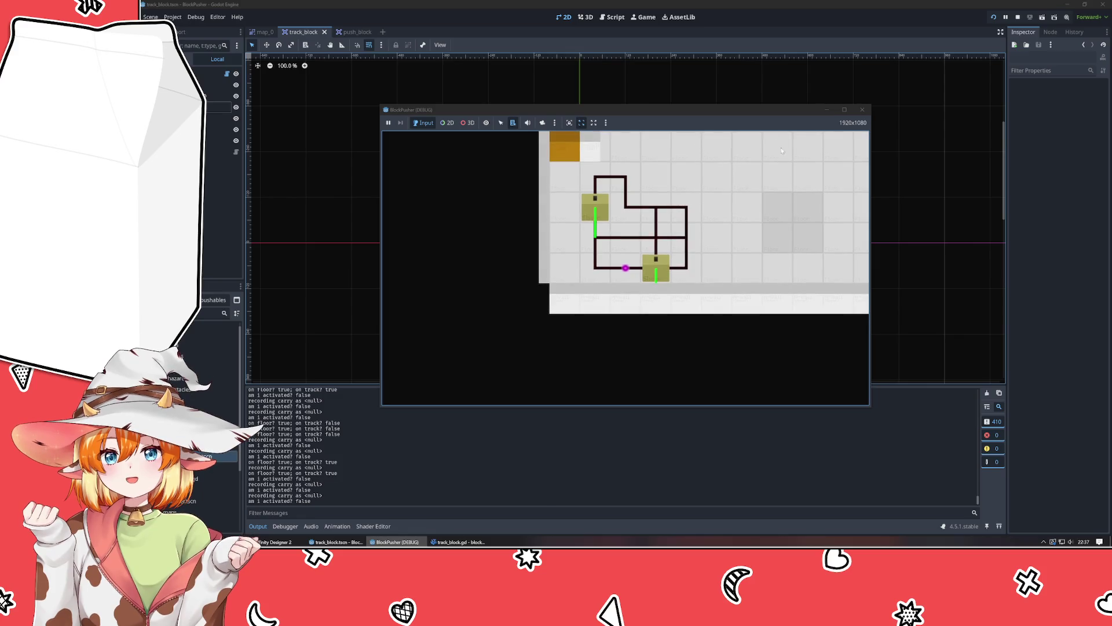
- Stop the game and select TileLayer_Tracks in the map_0 scene
click(862, 110)
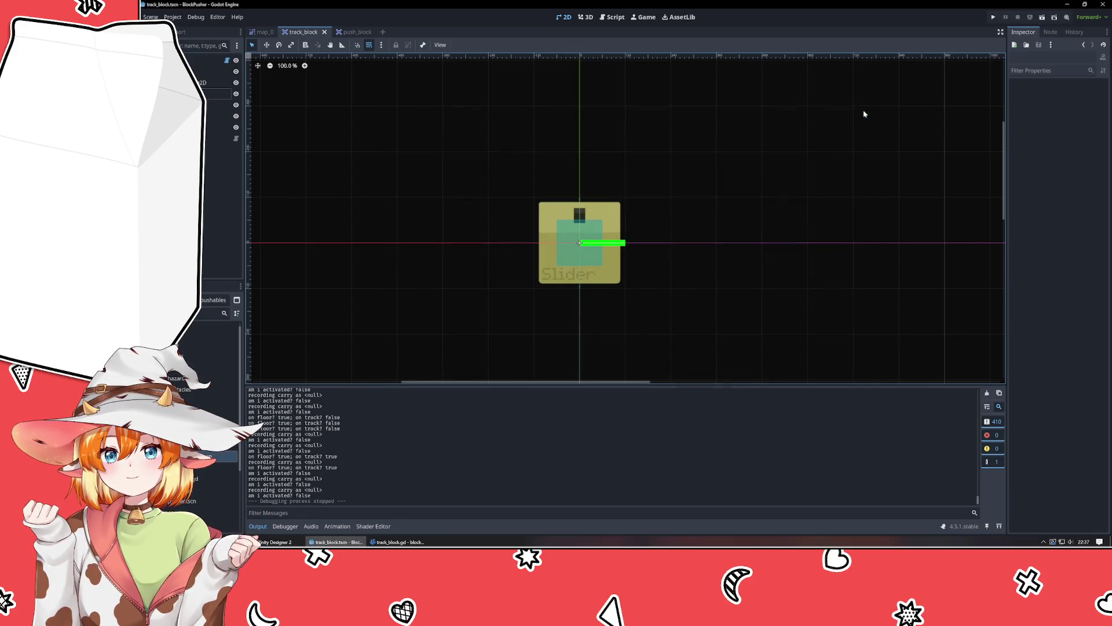
click(265, 32)
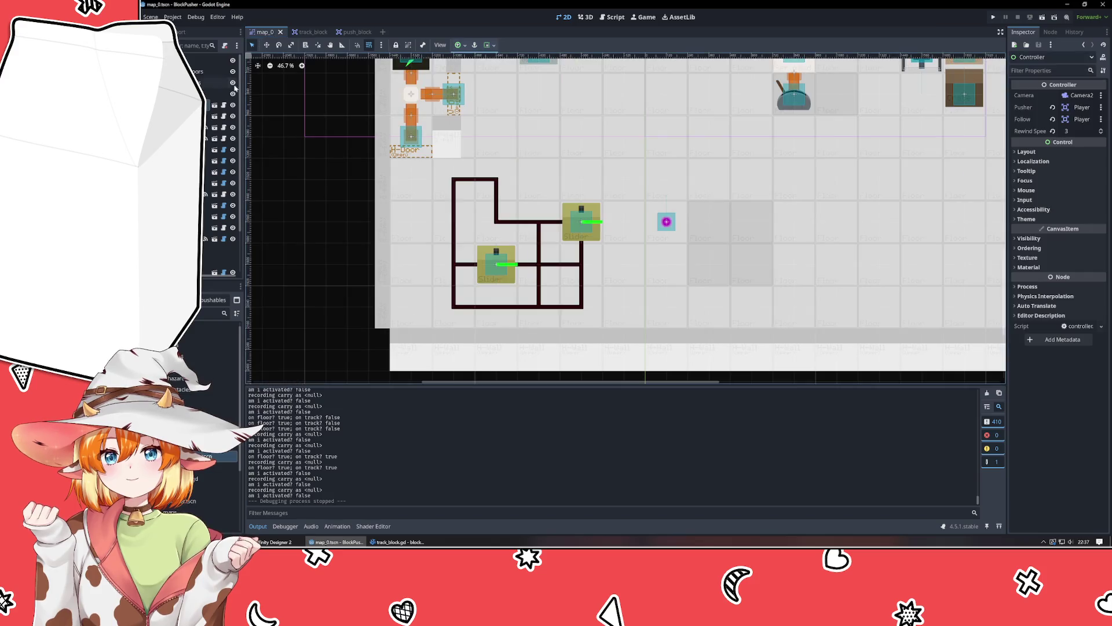
click(215, 93)
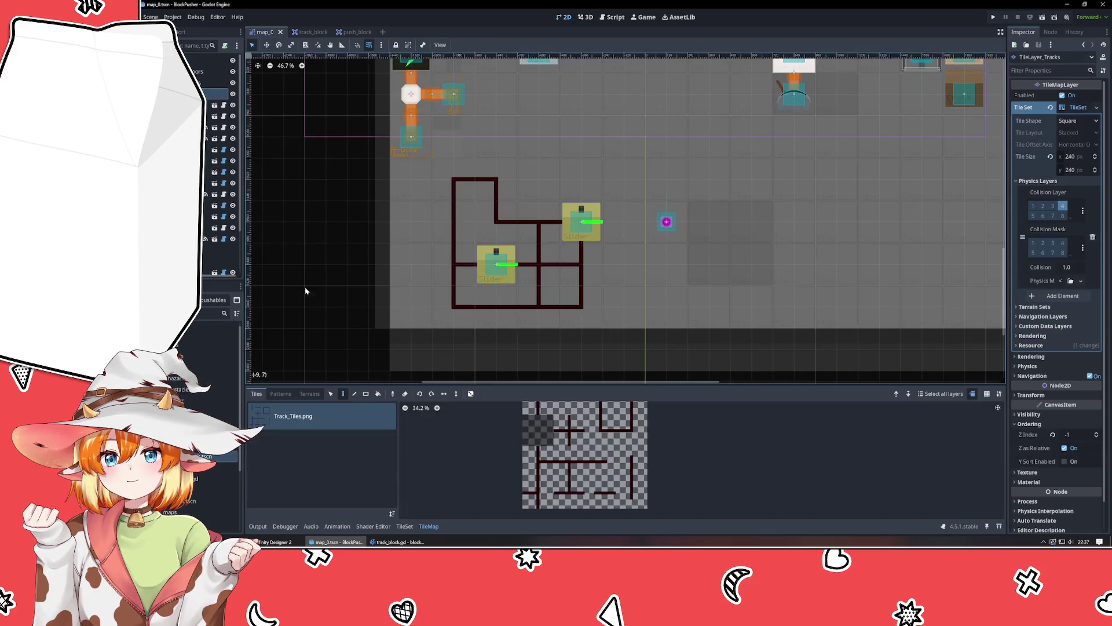
- Reset tile (0,0)'s collision polygon to the default full-square tile shape
click(404, 526)
scroll(593, 436, down, 1)
click(571, 428)
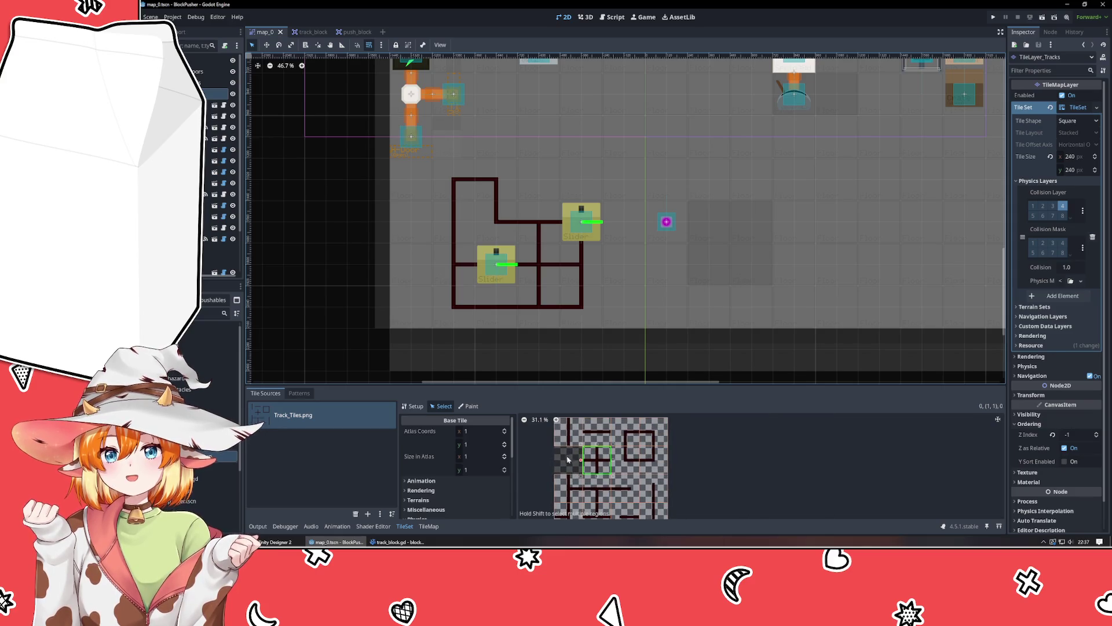
scroll(428, 468, down, 5)
scroll(435, 496, down, 1)
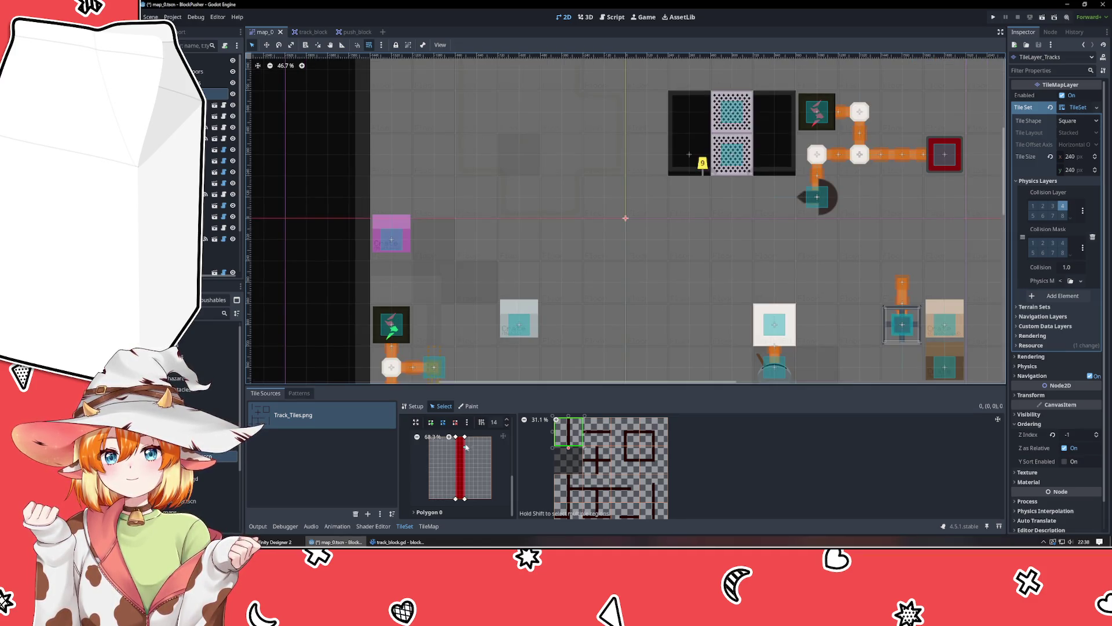
click(467, 422)
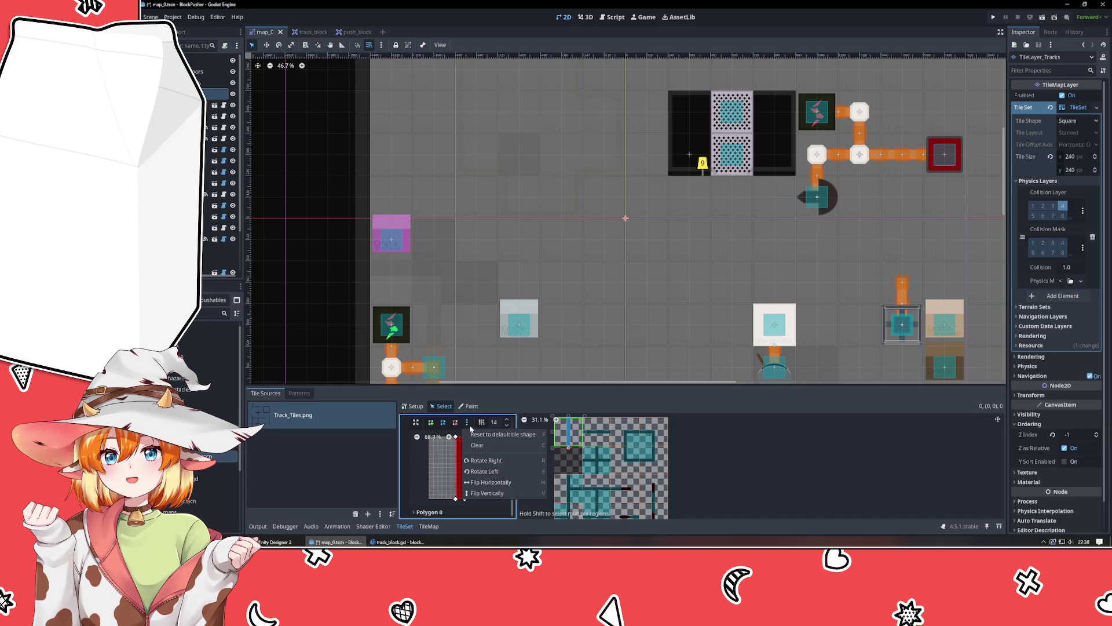
click(481, 436)
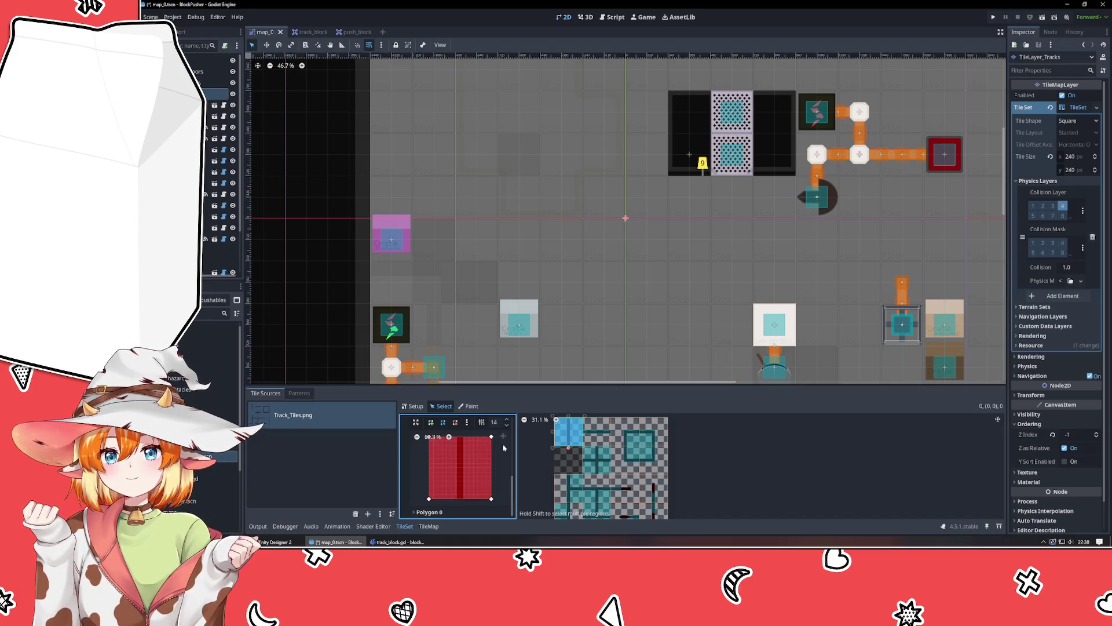
- Step through the other Track_Tiles atlas tiles to check their collision shapes
click(593, 441)
click(626, 440)
click(654, 440)
click(654, 460)
click(625, 460)
click(597, 488)
click(568, 488)
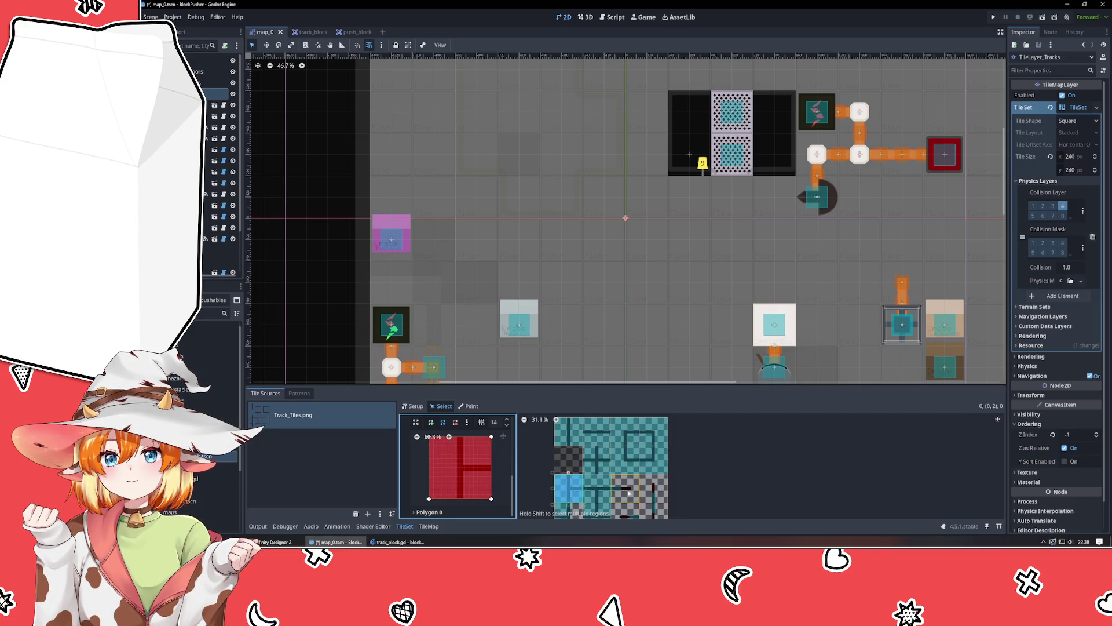
click(628, 493)
click(654, 488)
click(654, 509)
click(625, 509)
click(569, 510)
scroll(677, 499, down, 3)
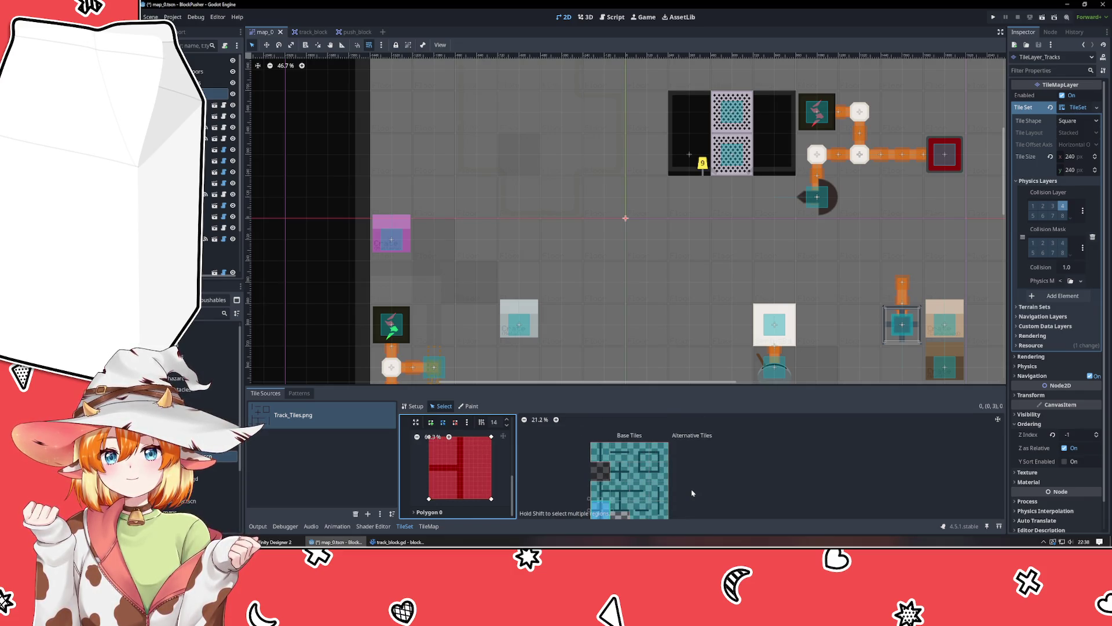
click(608, 476)
- Save map_0 with Ctrl+S, run the game, walk the player around the track blocks, and return to the editor
key(ctrl+s)
key(F5)
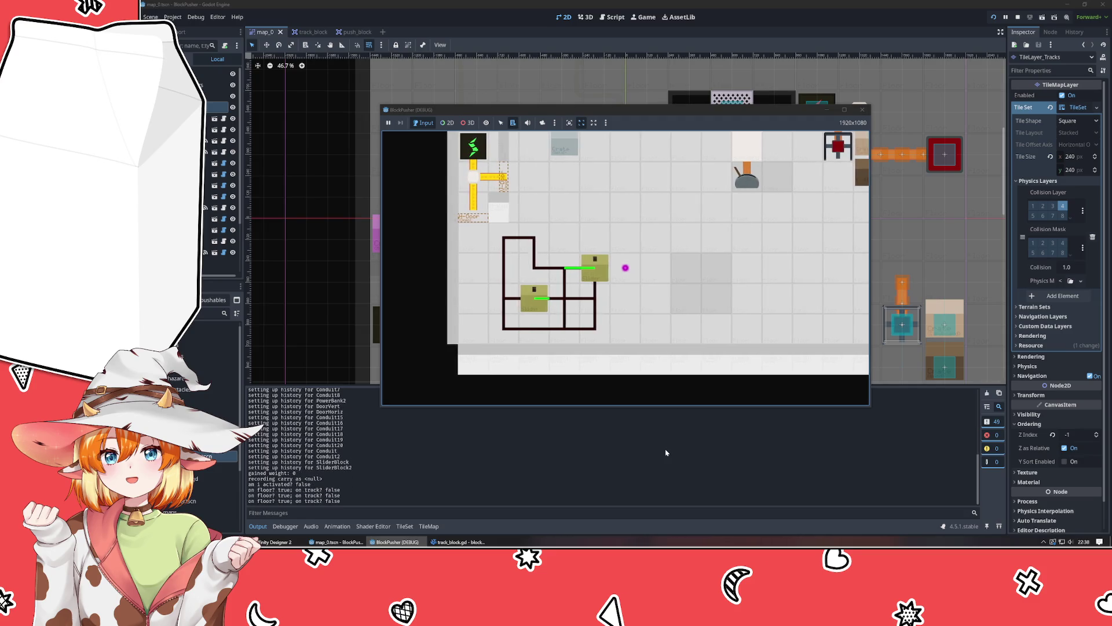
key(Left)
key(Up)
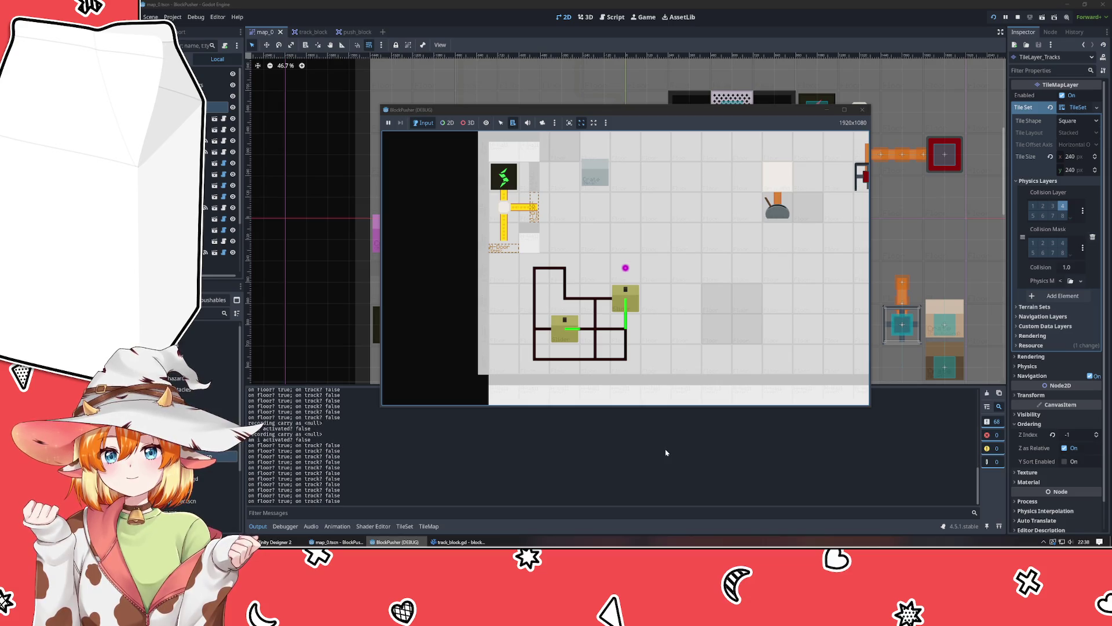
key(Left)
key(Down)
key(Down)
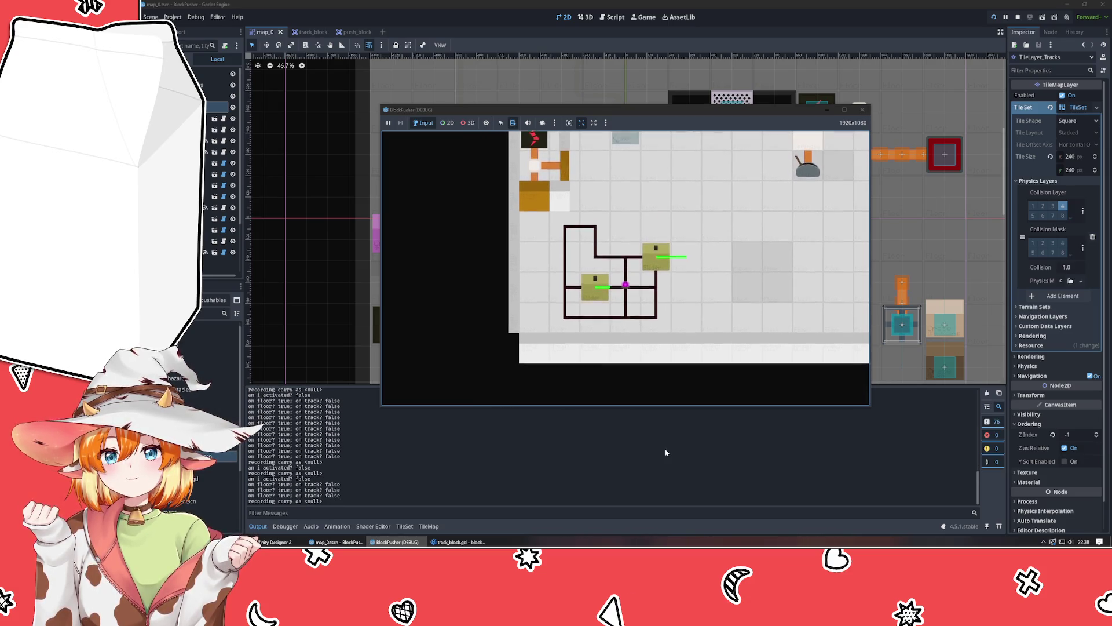
key(Right)
key(Right)
key(Up)
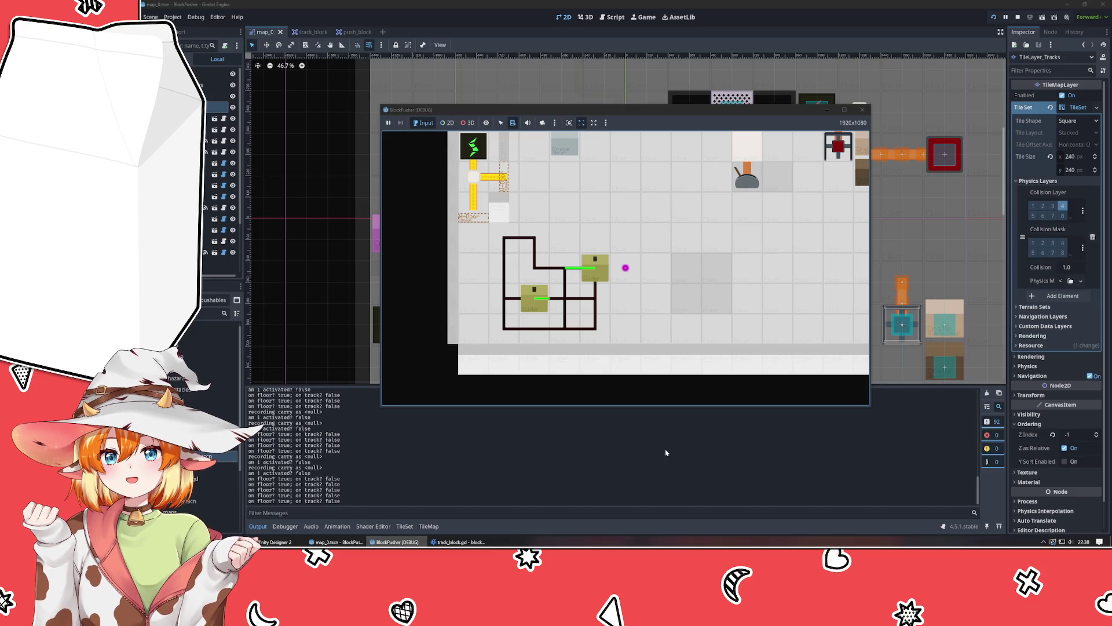
click(397, 542)
- Drag the top-left track tile's collision polygon corners inward
mouse_move(398, 541)
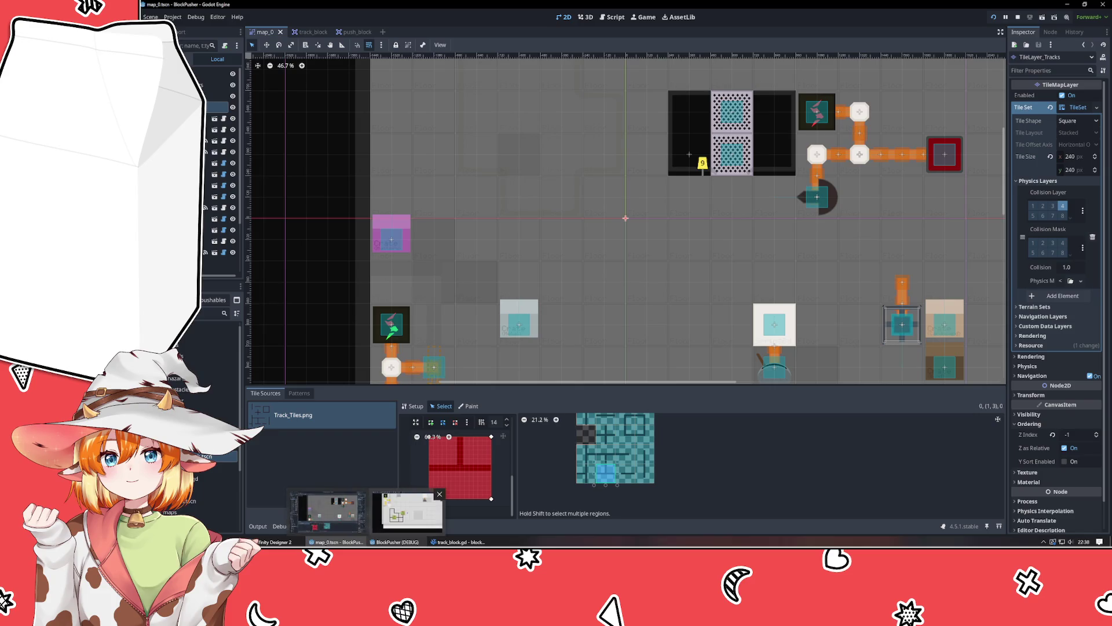
click(586, 418)
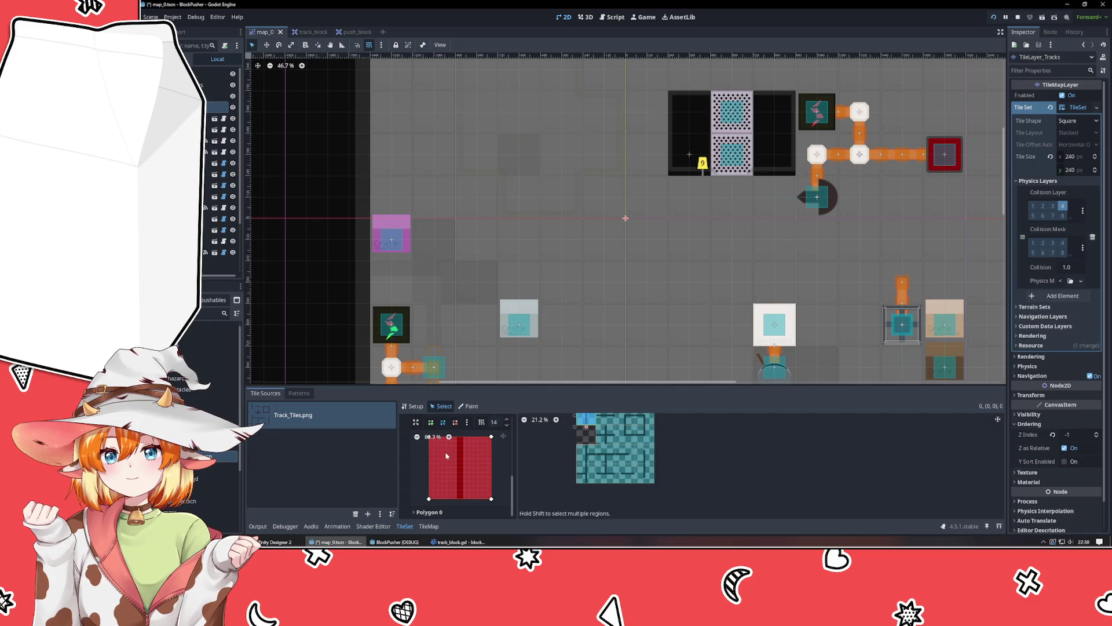
drag(490, 437, 479, 451)
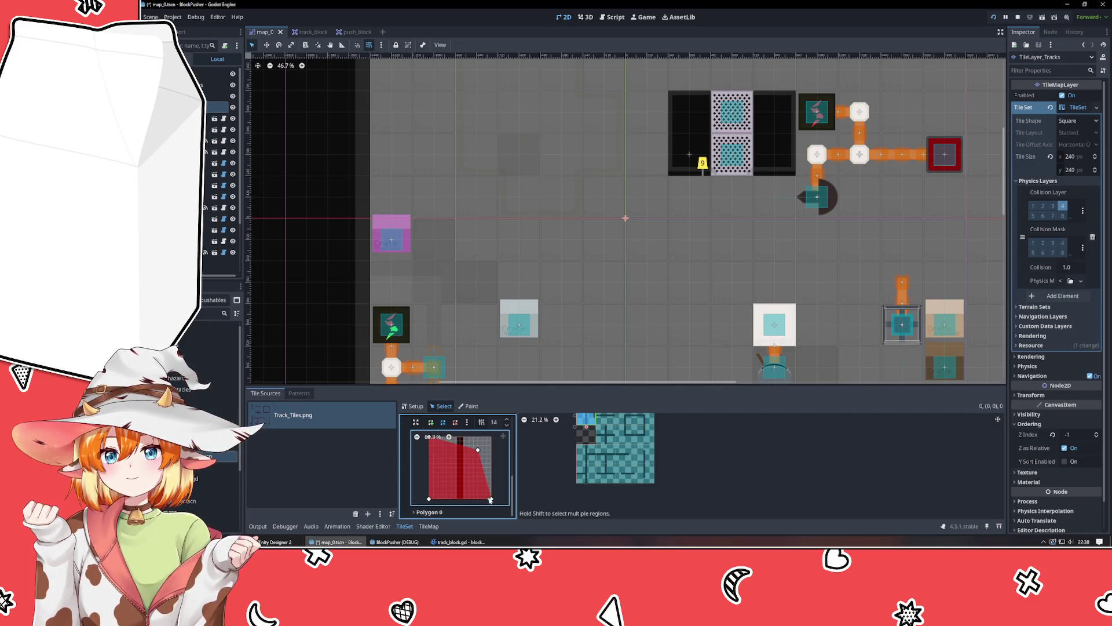
drag(490, 499, 442, 486)
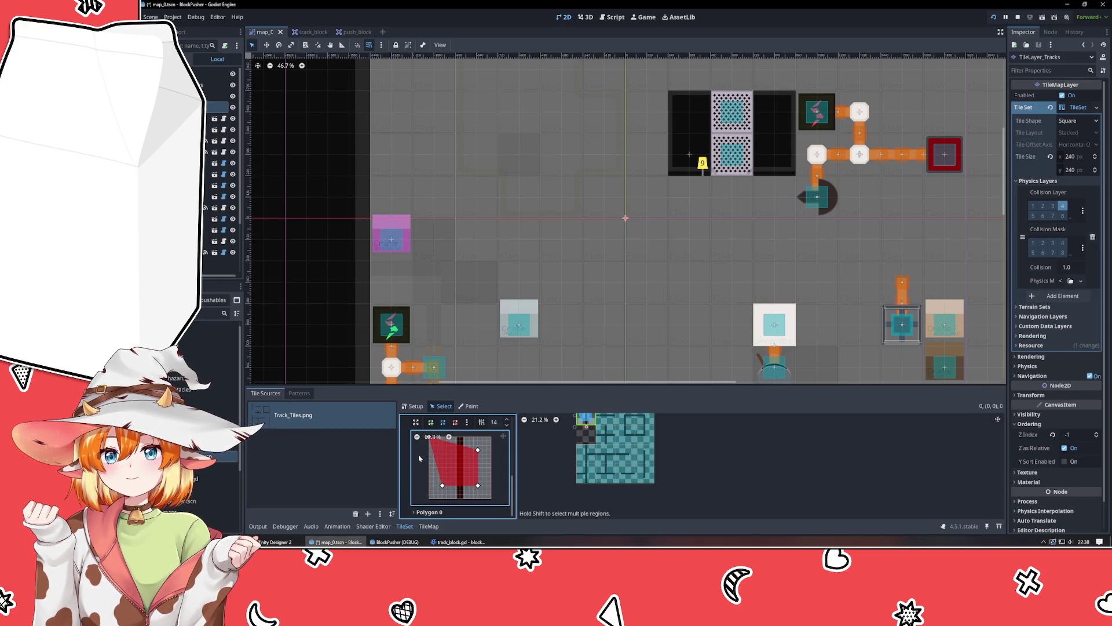
drag(428, 447, 443, 462)
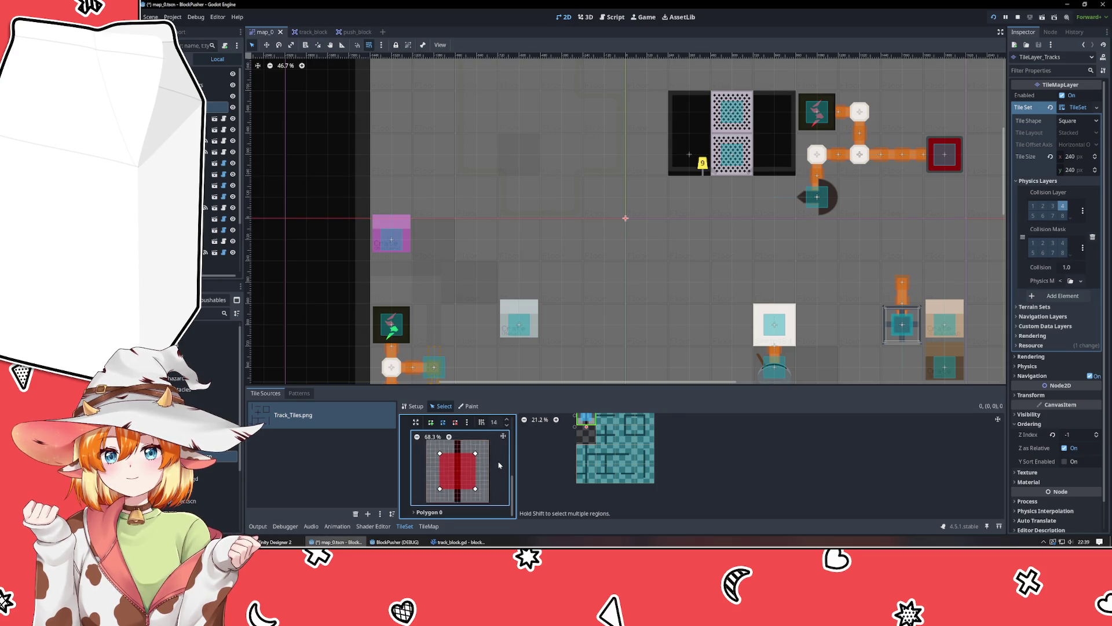
- Try a collision shape option, undo and redo, then reopen the track tiles' TileSet editor
click(468, 422)
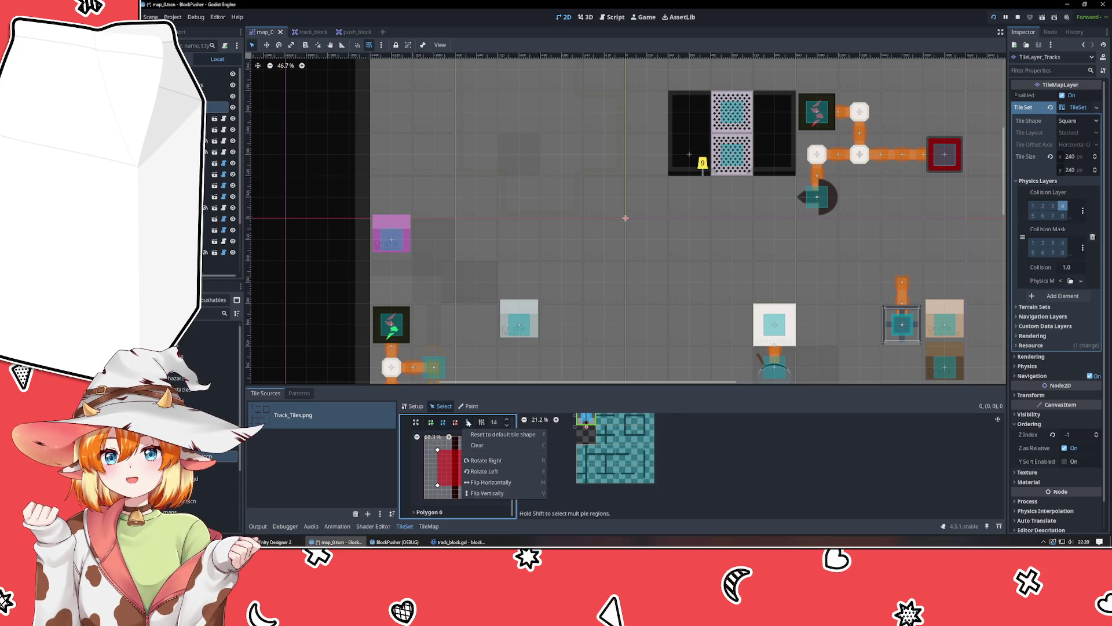
click(493, 434)
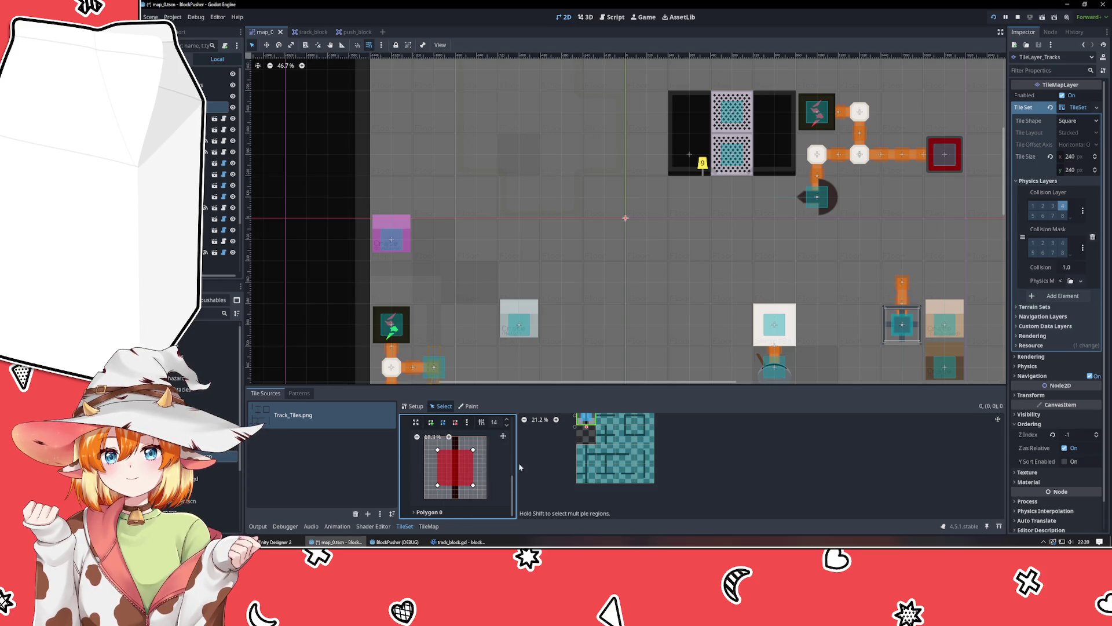
key(ctrl+z)
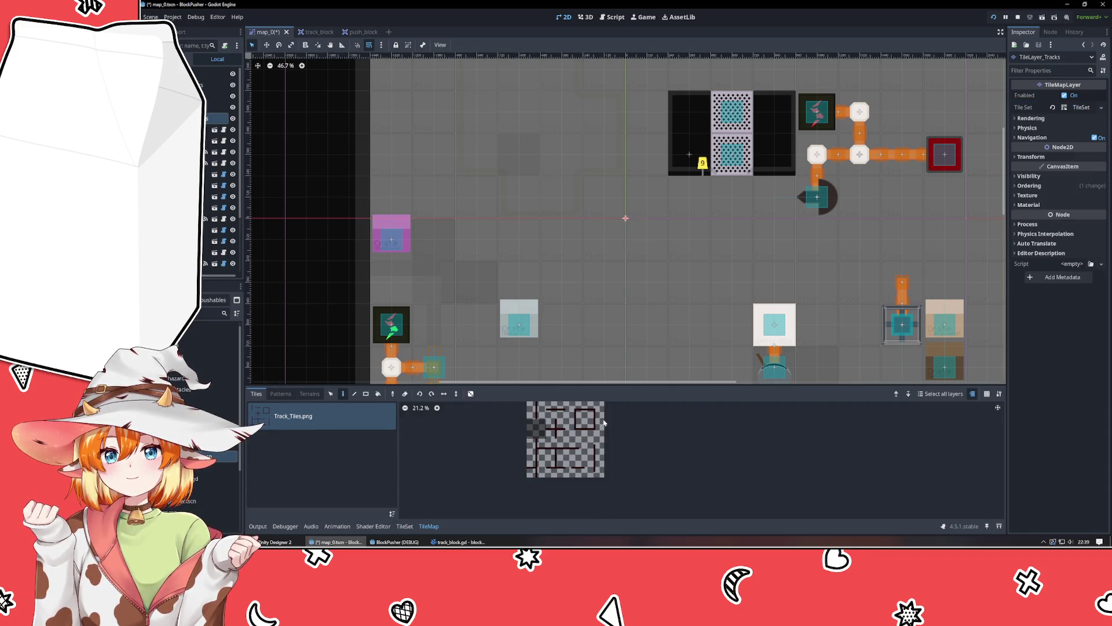
key(ctrl+z)
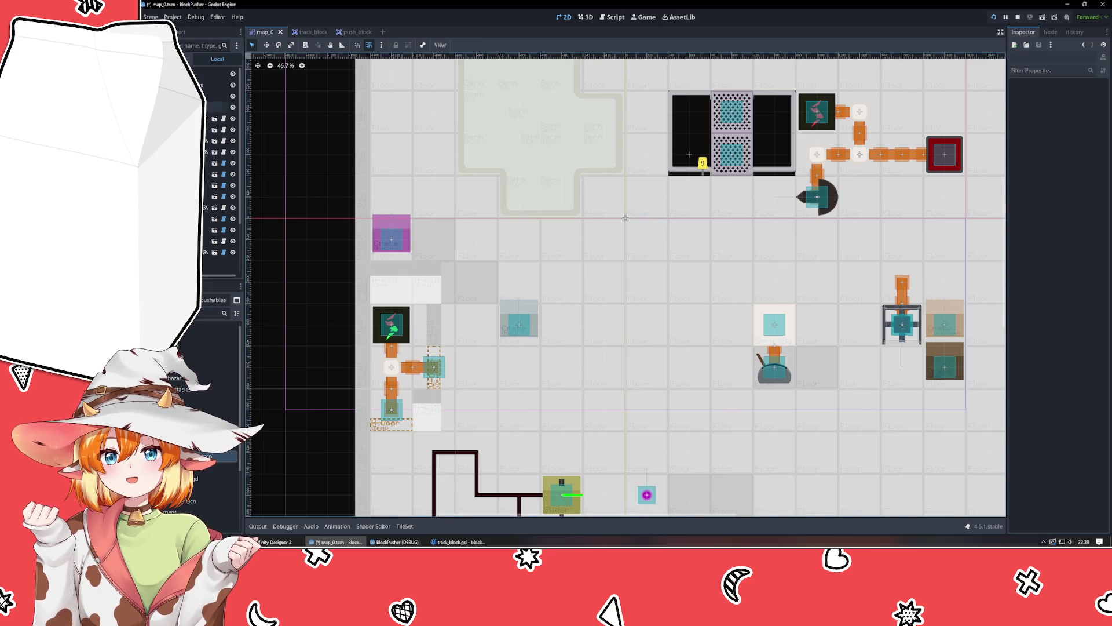
key(ctrl+shift+z)
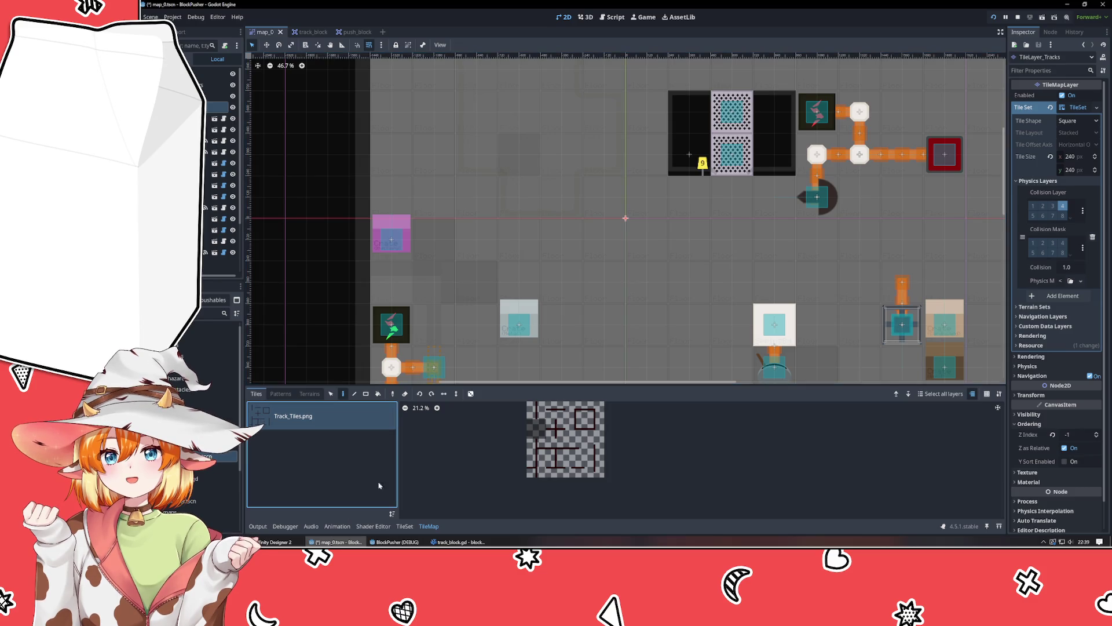
click(404, 526)
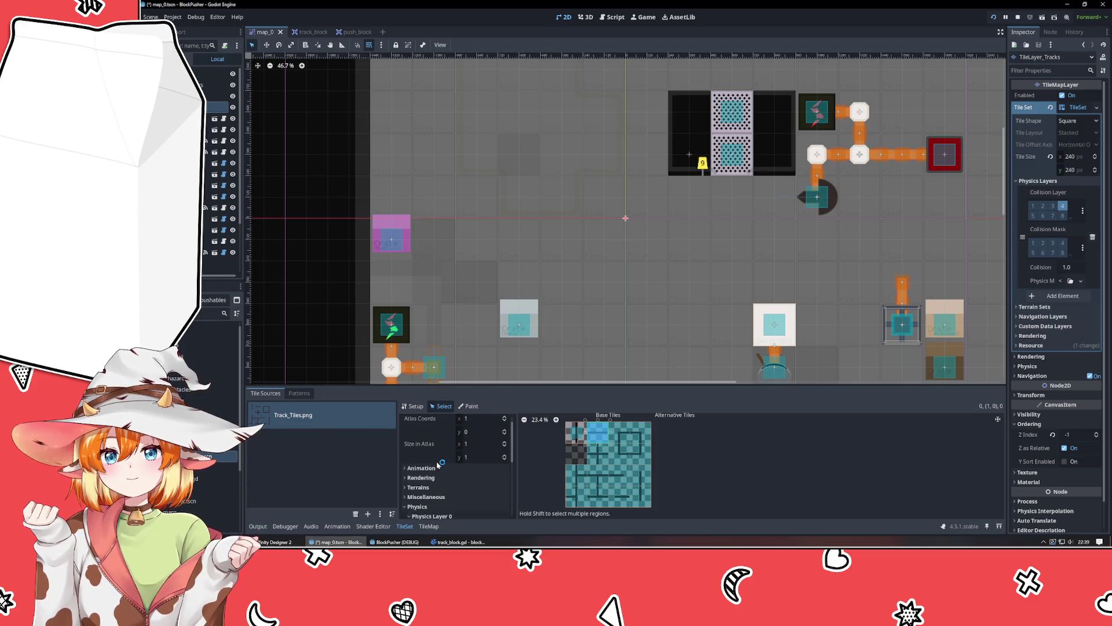
- Delete tile (1,0)'s square collision polygon and redraw it as a smaller inset square
scroll(435, 429, down, 5)
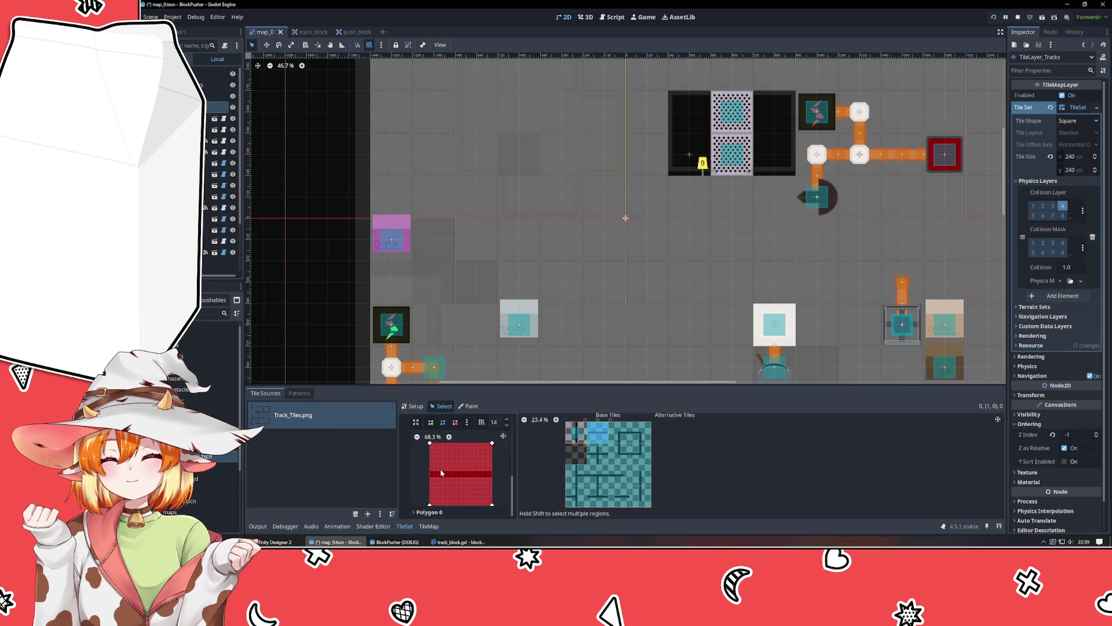
right_click(443, 480)
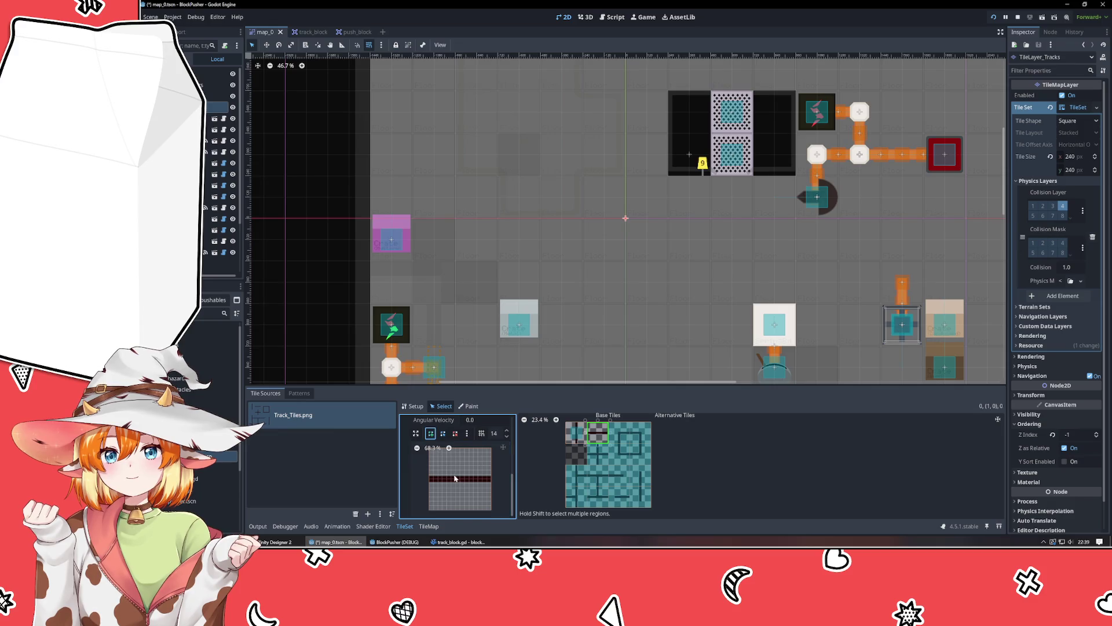
click(443, 461)
click(477, 461)
click(478, 496)
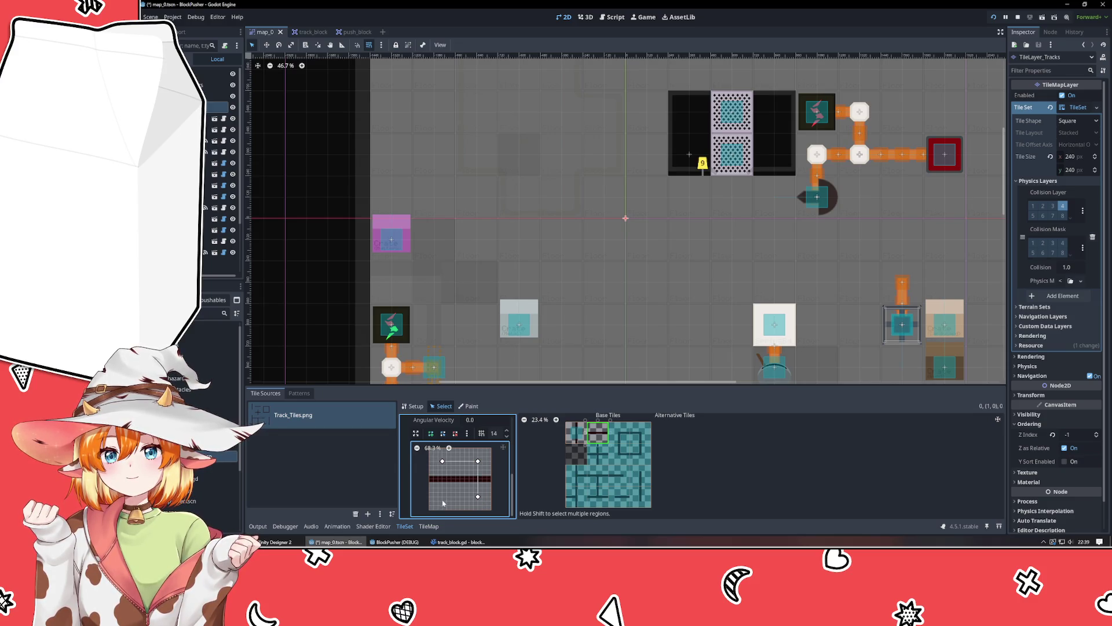
click(442, 496)
click(442, 462)
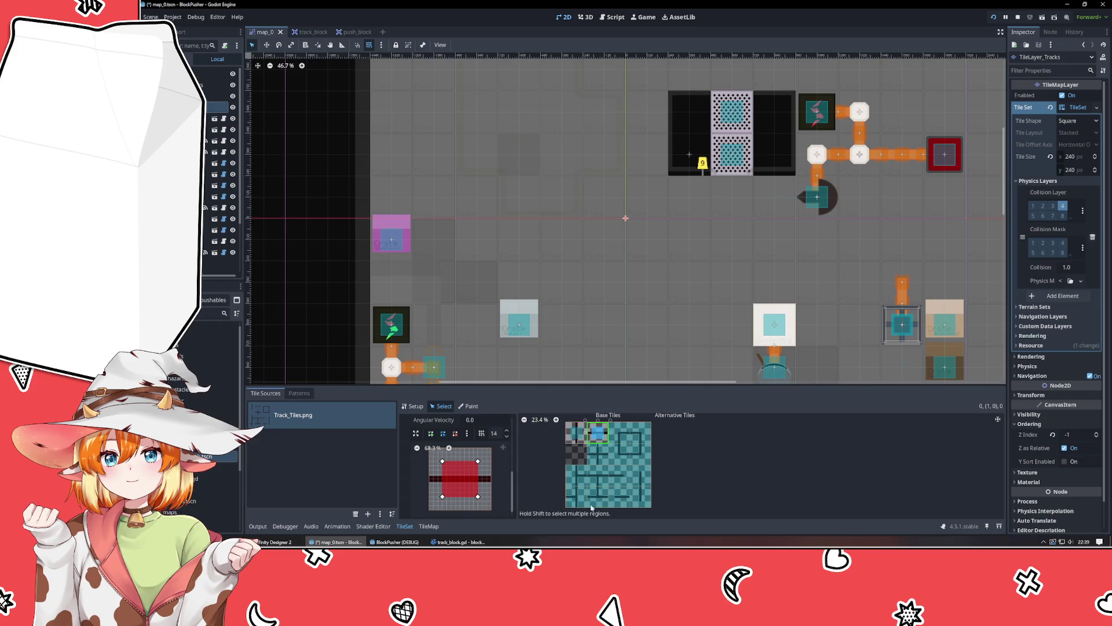
- Drag corner tile (2,0)'s collision polygon vertices inward
click(625, 439)
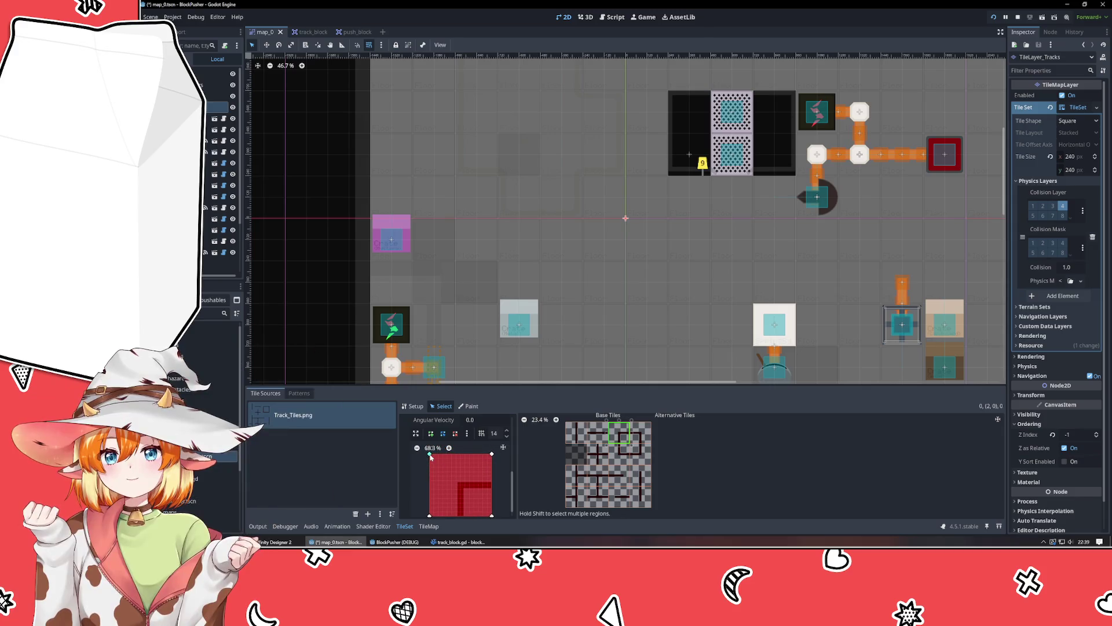
mouse_move(430, 455)
mouse_down()
mouse_move(443, 468)
mouse_move(479, 467)
mouse_up()
drag(492, 515, 443, 507)
scroll(466, 481, down, 2)
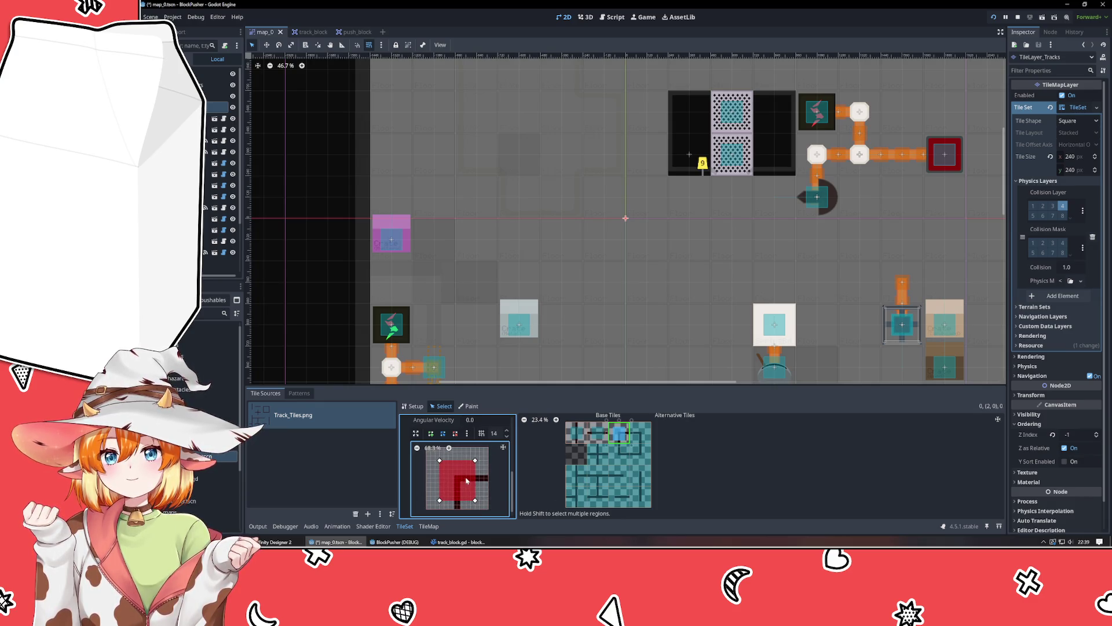
drag(442, 504, 478, 499)
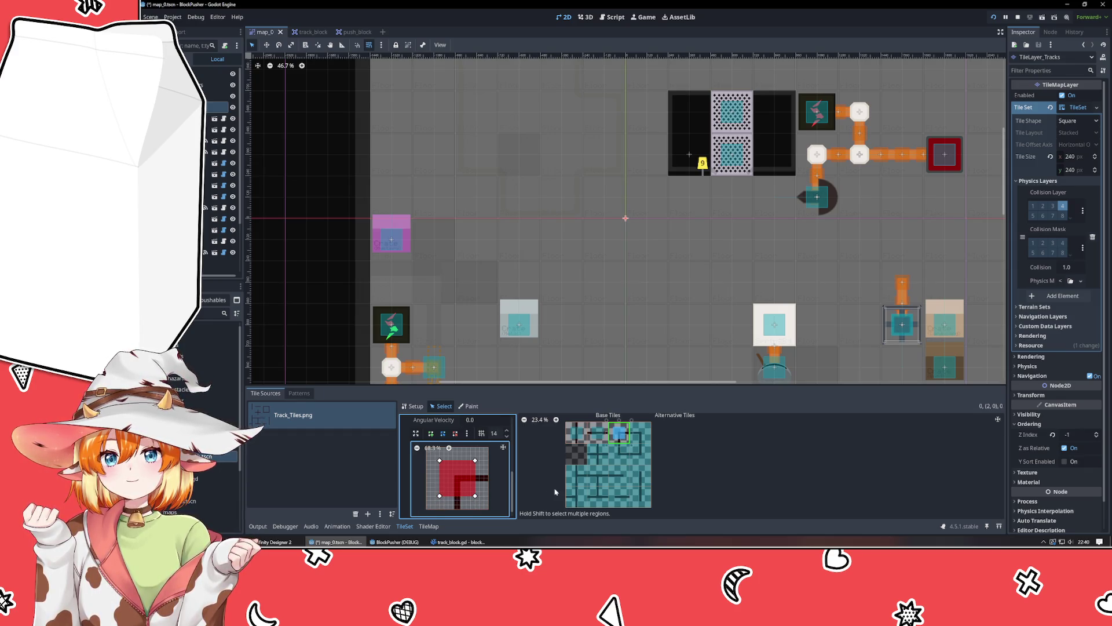
- Drag tile (3,0)'s polygon corners inward, then undo the change
click(634, 433)
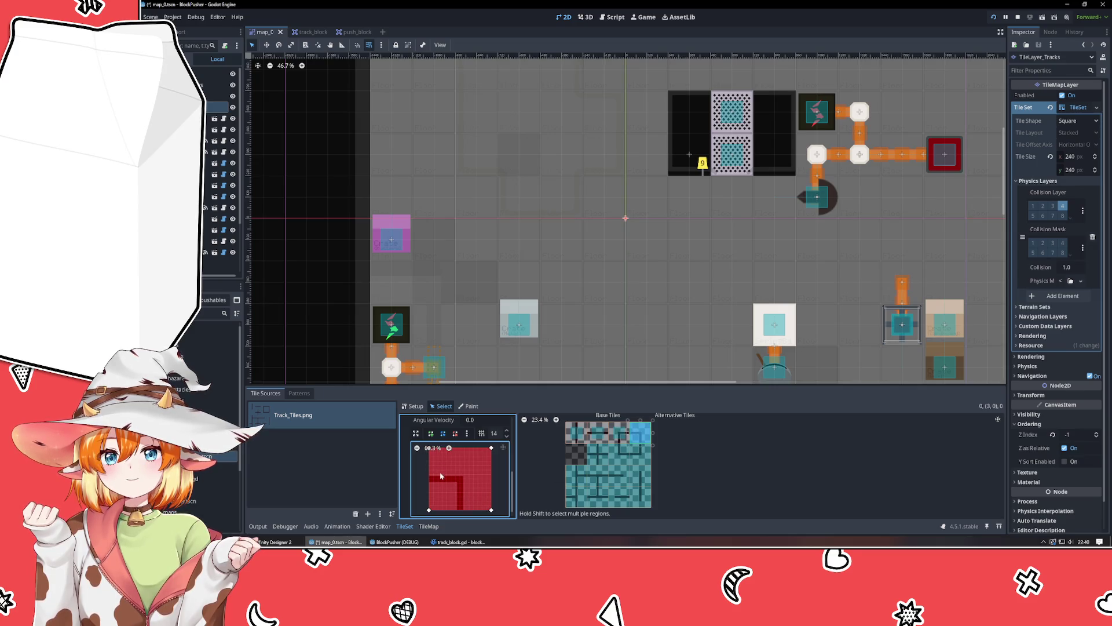
scroll(440, 476, up, 2)
mouse_move(432, 469)
mouse_down()
mouse_move(445, 481)
mouse_move(490, 477)
mouse_move(482, 482)
mouse_up()
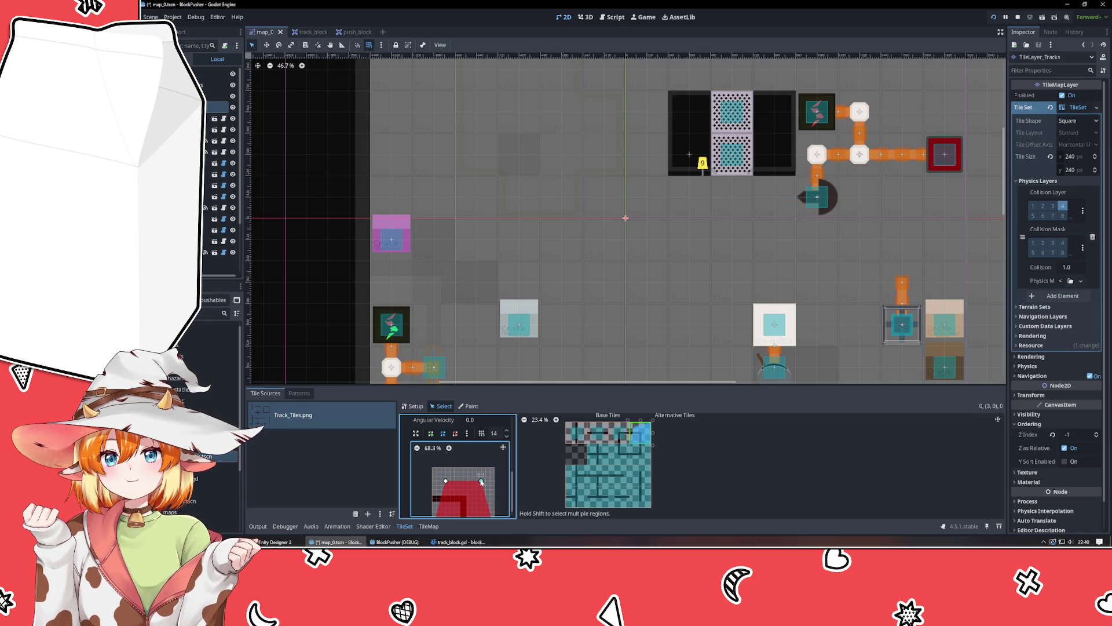
scroll(500, 494, down, 3)
mouse_move(493, 482)
mouse_down()
mouse_move(479, 468)
mouse_move(436, 474)
mouse_up()
key(ctrl+z)
key(ctrl+z)
key(ctrl+z)
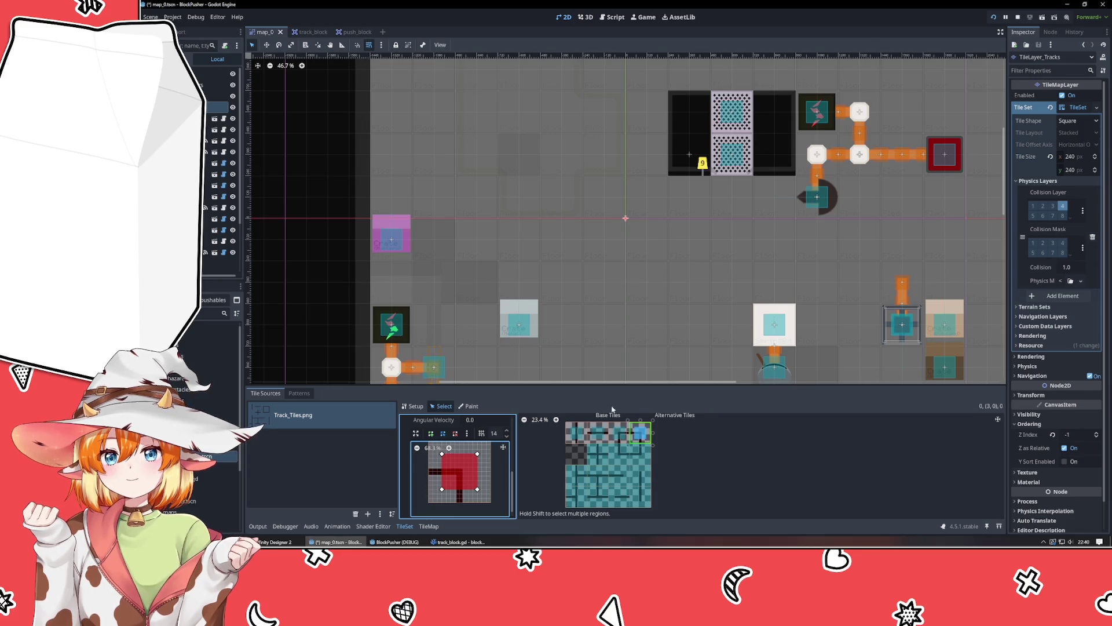
scroll(493, 290, down, 6)
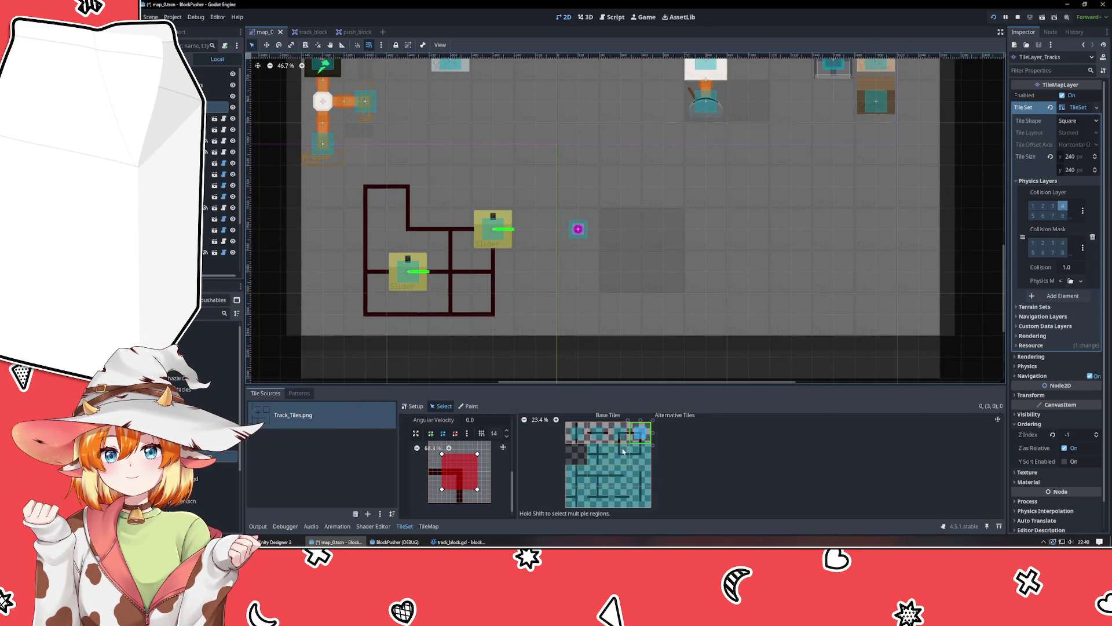
- Drag the T-shaped tile (1,2)'s collision polygon corners inward
click(600, 480)
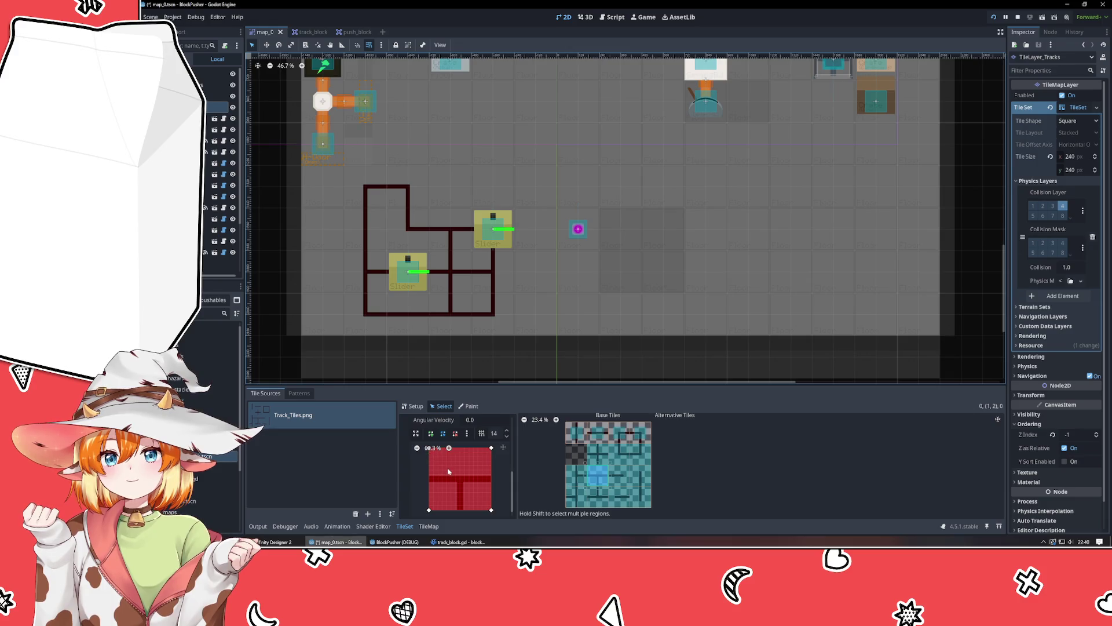
mouse_move(432, 453)
mouse_down()
mouse_move(446, 468)
mouse_move(480, 467)
mouse_up()
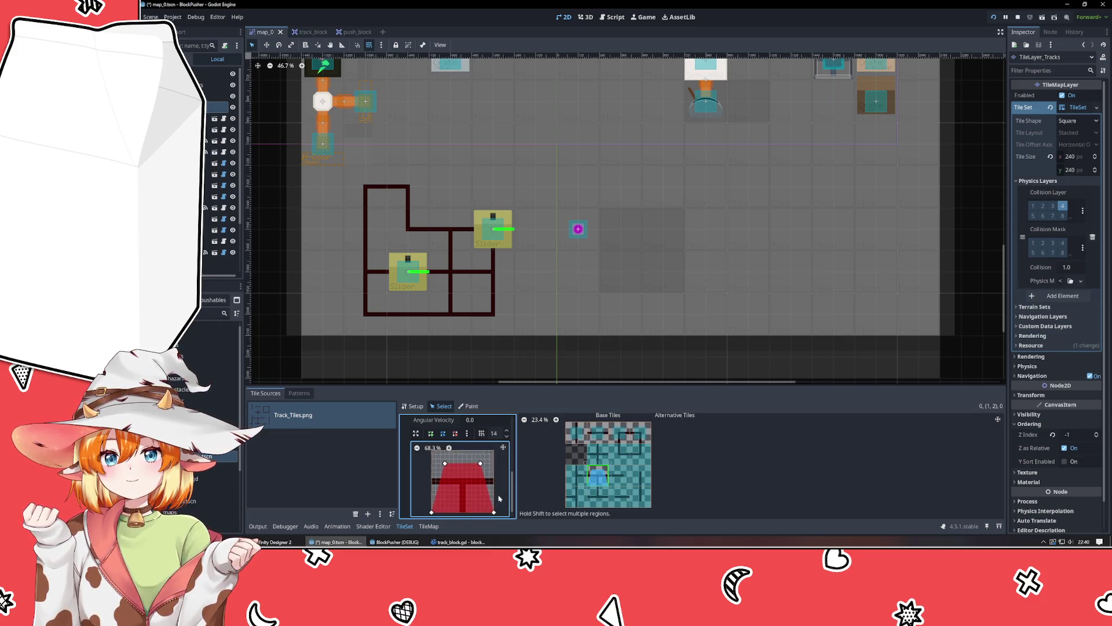
drag(494, 511, 481, 497)
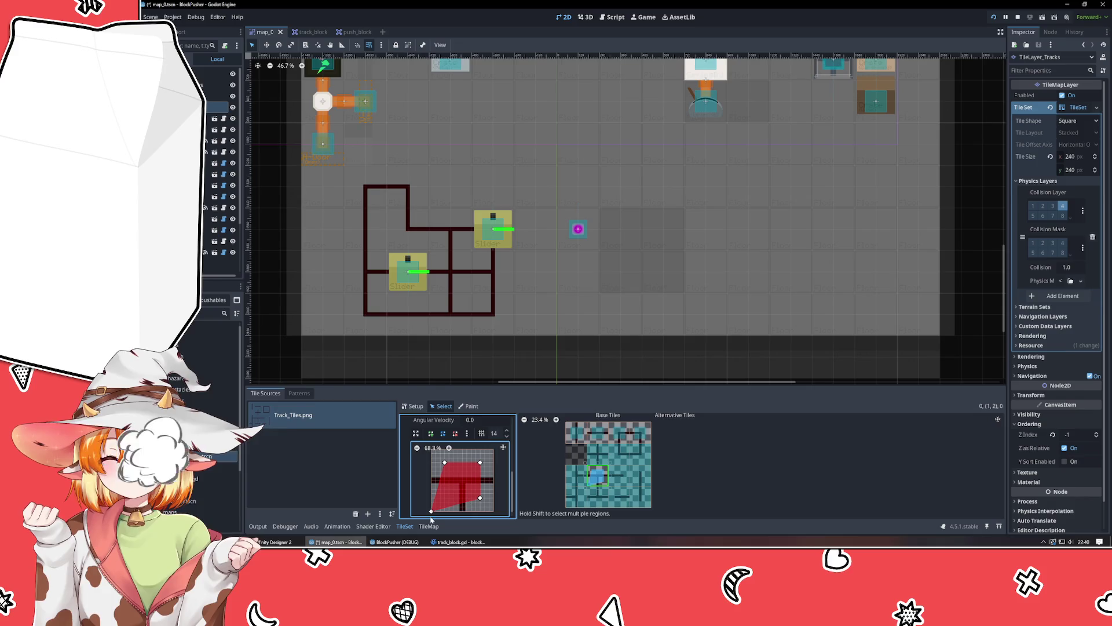
drag(431, 513, 445, 497)
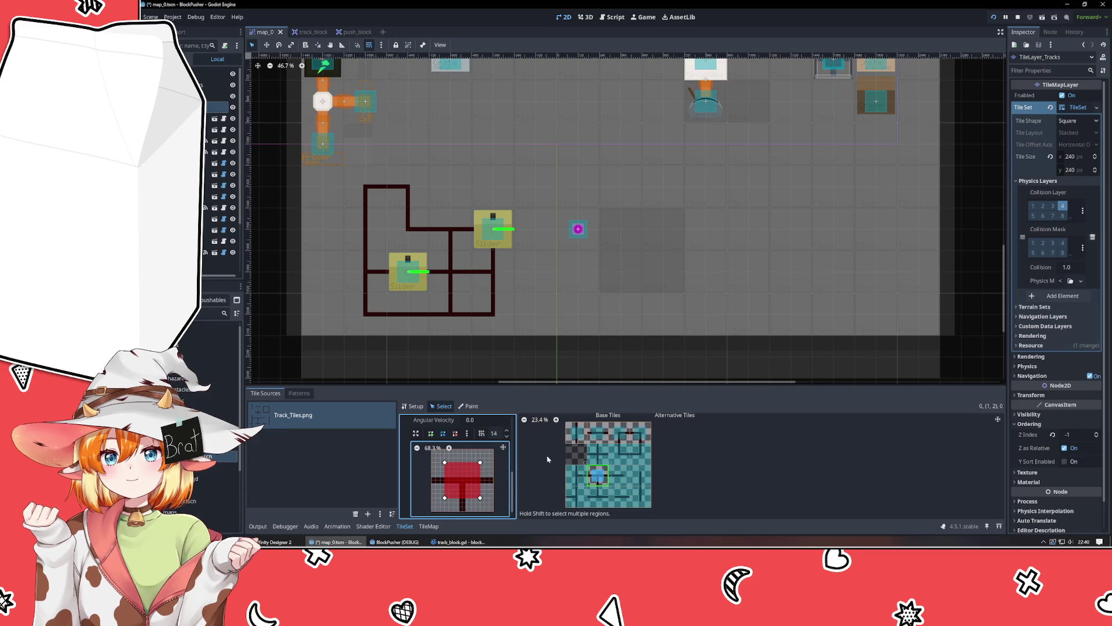
- Inset another track tile's polygon top-left corner and launch the game with F5
click(630, 449)
mouse_move(429, 465)
mouse_down()
mouse_move(479, 479)
mouse_move(413, 486)
mouse_move(435, 494)
mouse_up()
scroll(489, 482, down, 1)
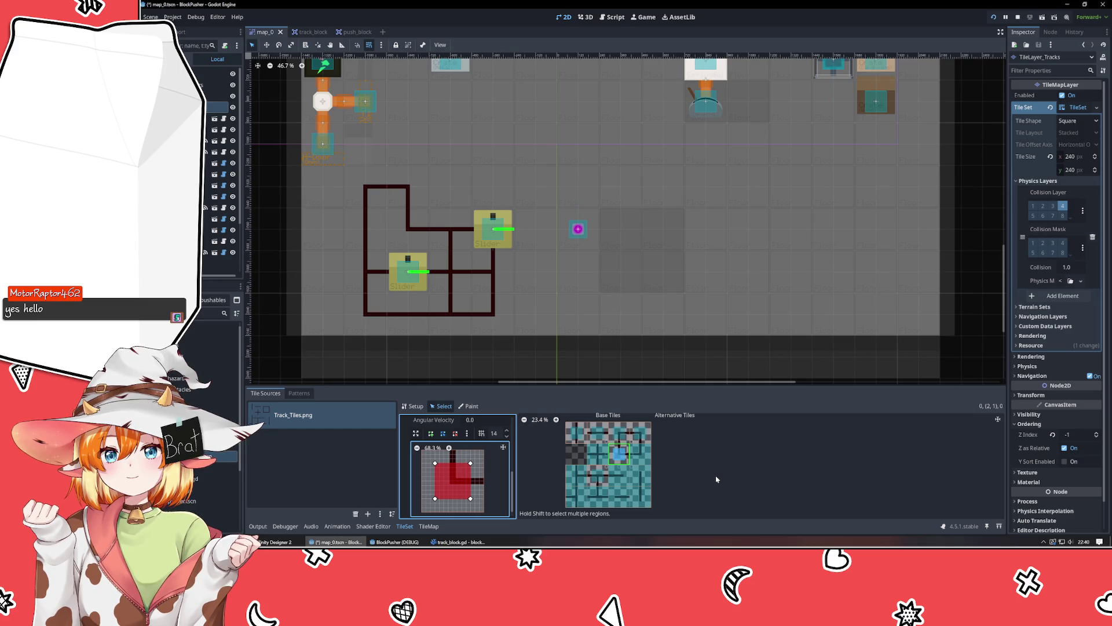
key(F5)
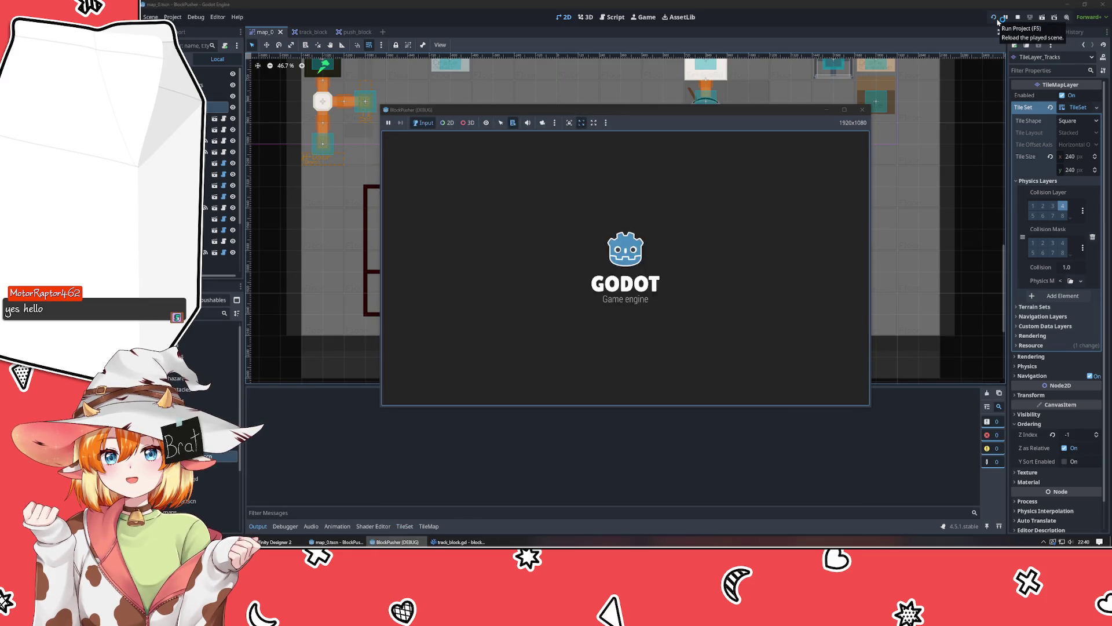
- Steer the player around the track, push the top slider block along it, then stop the game with F8
key(Left)
key(Left)
key(Down)
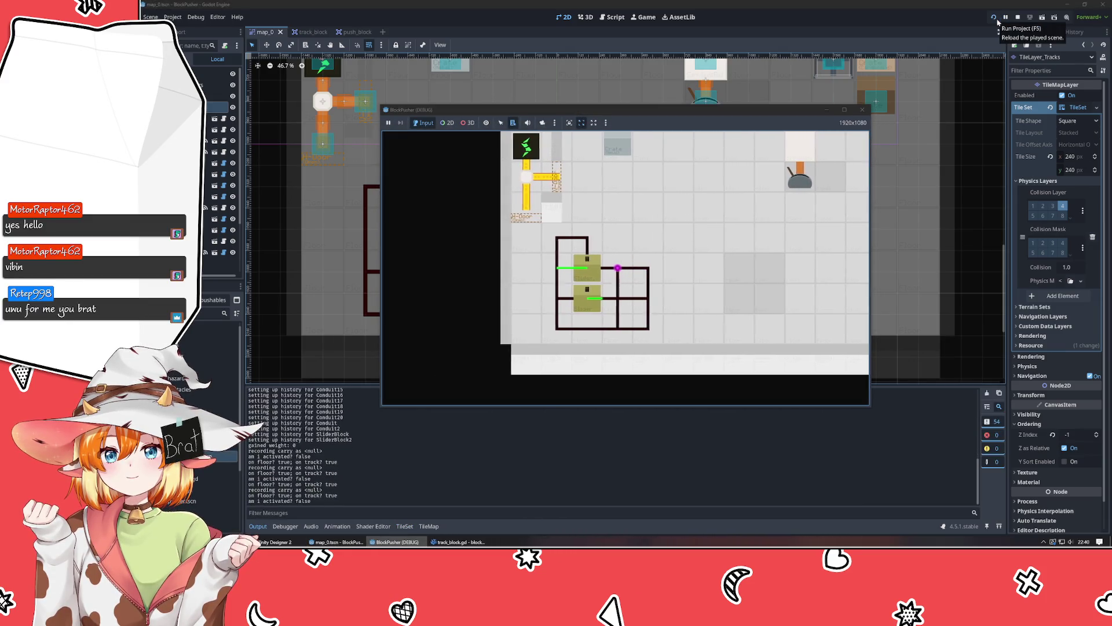
key(Left)
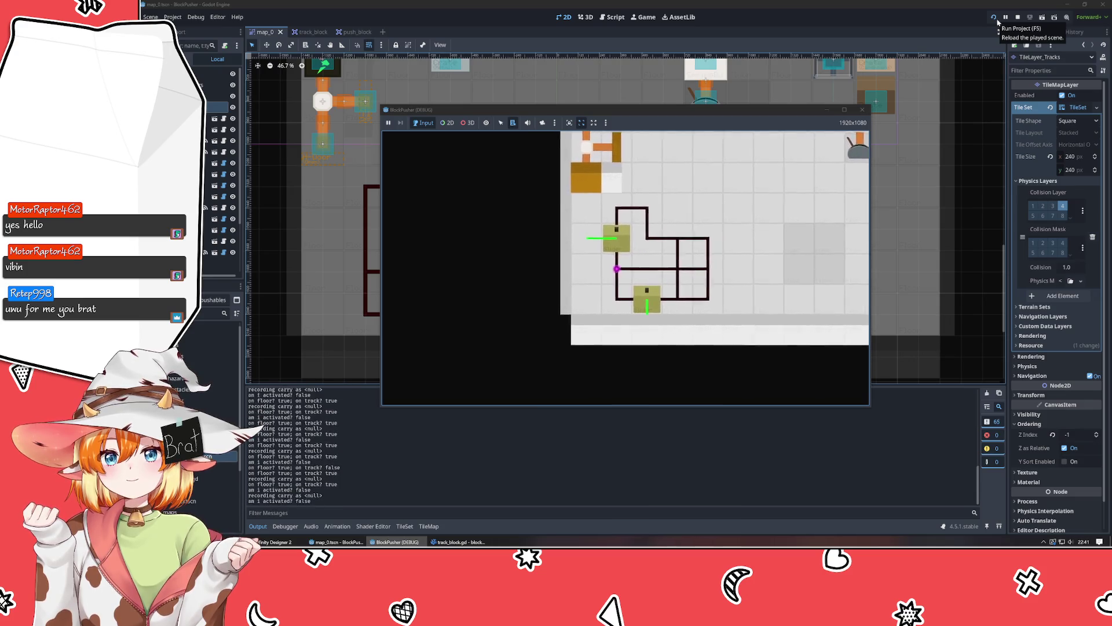
key(Up)
key(Up)
key(Right)
key(Right)
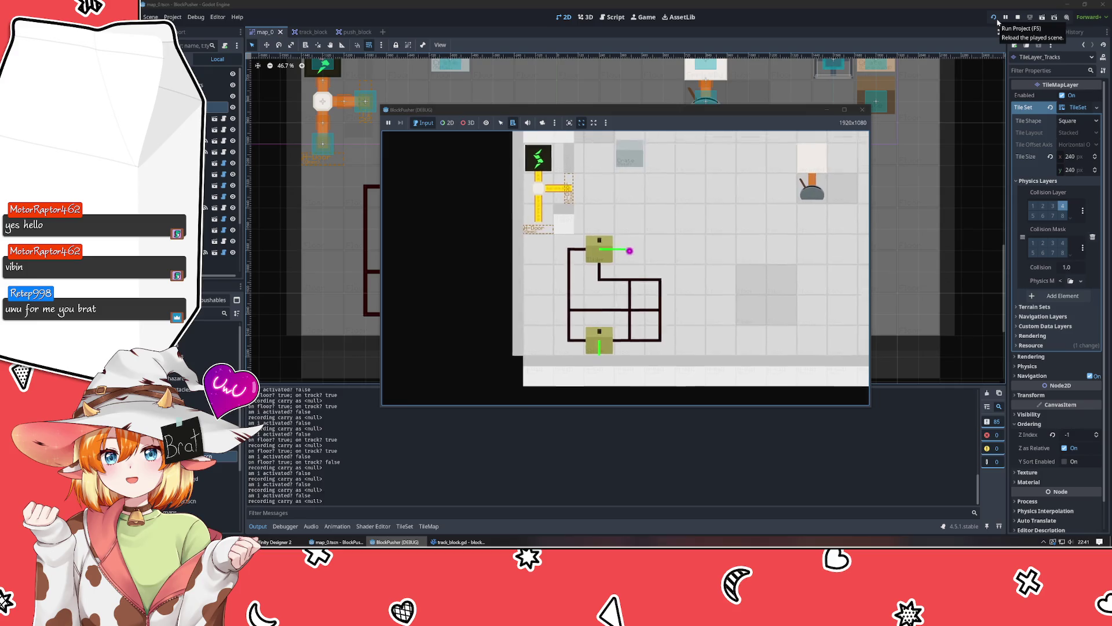
key(Down)
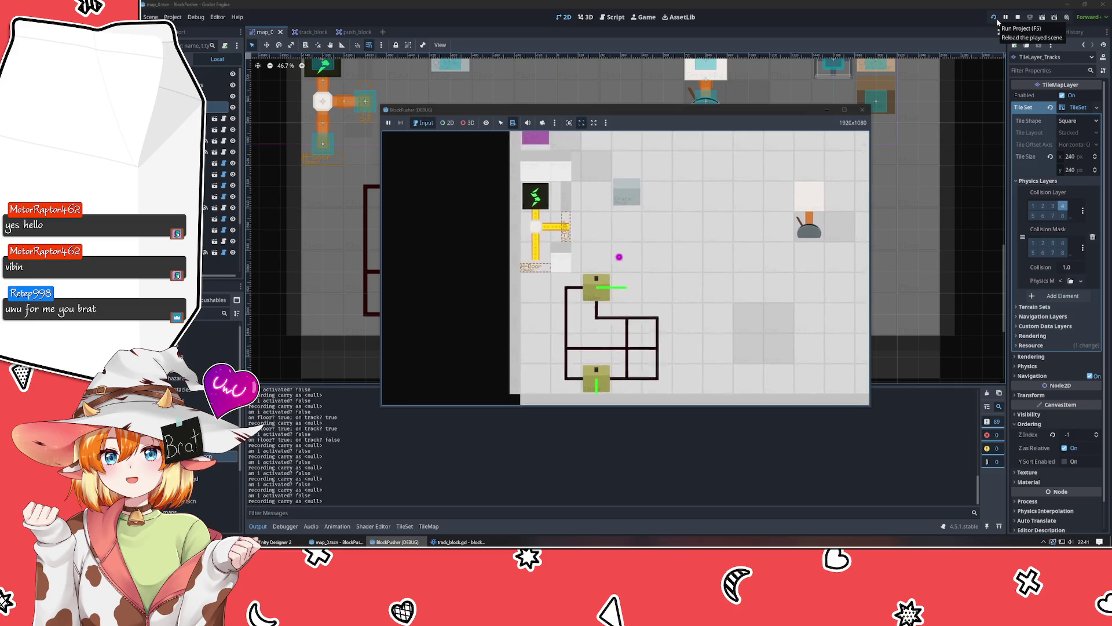
key(Left)
key(Left)
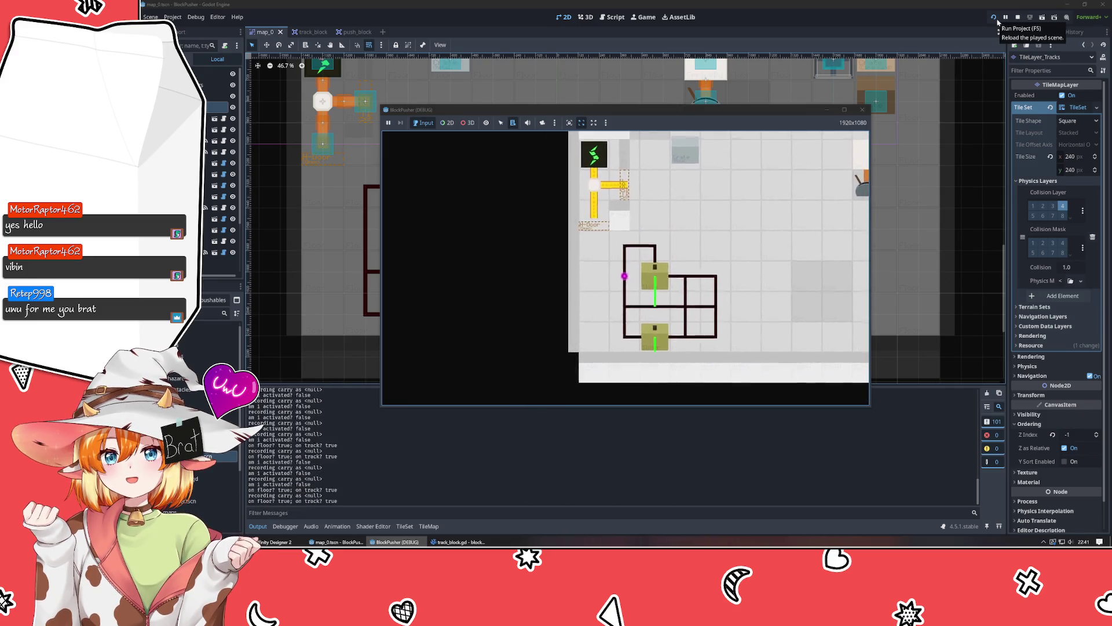
key(Right)
key(Right)
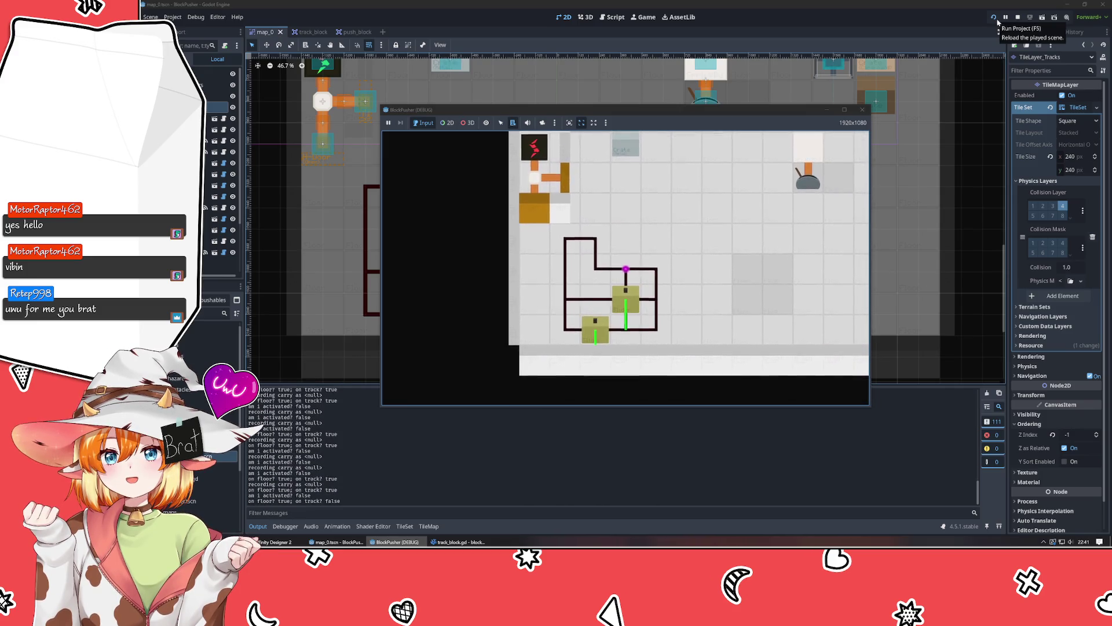
key(Down)
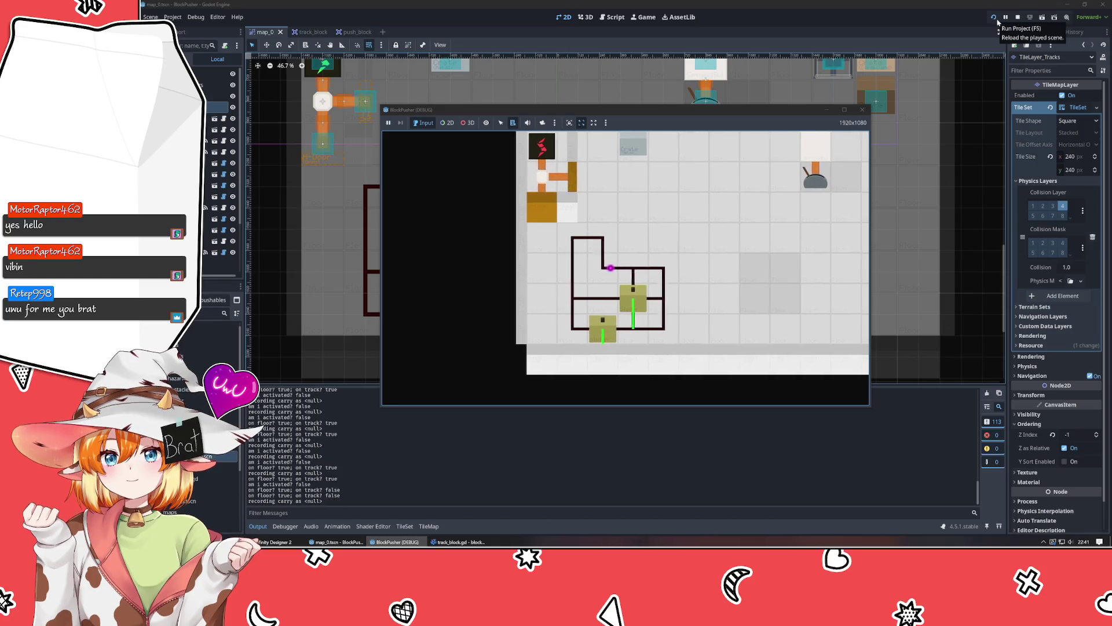
key(Left)
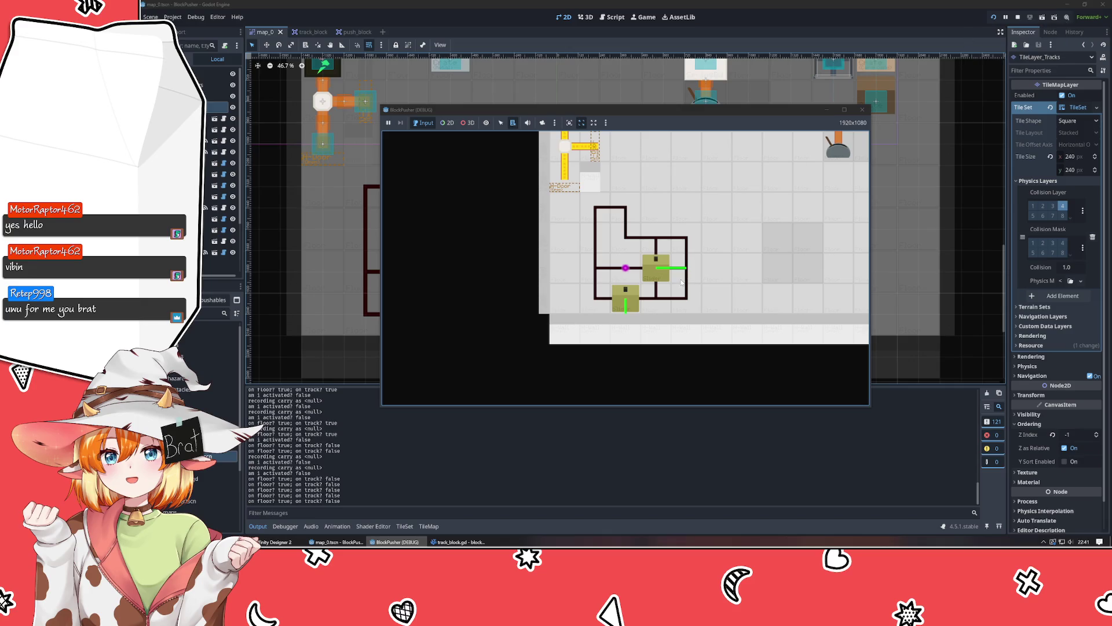
key(F8)
- Trim the top-left and bottom-right collision corners of a track tile in the atlas
click(403, 527)
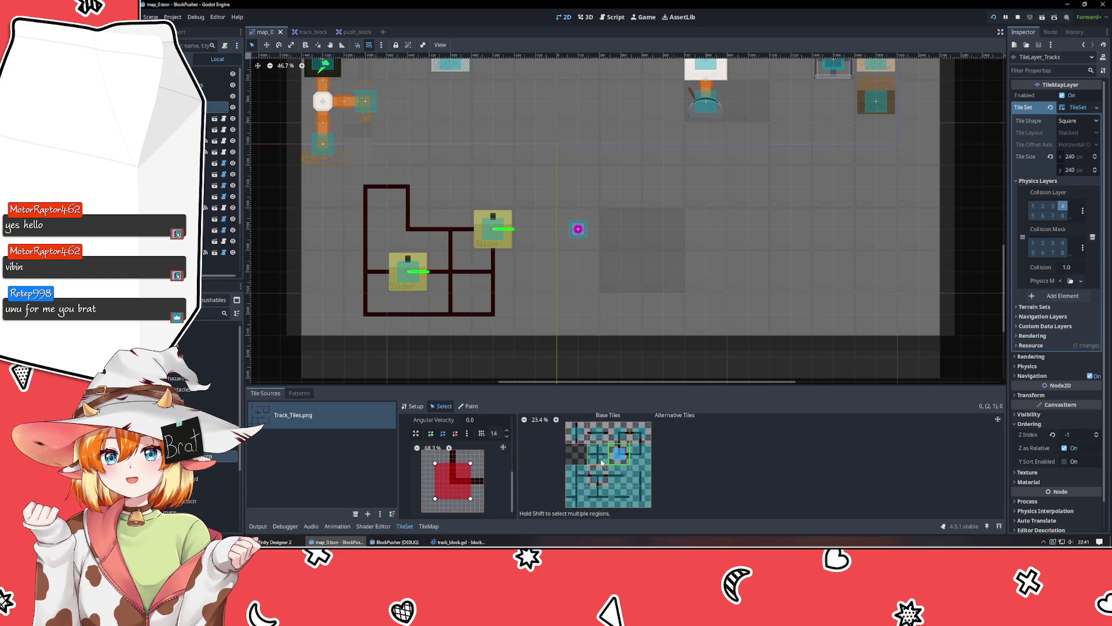
click(600, 461)
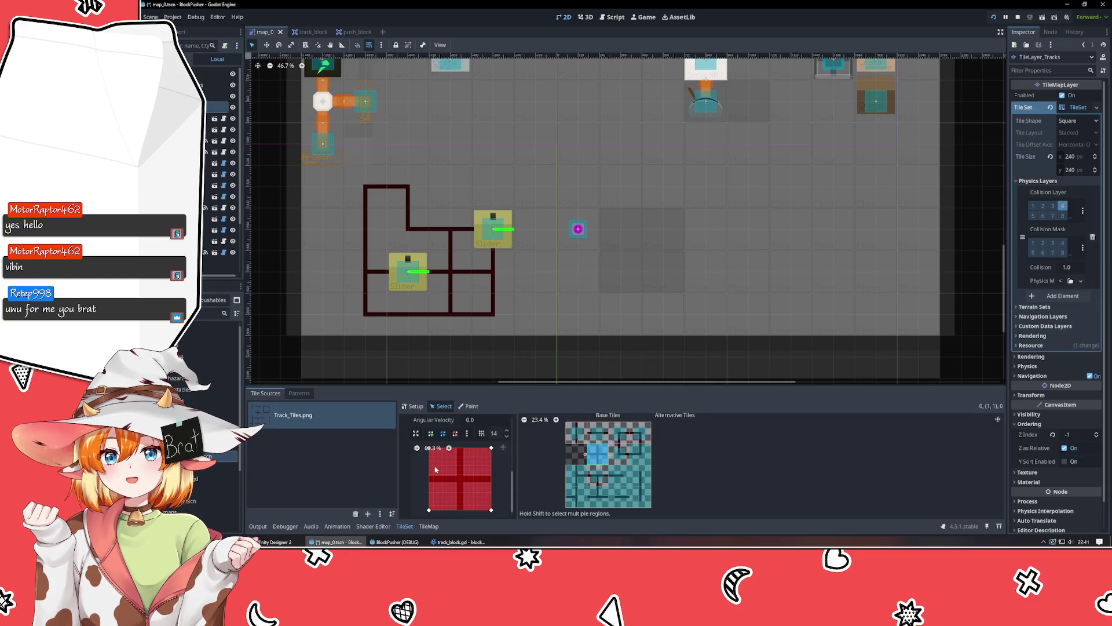
mouse_move(426, 455)
mouse_down()
mouse_move(438, 467)
mouse_move(481, 457)
mouse_move(476, 468)
mouse_up()
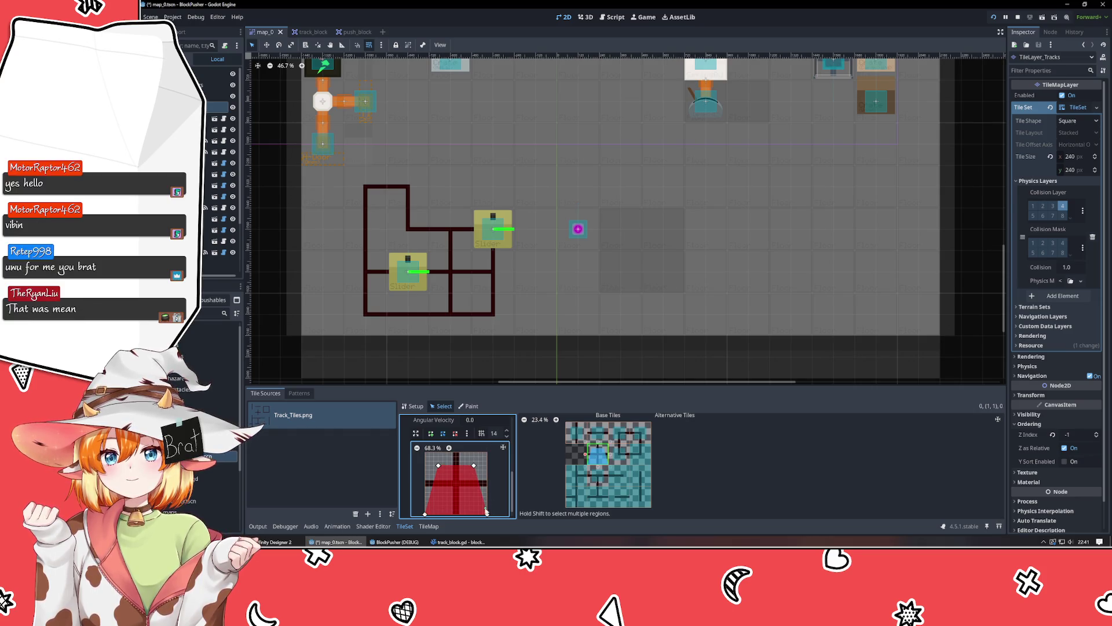
mouse_move(488, 514)
mouse_down()
mouse_move(478, 490)
mouse_move(442, 488)
mouse_up()
scroll(475, 508, down, 1)
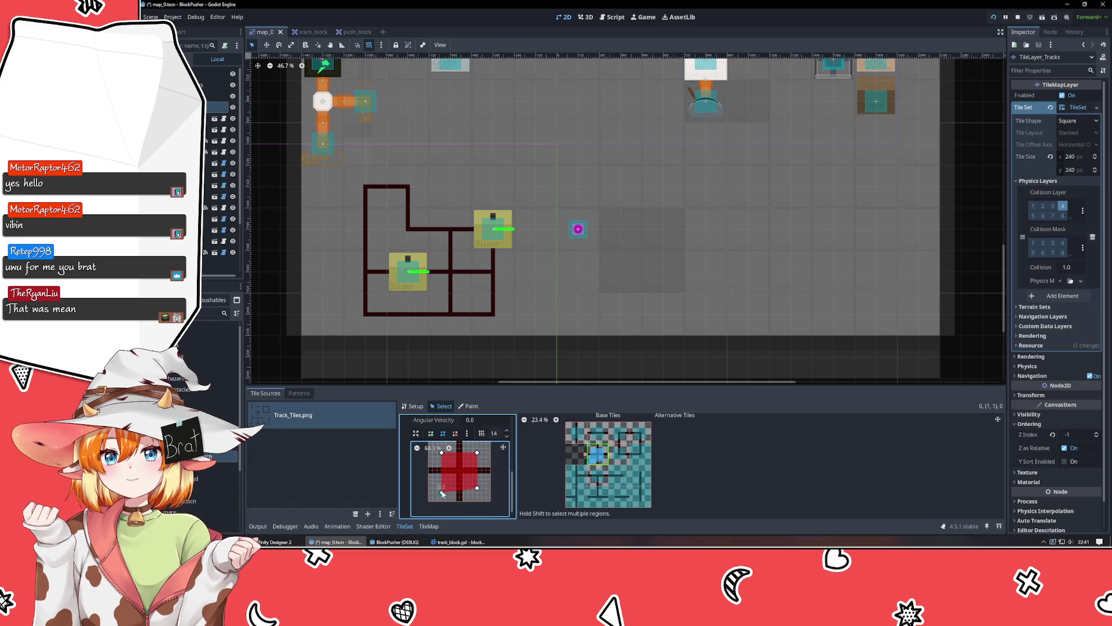
- Cut the top-right, top-left and bottom-right collision corners of tile (3, 1)
click(633, 457)
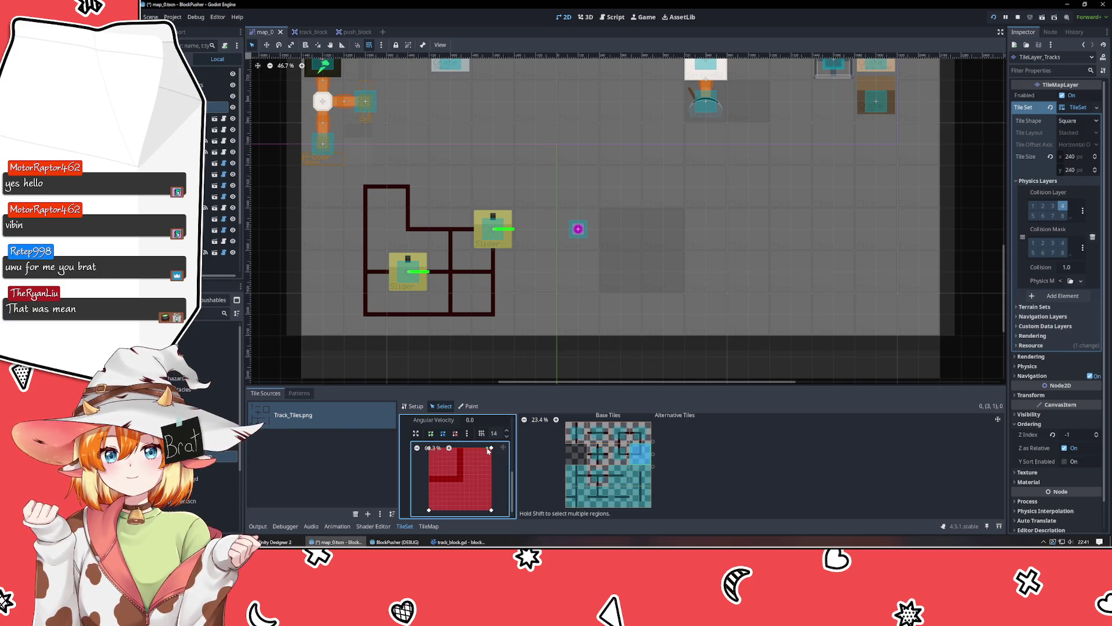
drag(491, 449, 479, 461)
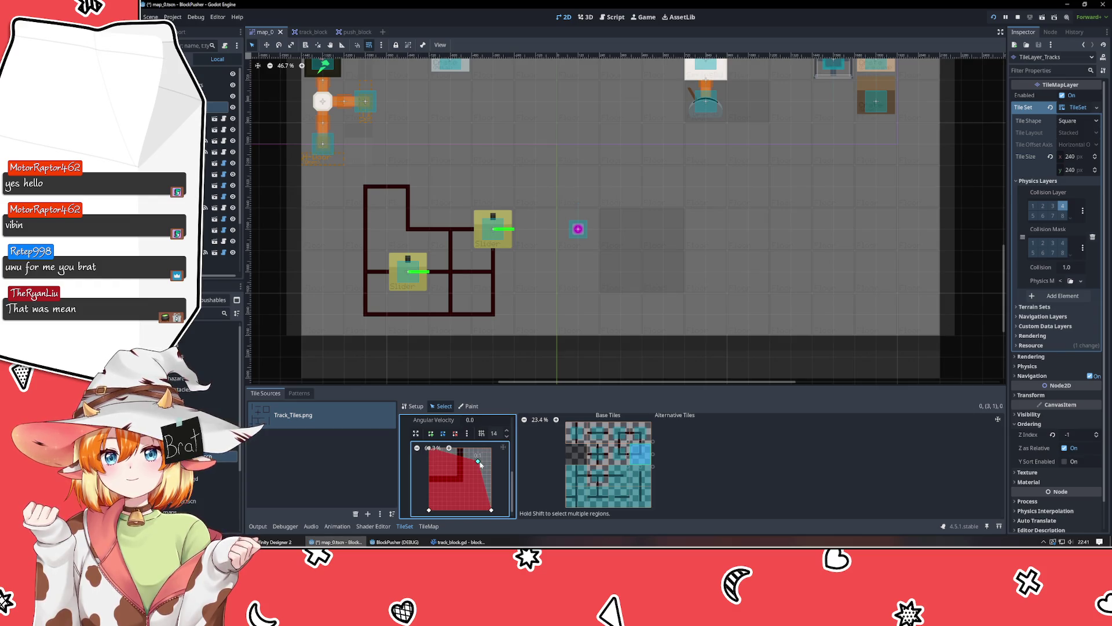
scroll(445, 488, up, 1)
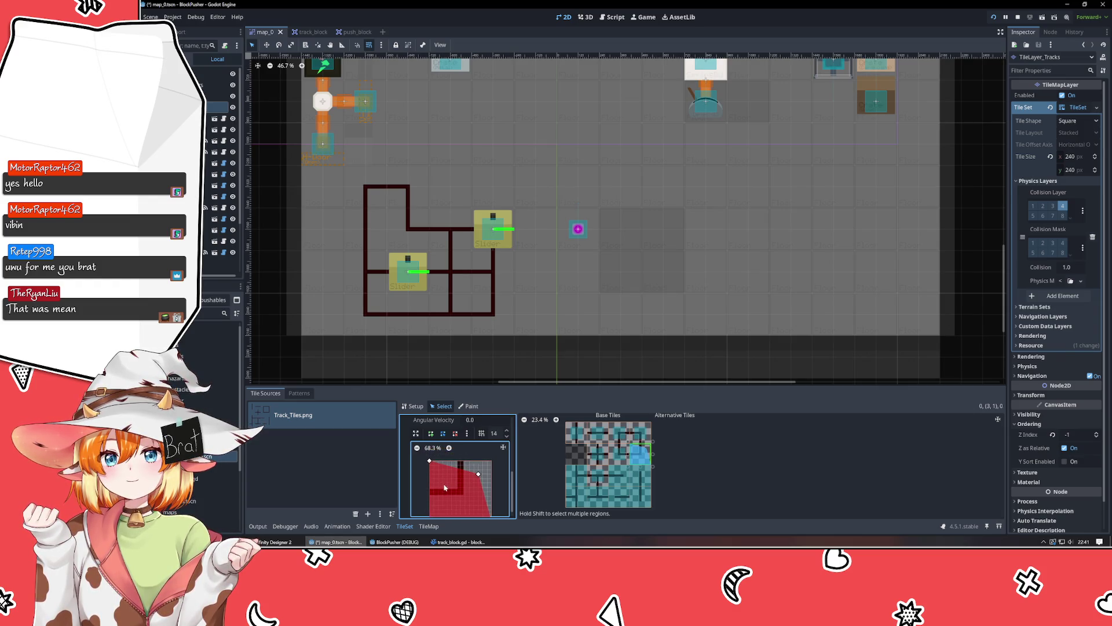
drag(429, 460, 443, 475)
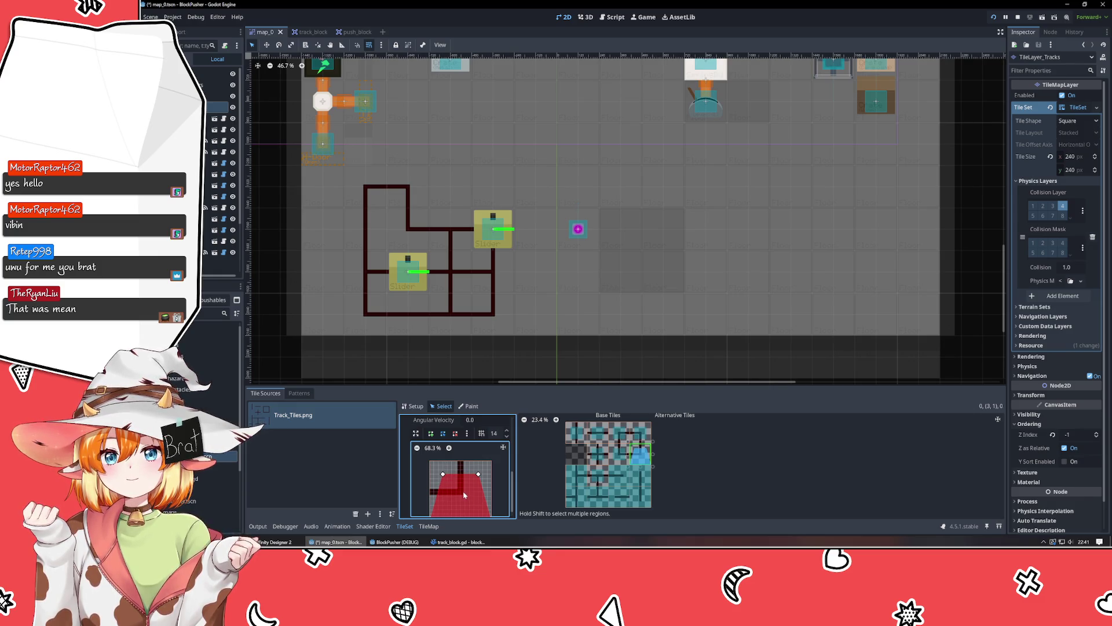
scroll(460, 490, down, 2)
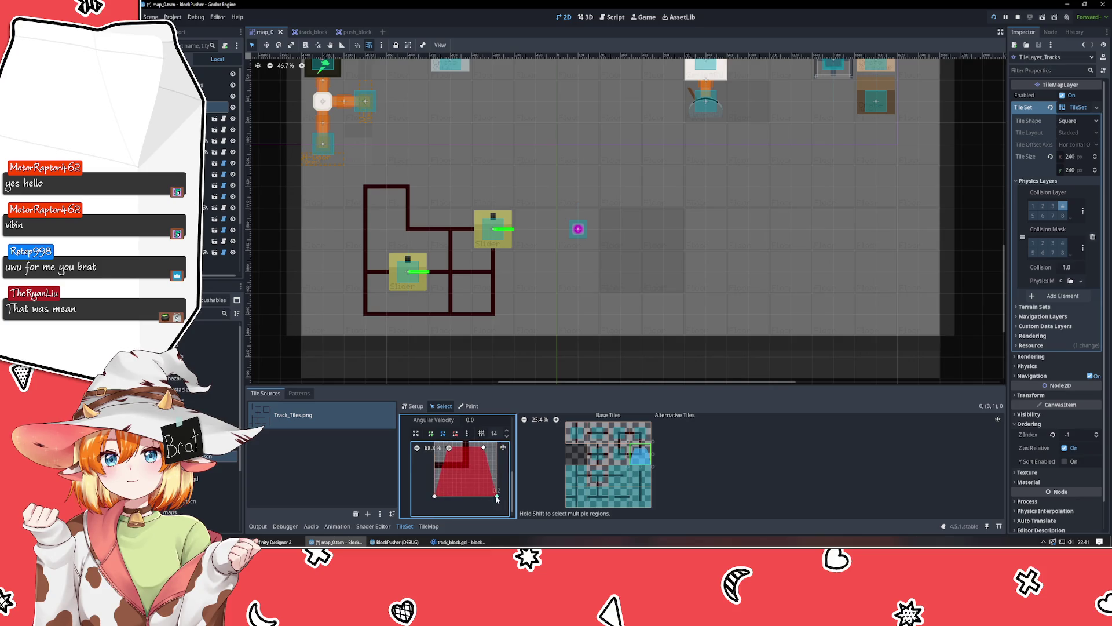
mouse_move(497, 496)
mouse_down()
mouse_move(484, 482)
mouse_move(448, 483)
mouse_up()
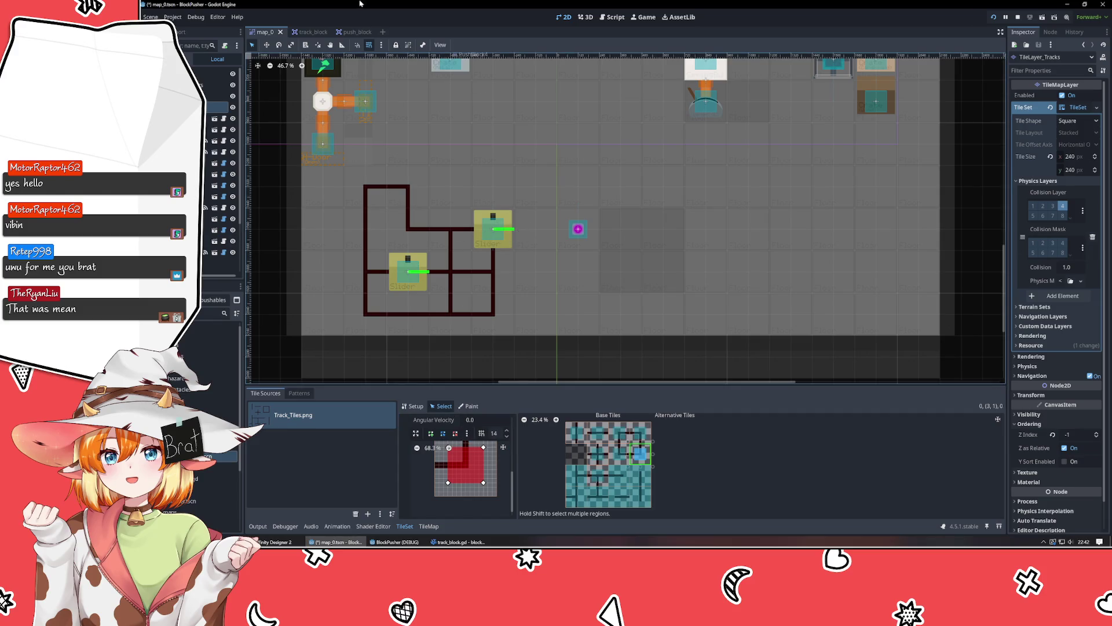
click(311, 33)
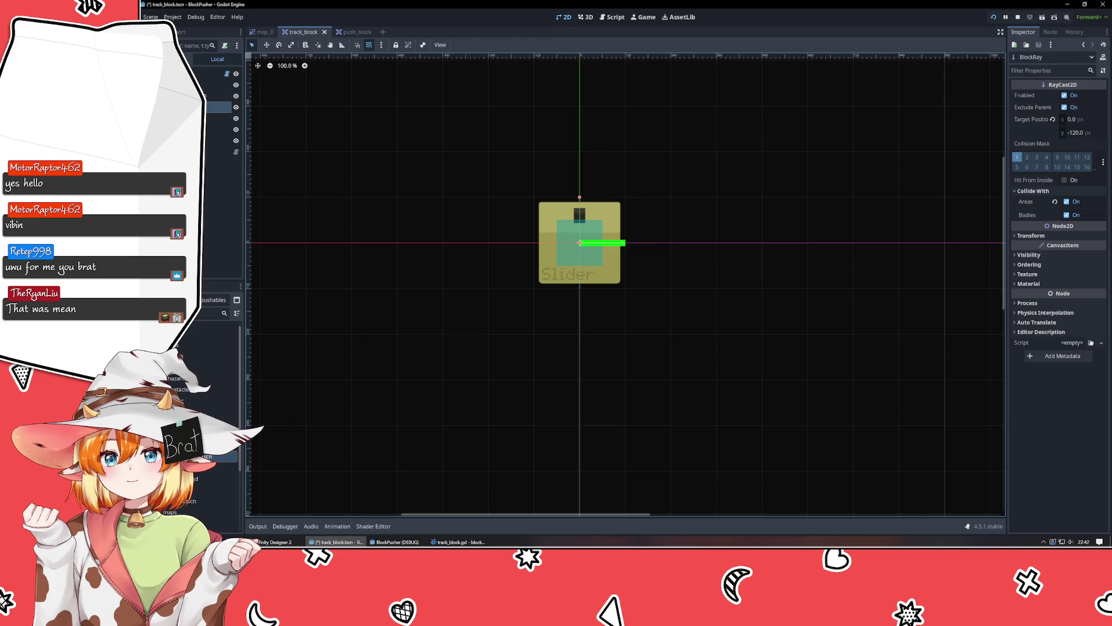
- Set the TrackRay node's target position y to 240
click(220, 129)
click(220, 118)
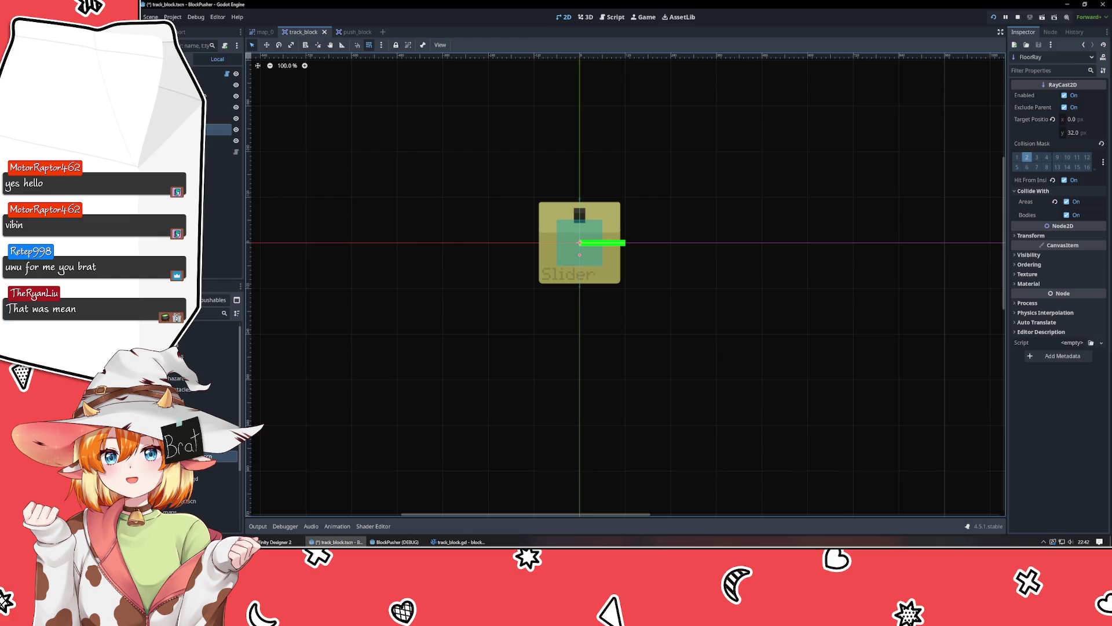
click(220, 118)
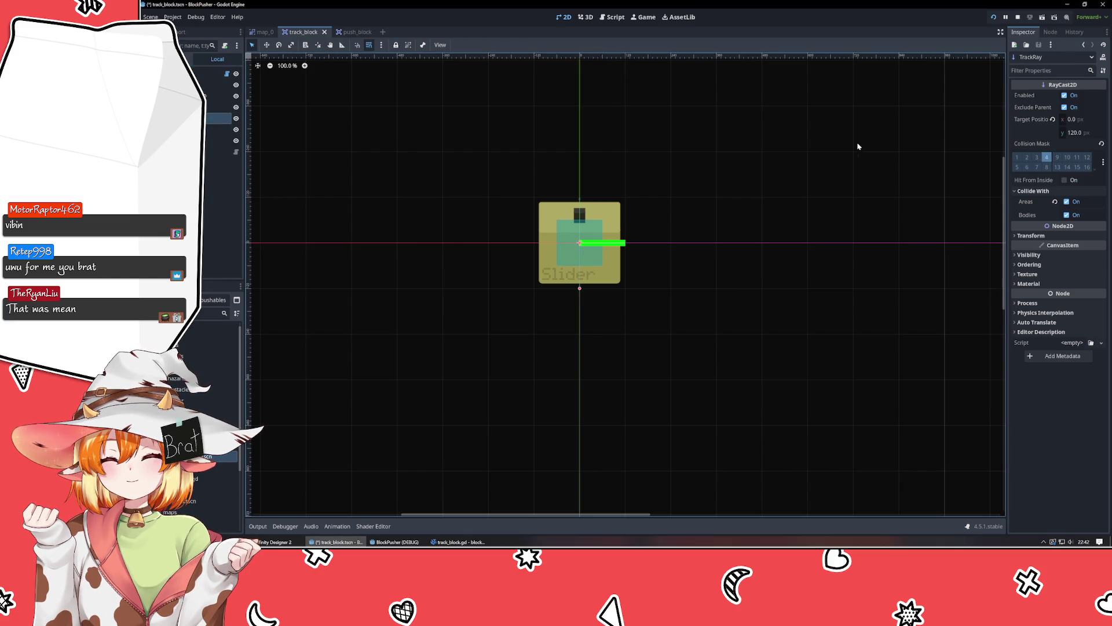
click(1083, 133)
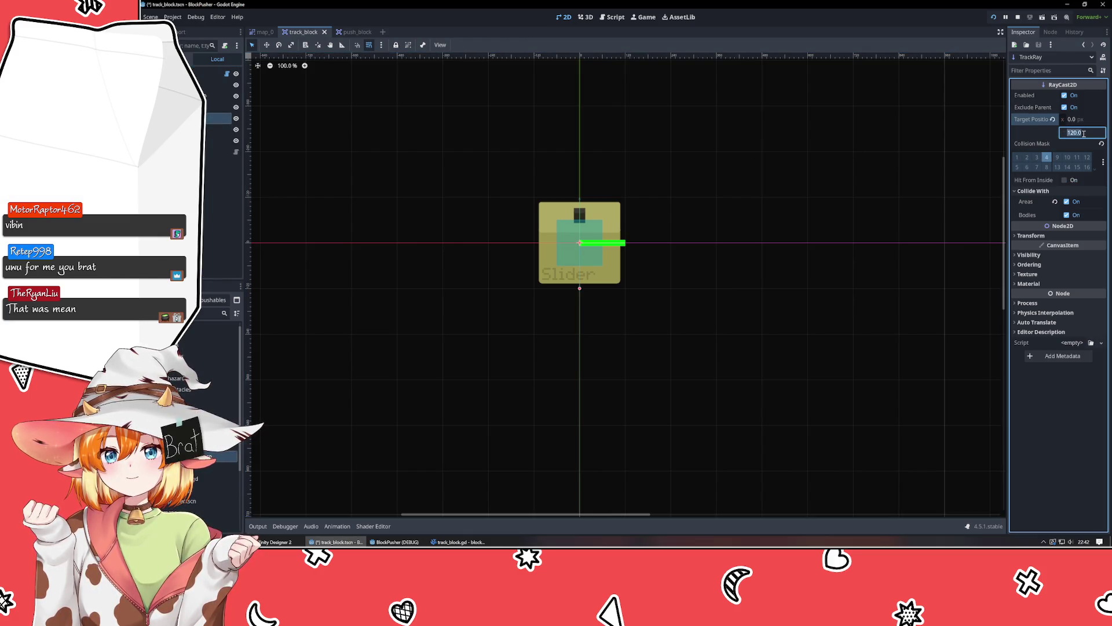
text(240)
key(Return)
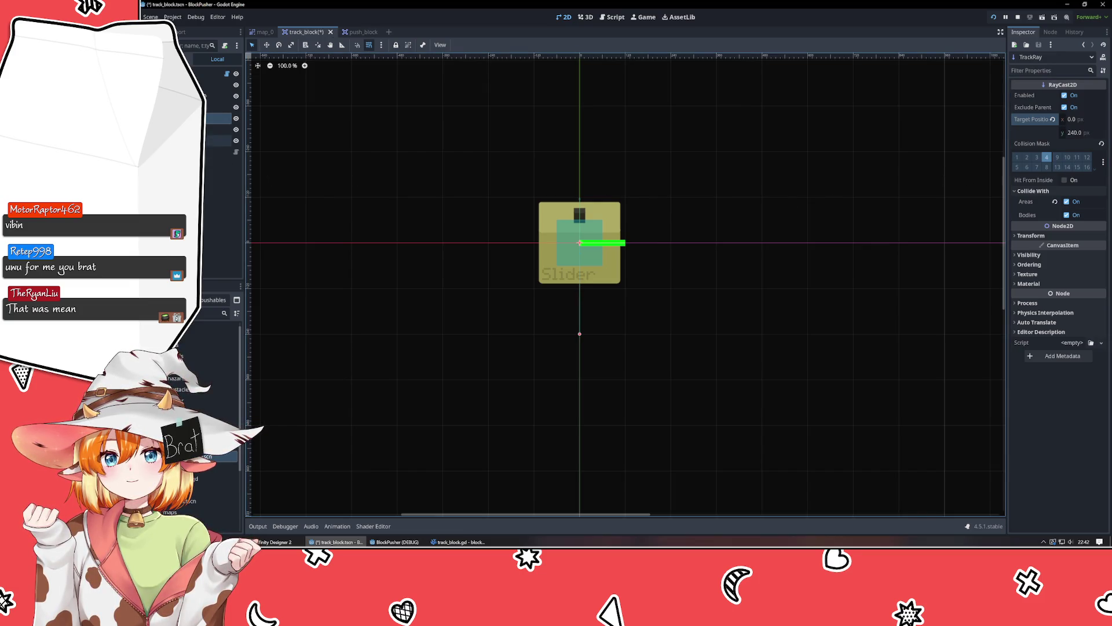
- Point the DebugLine straight down from the block and save the track_block scene
click(219, 140)
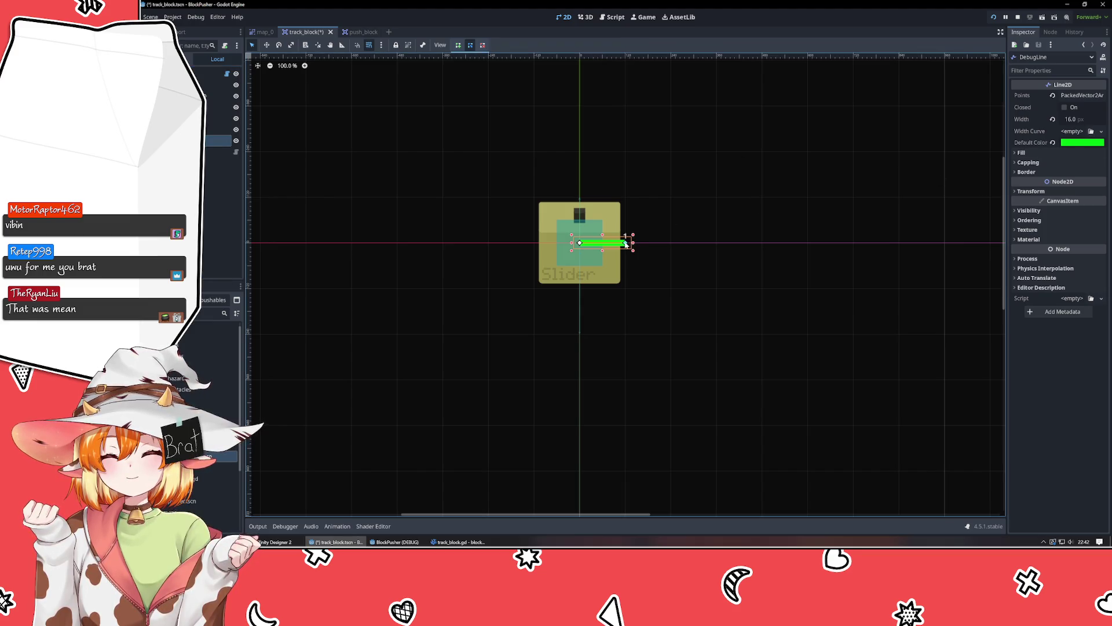
drag(625, 244, 571, 336)
key(ctrl+s)
click(263, 32)
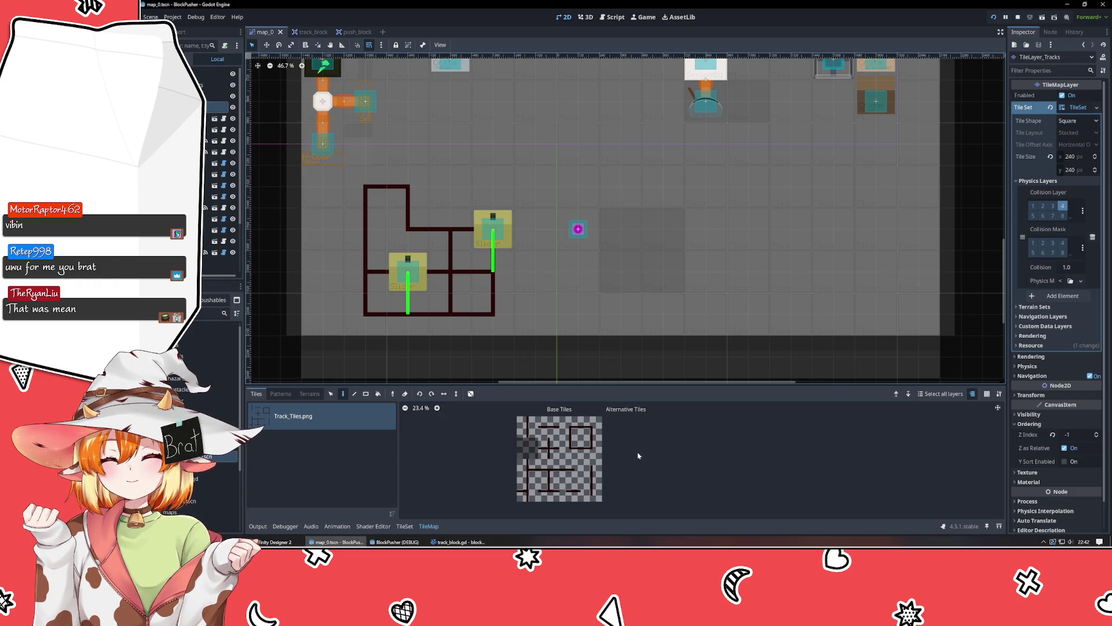
click(316, 34)
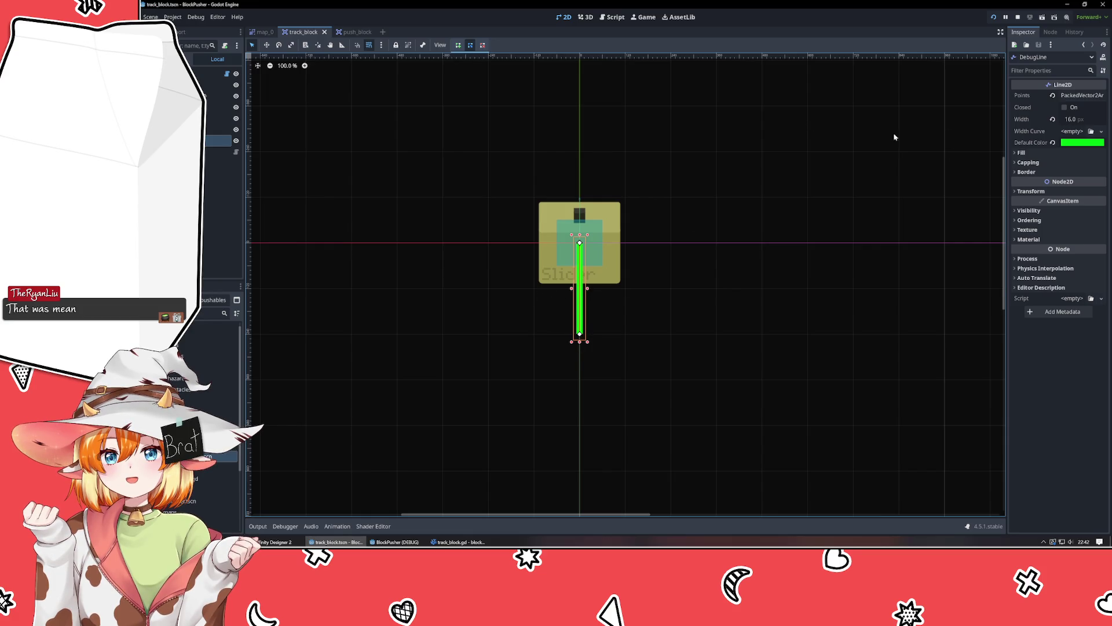
- Set the TrackRay node's target position y to 180
click(220, 130)
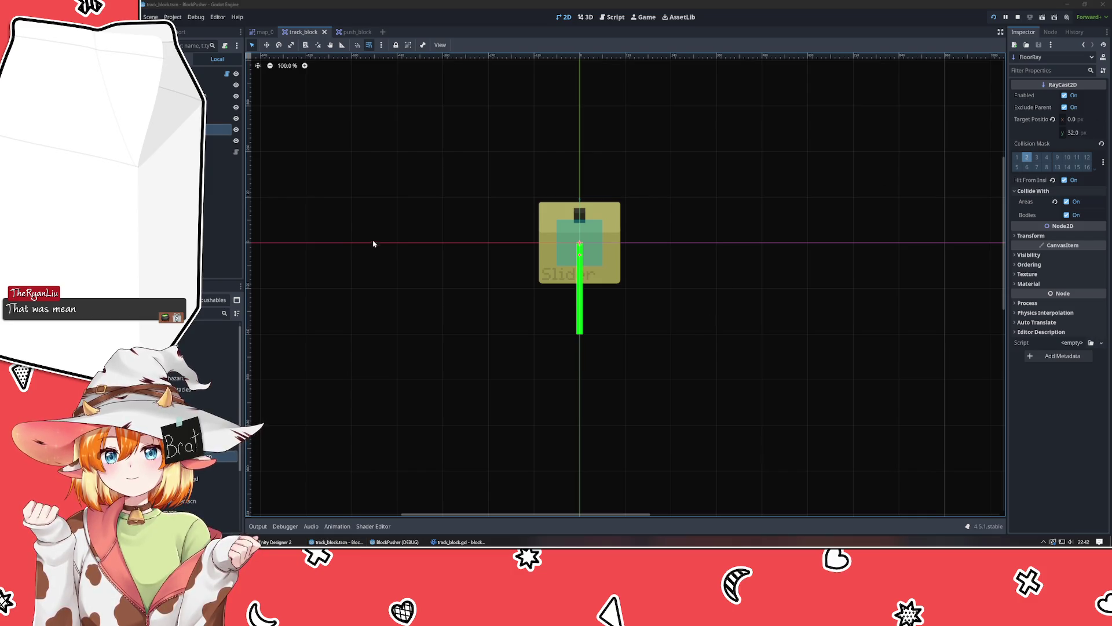
click(220, 118)
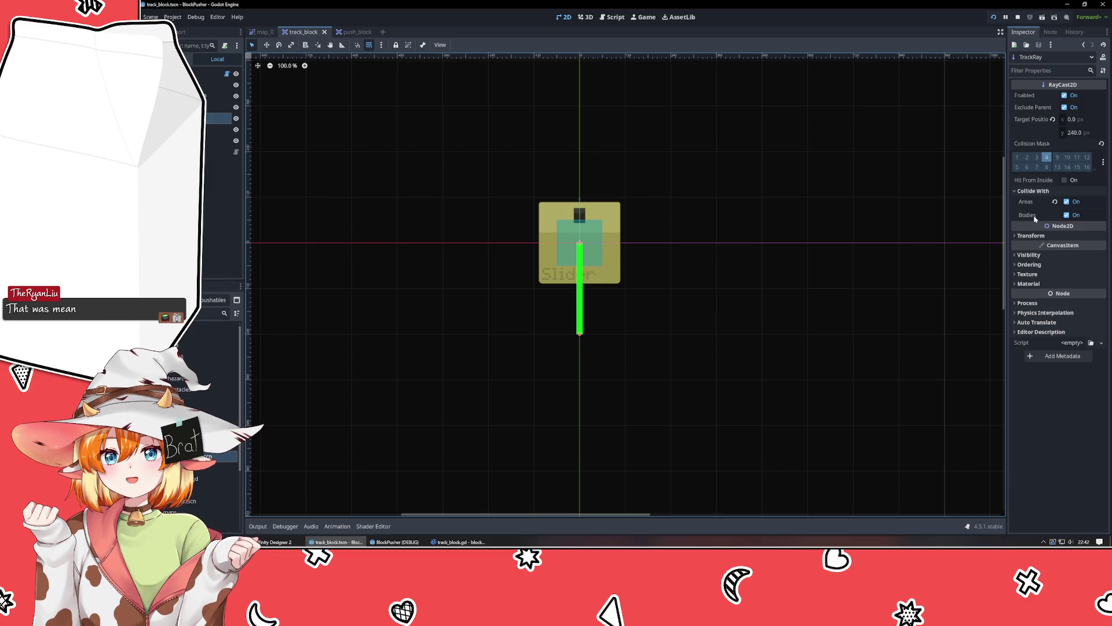
click(1087, 133)
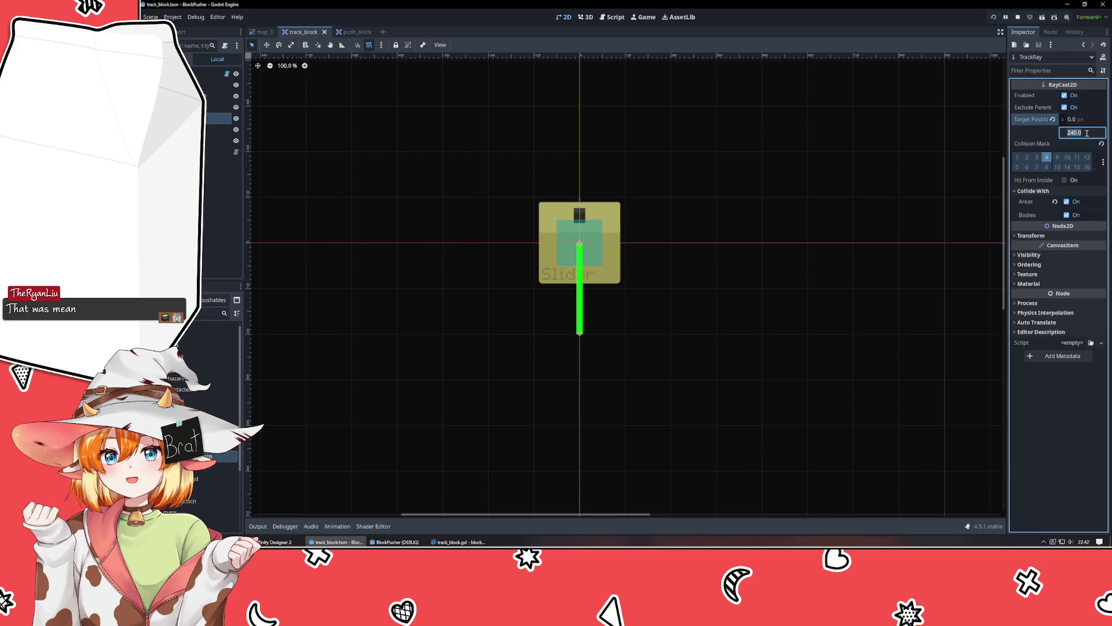
text(180)
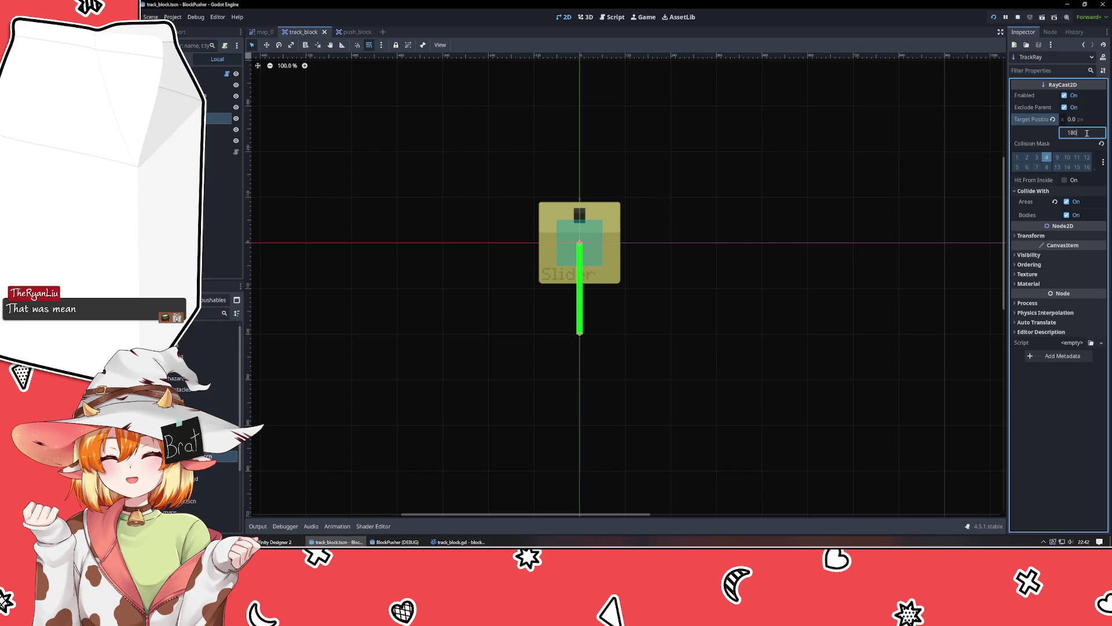
key(Return)
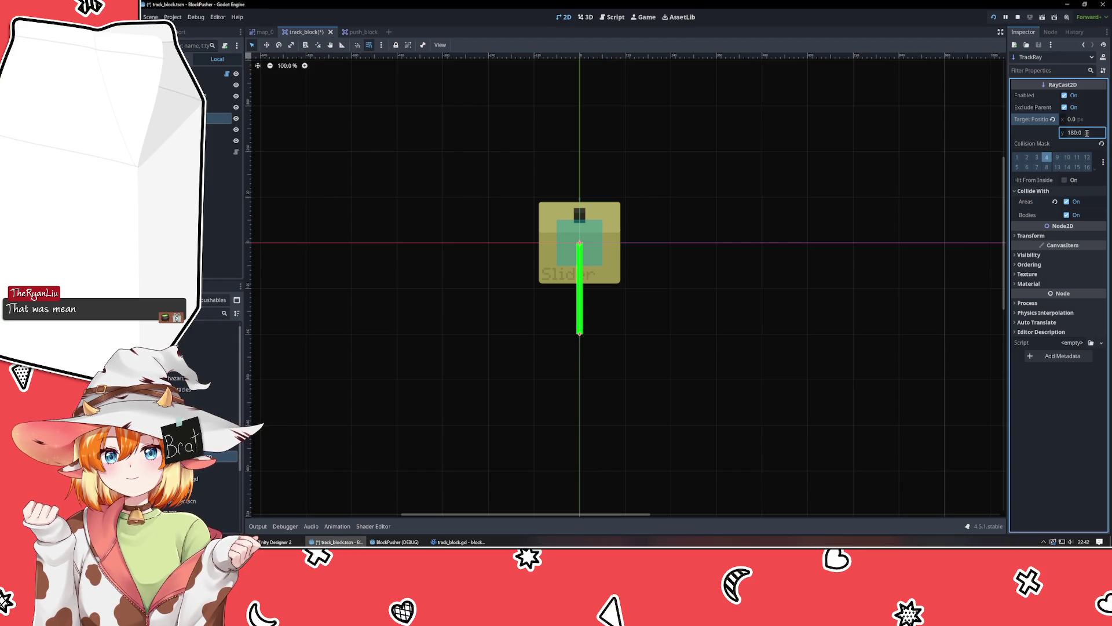
click(486, 149)
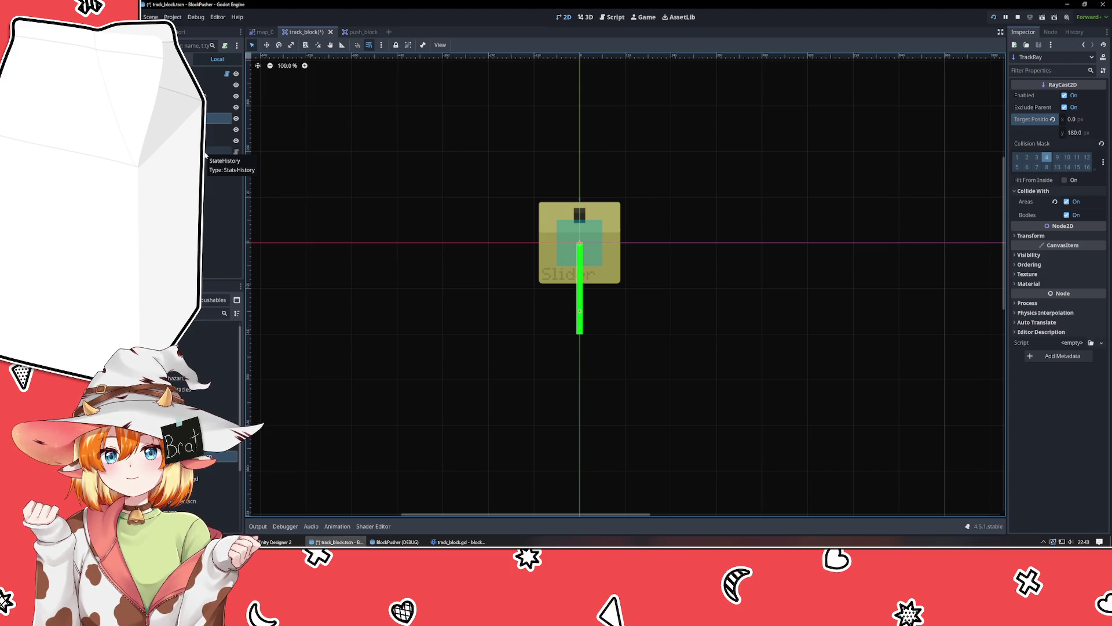
- Set the DebugLine's second point y to 120 and save the track_block scene
click(207, 152)
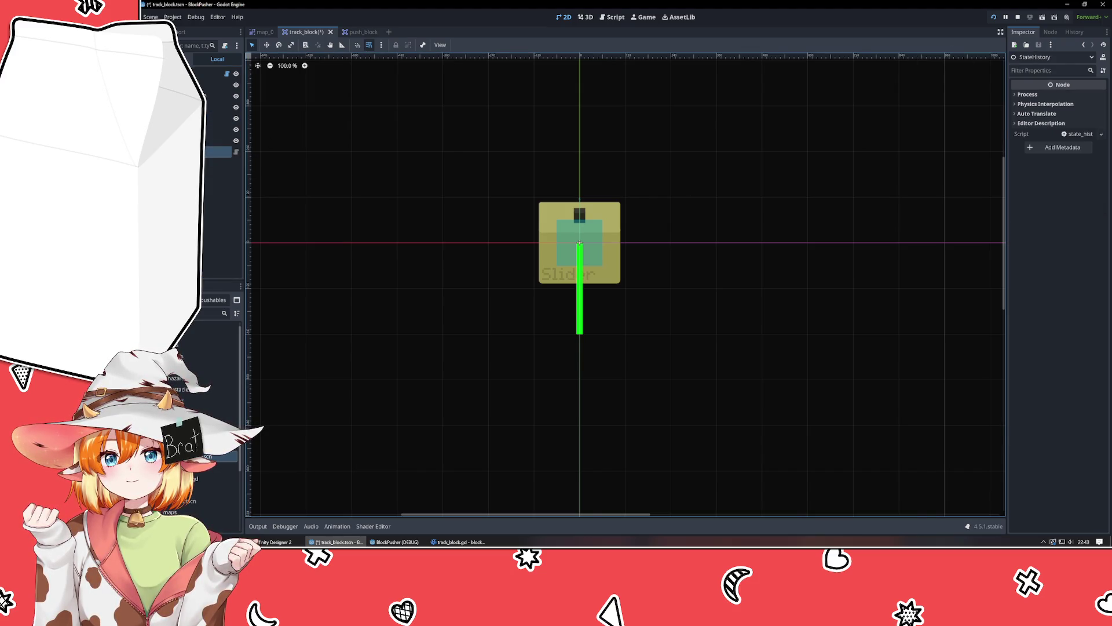
click(580, 290)
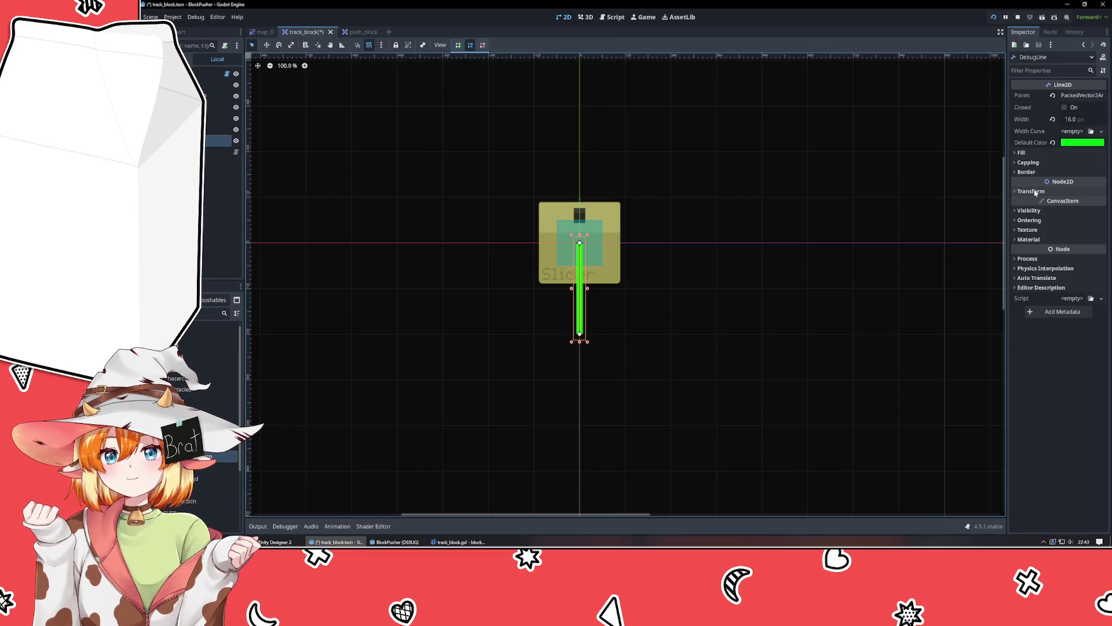
click(1084, 96)
click(1070, 163)
text(120)
key(Return)
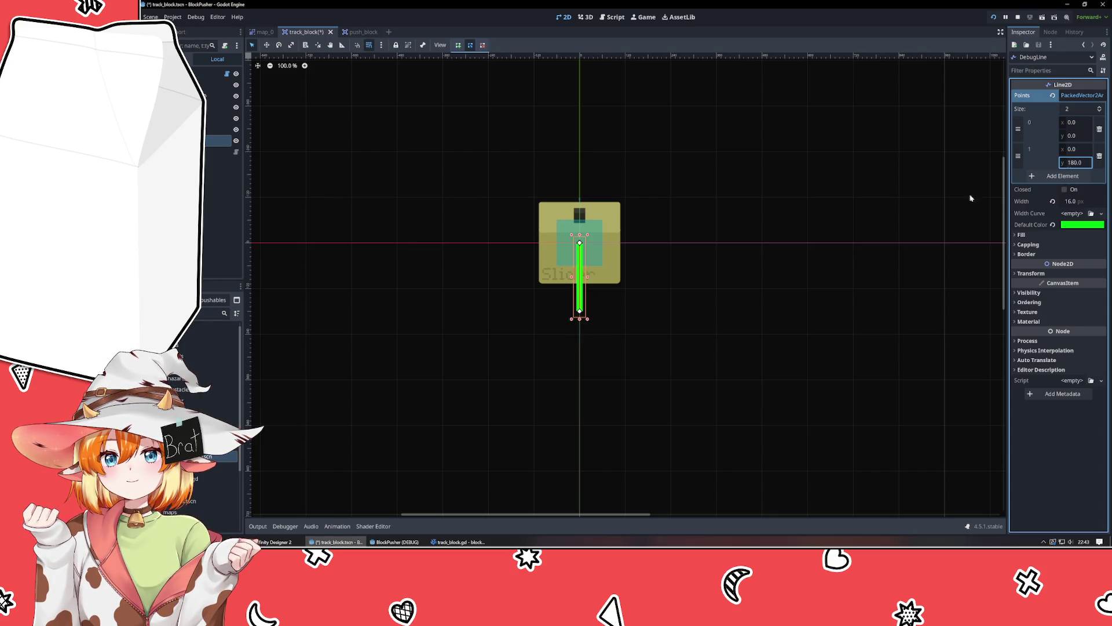
click(699, 300)
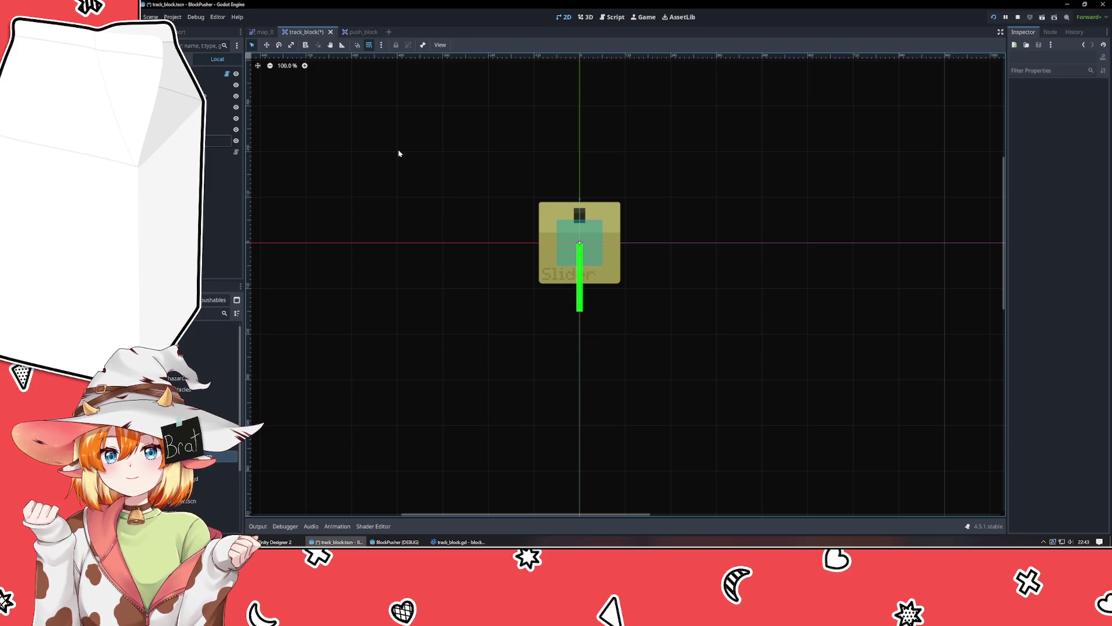
key(ctrl+s)
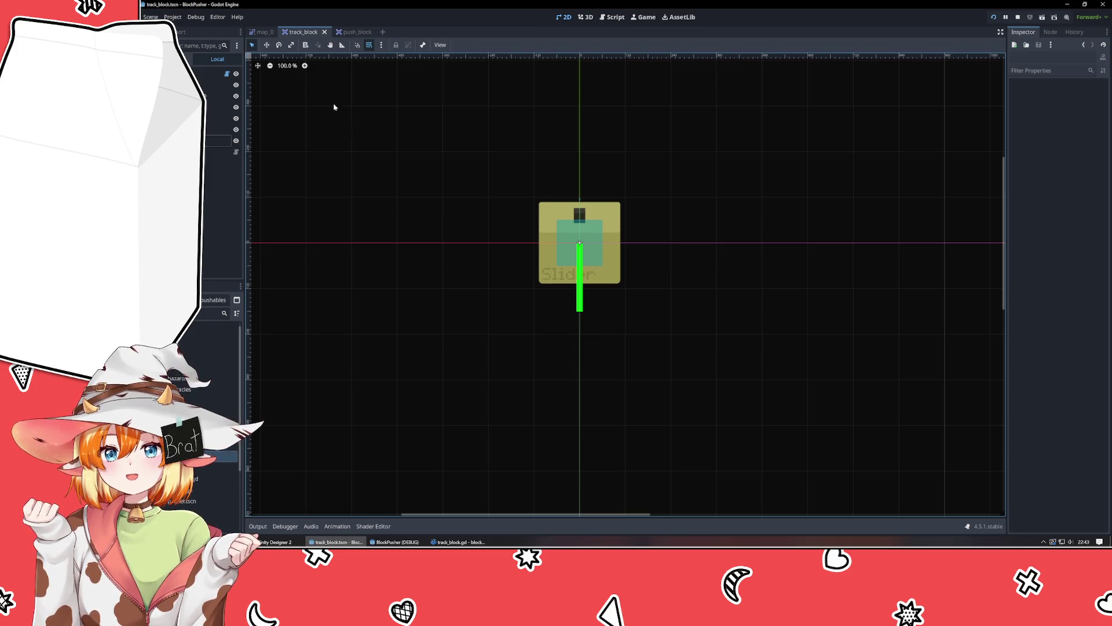
click(265, 34)
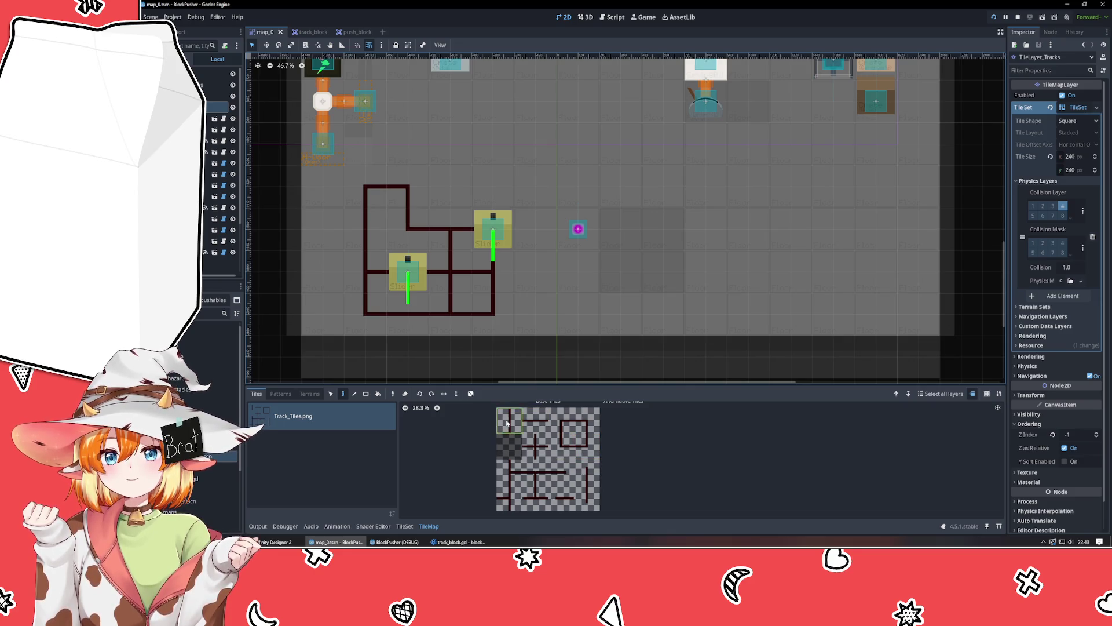
- Enlarge the tile set editor panels and clear cross-junction tile (1,1)'s full-tile collision polygon
click(404, 526)
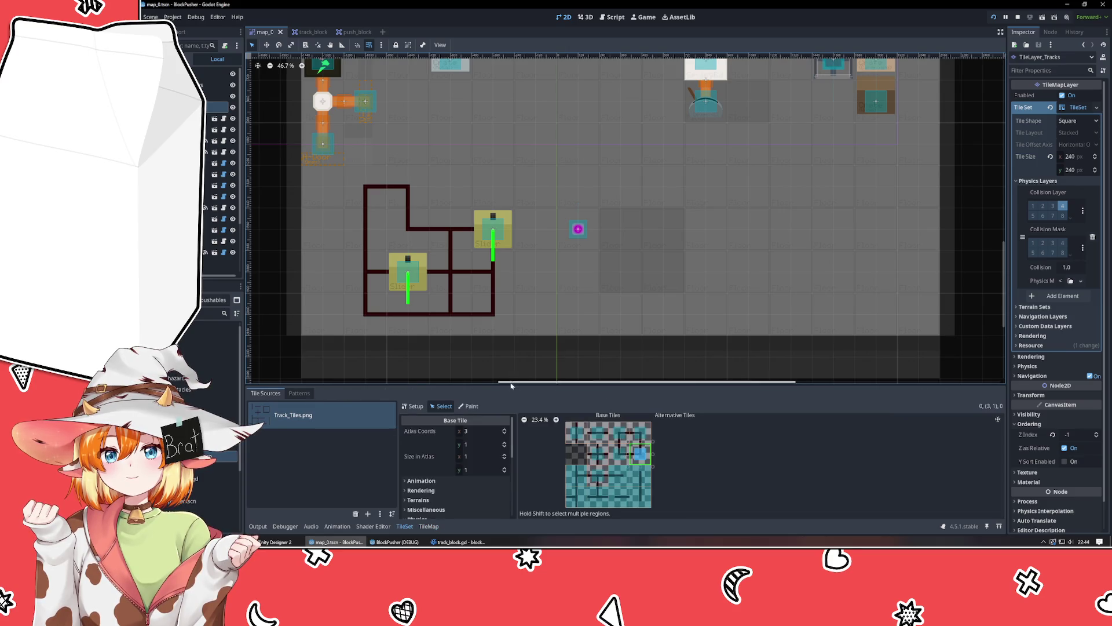
drag(510, 384, 511, 329)
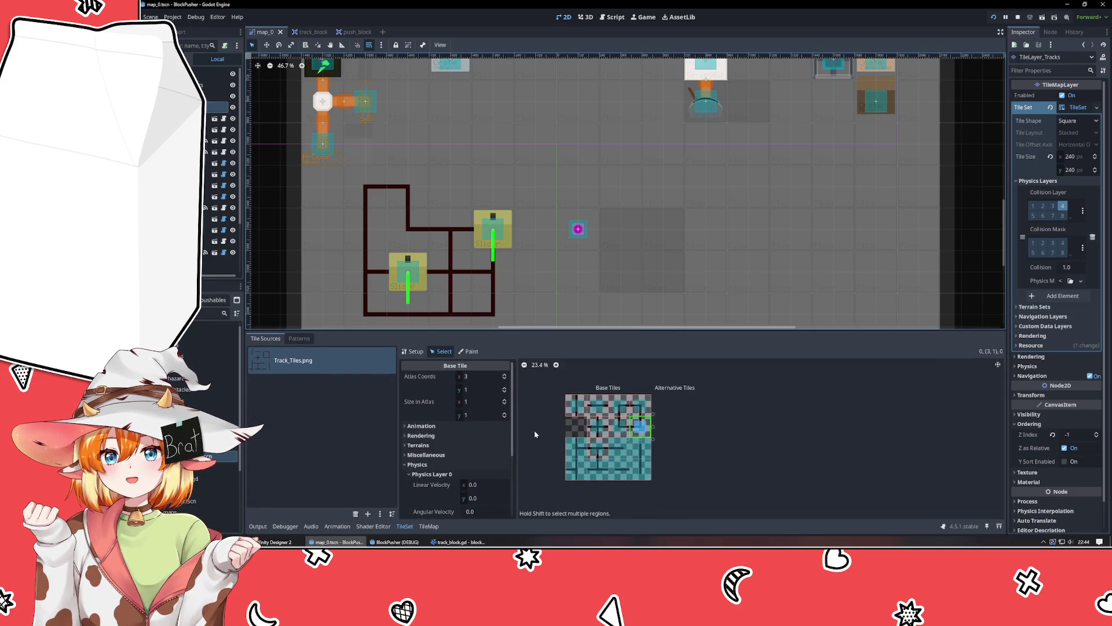
drag(517, 431, 542, 432)
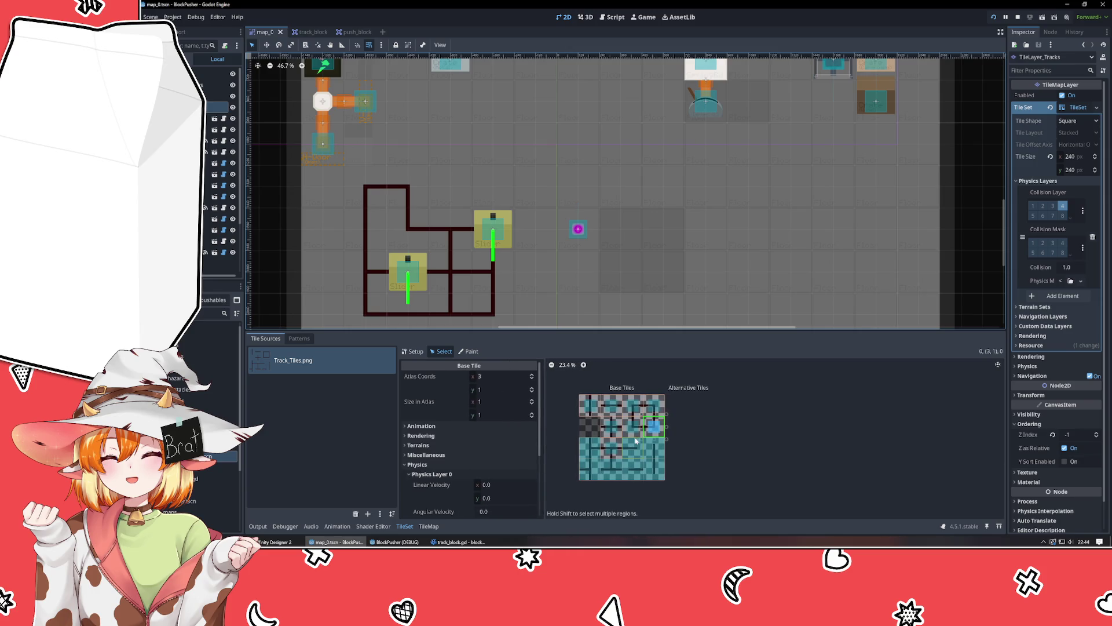
scroll(608, 460, down, 3)
scroll(608, 459, up, 4)
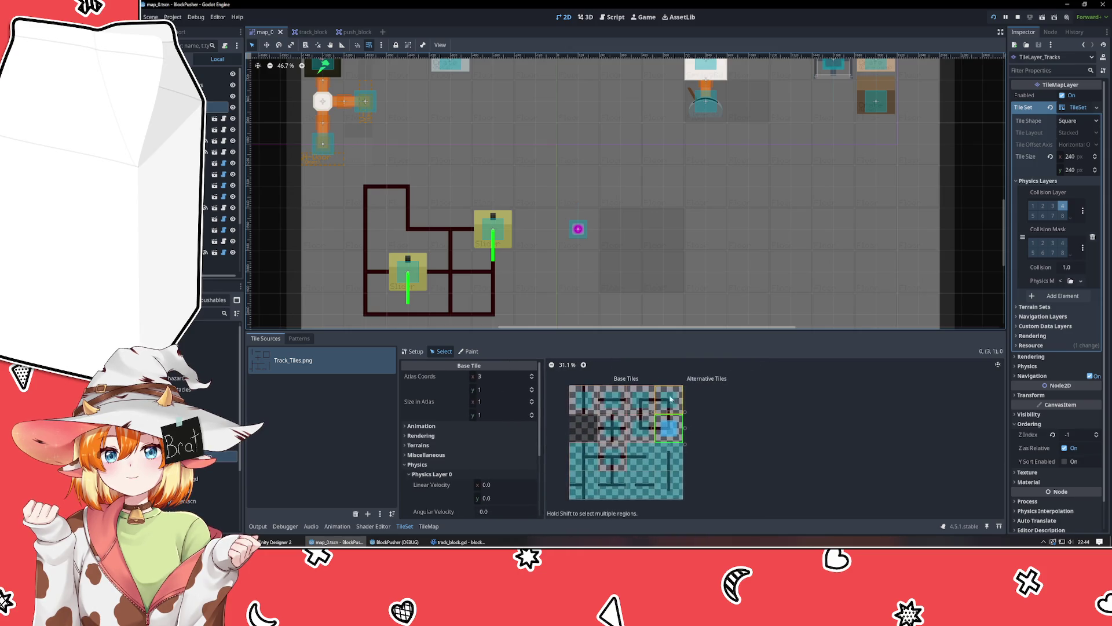
click(672, 398)
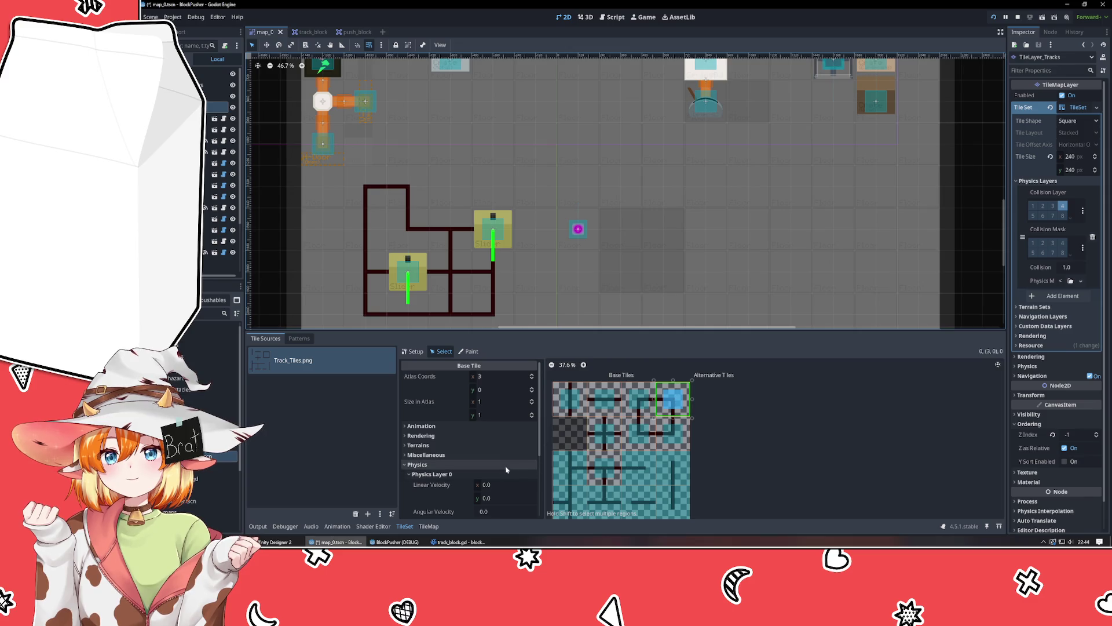
click(594, 442)
scroll(499, 443, down, 3)
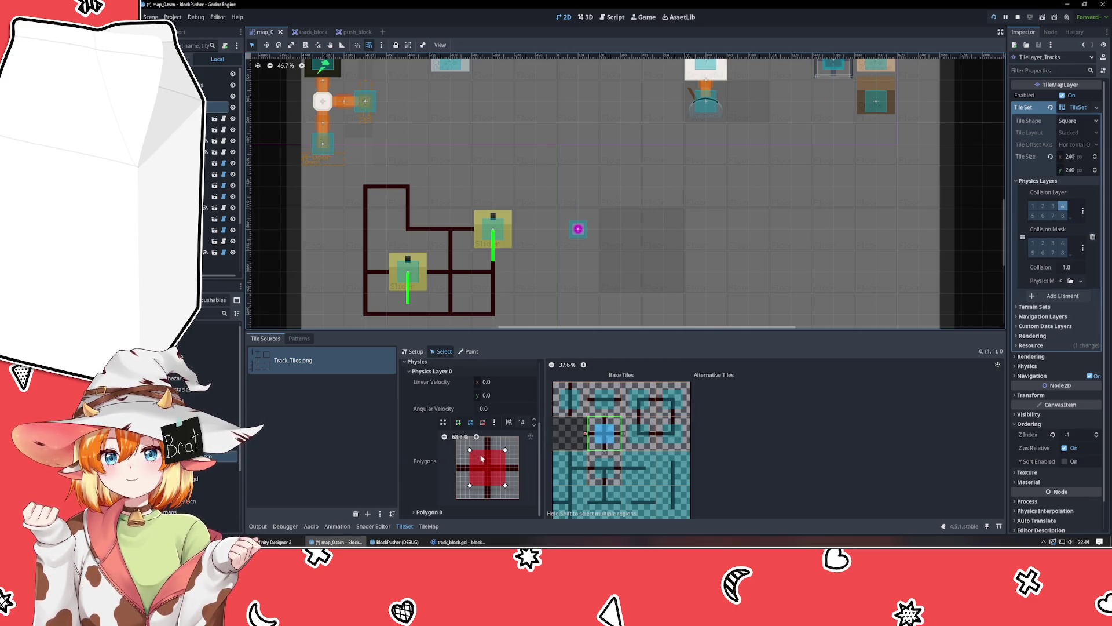
click(488, 445)
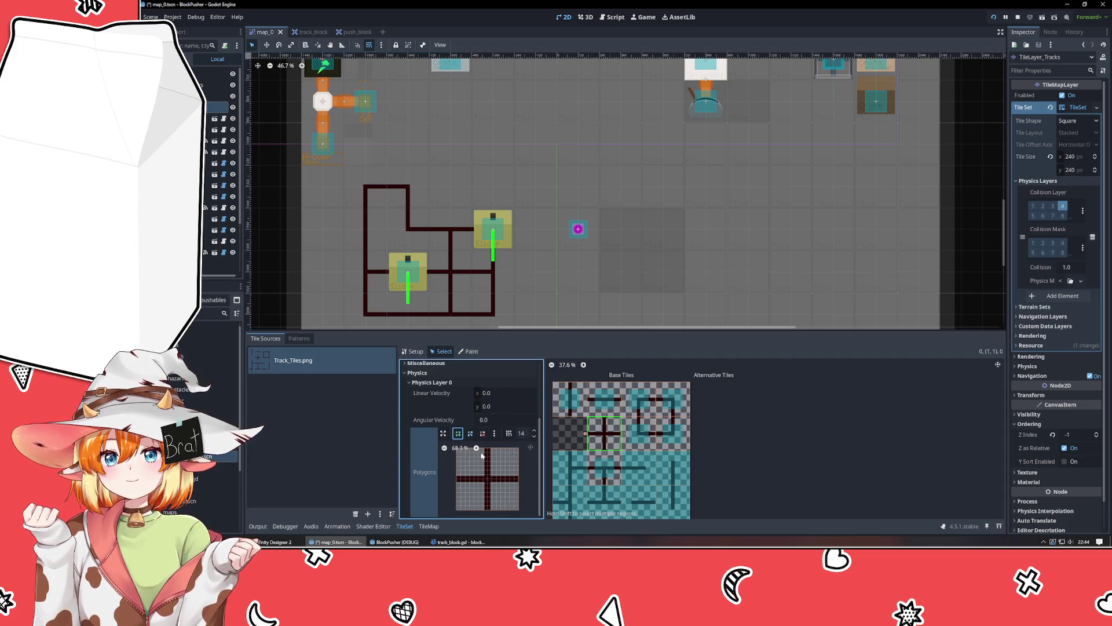
- Draw a small square collision polygon at the top centre of tile (1,1)
click(479, 457)
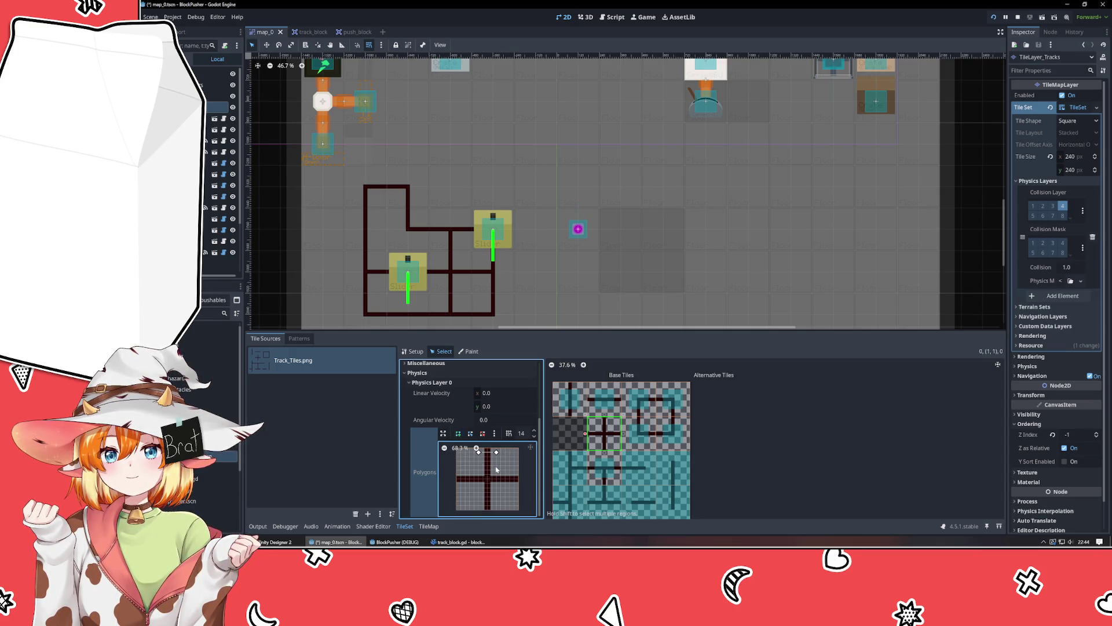
scroll(491, 473, up, 3)
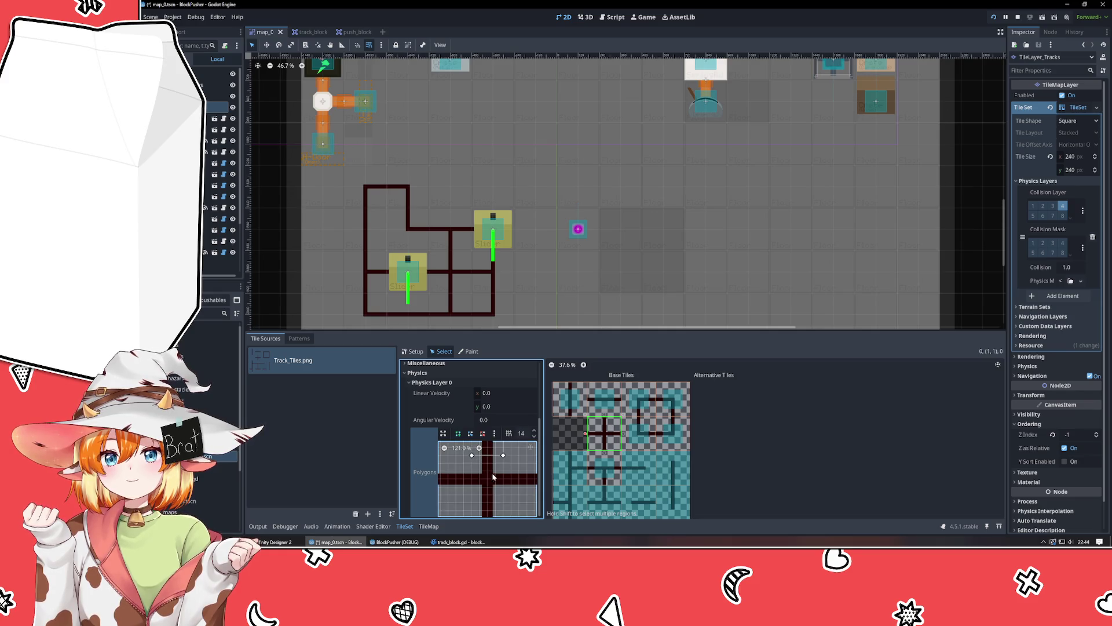
scroll(447, 456, down, 3)
click(496, 465)
click(478, 465)
click(478, 451)
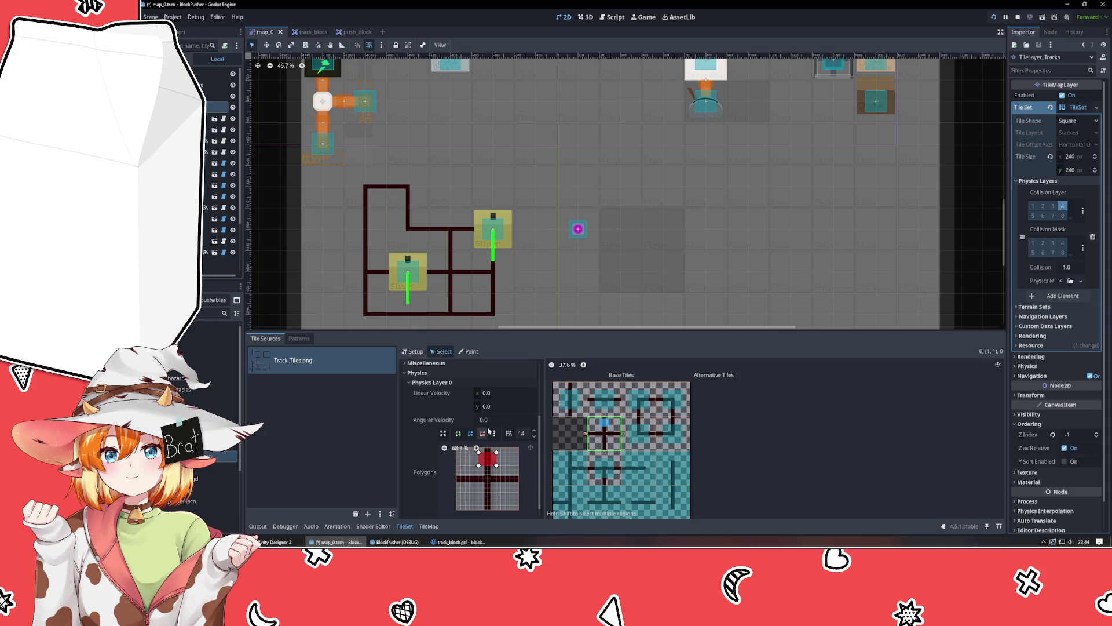
scroll(474, 427, down, 1)
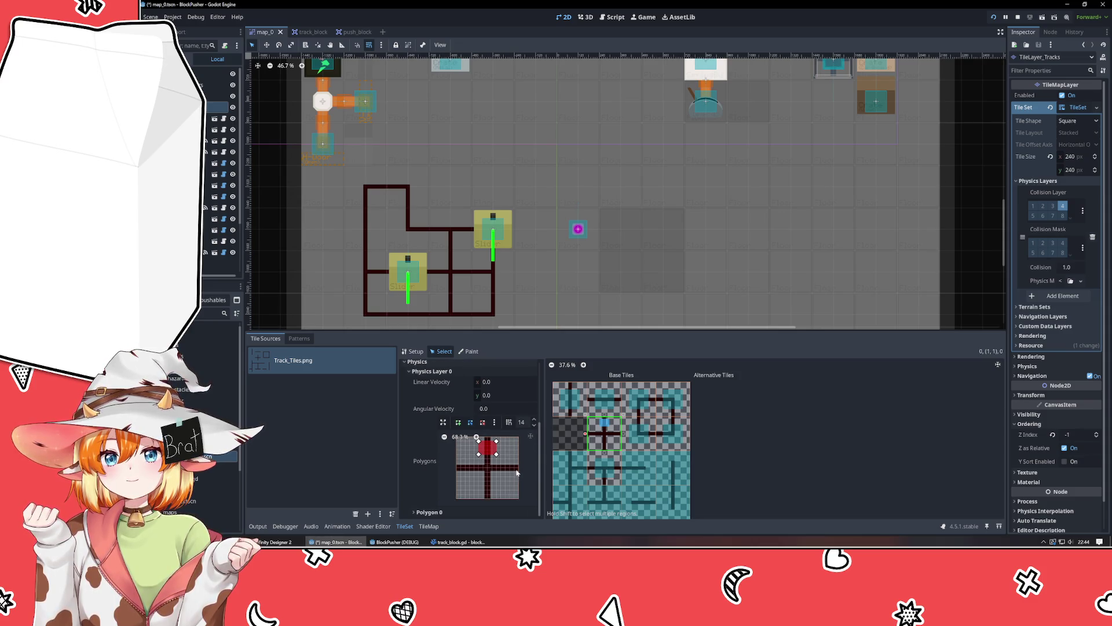
click(530, 437)
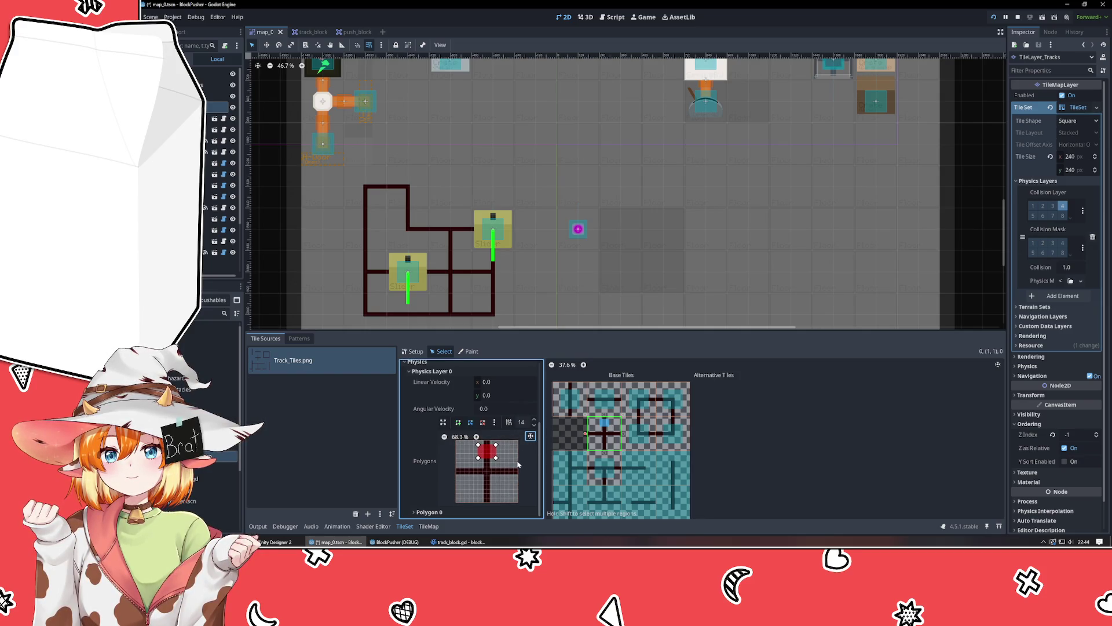
- Switch to editing the polygon's existing points and make the tile editing panel taller
scroll(495, 479, up, 3)
scroll(496, 479, down, 3)
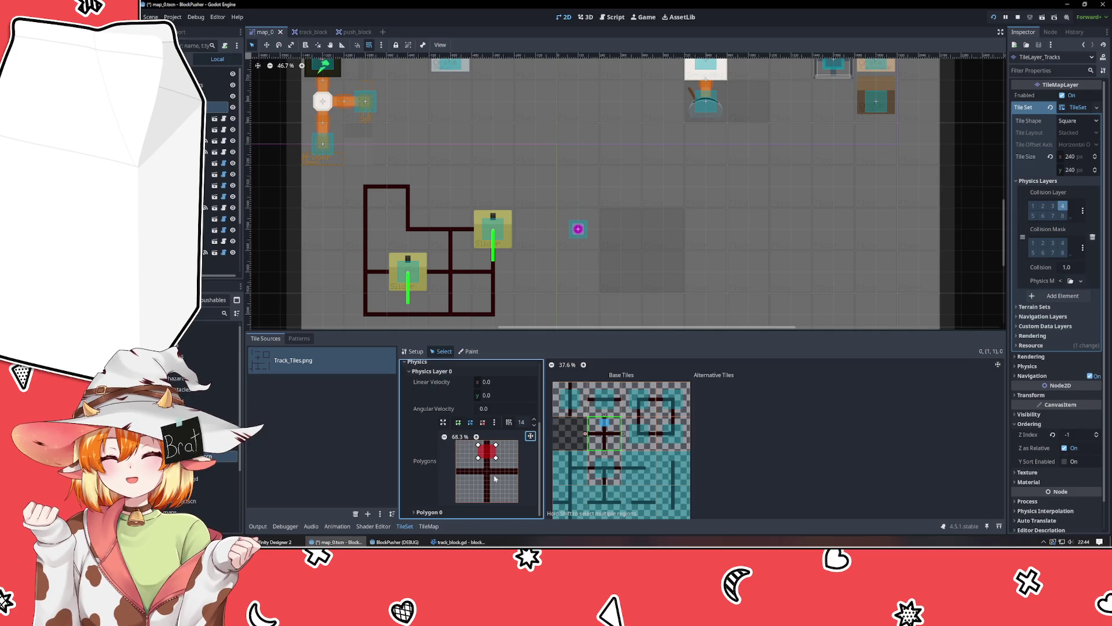
click(458, 423)
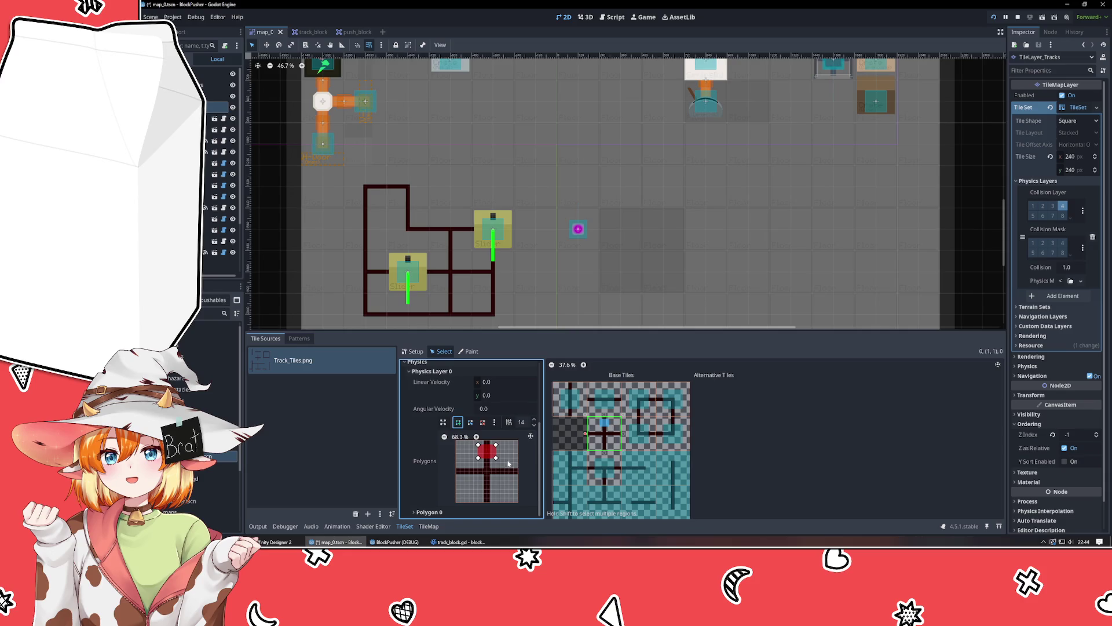
scroll(513, 461, up, 3)
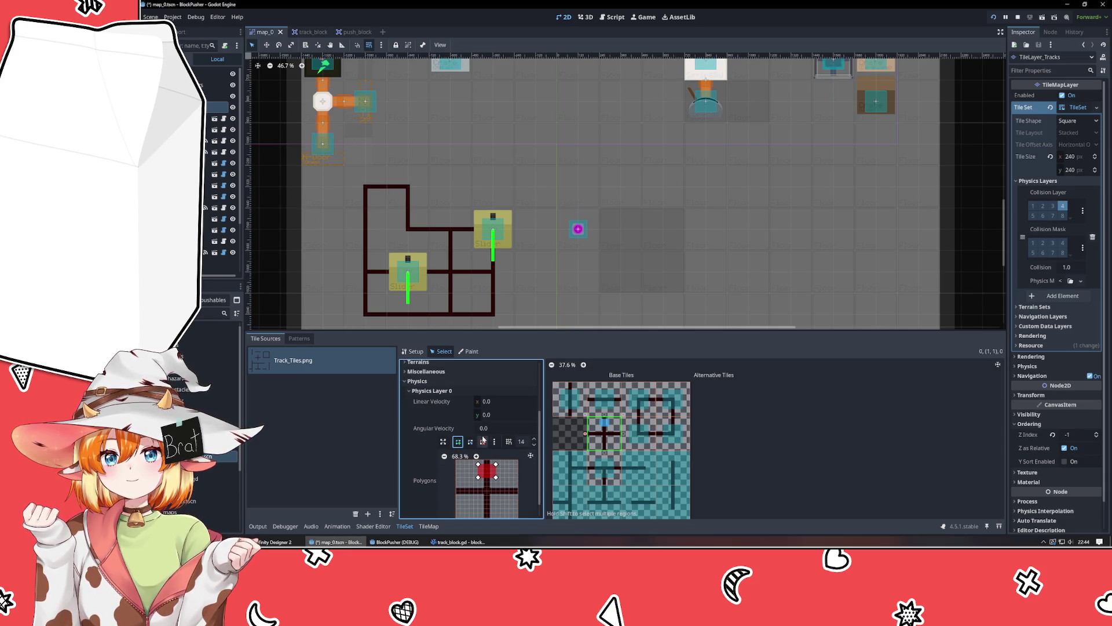
scroll(481, 461, up, 1)
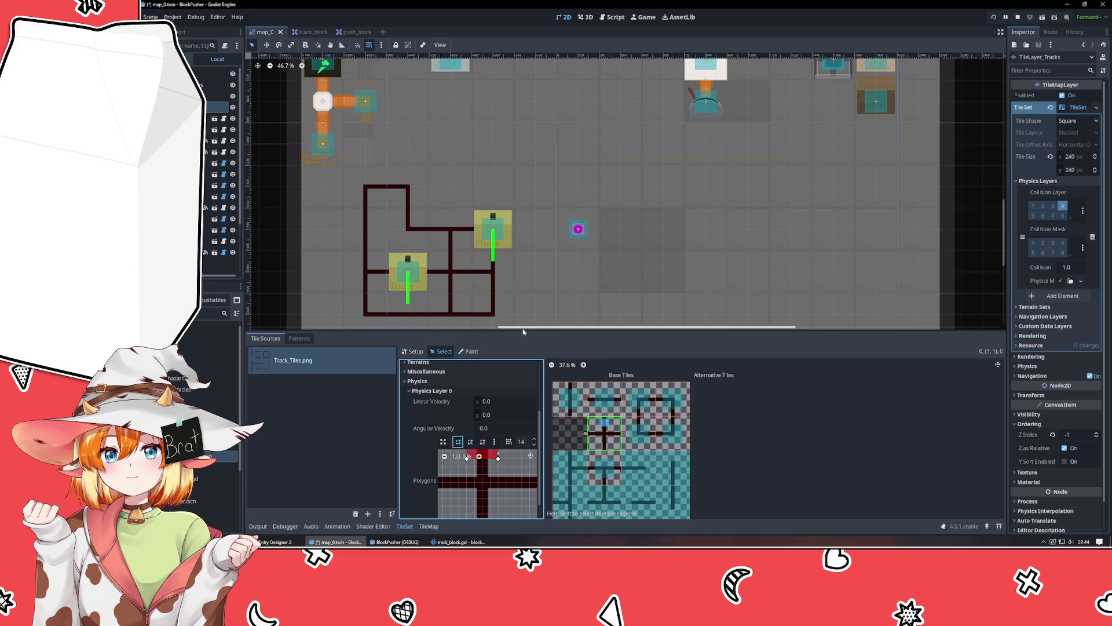
drag(522, 331, 523, 256)
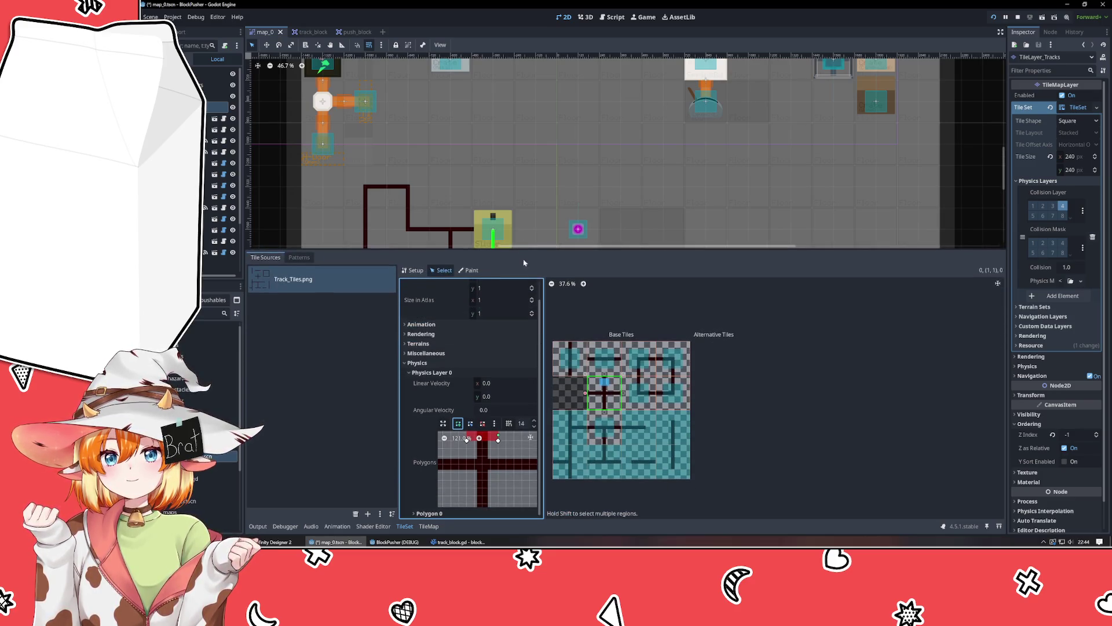
- Resize the tile properties and bottom panels, reset the polygon preview zoom to 100%, and select tile (0,3)
mouse_move(543, 333)
mouse_down()
mouse_move(672, 333)
mouse_move(633, 333)
mouse_up()
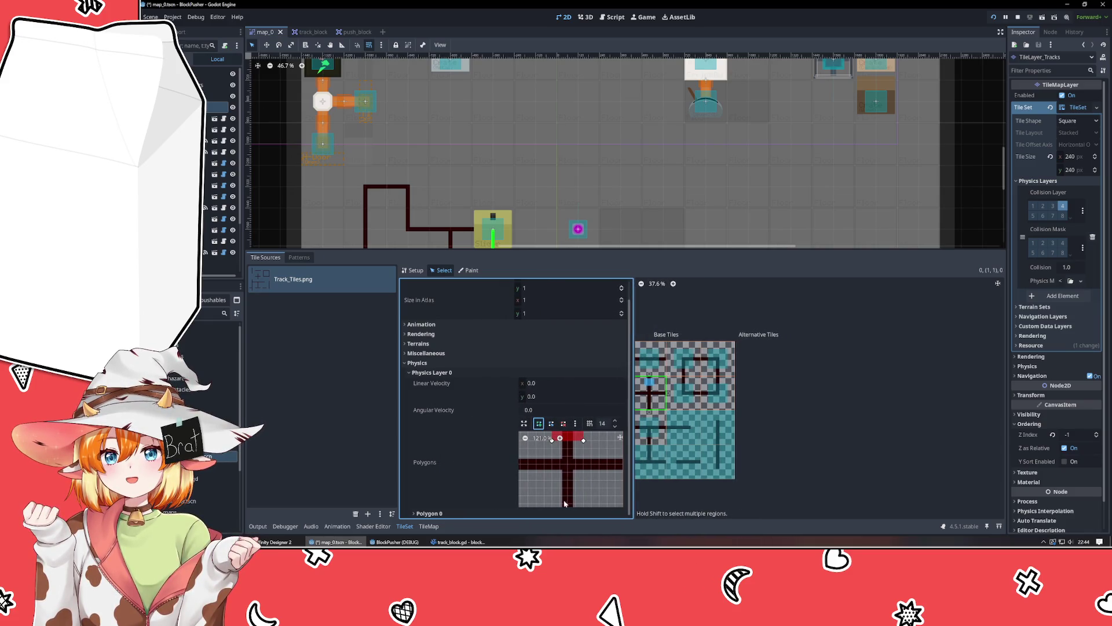
mouse_move(633, 499)
mouse_down()
mouse_move(869, 498)
mouse_move(405, 469)
mouse_move(675, 466)
mouse_move(544, 466)
mouse_move(579, 465)
mouse_up()
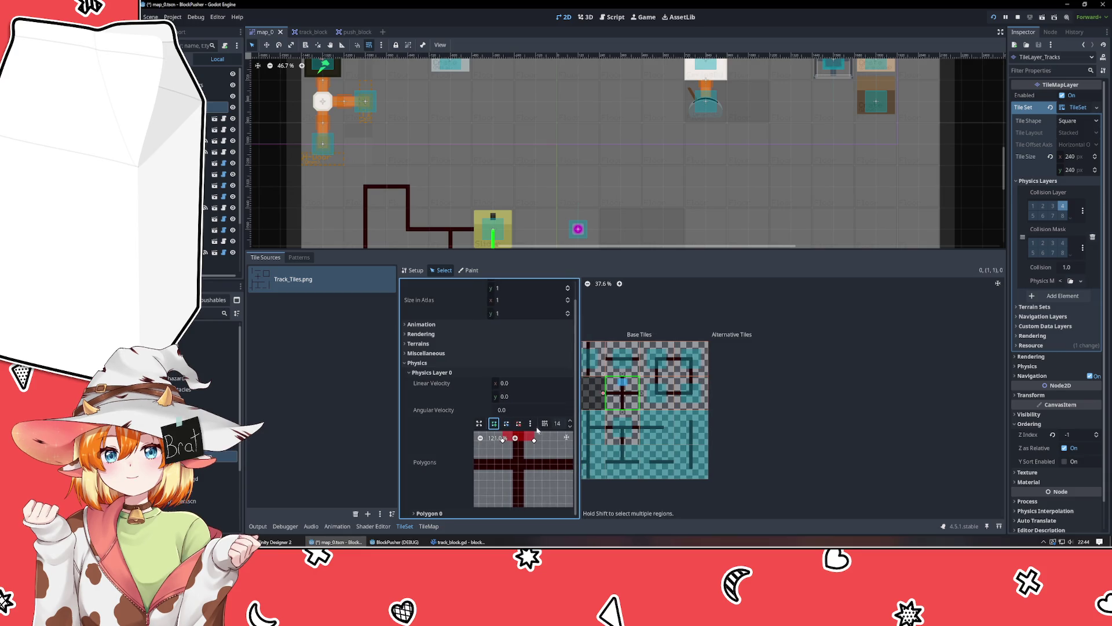
scroll(532, 474, up, 3)
click(499, 439)
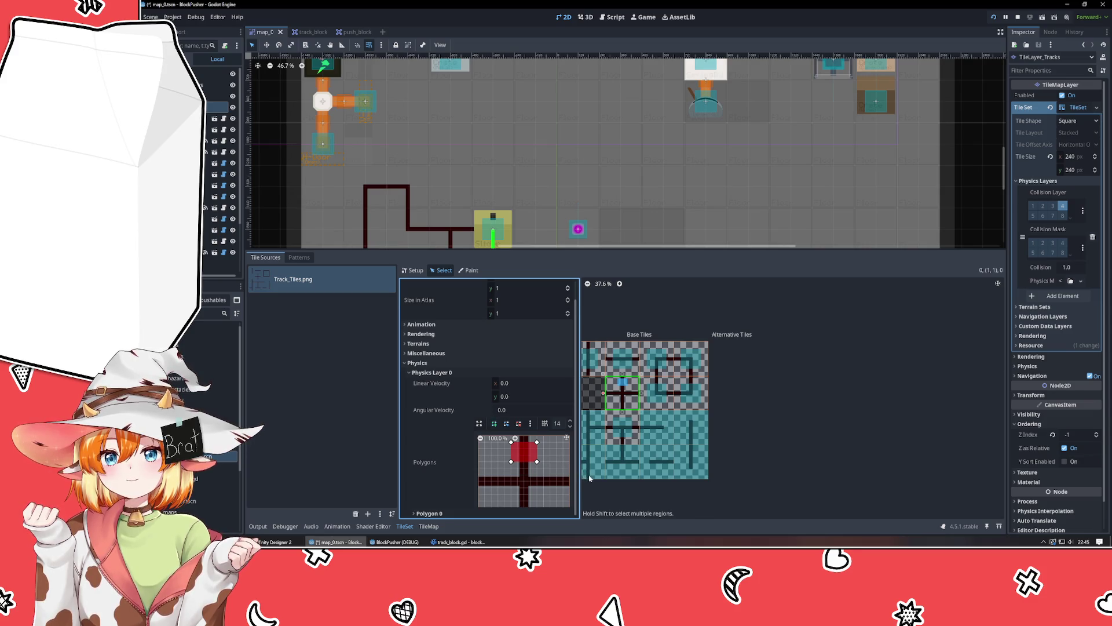
mouse_move(580, 490)
mouse_down()
mouse_move(769, 490)
mouse_move(743, 491)
mouse_up()
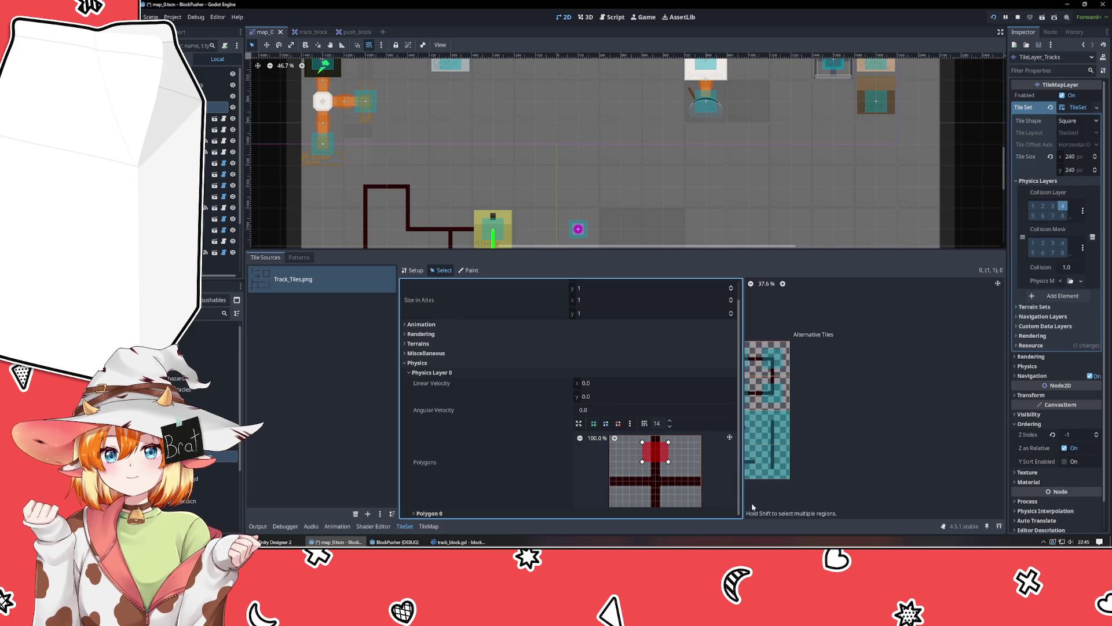
mouse_move(744, 502)
mouse_down()
mouse_move(500, 480)
mouse_move(578, 482)
mouse_up()
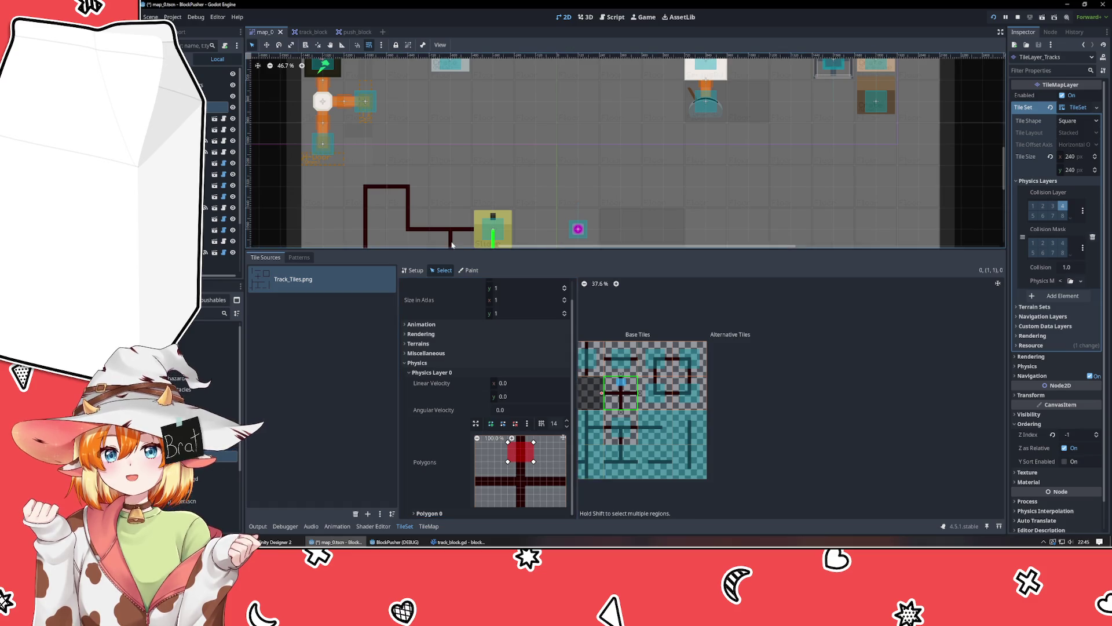
mouse_move(392, 253)
mouse_down()
mouse_move(393, 267)
mouse_move(393, 244)
mouse_up()
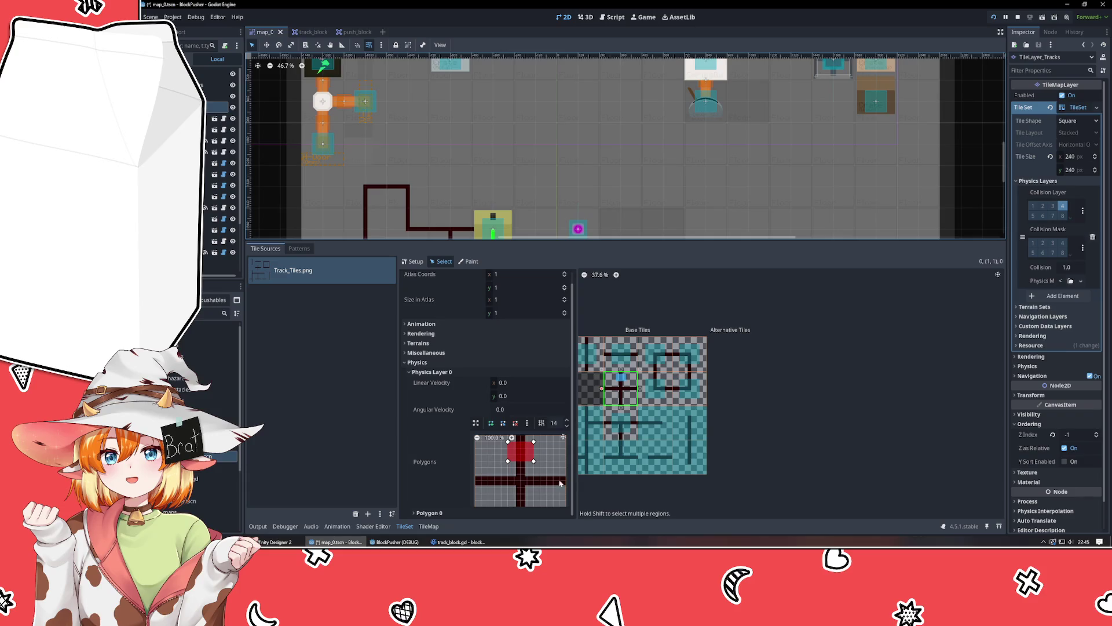
click(599, 457)
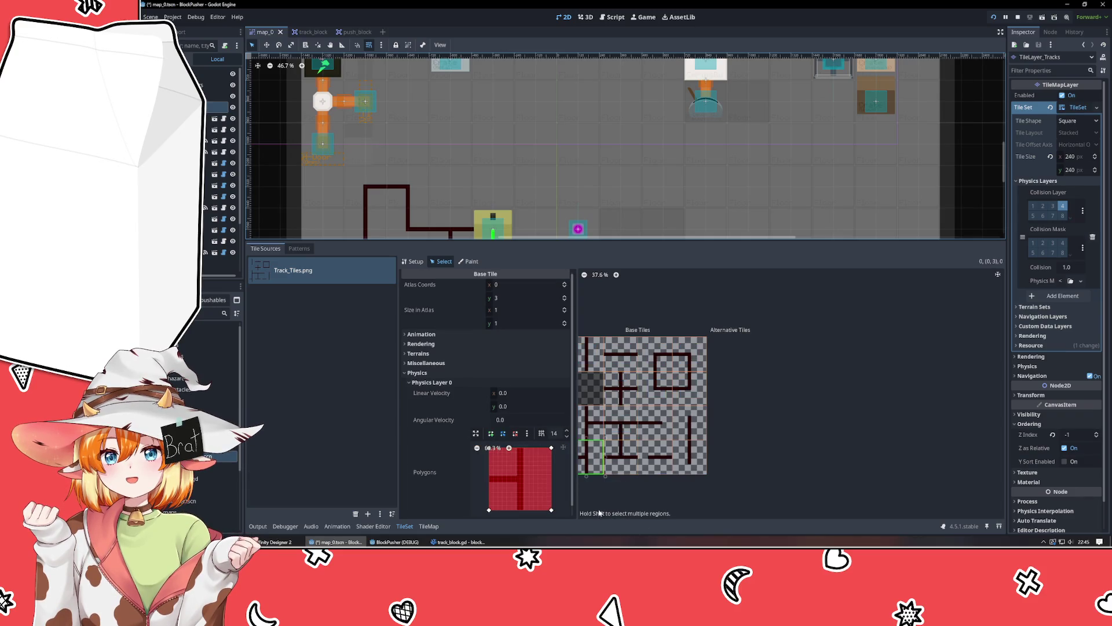
- Try box-selecting different groups of track tiles in the atlas
drag(591, 359, 700, 367)
drag(611, 375, 695, 384)
mouse_move(585, 409)
mouse_down()
mouse_move(665, 421)
mouse_move(695, 463)
mouse_up()
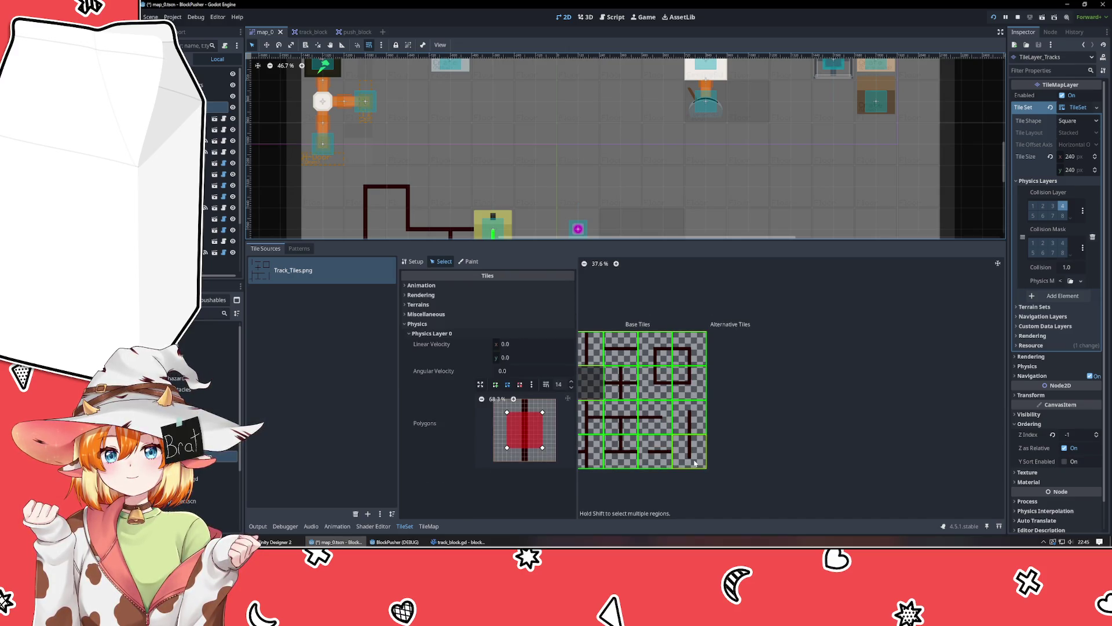
click(622, 393)
mouse_move(591, 351)
mouse_down()
mouse_move(695, 353)
mouse_move(674, 382)
mouse_move(693, 383)
mouse_up()
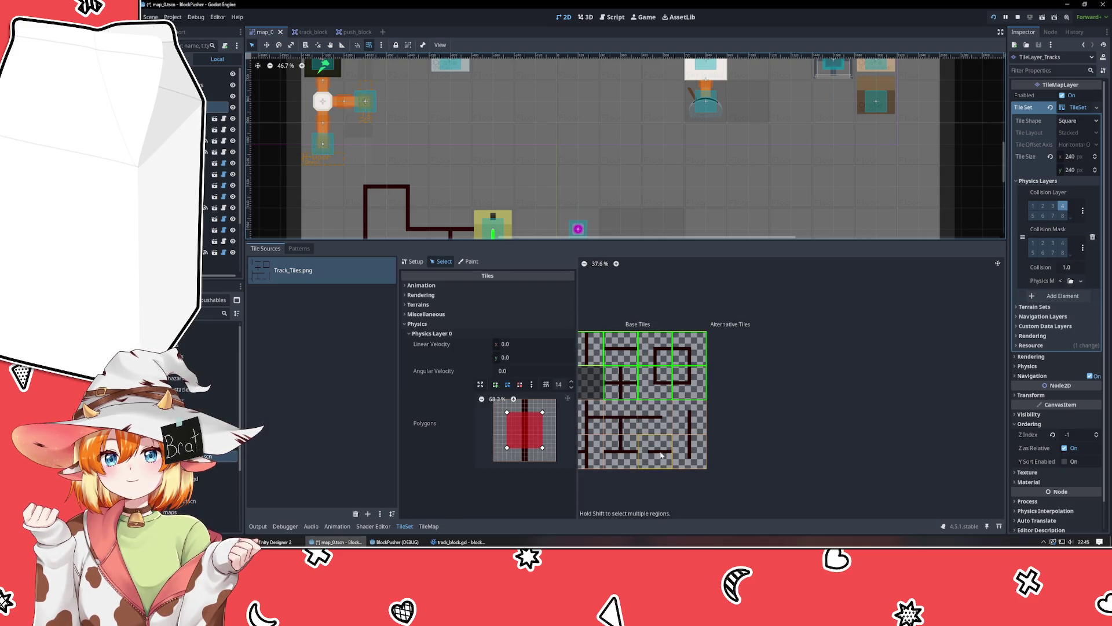
click(641, 467)
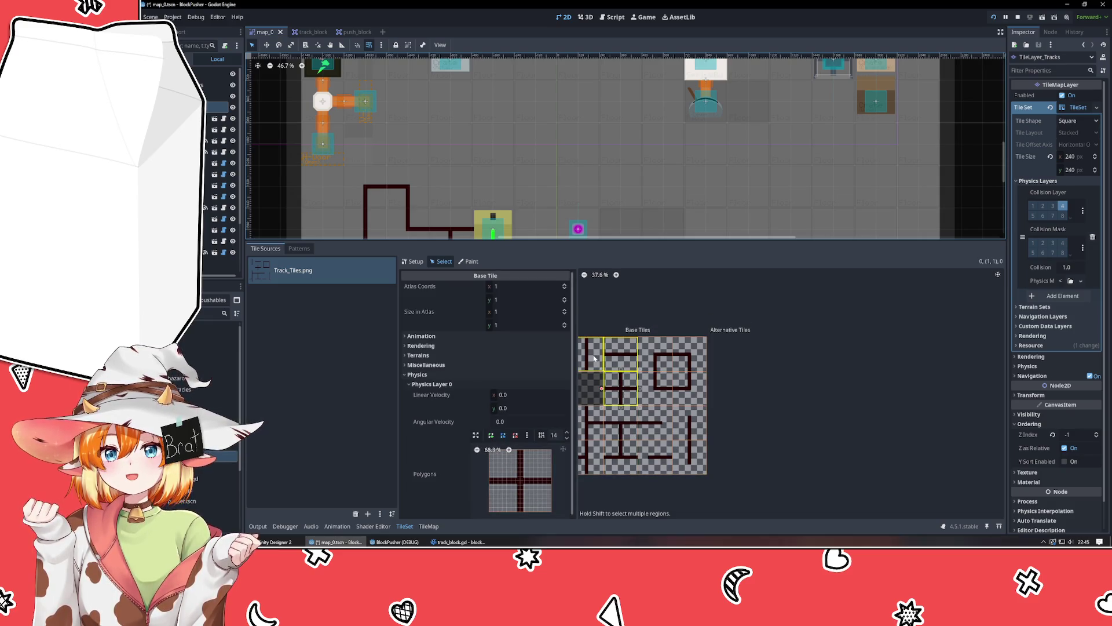
click(591, 353)
mouse_move(629, 391)
mouse_down()
mouse_move(590, 351)
mouse_move(656, 371)
mouse_move(654, 417)
mouse_move(614, 458)
mouse_move(588, 458)
mouse_move(630, 461)
mouse_up()
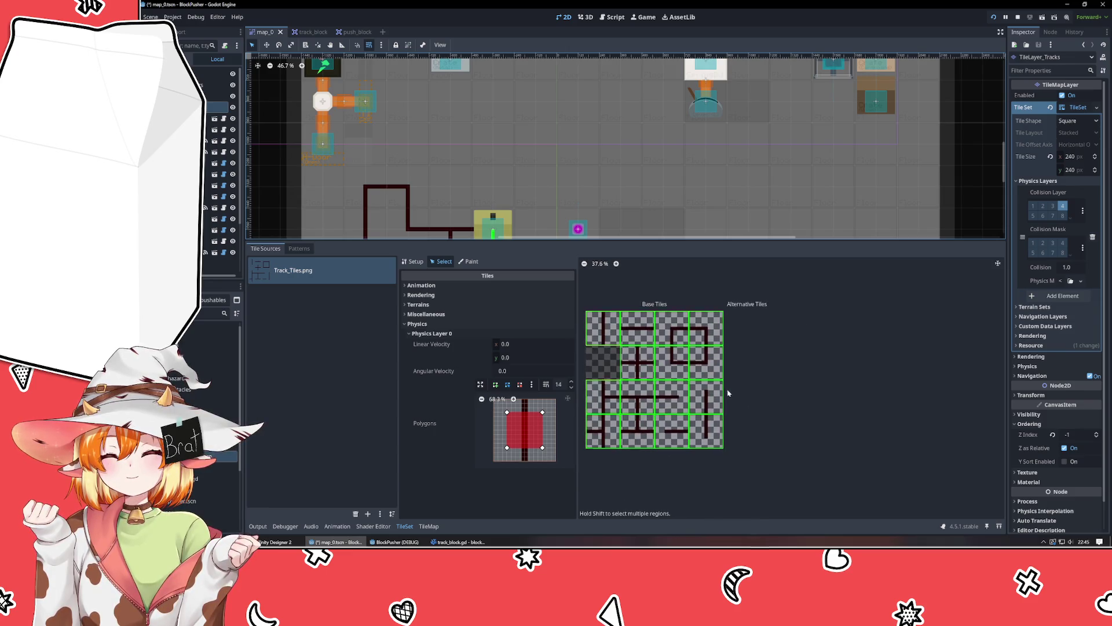
click(634, 336)
mouse_move(605, 341)
mouse_down()
mouse_move(713, 464)
mouse_move(657, 432)
mouse_move(603, 357)
mouse_move(607, 334)
mouse_up()
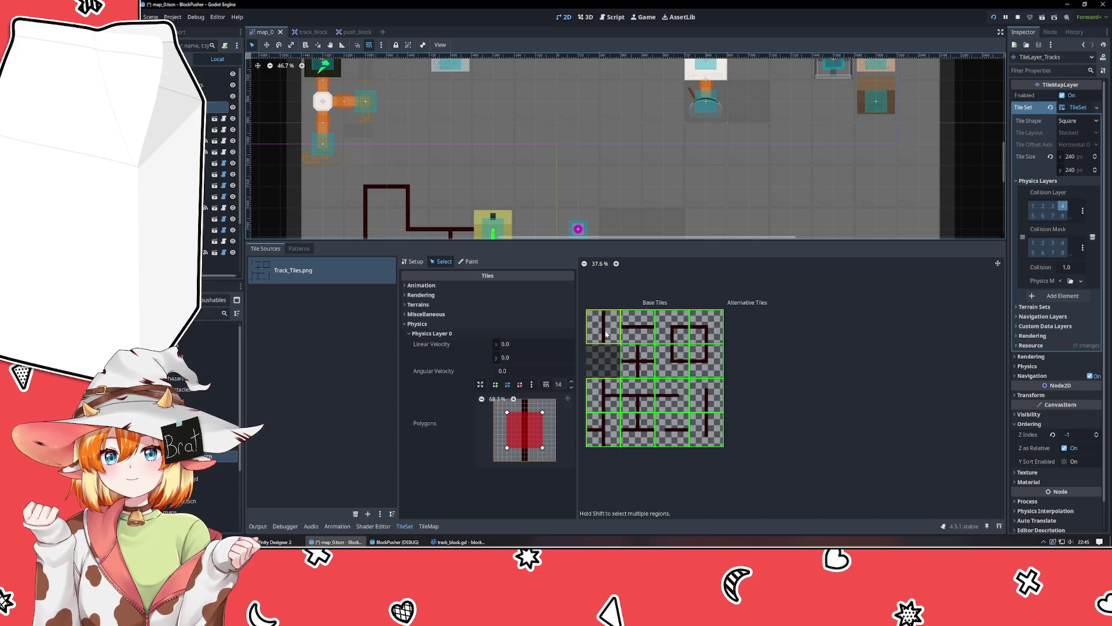
- Inspect the tiles' collision shapes, then select the first atlas column and delete its collision polygon
click(638, 368)
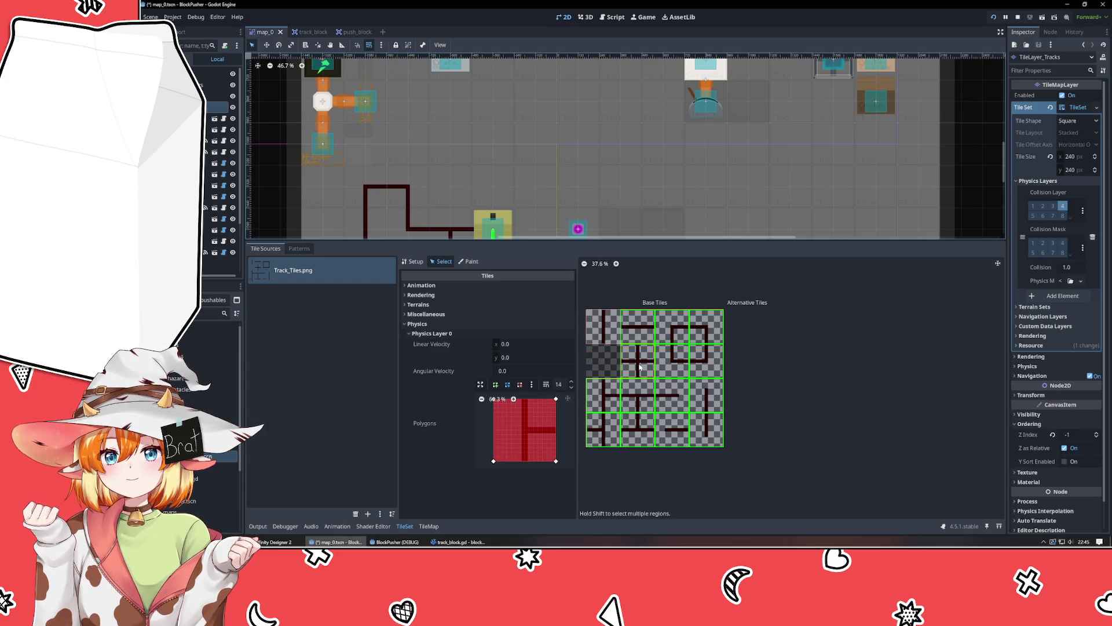
click(609, 428)
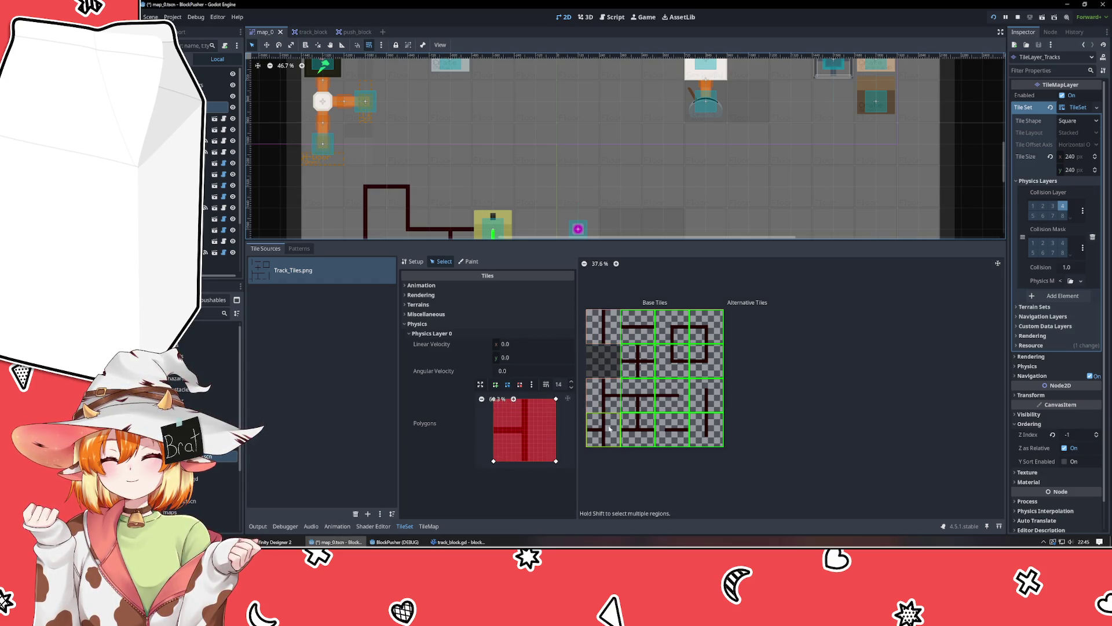
click(647, 326)
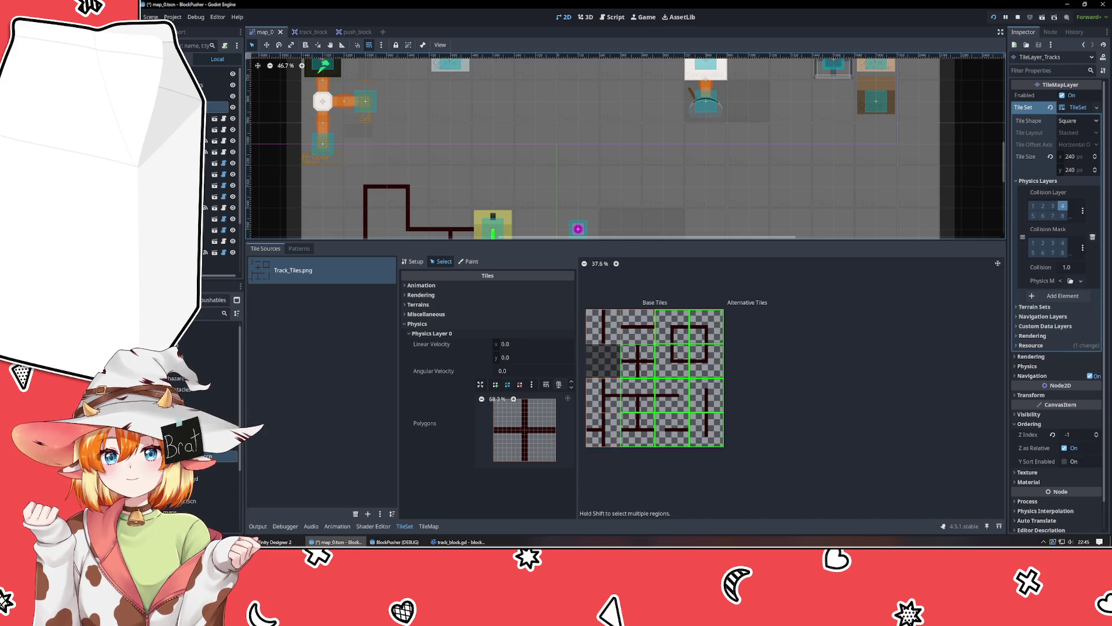
drag(602, 341, 595, 453)
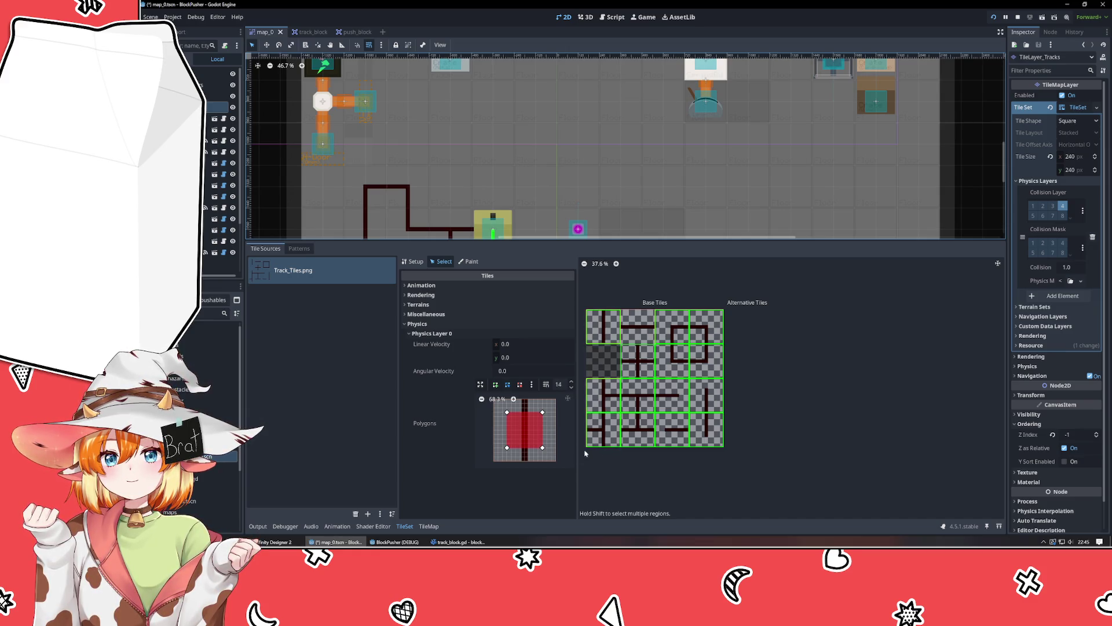
click(521, 421)
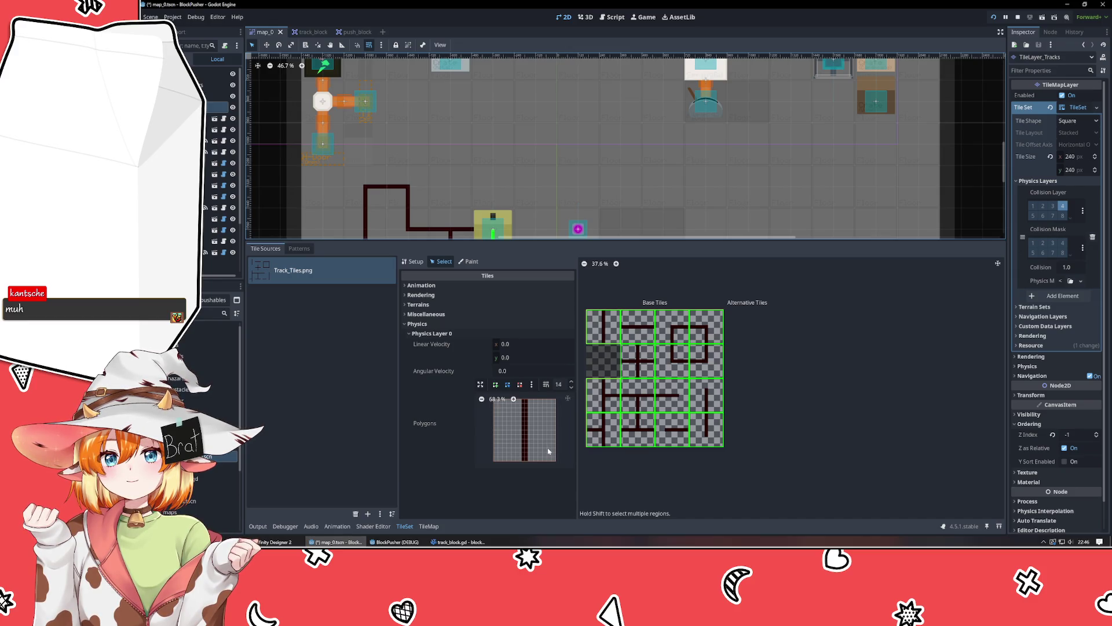
- Start a rectangular collision shape near the tile centre, then discard the unfinished attempt
scroll(548, 450, up, 3)
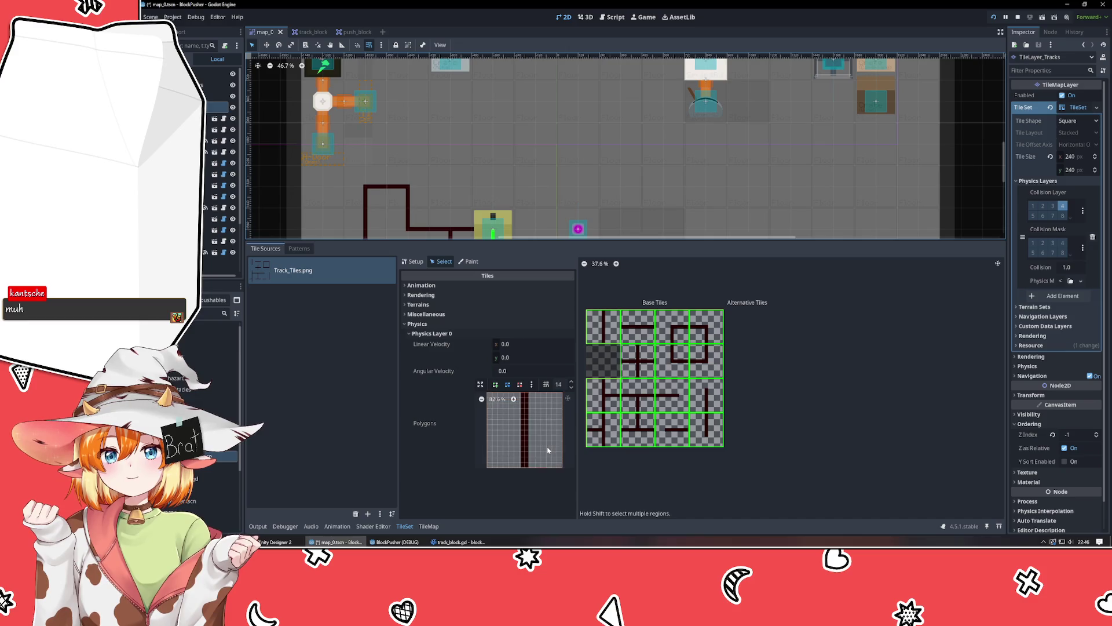
scroll(548, 450, down, 3)
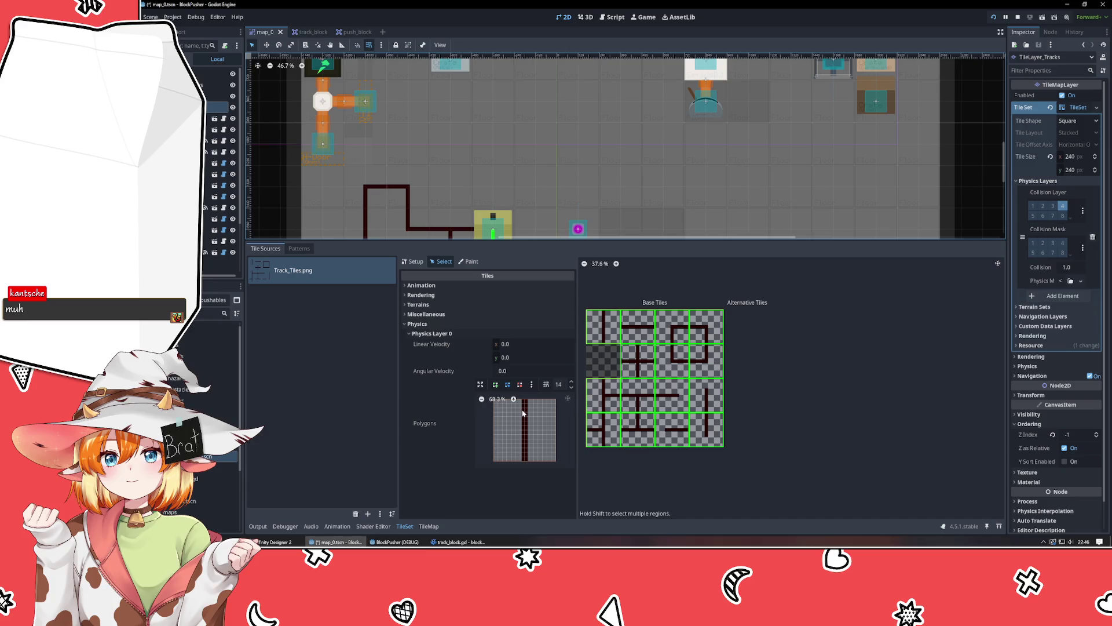
click(495, 384)
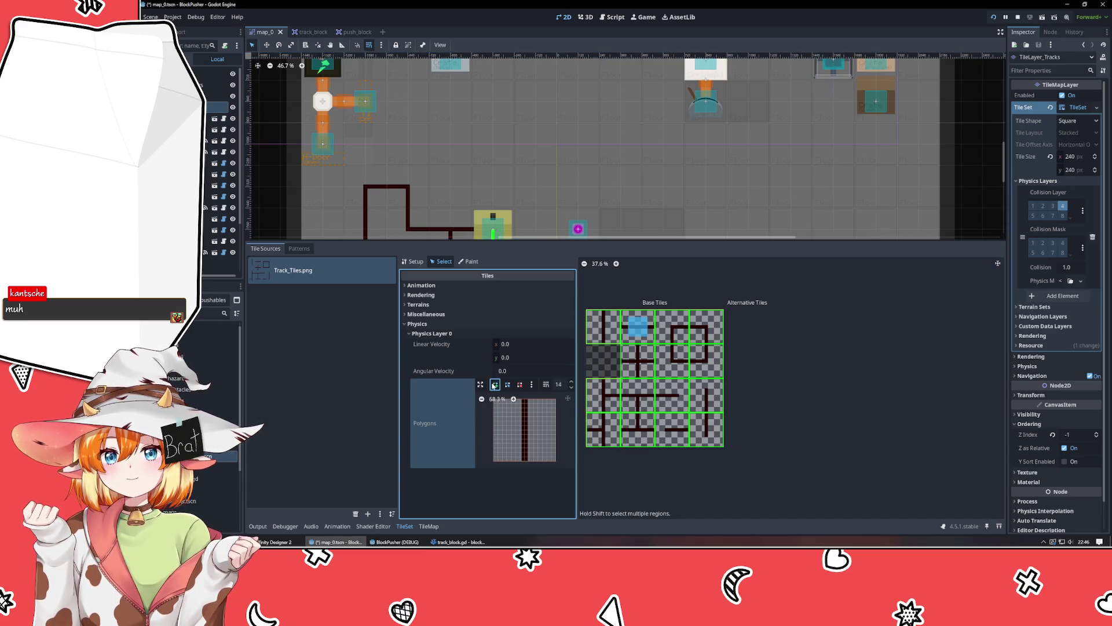
click(516, 406)
click(534, 405)
click(534, 416)
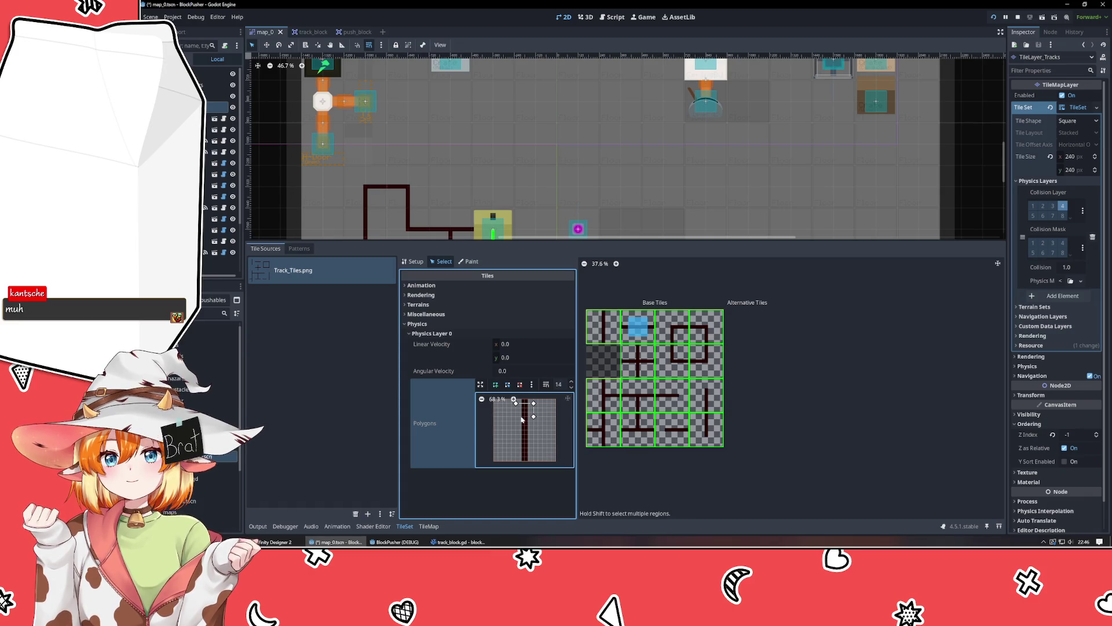
click(516, 416)
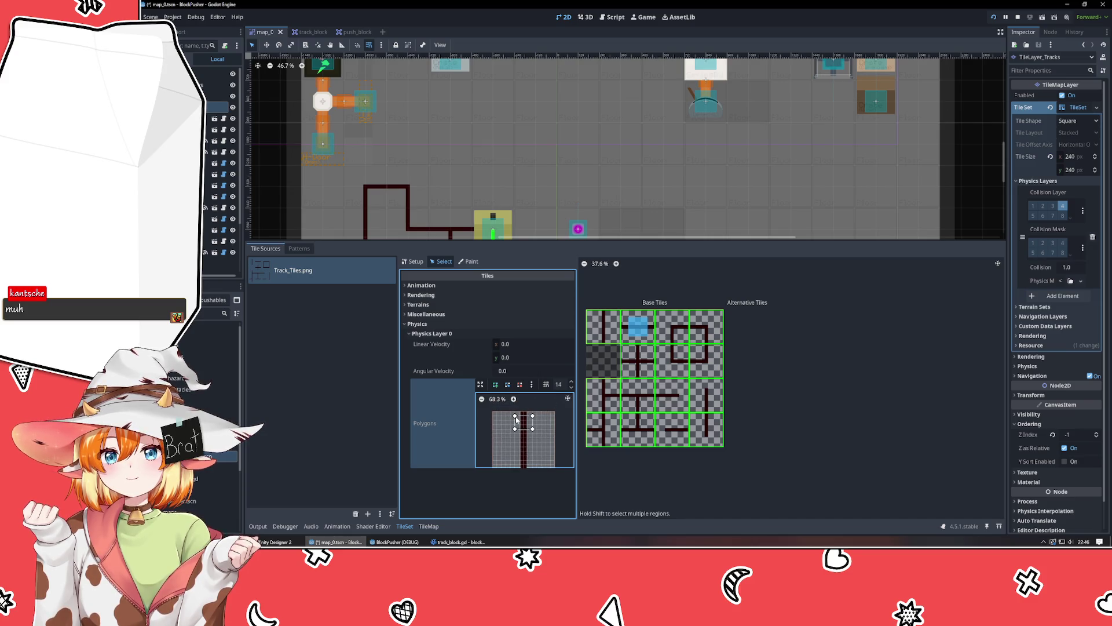
click(517, 417)
drag(524, 428, 524, 436)
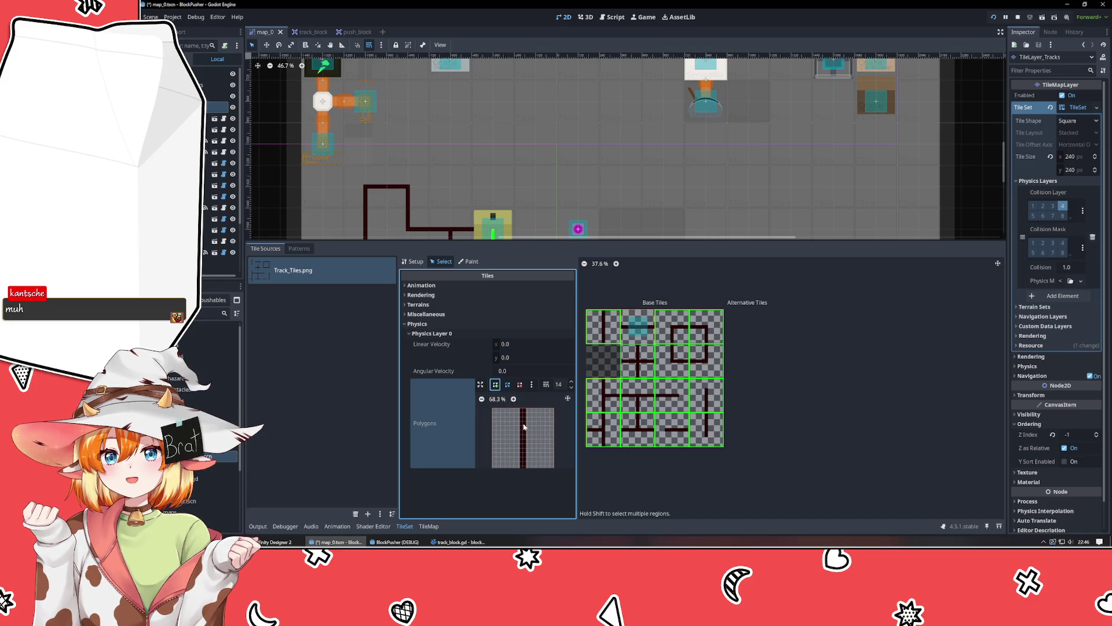
- Select every tile in the atlas and try another collision rectangle, discarding it
click(638, 336)
drag(602, 336, 724, 466)
drag(619, 353, 731, 460)
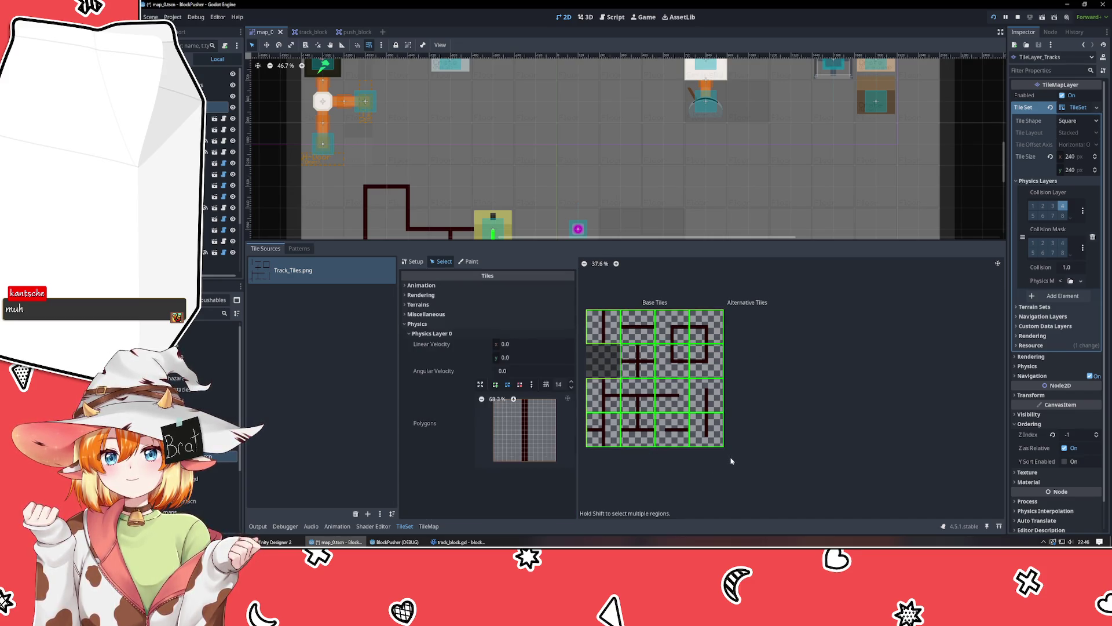
click(511, 412)
click(512, 411)
click(530, 415)
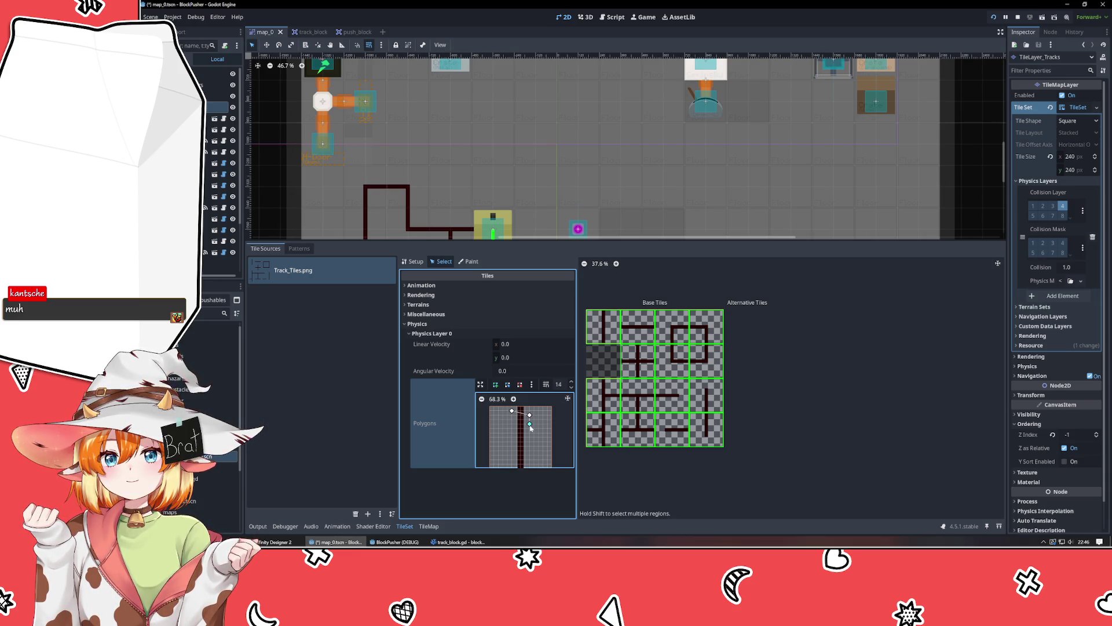
drag(529, 415, 543, 427)
click(529, 444)
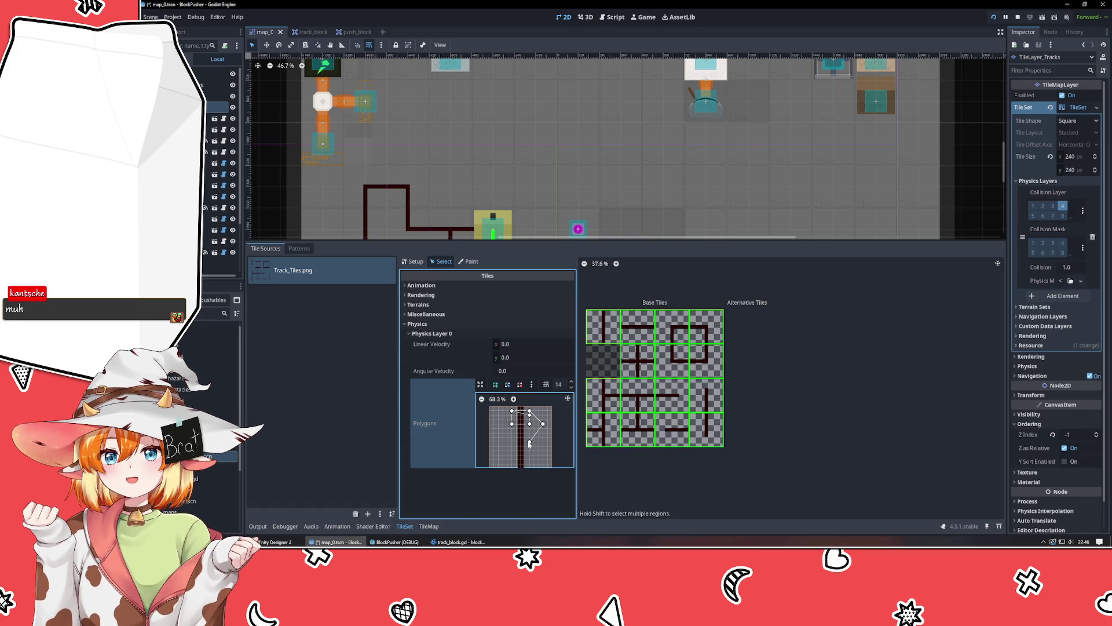
click(512, 412)
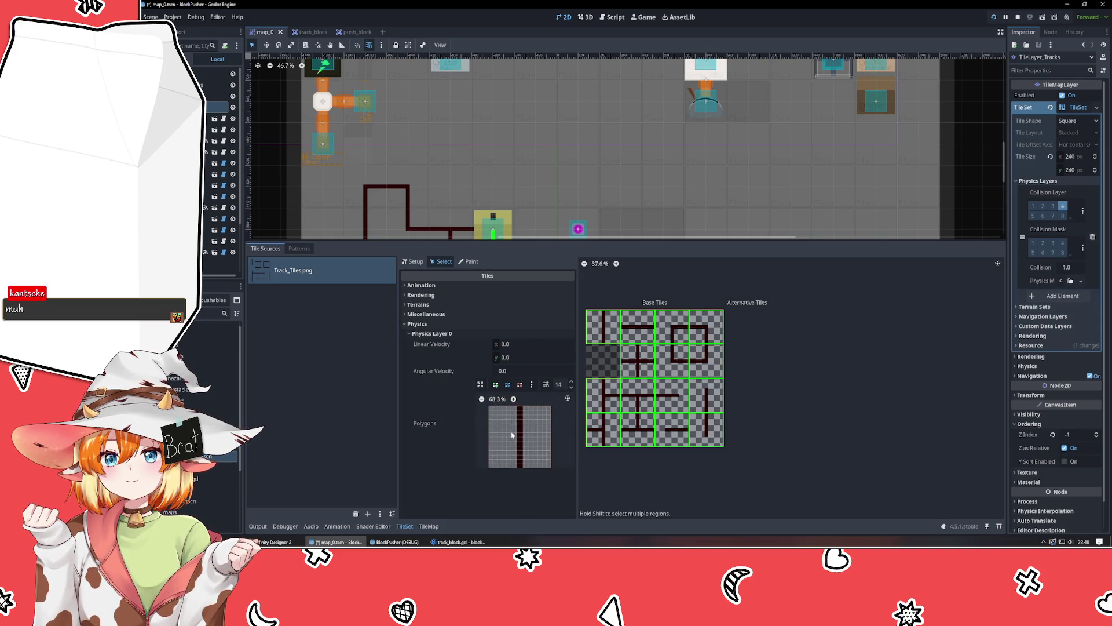
- Draw the top collision rectangle above the tile centre and raise its bottom-right corner
click(510, 425)
click(510, 424)
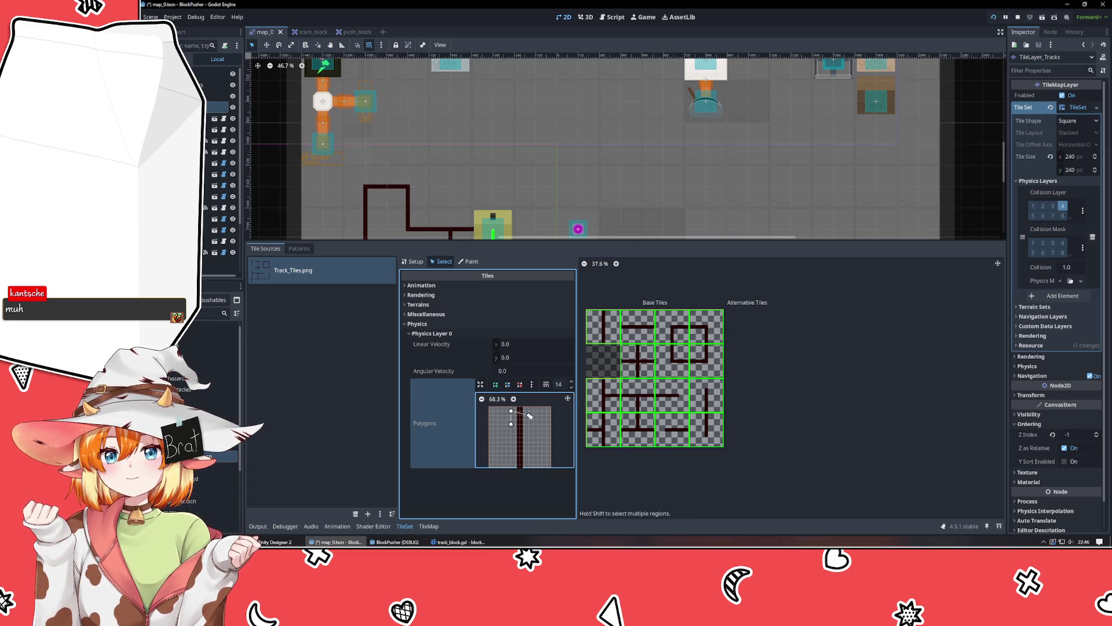
click(512, 426)
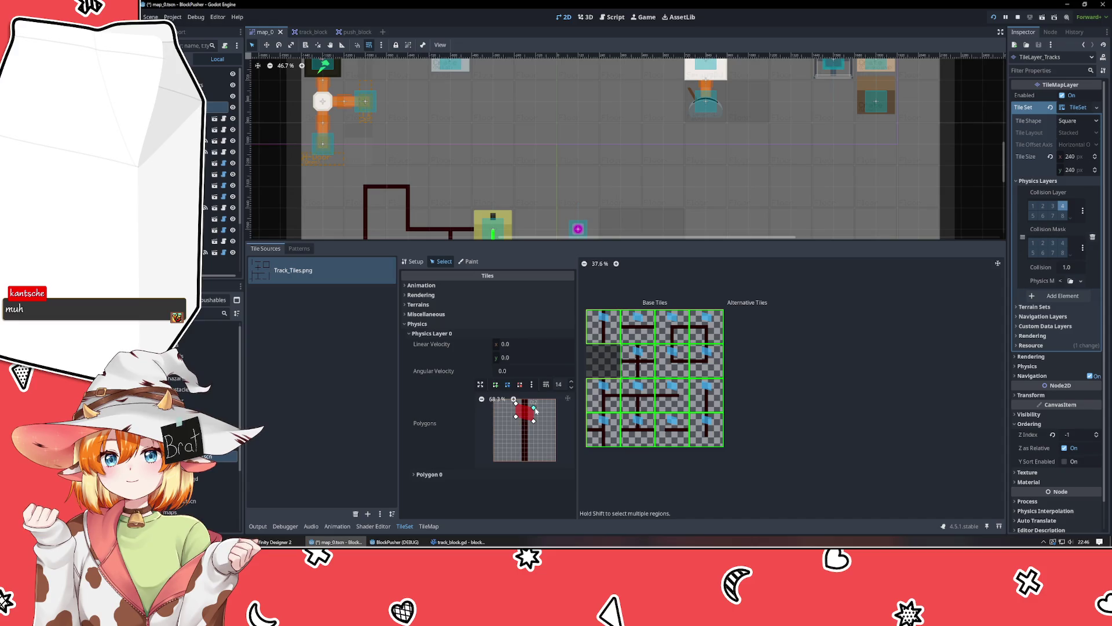
drag(534, 423, 533, 416)
click(495, 384)
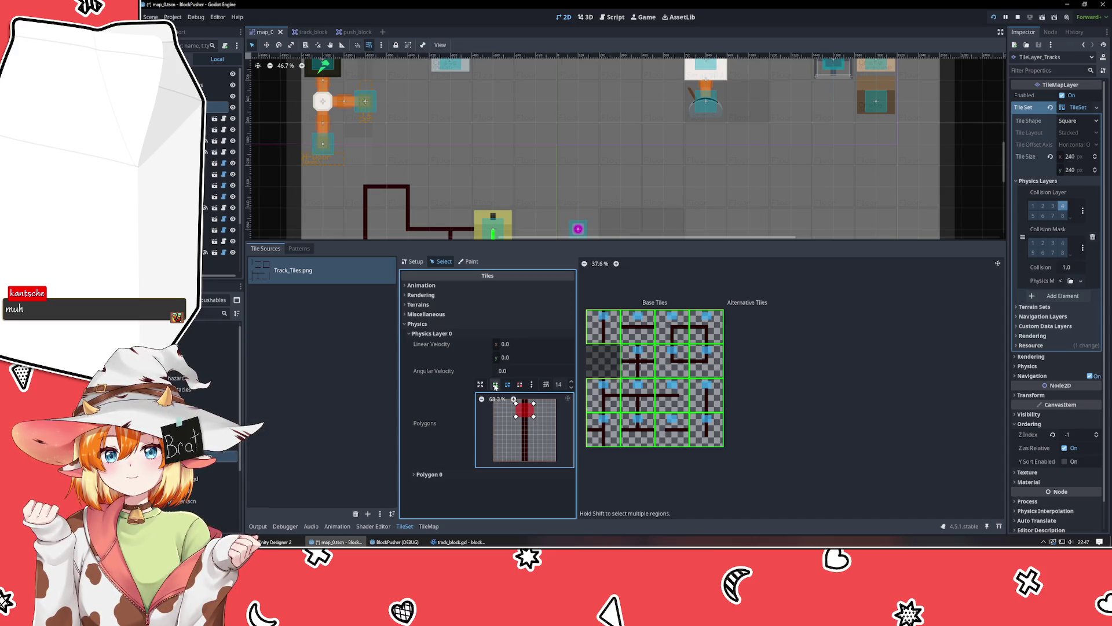
- Draw the right-side collision rectangle beside the tile centre
click(550, 424)
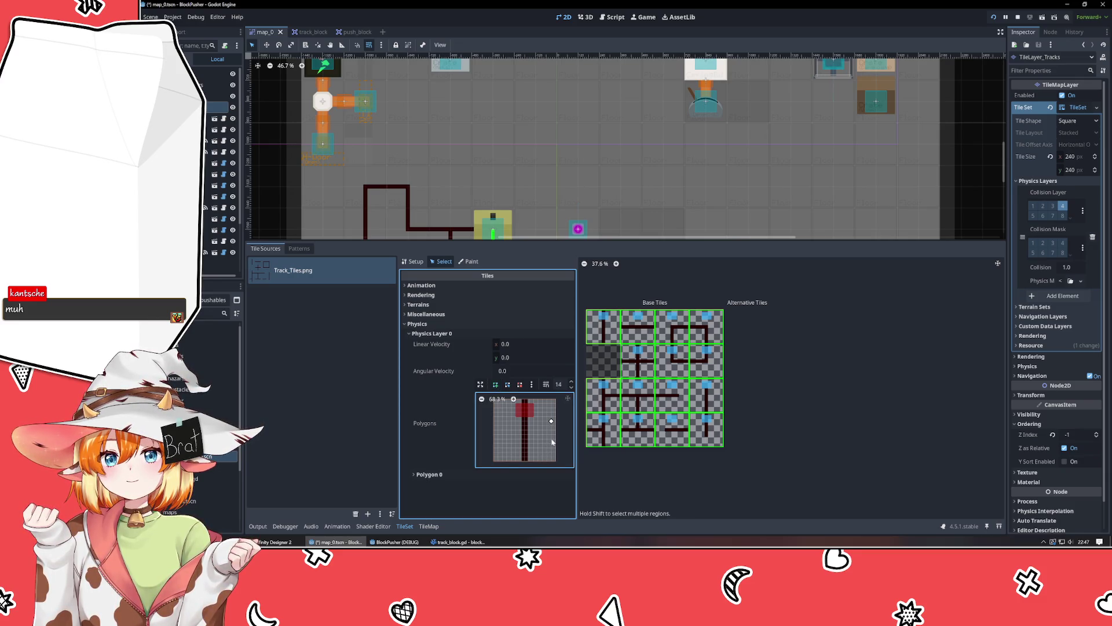
click(538, 438)
click(539, 422)
click(551, 422)
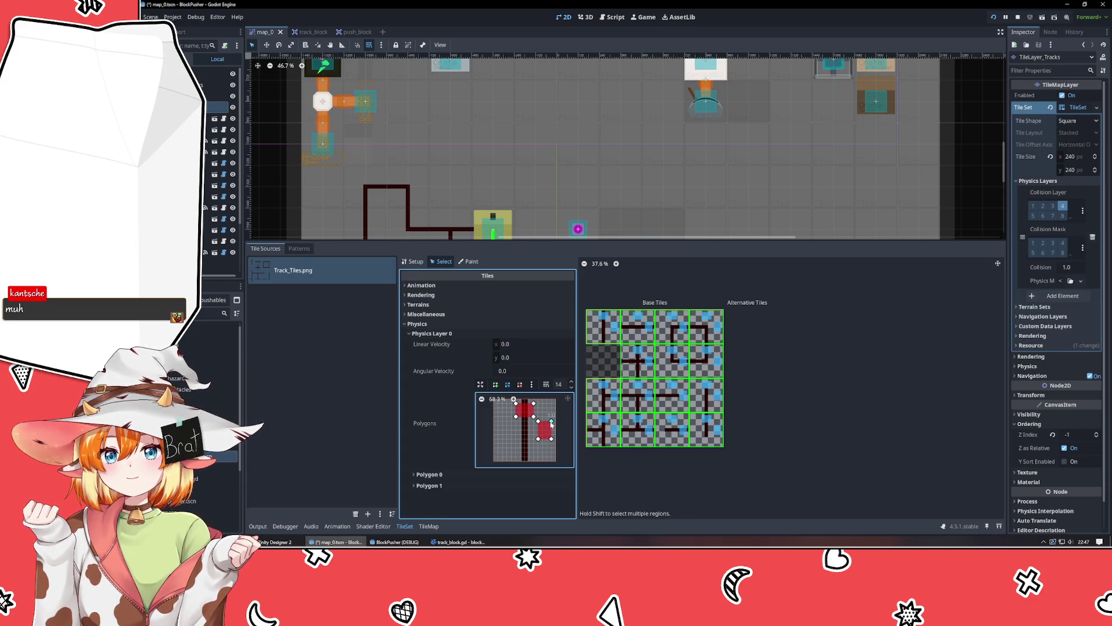
click(495, 384)
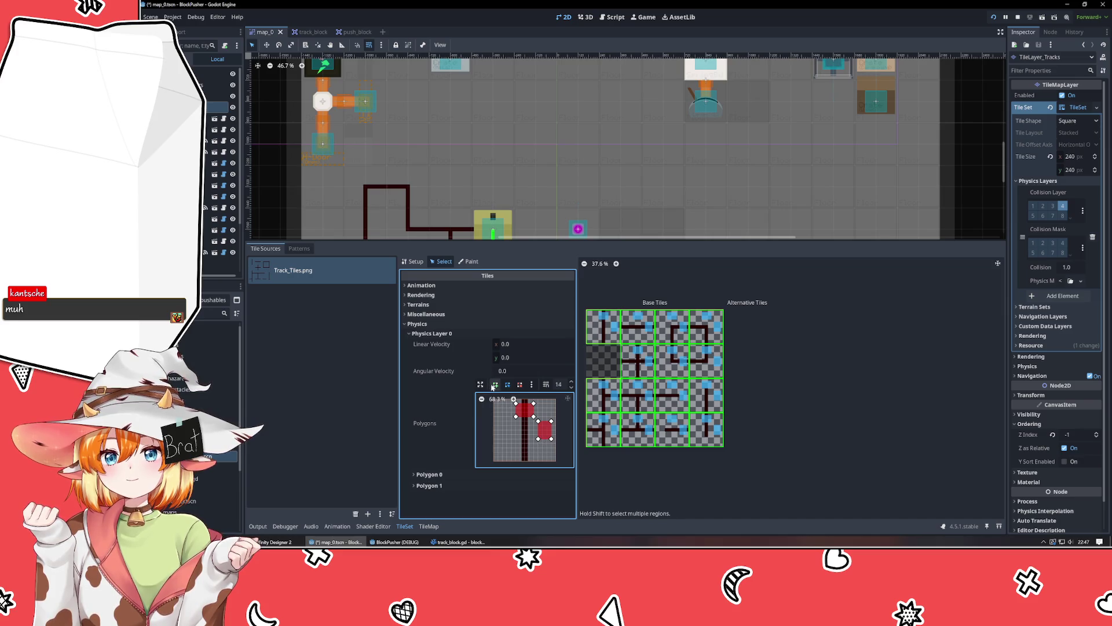
- Draw the bottom collision rectangle below the tile centre
click(533, 445)
click(533, 457)
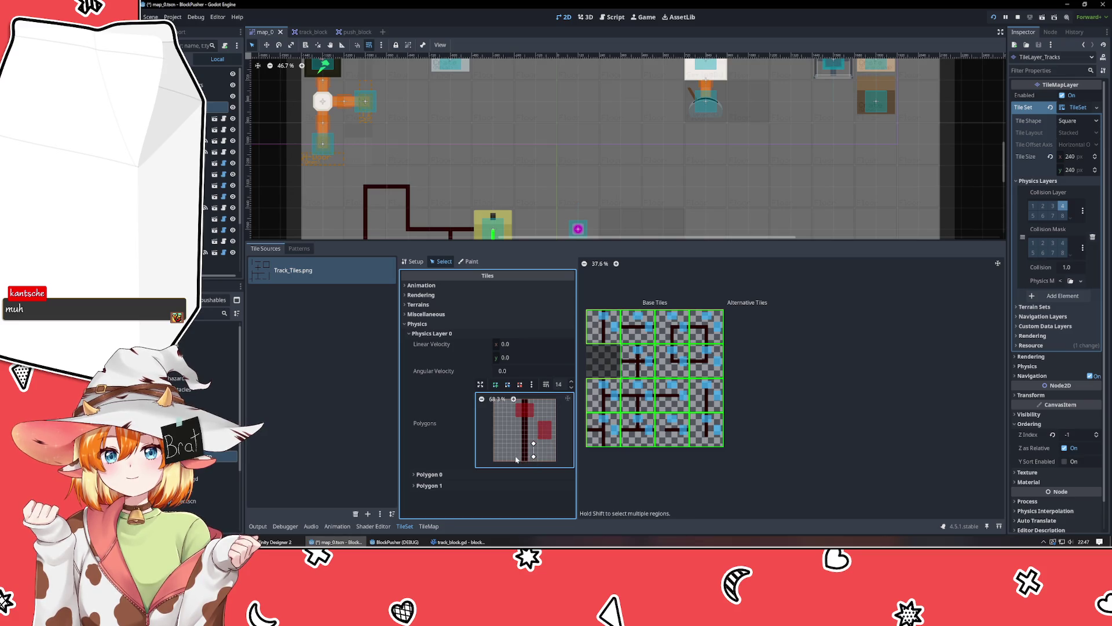
click(511, 458)
click(511, 444)
click(533, 445)
click(533, 444)
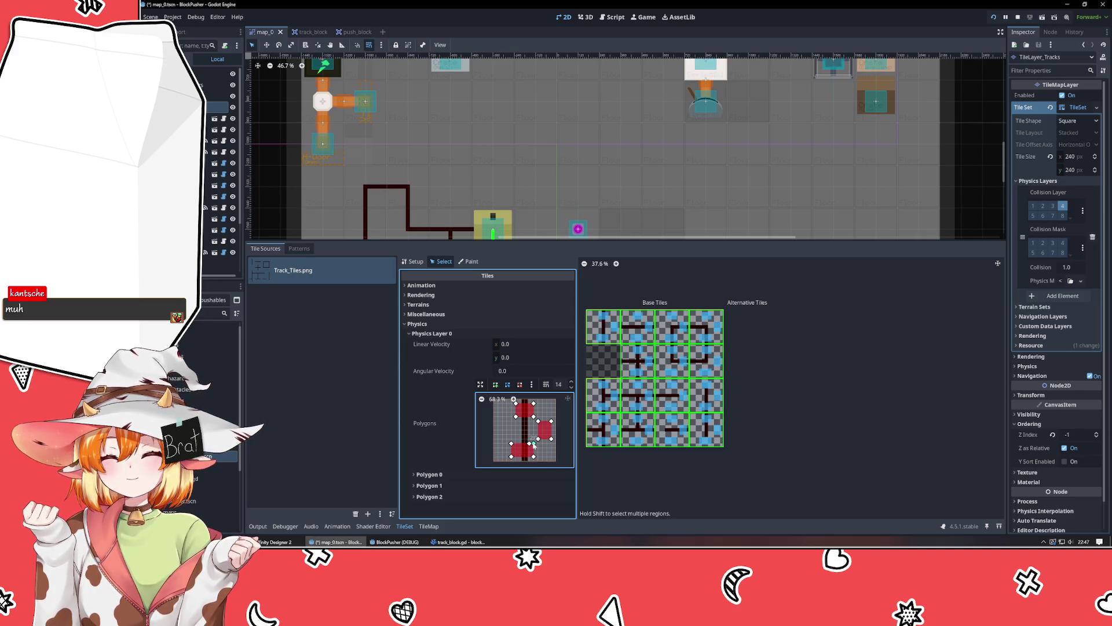
click(519, 385)
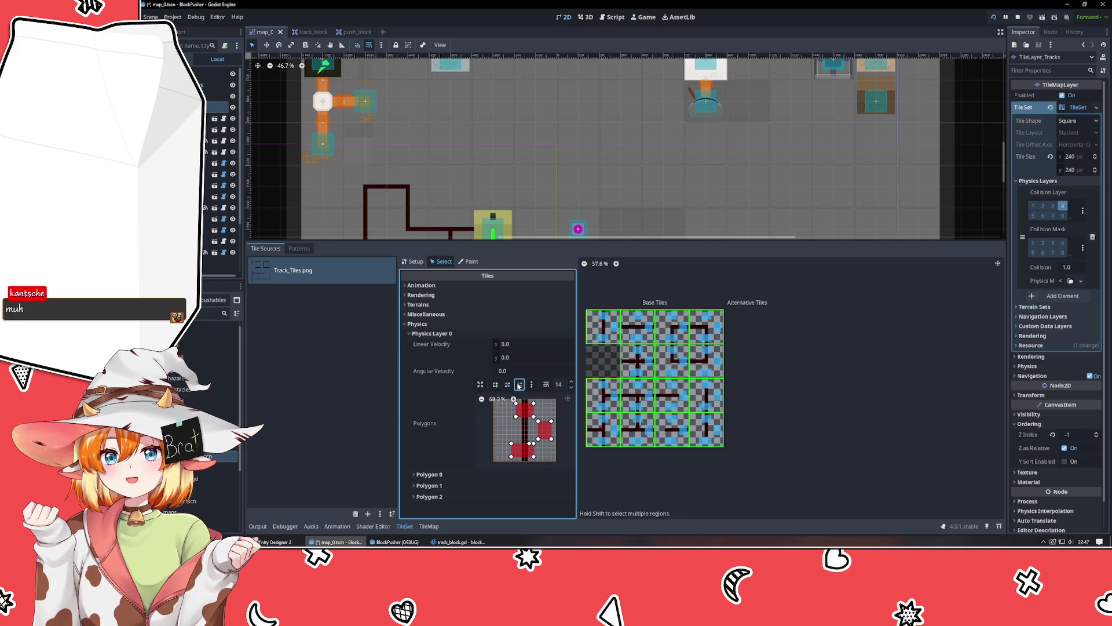
click(530, 449)
click(496, 385)
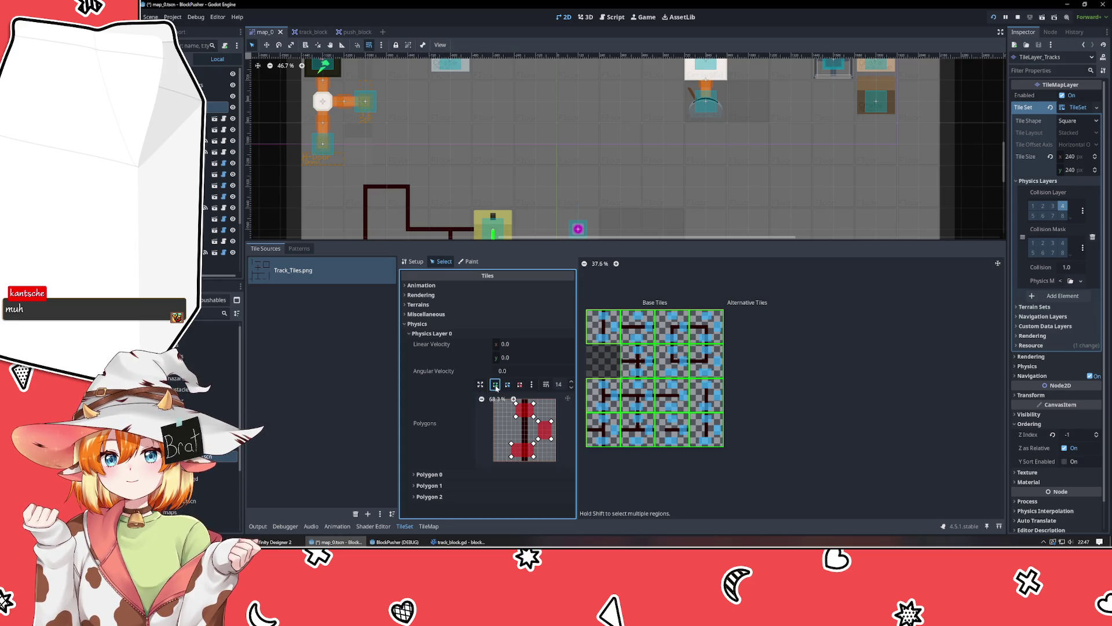
- Draw the left collision rectangle and adjust the bottom shape's lower-left corner
click(508, 423)
click(507, 438)
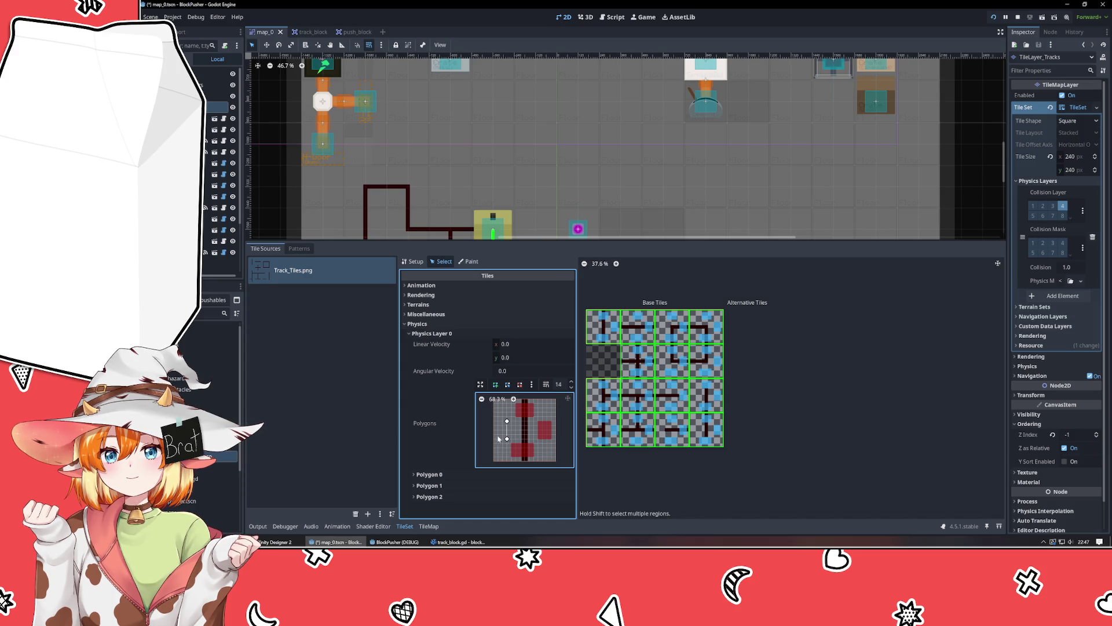
click(497, 421)
click(508, 422)
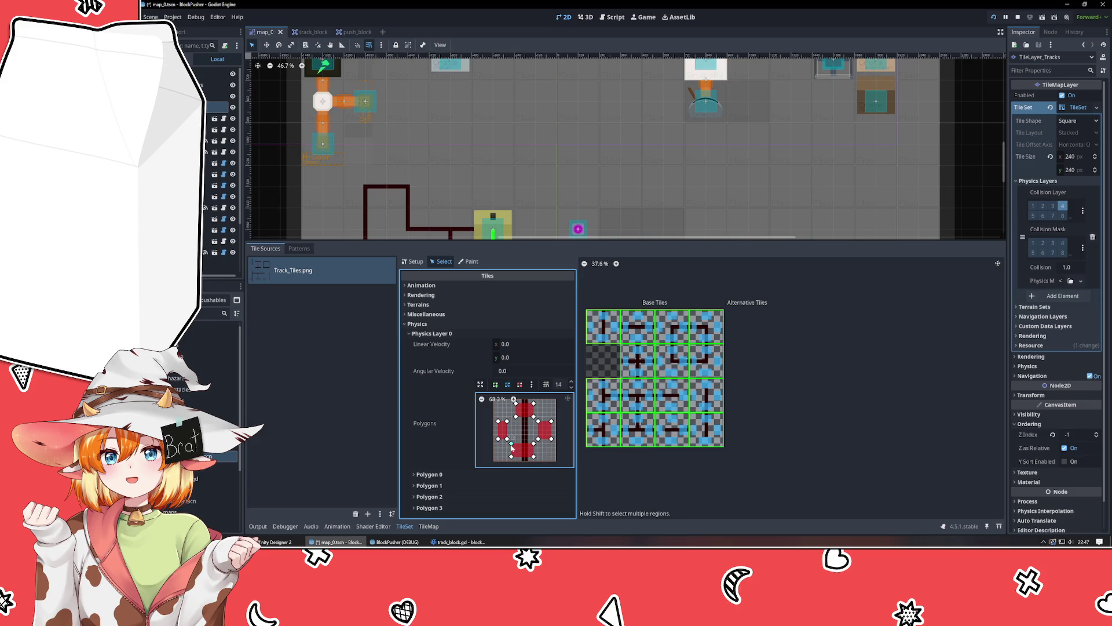
drag(511, 456, 512, 421)
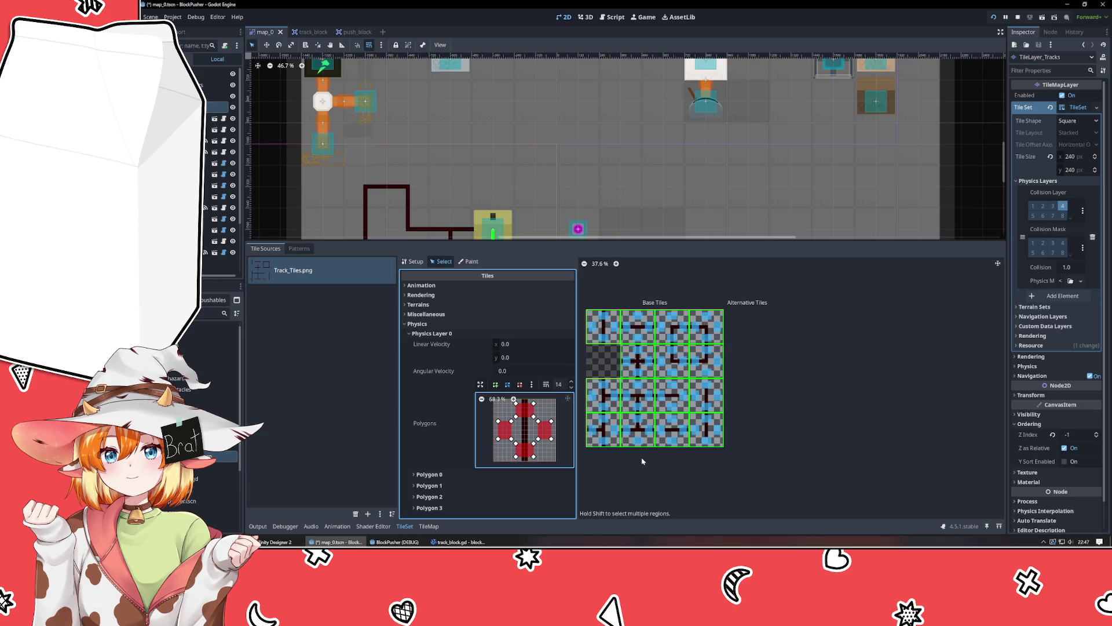
scroll(596, 124, down, 4)
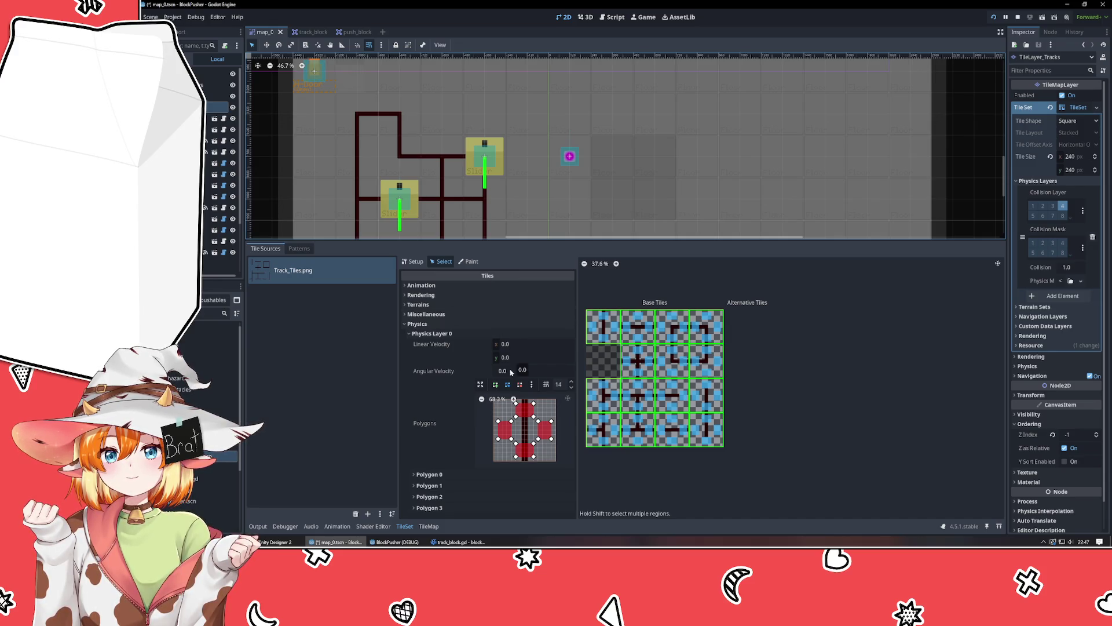
click(514, 418)
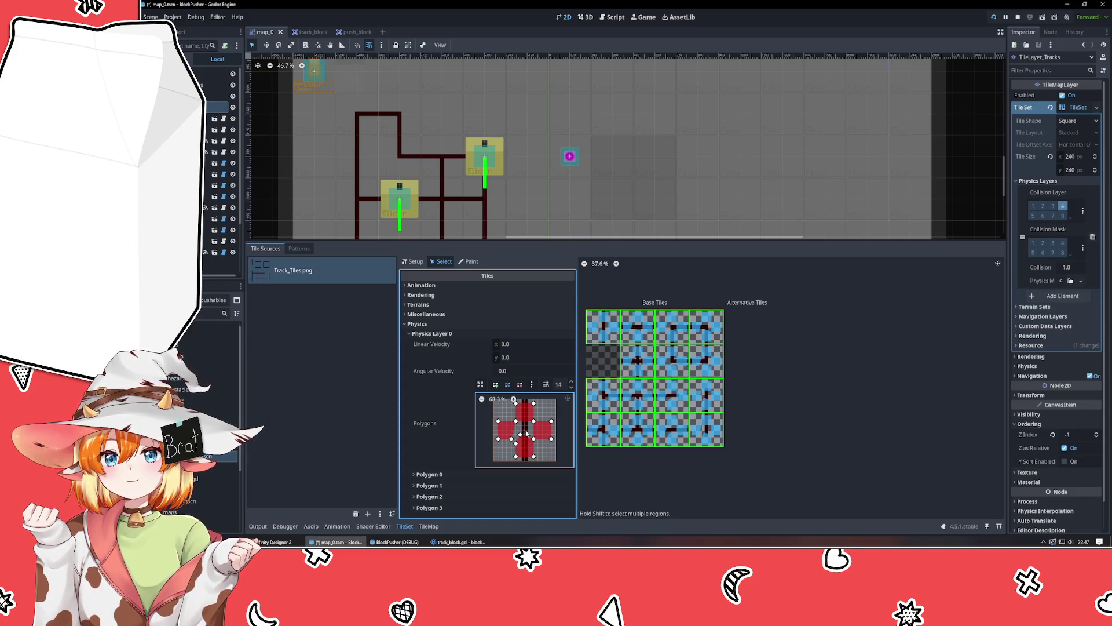
drag(516, 438, 516, 443)
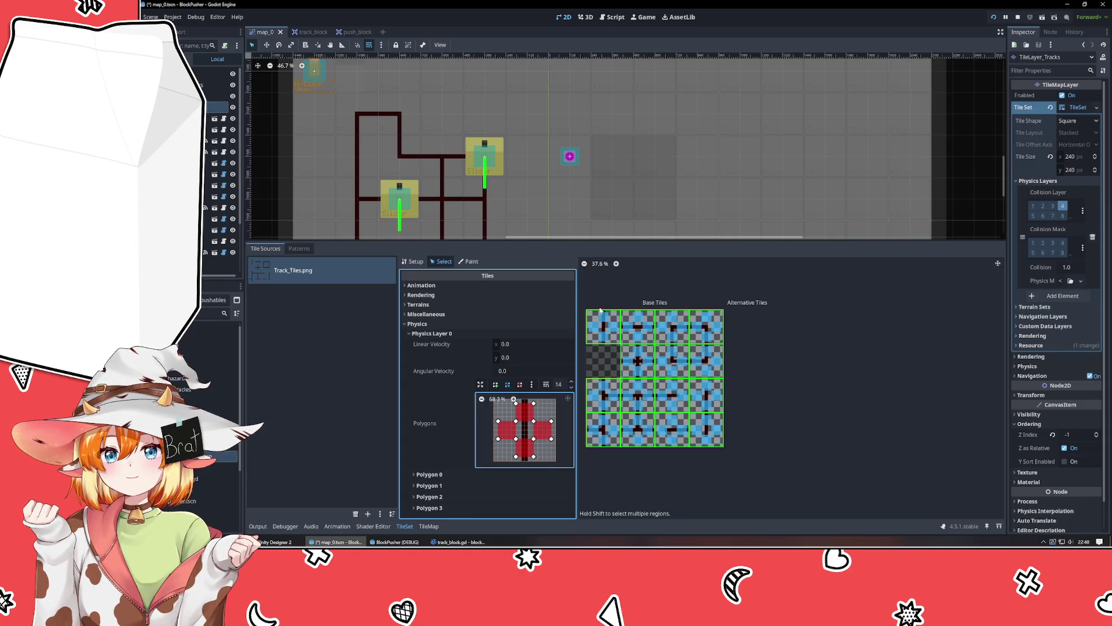
- Delete the left-side collision polygon points on vertical track tile (0,0)
click(598, 343)
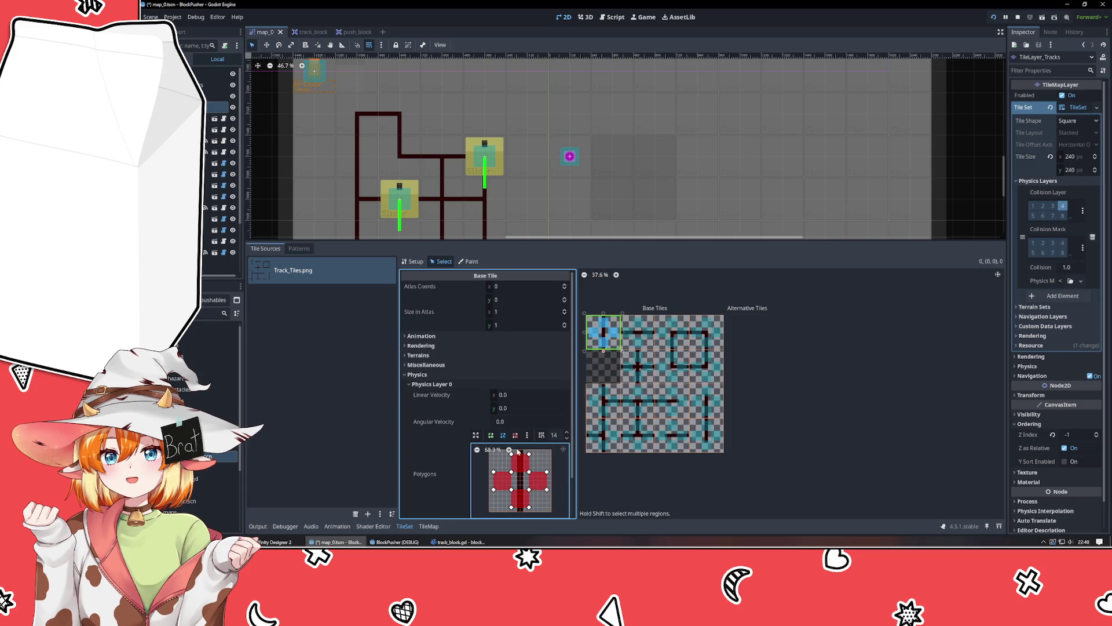
drag(494, 472, 497, 489)
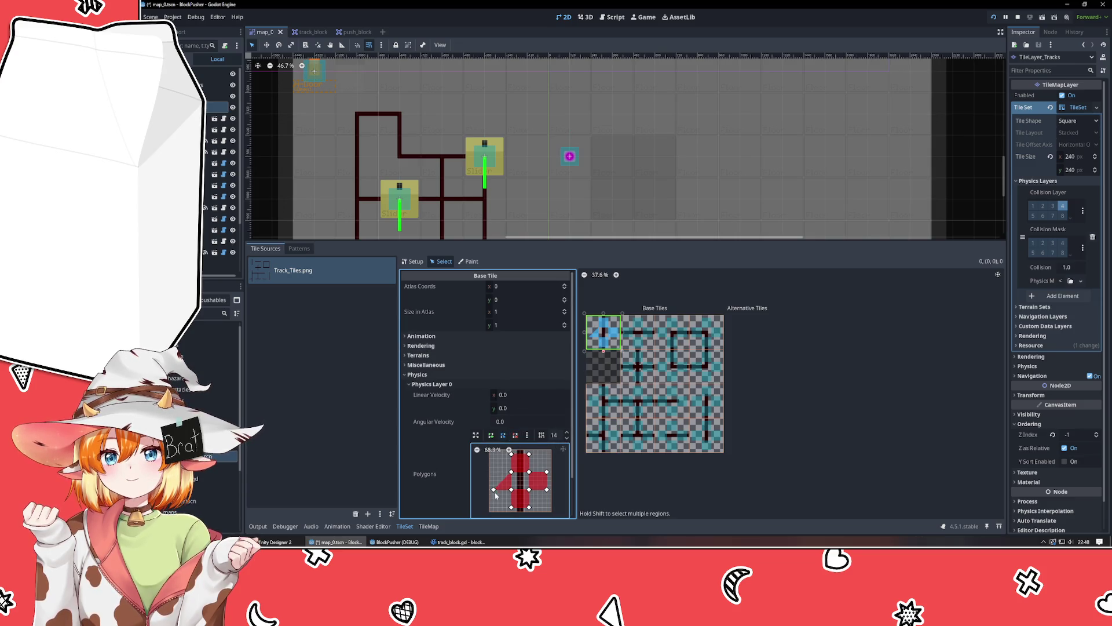
click(515, 435)
click(510, 489)
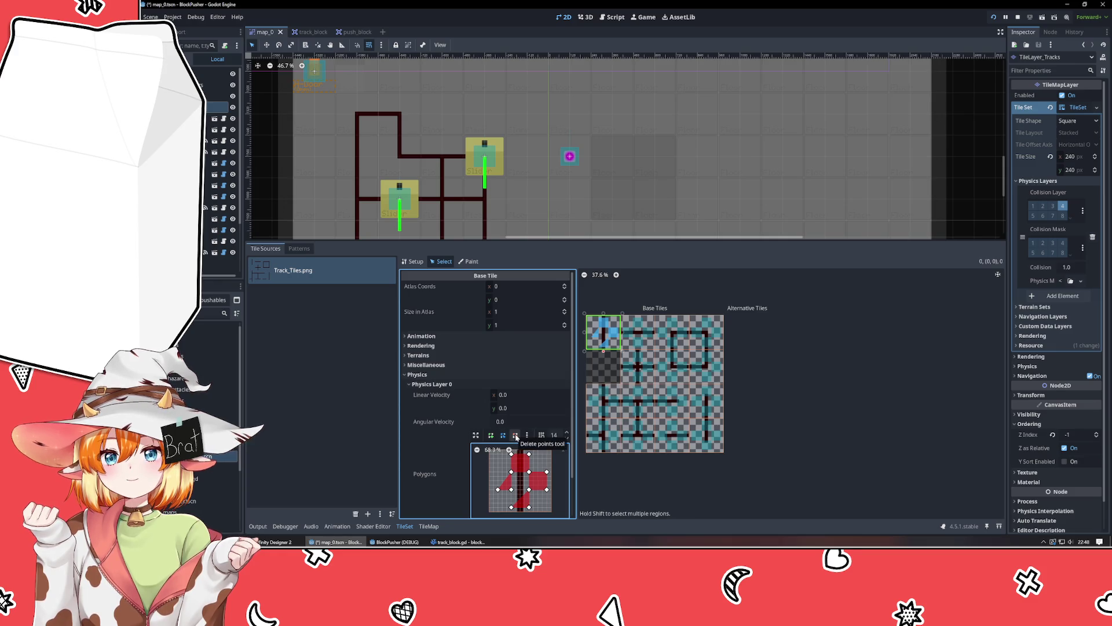
click(516, 437)
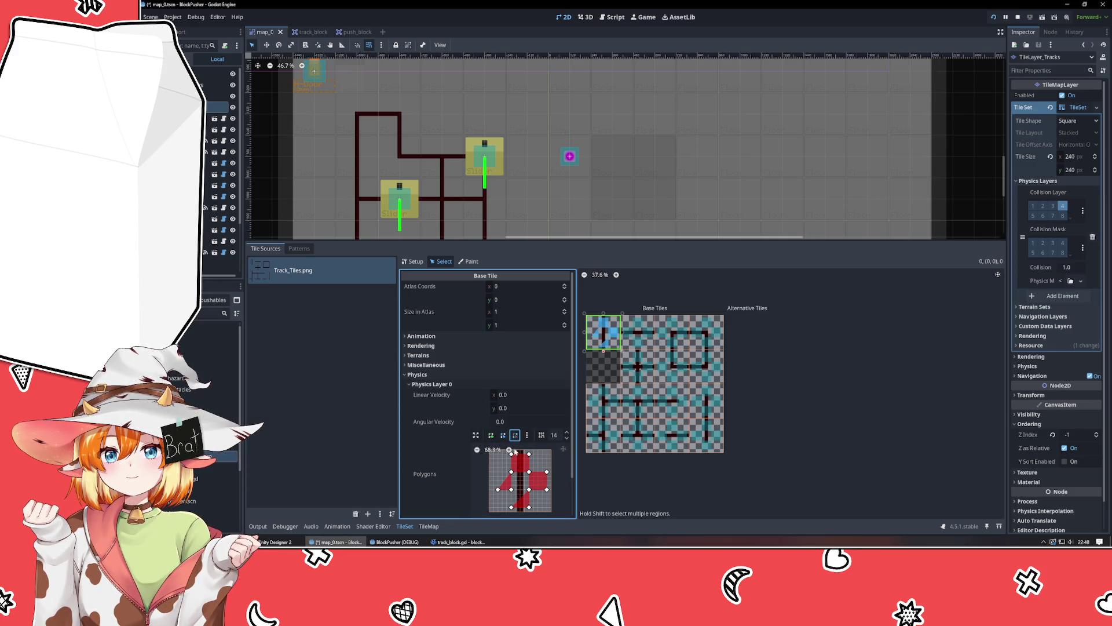
click(498, 489)
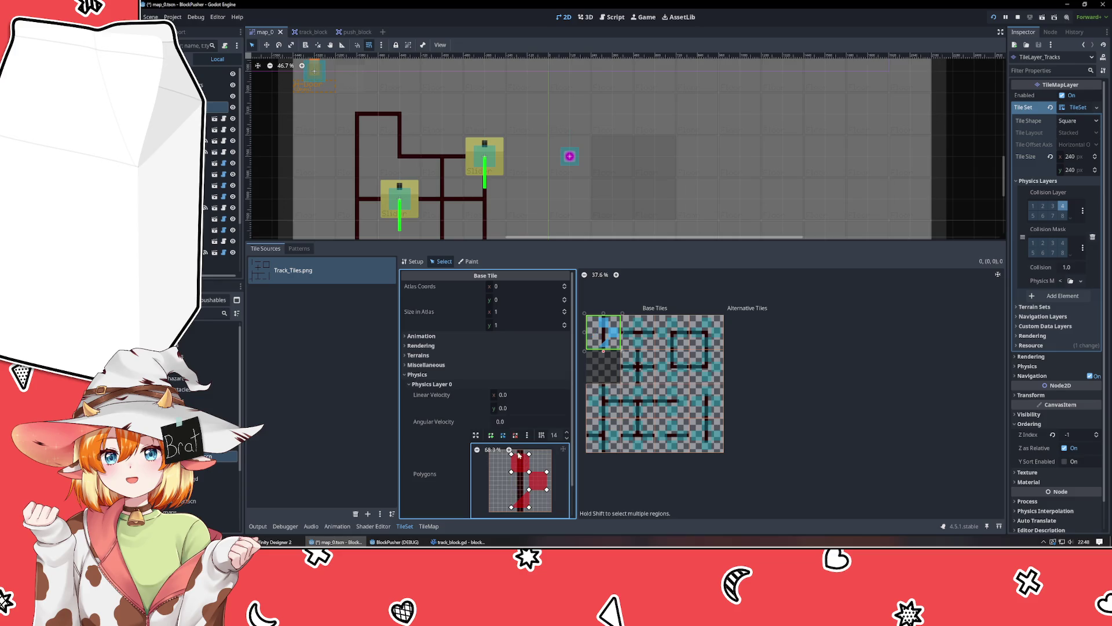
click(520, 504)
key(ctrl+z)
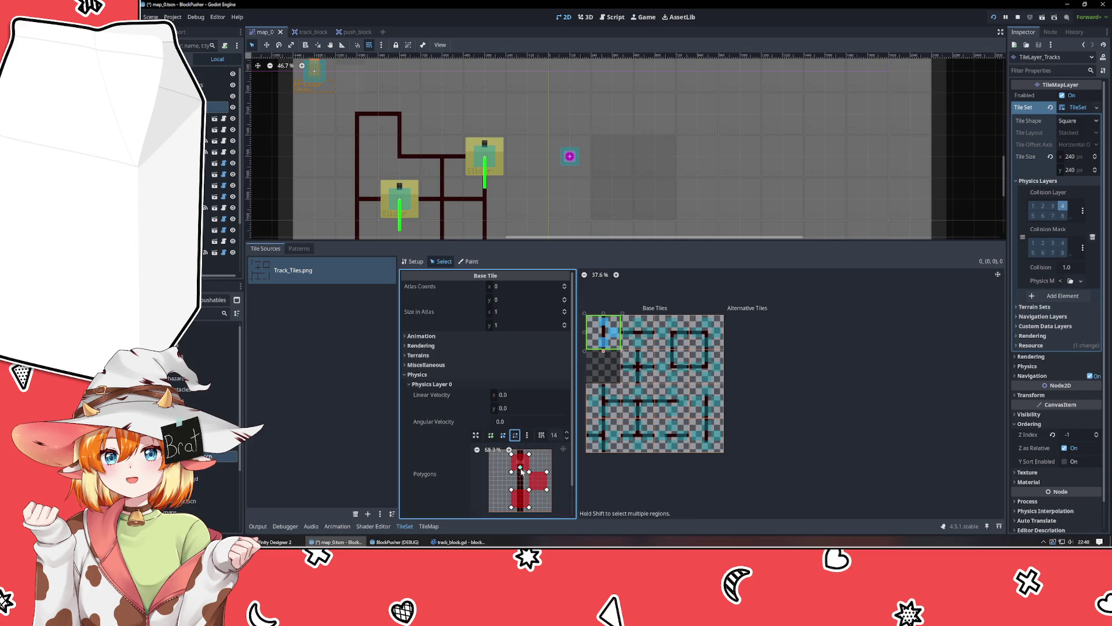
drag(520, 467, 511, 474)
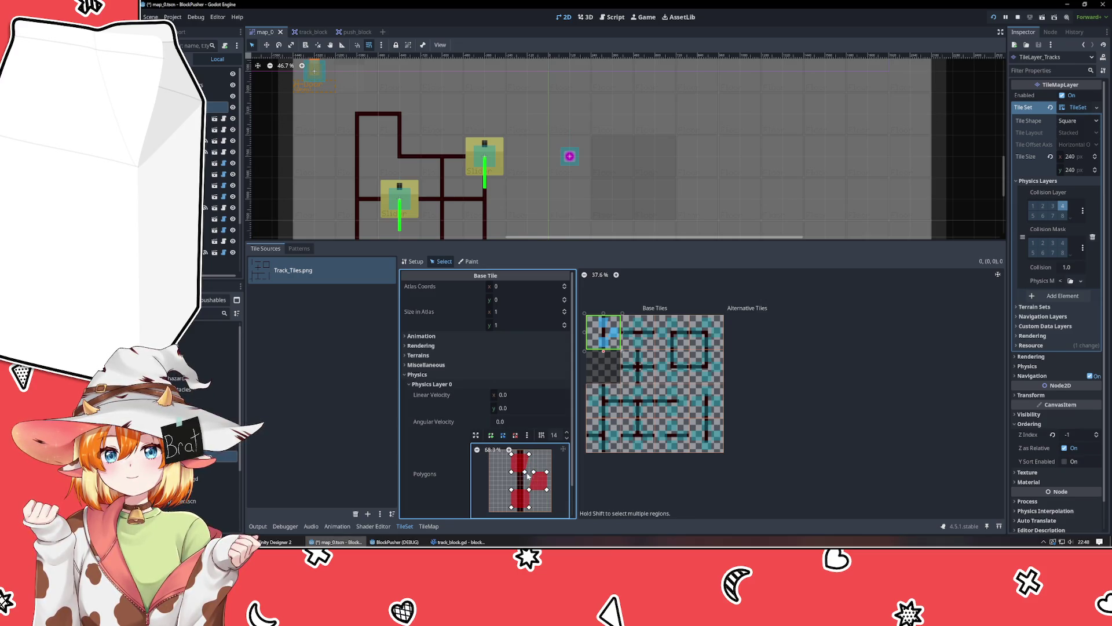
- Remove tile (0,0)'s right-side collision triangle and select track tile (1,0)
click(514, 435)
key(ctrl+z)
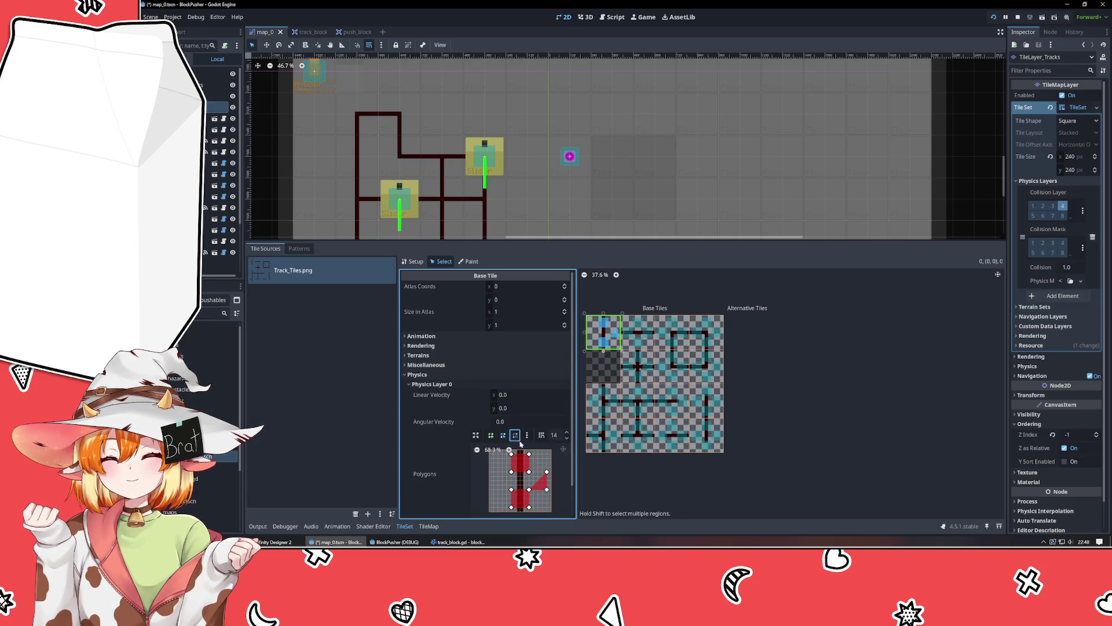
click(544, 474)
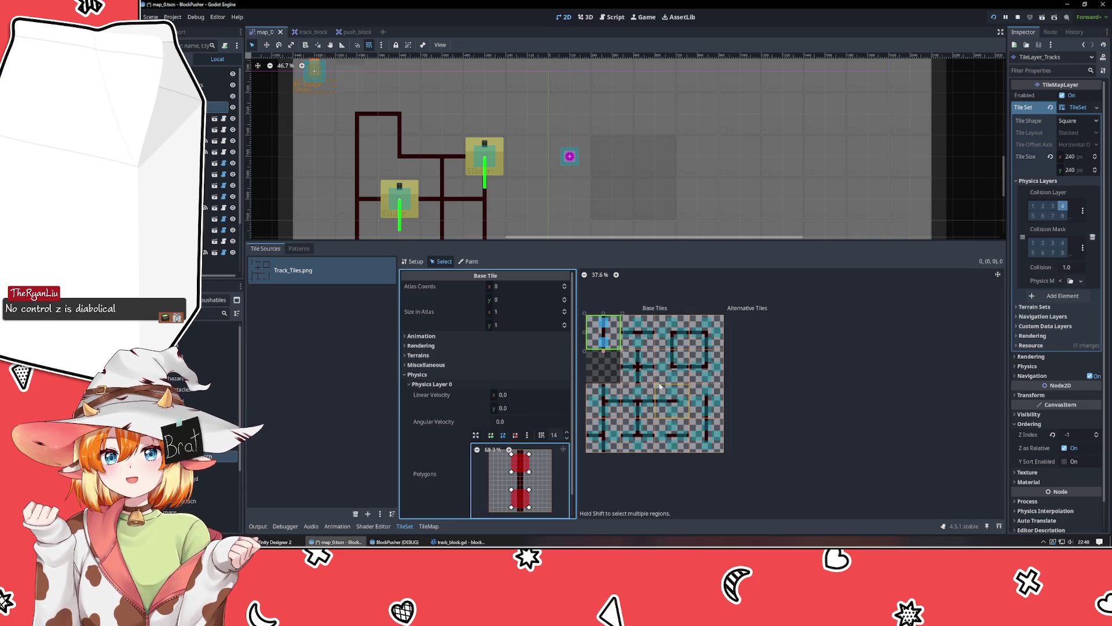
click(649, 331)
click(515, 435)
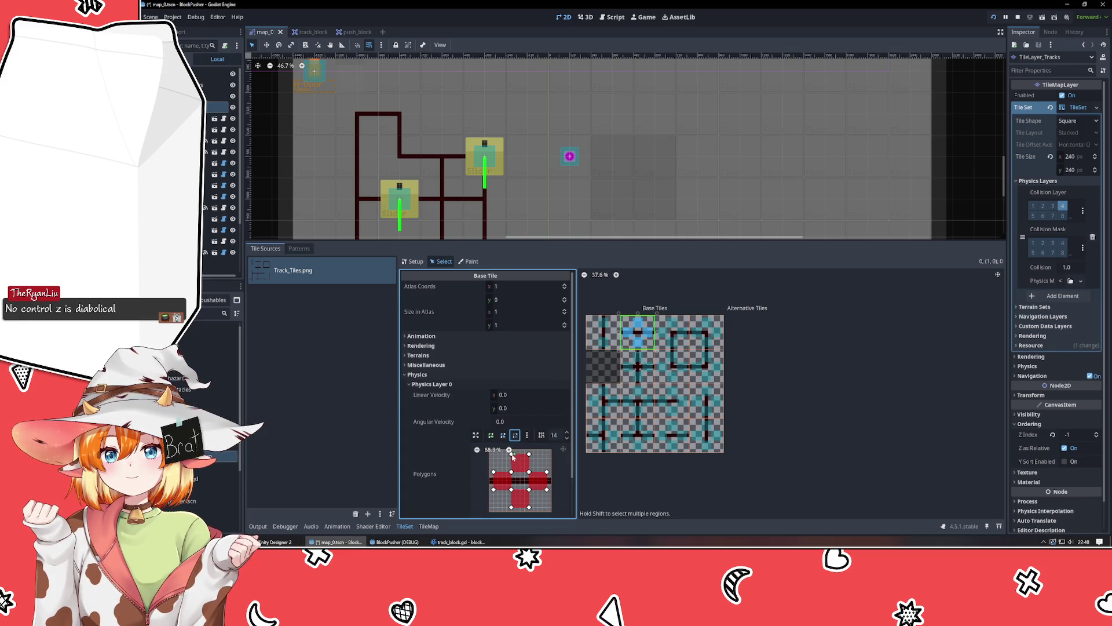
- Delete the top and bottom arm vertices of tile (1,0)'s collision cross, then select tile (2,0)
click(510, 450)
click(477, 449)
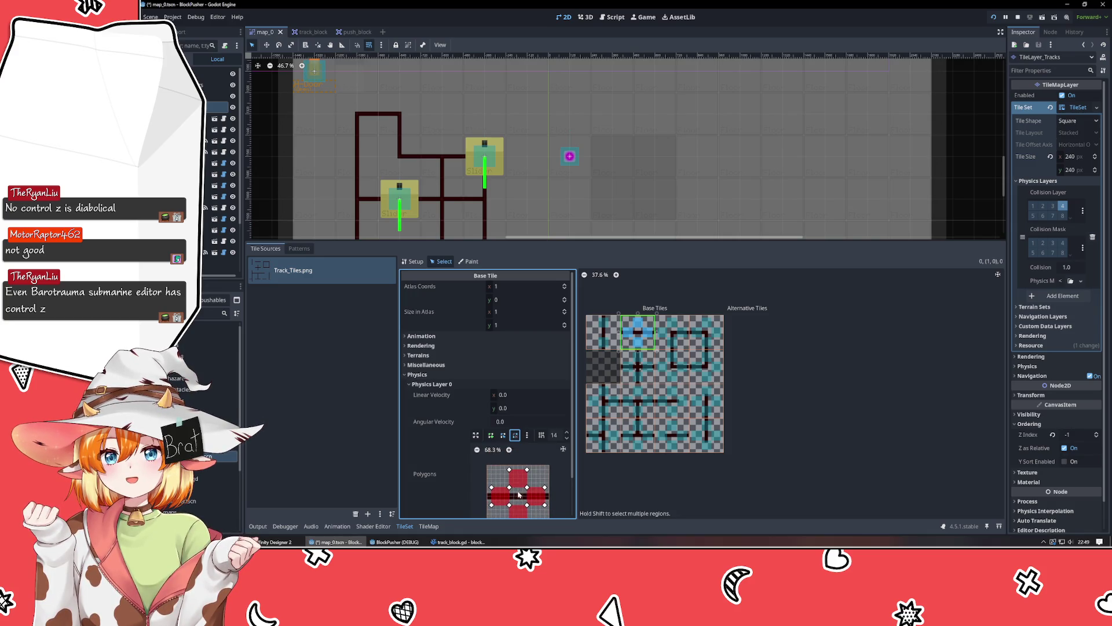
right_click(509, 469)
click(514, 435)
click(526, 471)
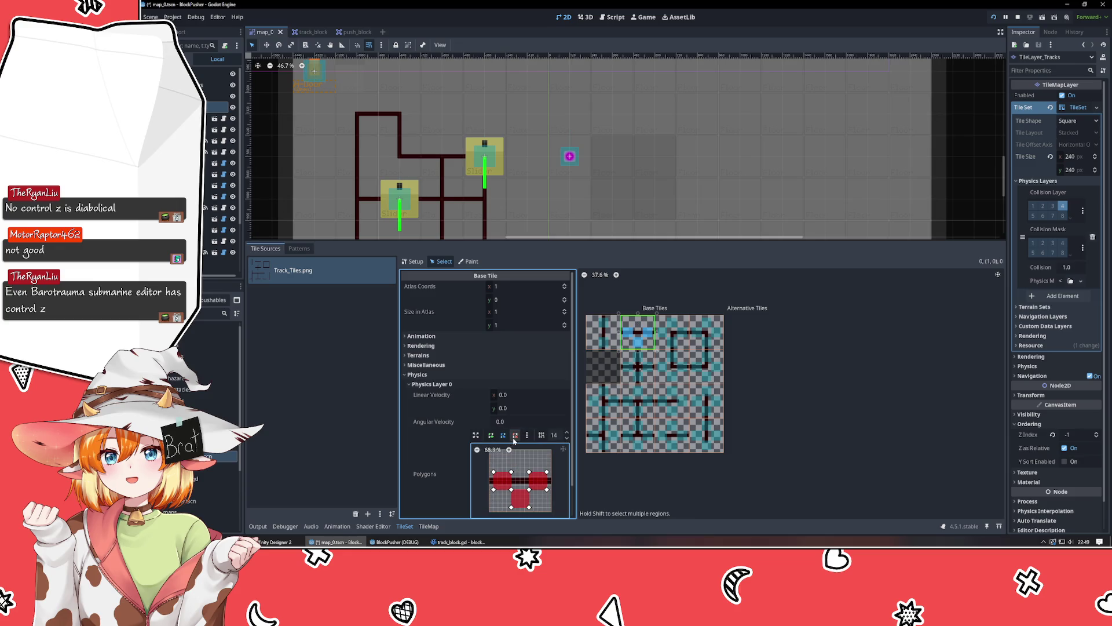
click(511, 507)
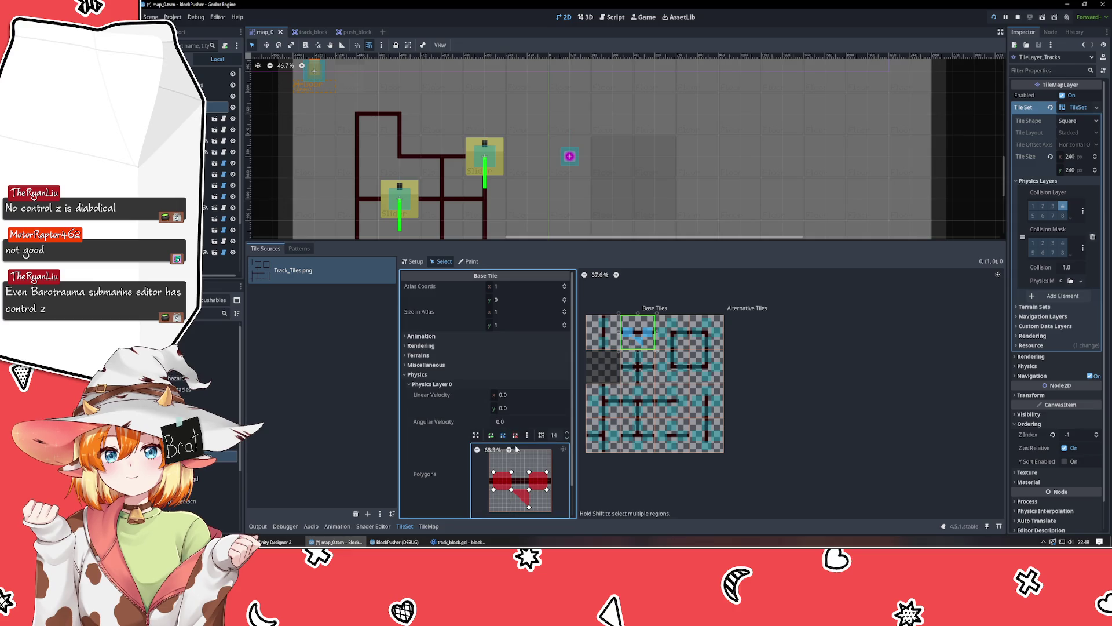
click(528, 508)
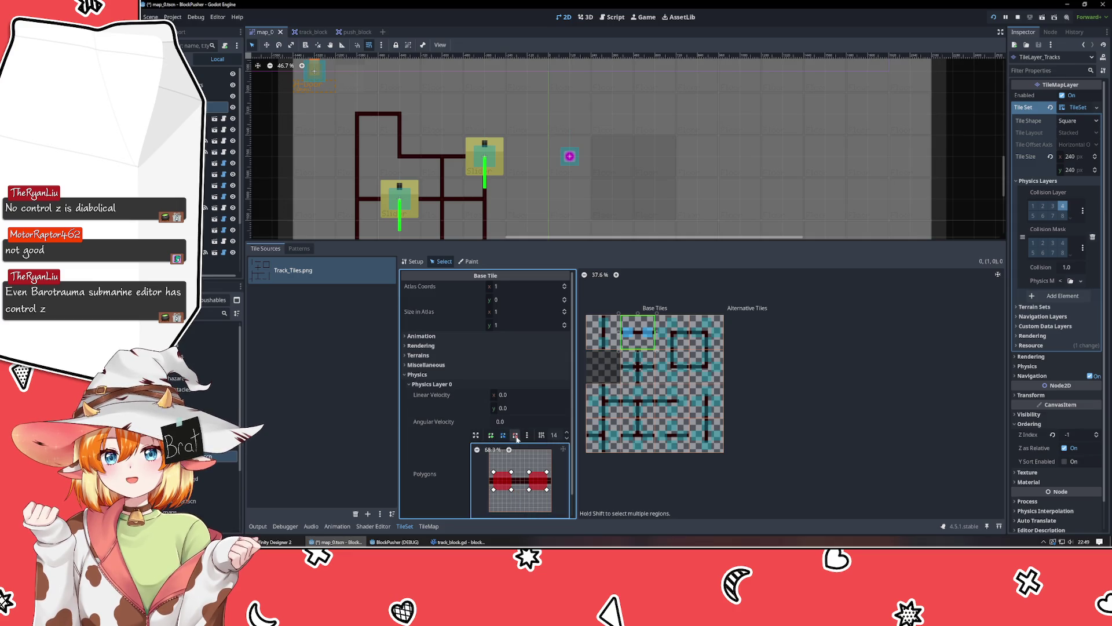
click(527, 435)
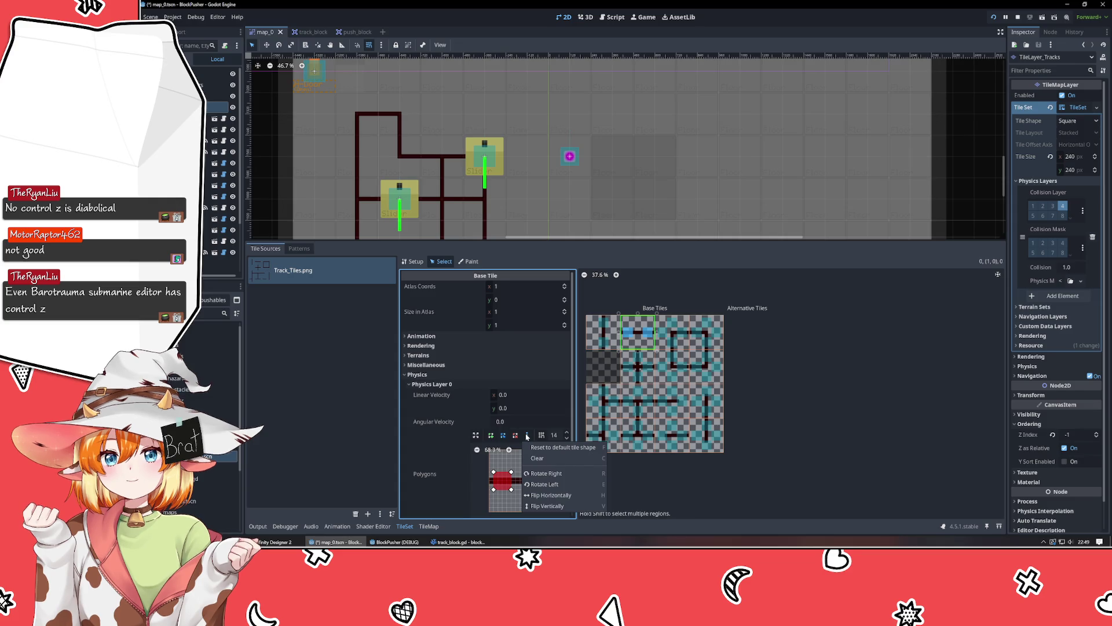
click(526, 435)
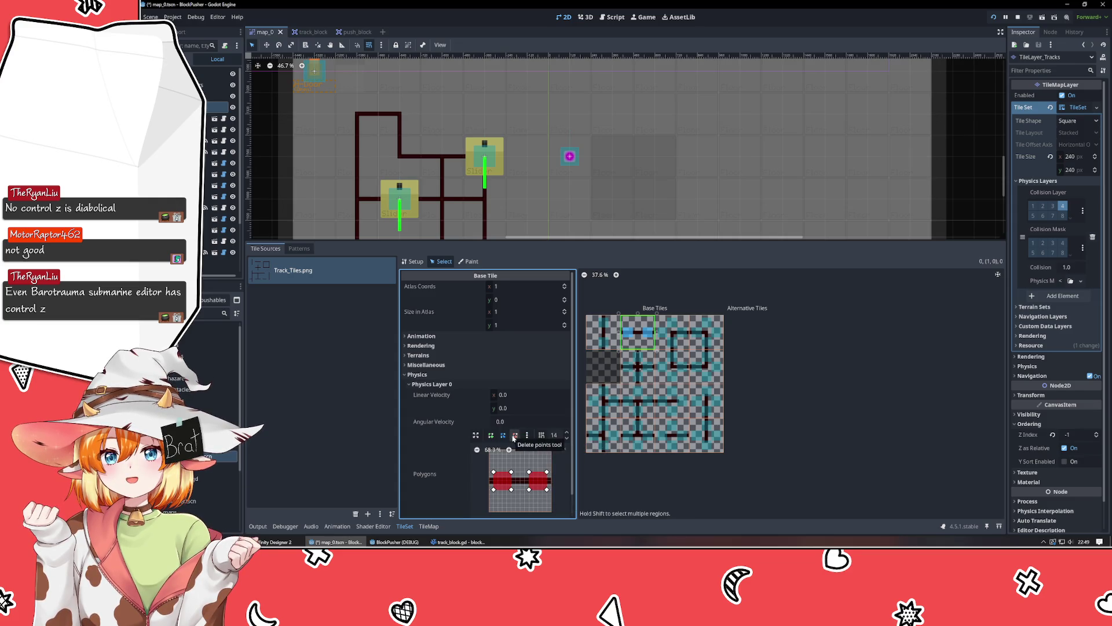
click(476, 435)
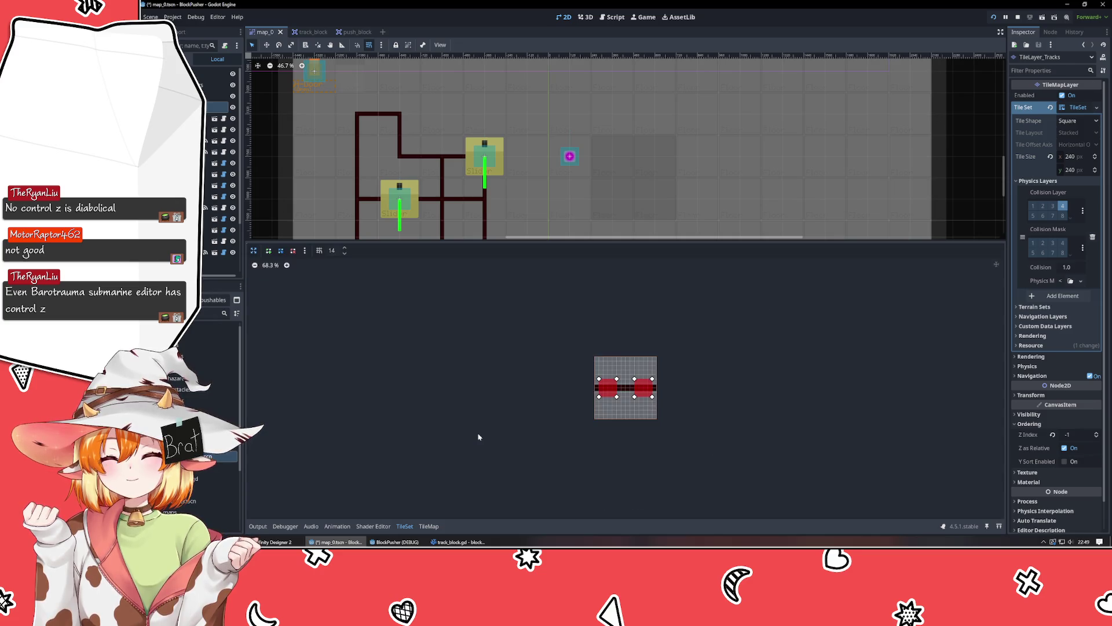
click(254, 251)
click(672, 335)
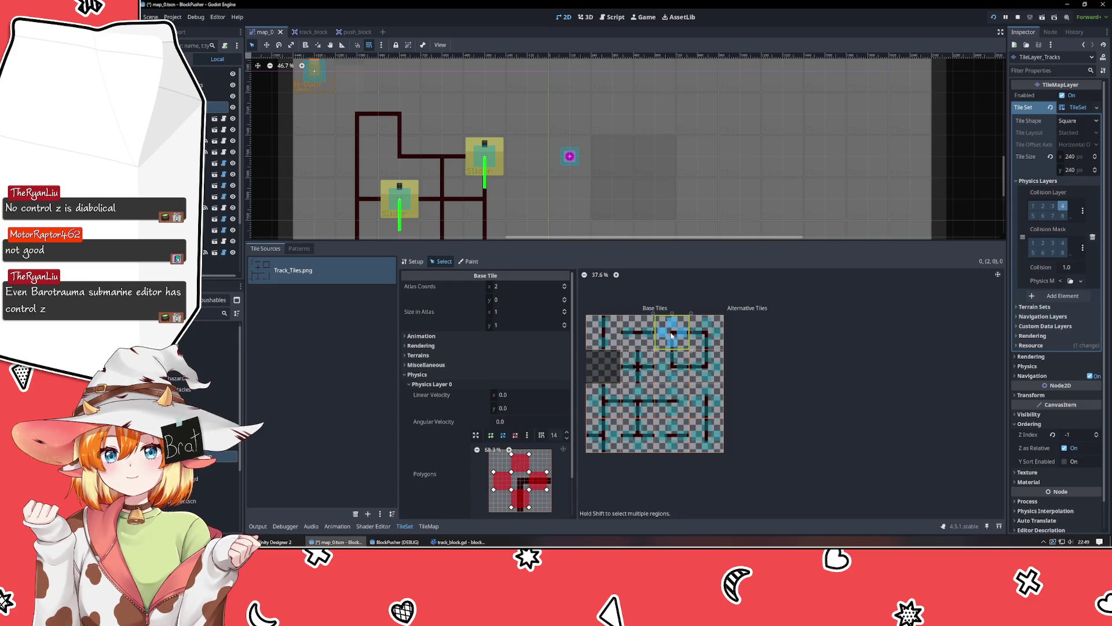
- Delete the left collision square's vertices on track tile (2,0)
click(513, 436)
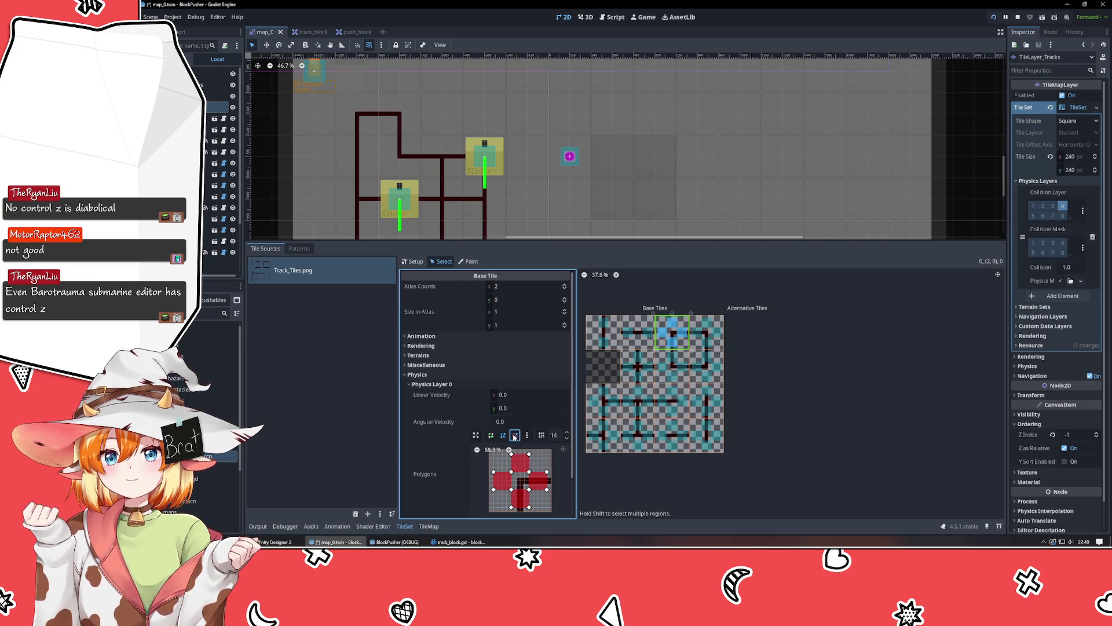
scroll(515, 445, up, 6)
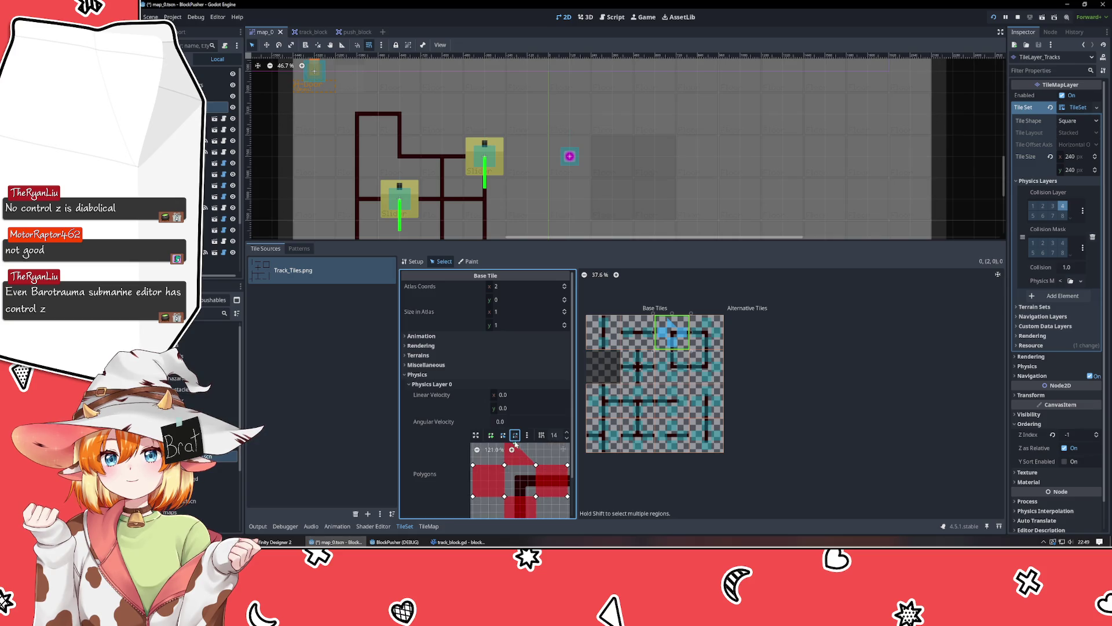
scroll(519, 472, down, 5)
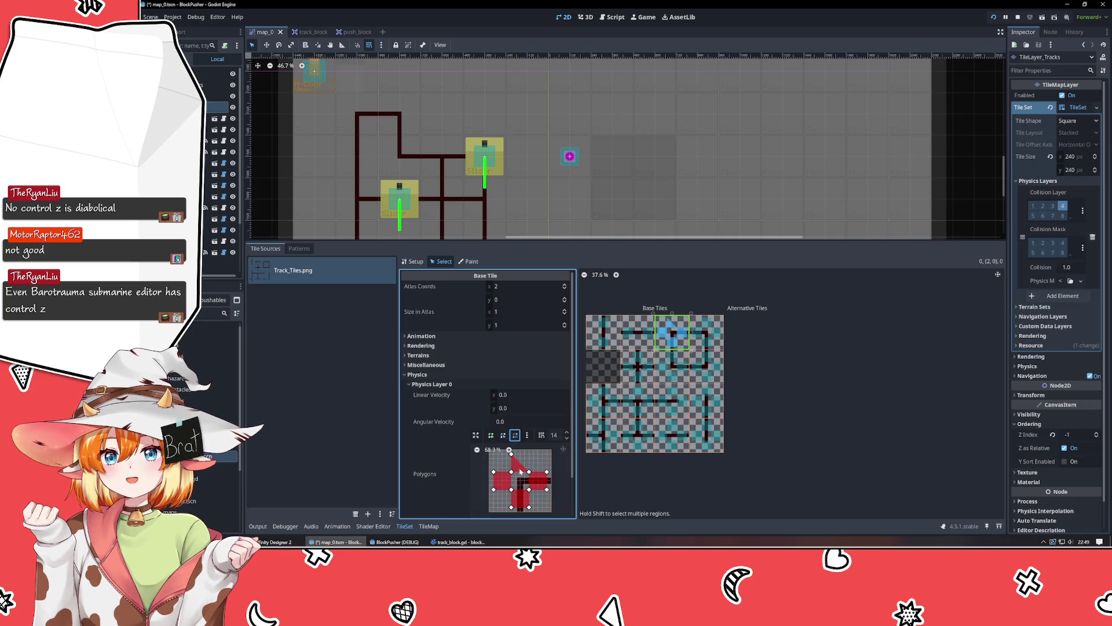
click(493, 472)
click(515, 434)
click(493, 490)
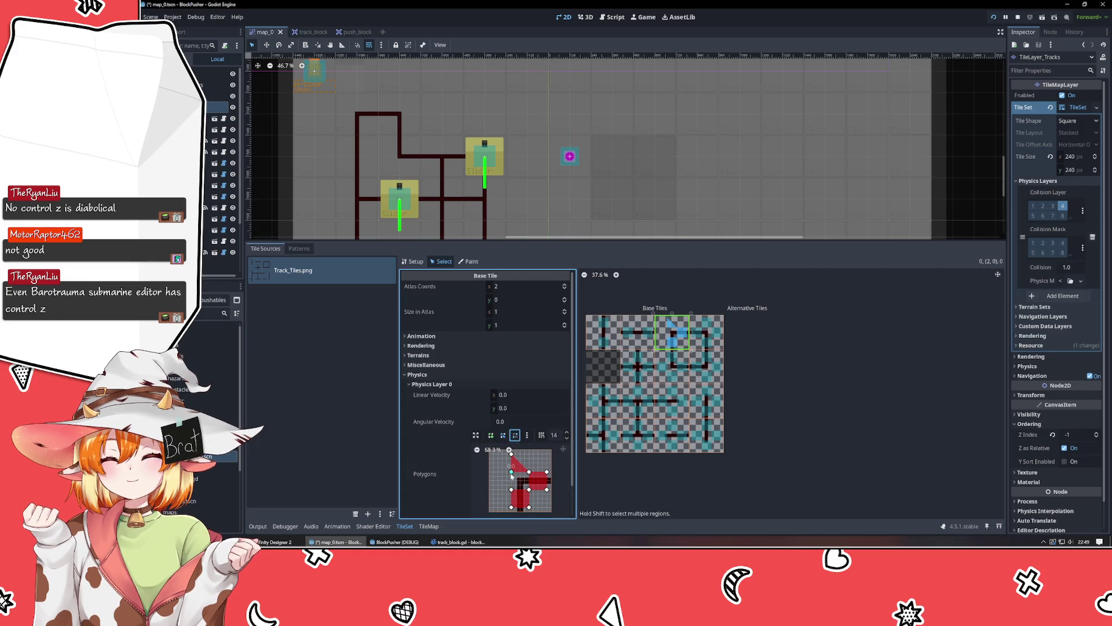
click(511, 472)
- Remove tile (3,0)'s top and right collision polygons and tile (3,2)'s side triangles
click(706, 334)
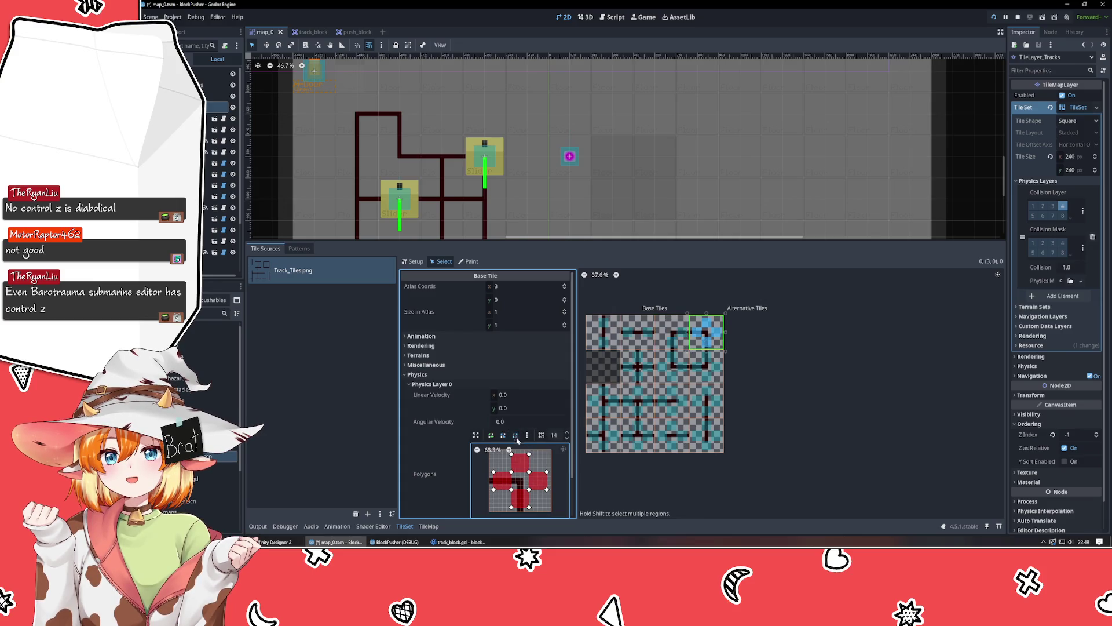
click(529, 471)
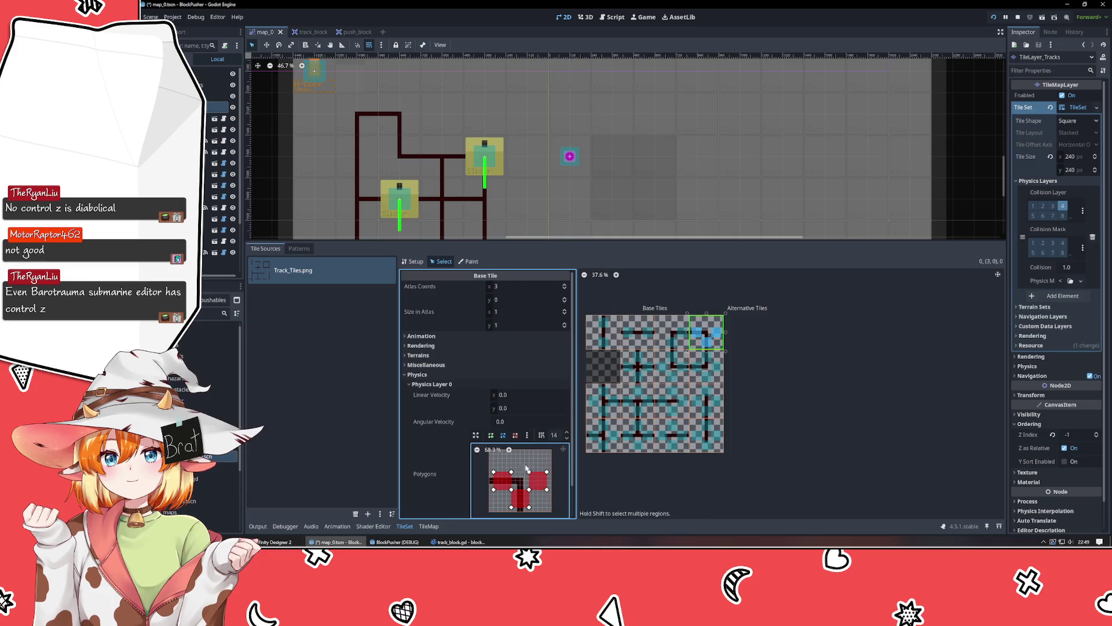
click(515, 435)
click(529, 471)
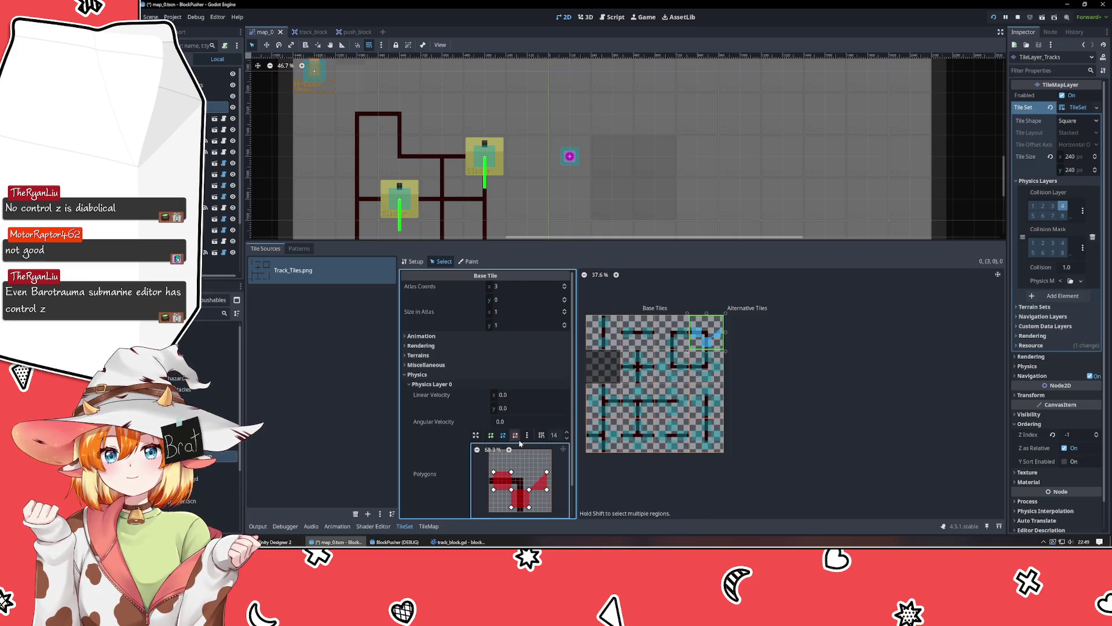
click(706, 400)
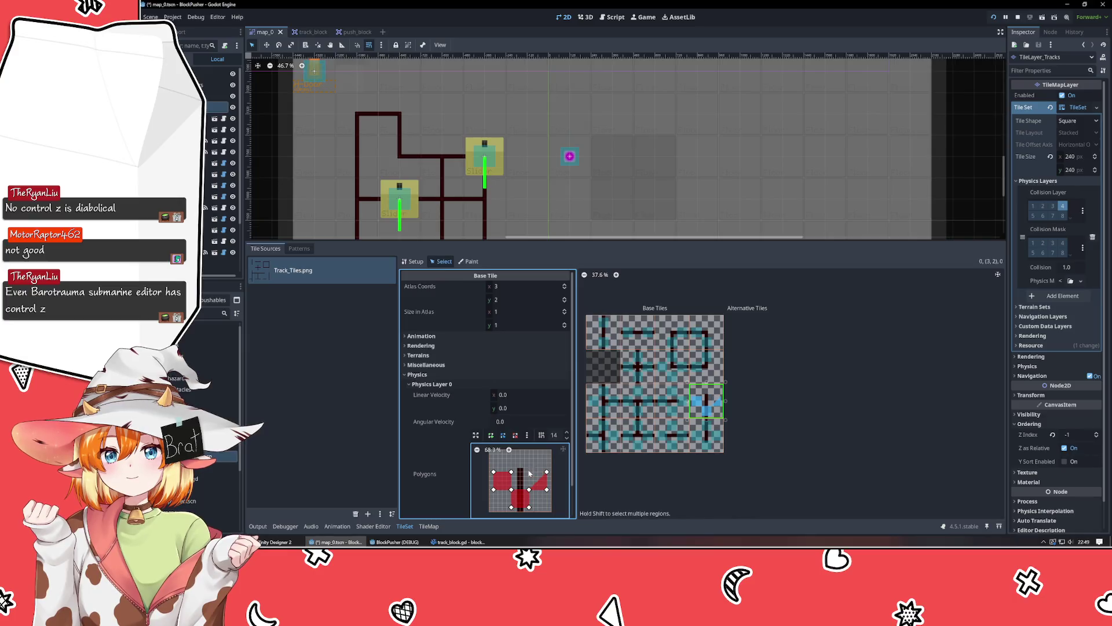
click(512, 471)
click(546, 472)
click(493, 472)
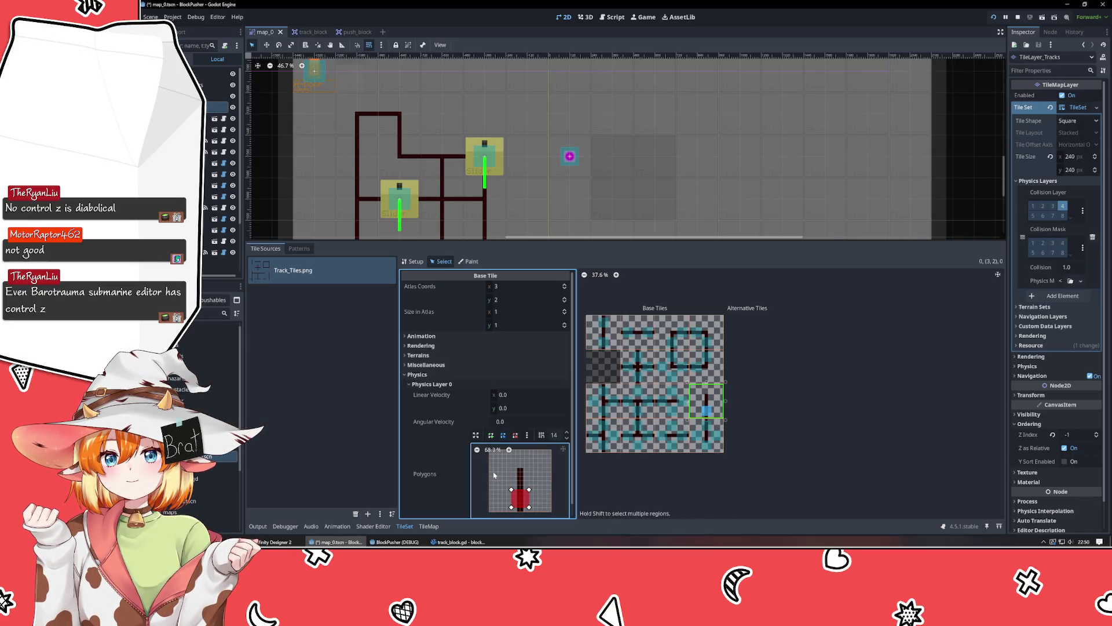
- Trim the right and bottom-right collision pieces from cross tile (3,3)
click(706, 443)
right_click(547, 489)
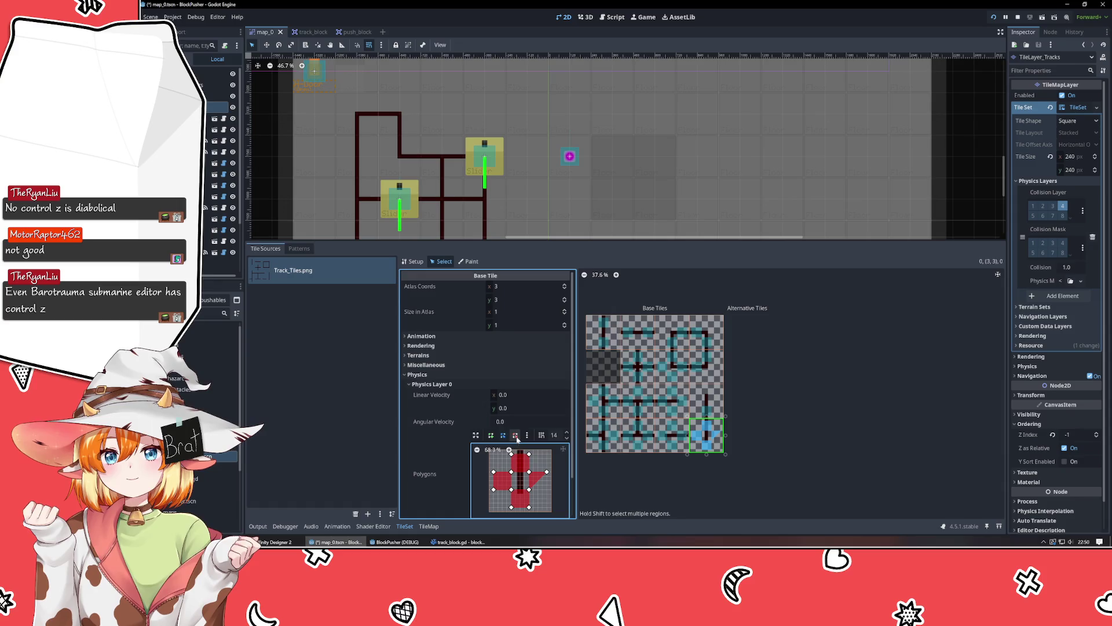
right_click(510, 490)
right_click(511, 490)
click(515, 434)
click(528, 490)
click(528, 494)
key(ctrl+z)
key(ctrl+z)
key(ctrl+z)
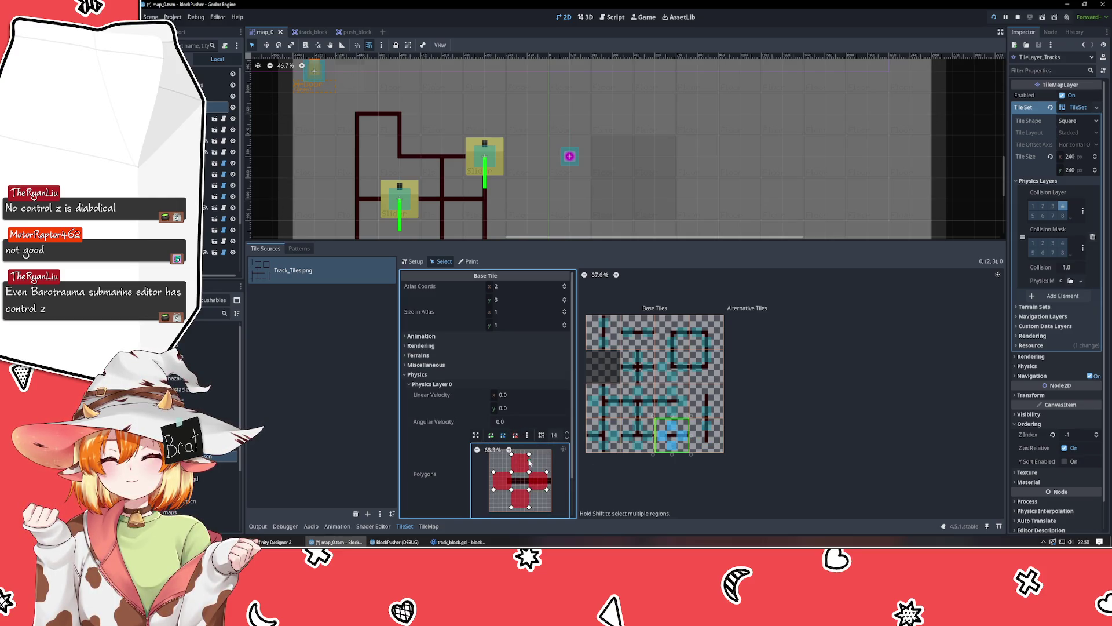
- Remove tile (2,3)'s top lobe and left arm, and tile (1,3)'s bottom arm
click(515, 435)
click(528, 453)
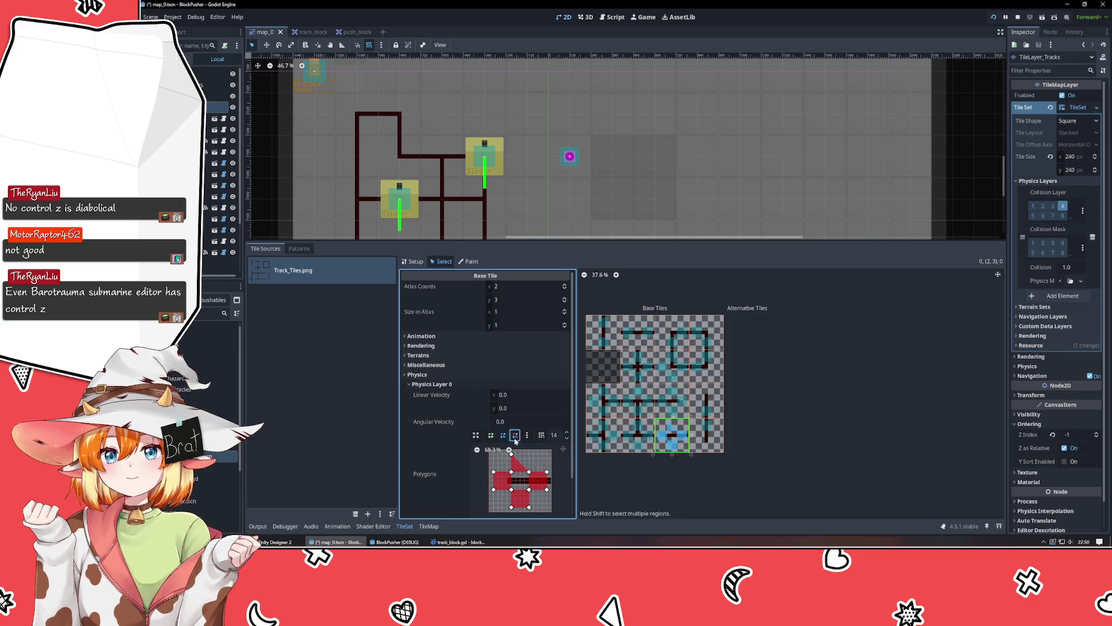
click(511, 477)
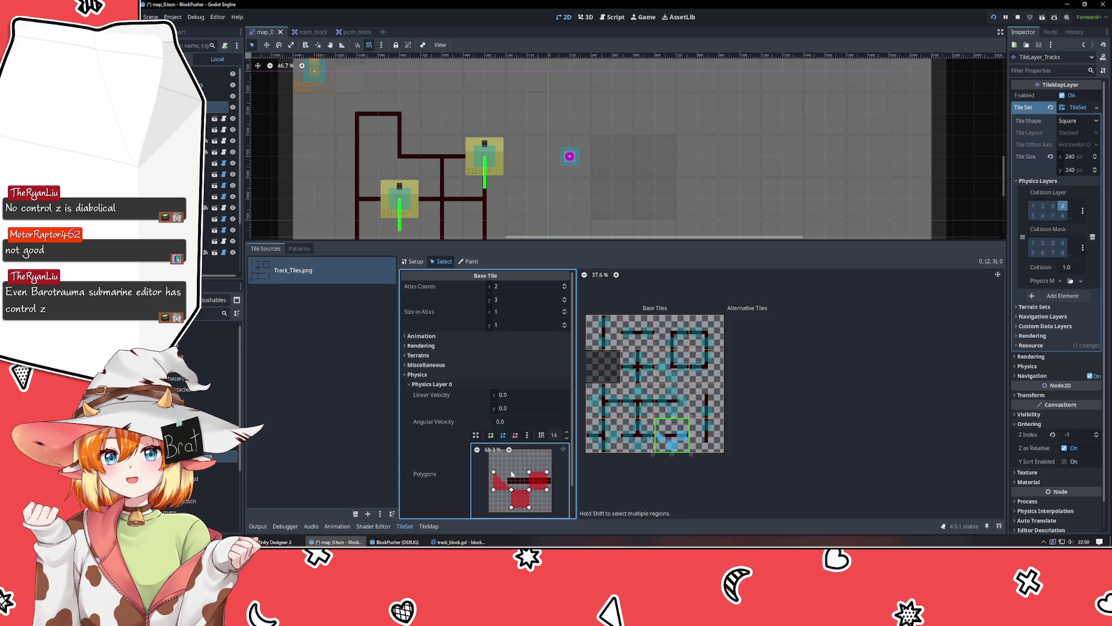
click(511, 489)
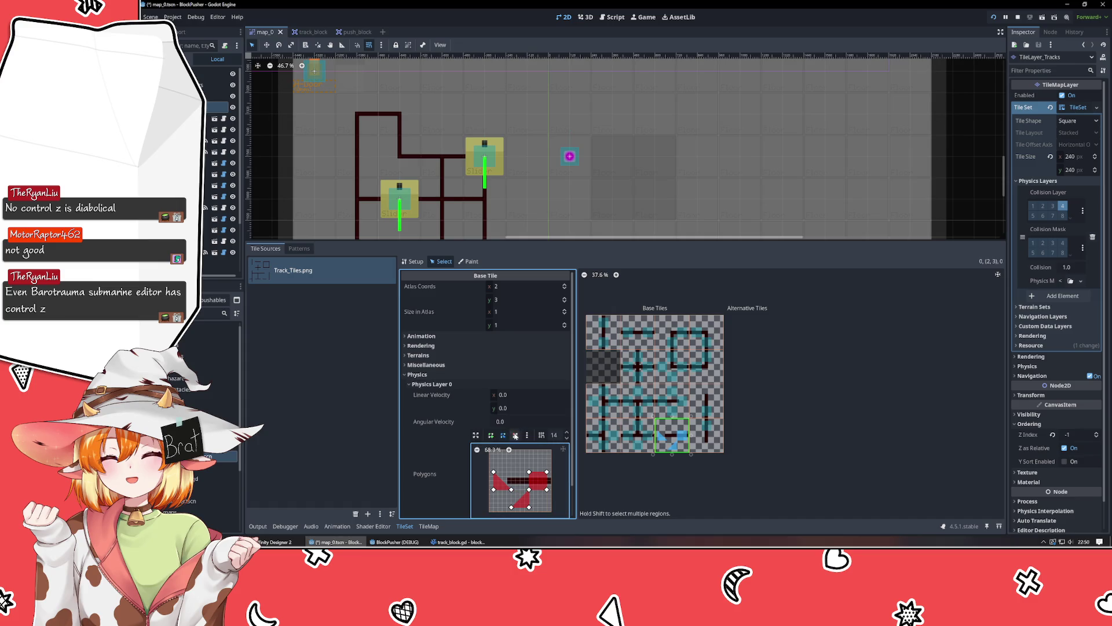
click(512, 487)
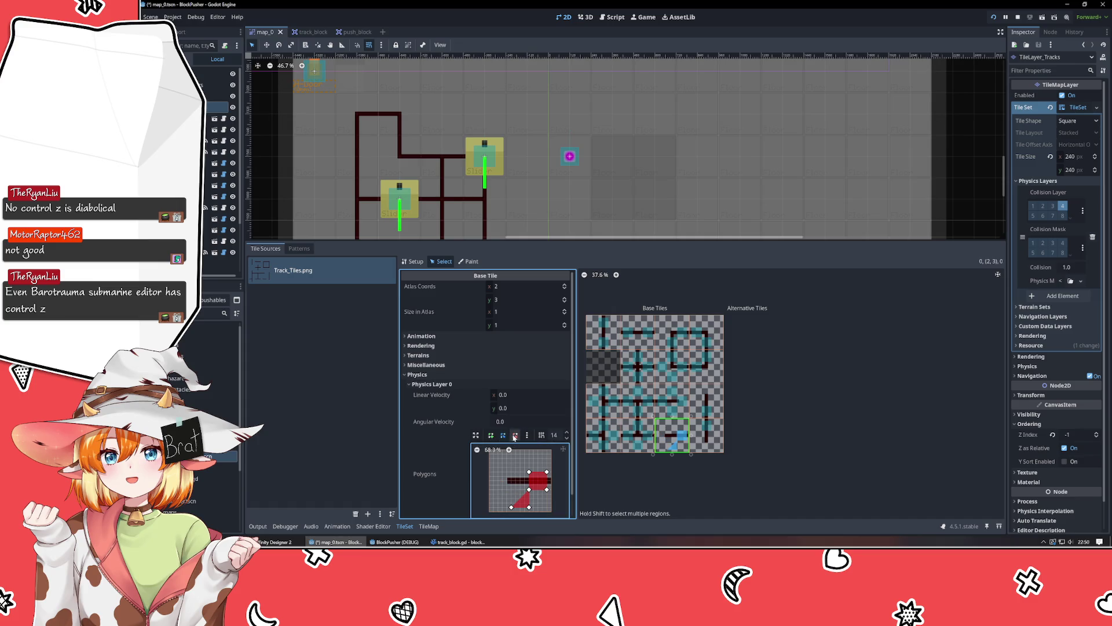
key(ctrl+z)
key(ctrl+z)
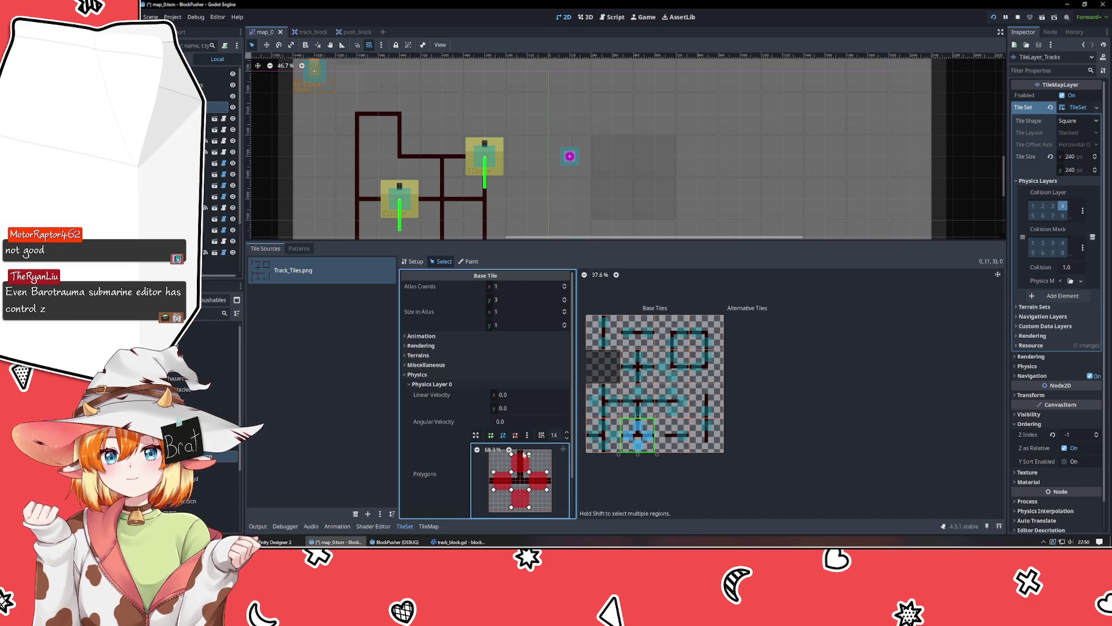
click(514, 434)
right_click(511, 507)
right_click(529, 508)
- Remove the left and bottom arms from tile (2,1)'s collision shape
click(665, 376)
right_click(493, 489)
click(515, 435)
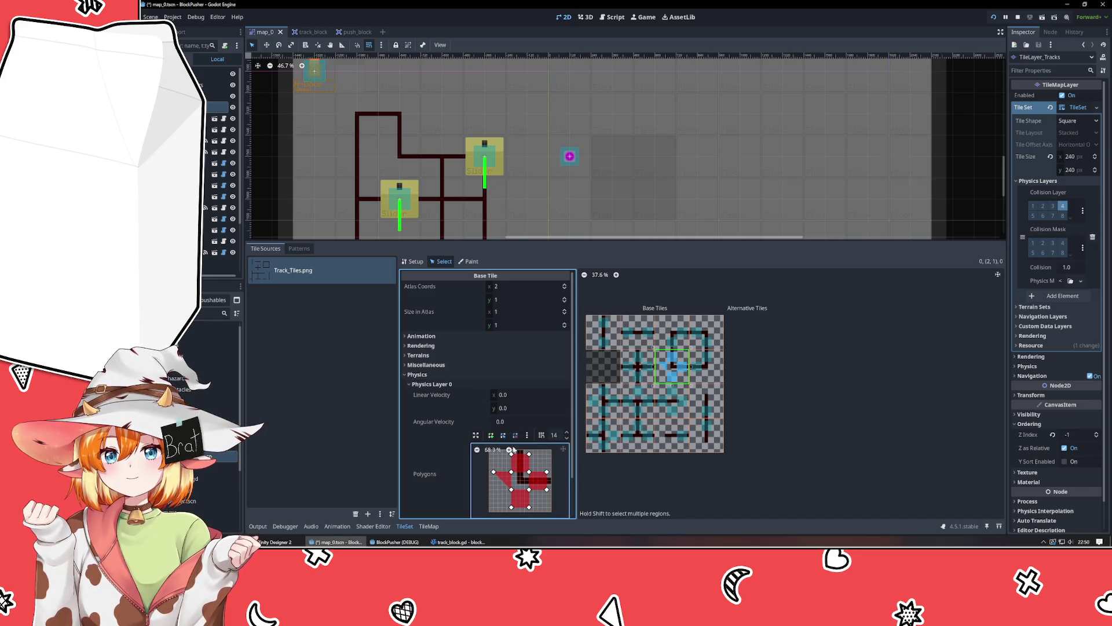
click(494, 471)
click(511, 490)
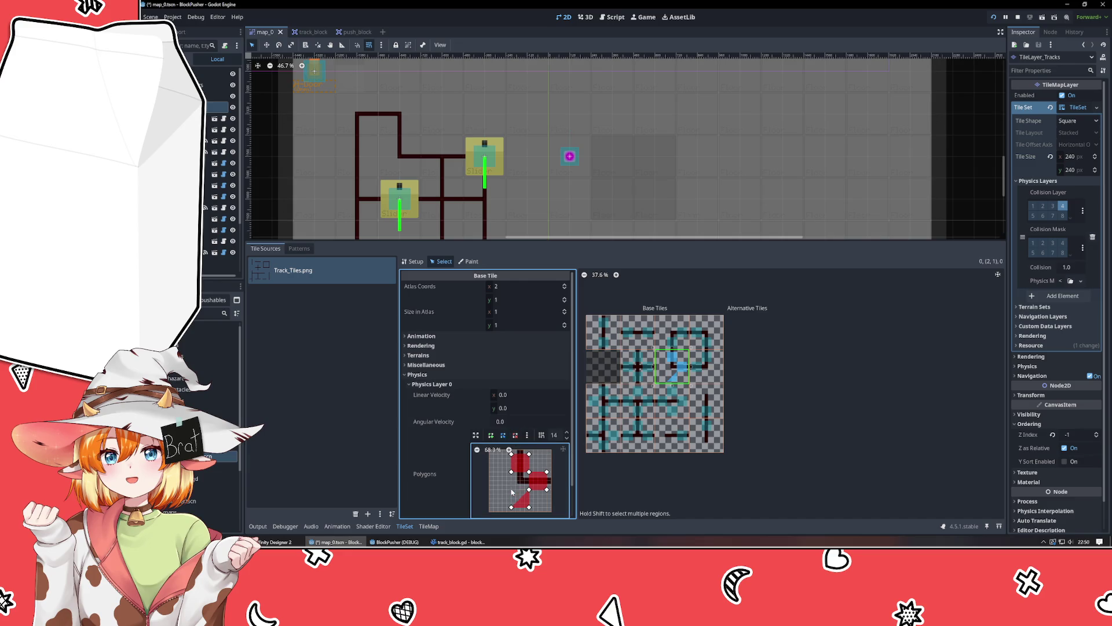
click(512, 508)
- Remove the top, right and bottom arms from tile (2,2)'s collision shape
click(676, 404)
click(529, 454)
click(515, 435)
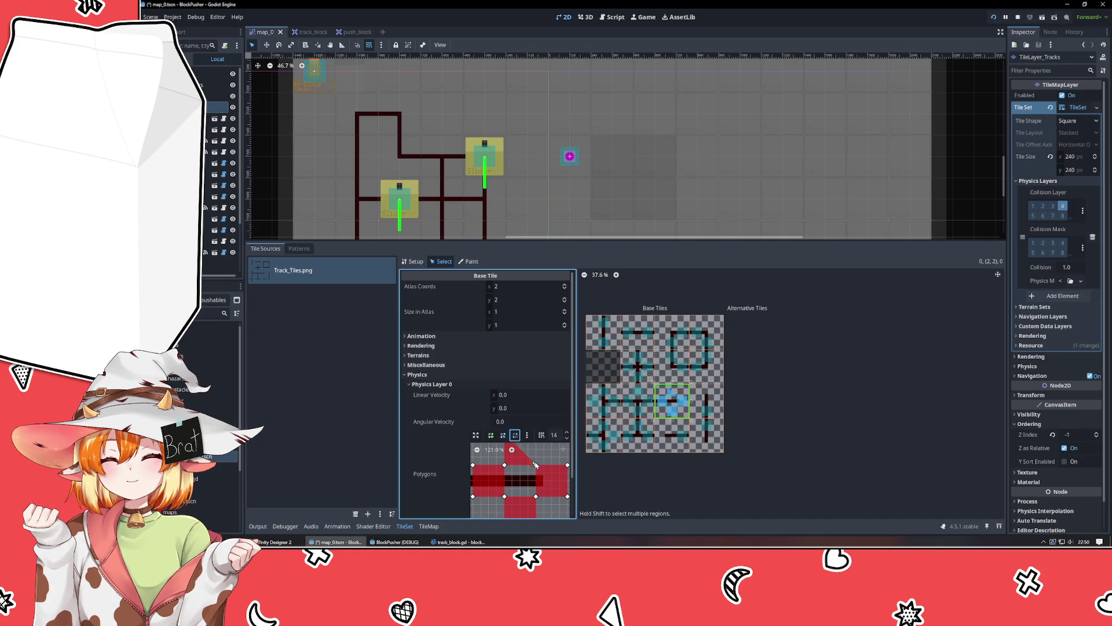
click(511, 455)
click(536, 481)
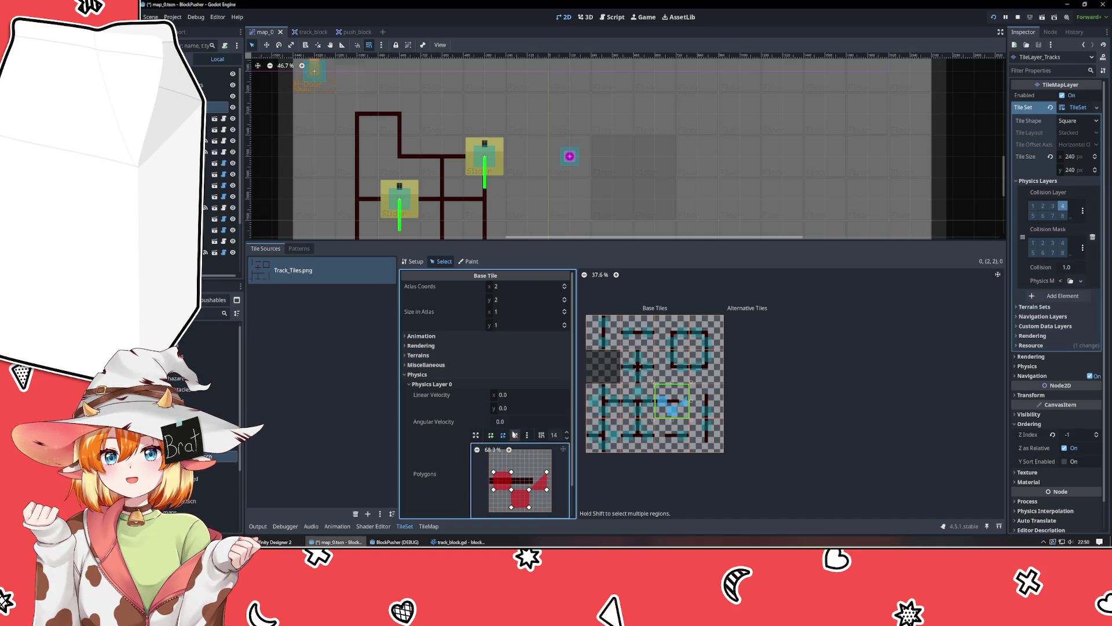
click(529, 489)
click(525, 502)
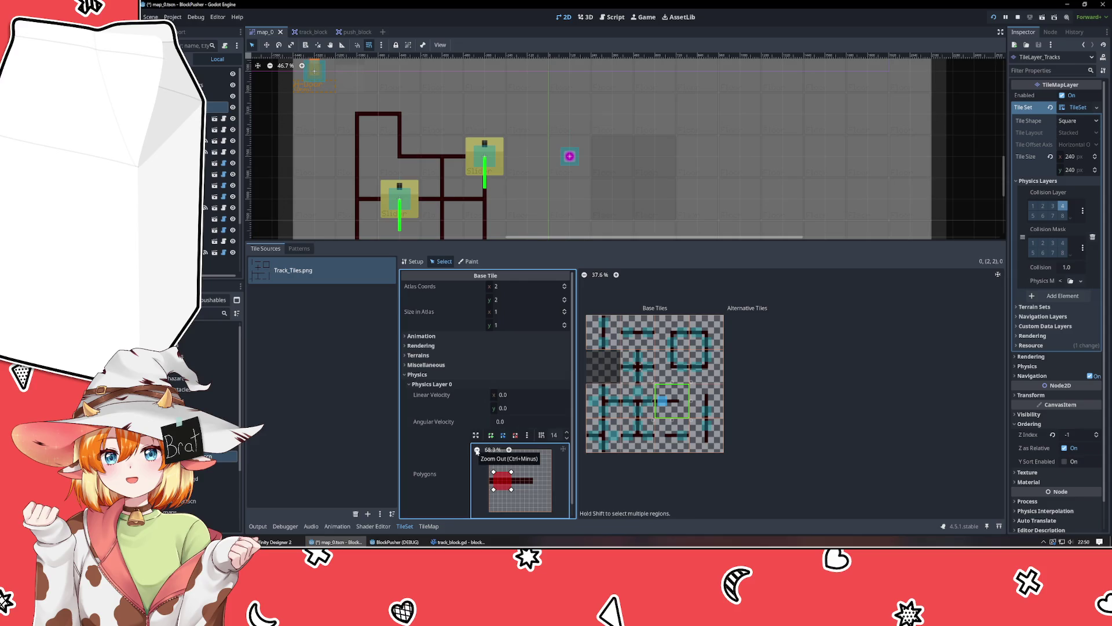
- Remove the top arm from tile (1,2)'s collision shape
click(637, 401)
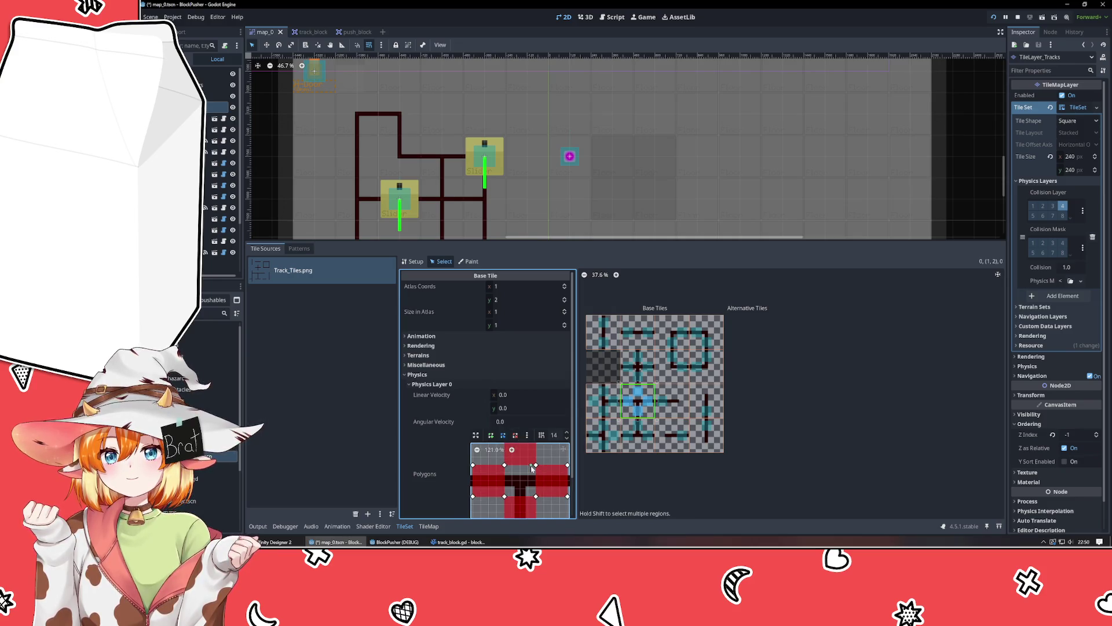
scroll(510, 451, up, 2)
click(516, 435)
click(538, 459)
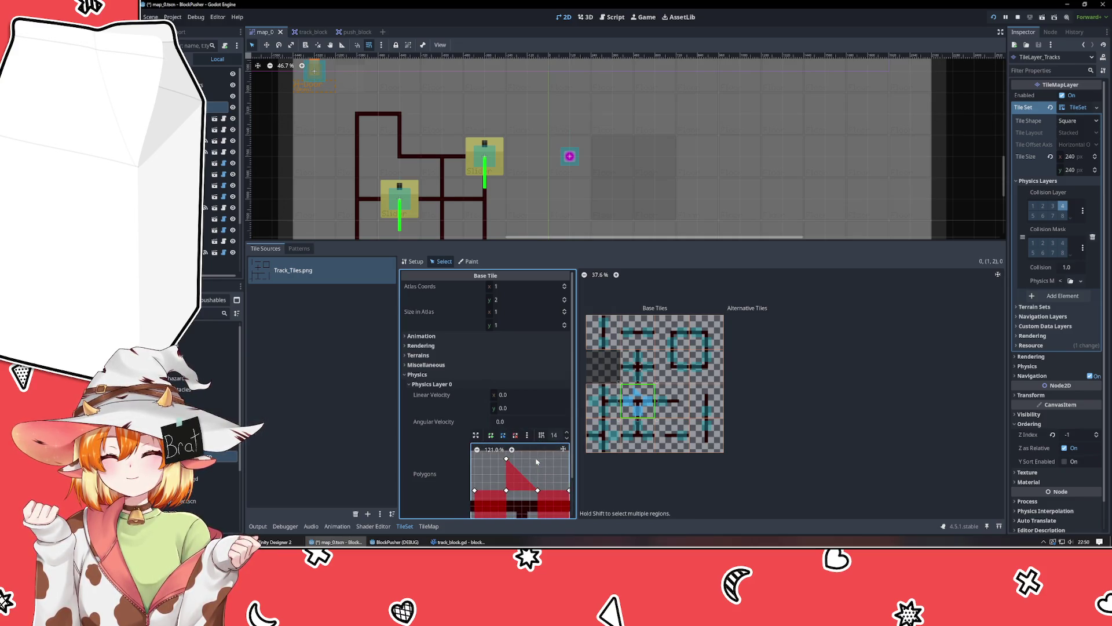
click(507, 459)
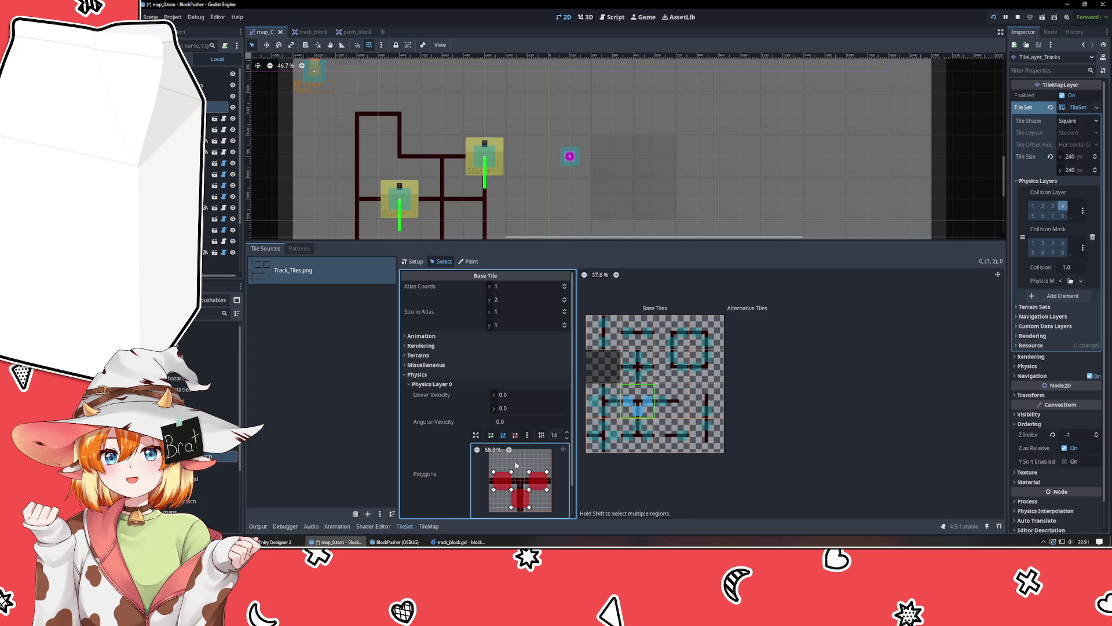
- Remove the right arm from tile (0,3) and the left arm from tile (0,2)
click(596, 441)
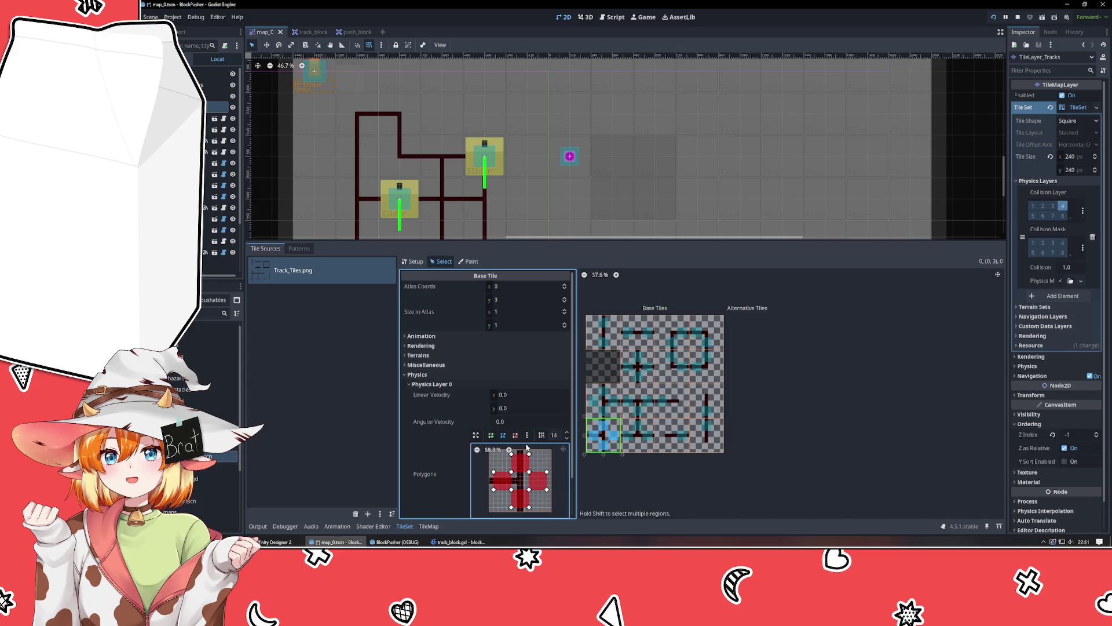
right_click(546, 471)
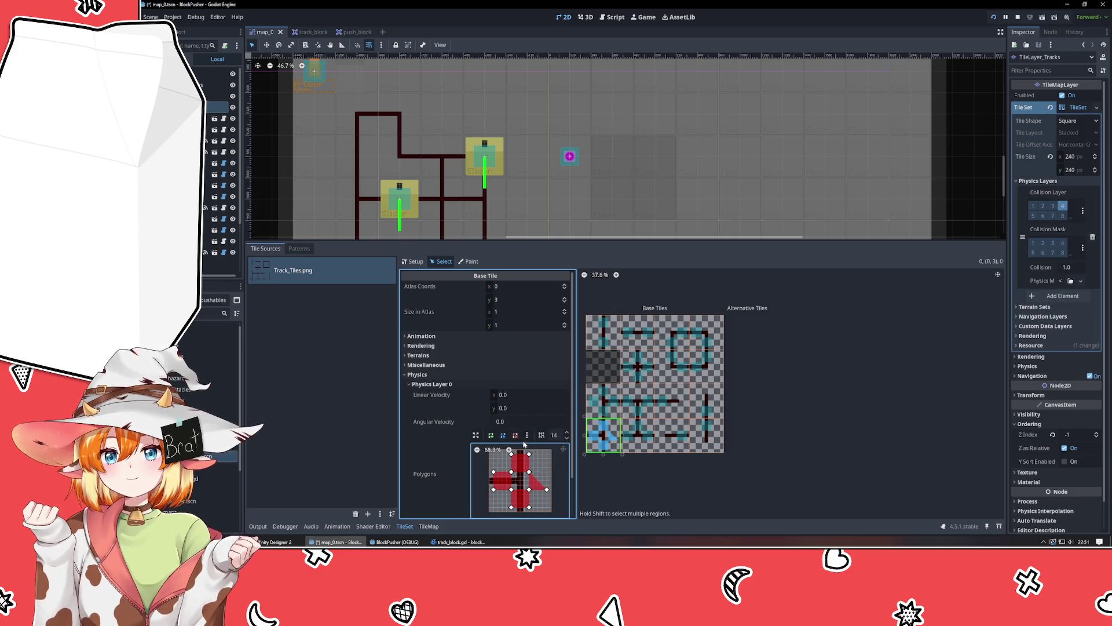
right_click(547, 489)
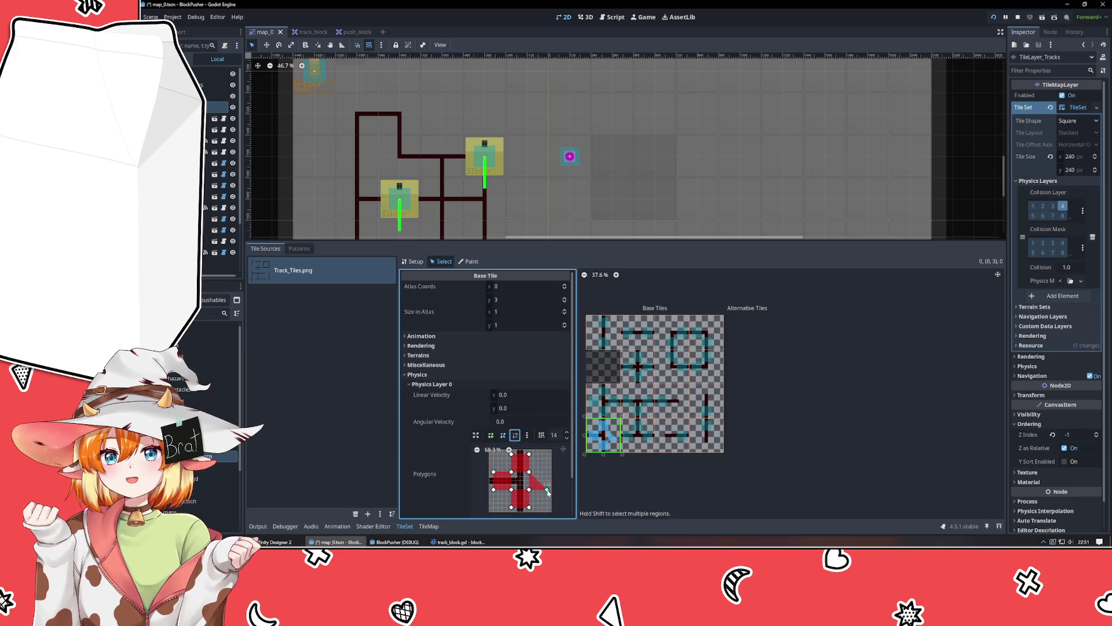
click(597, 416)
right_click(493, 472)
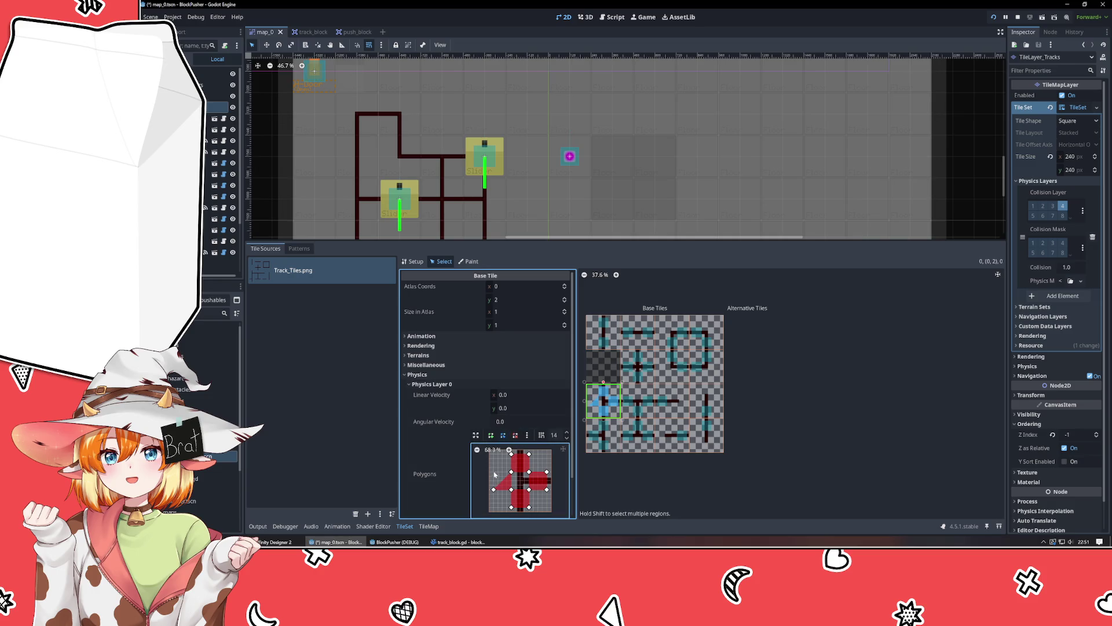
click(514, 436)
click(493, 490)
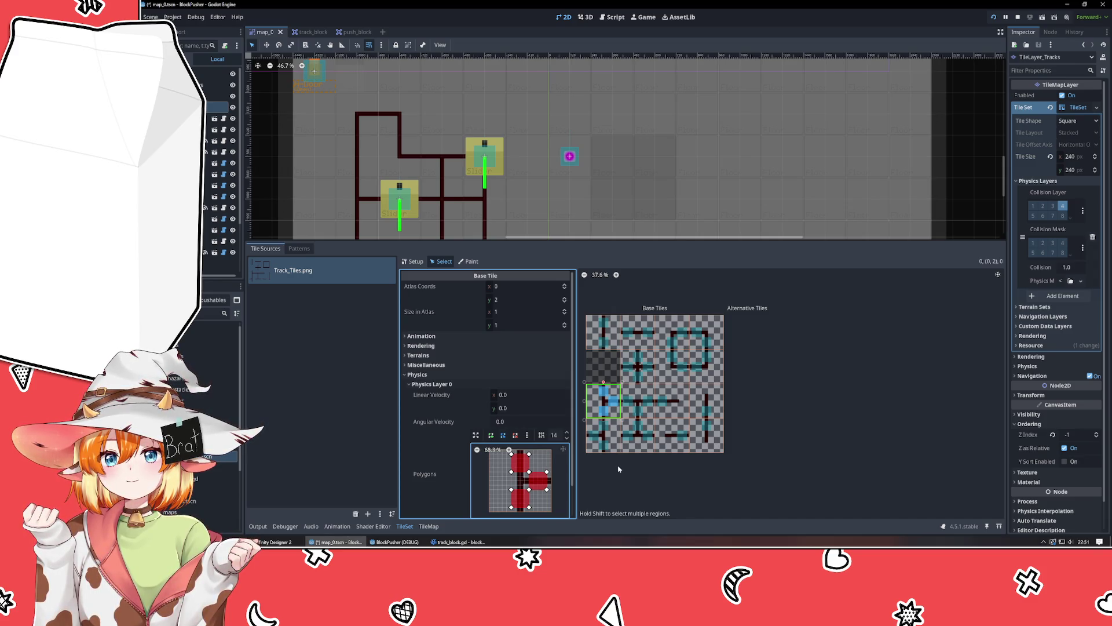
- Frame the whole level, then save and run it with F5 to test the slider blocks before stopping
click(973, 237)
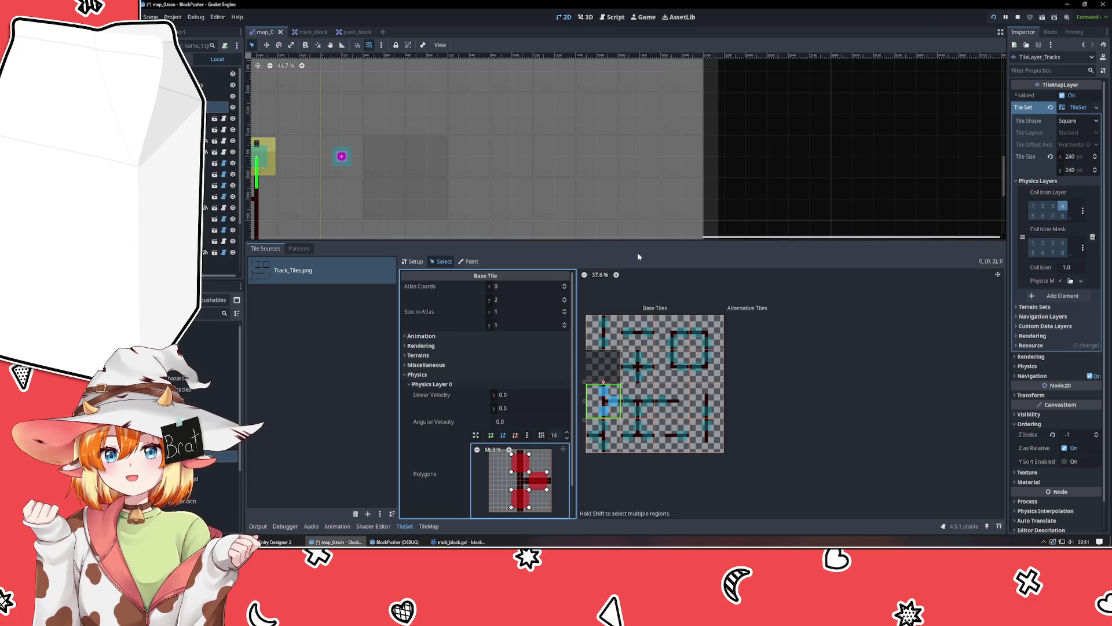
mouse_move(626, 242)
mouse_down()
mouse_move(609, 406)
mouse_move(608, 379)
mouse_up()
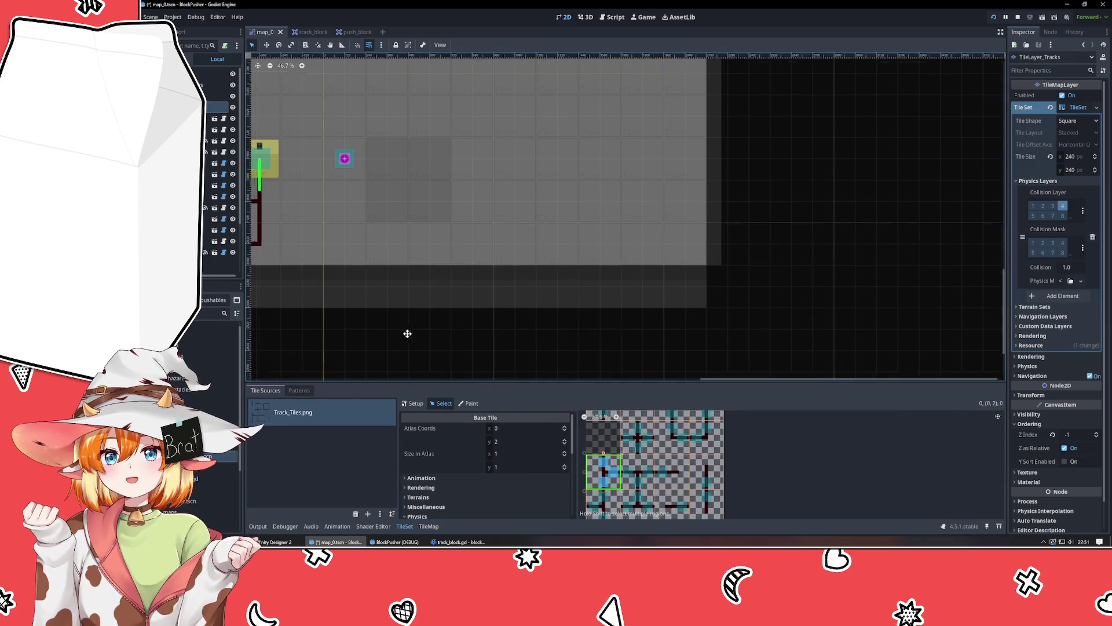
drag(401, 328, 539, 386)
scroll(405, 113, down, 1)
drag(405, 113, 510, 168)
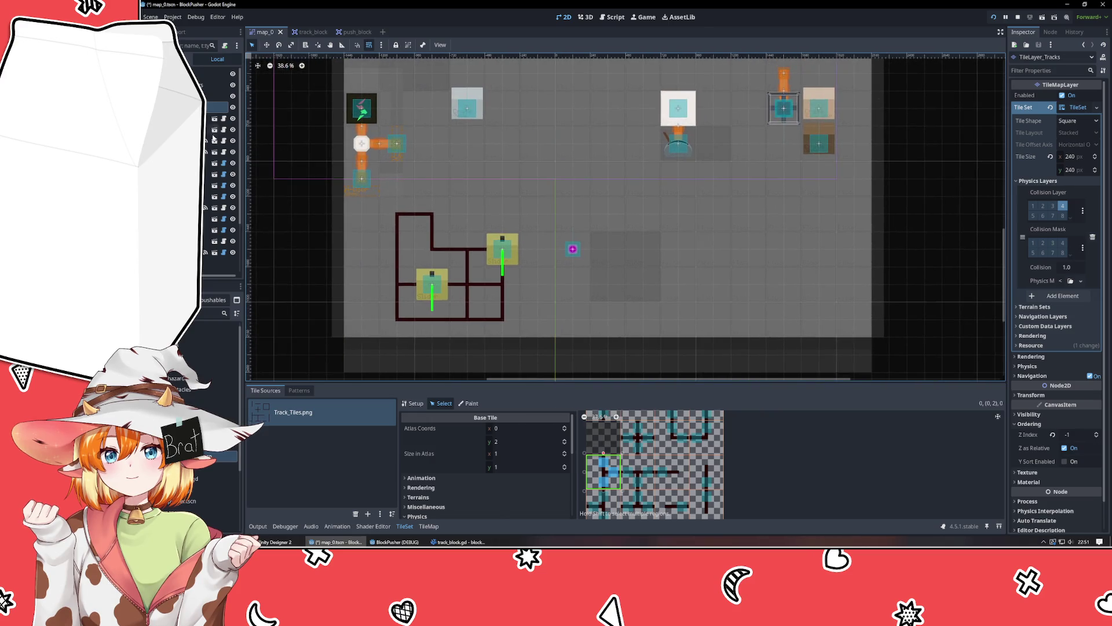
click(213, 137)
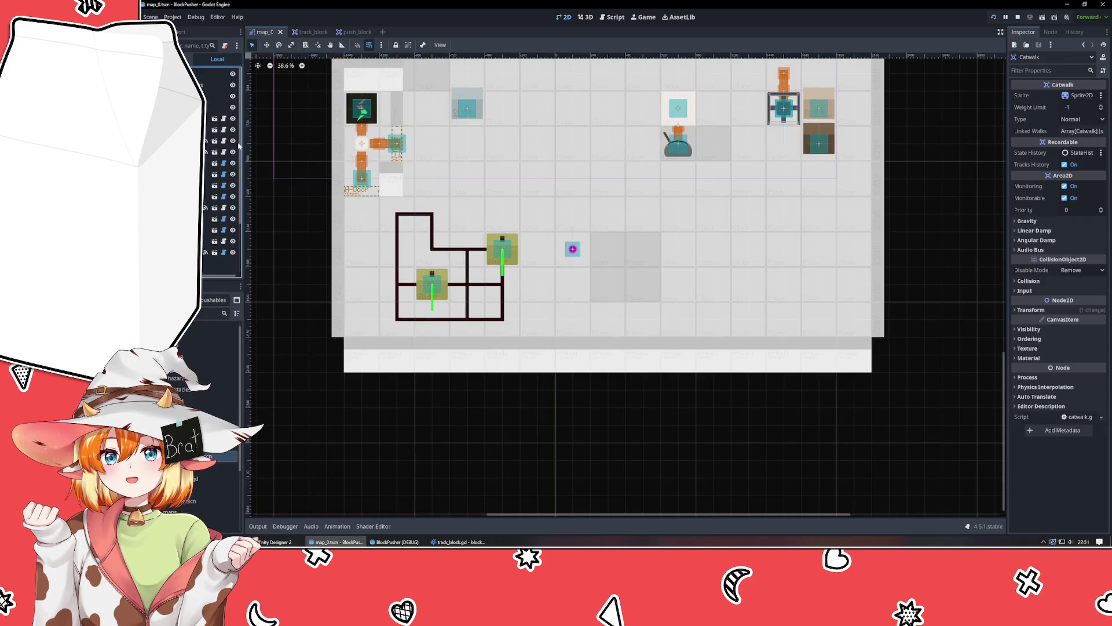
key(F5)
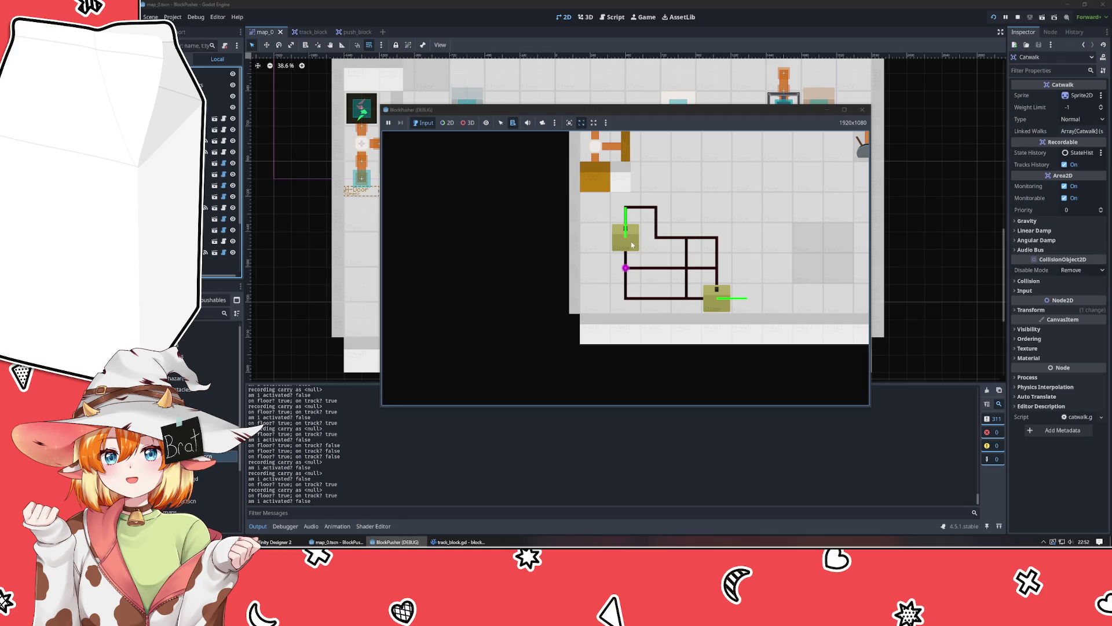
click(862, 110)
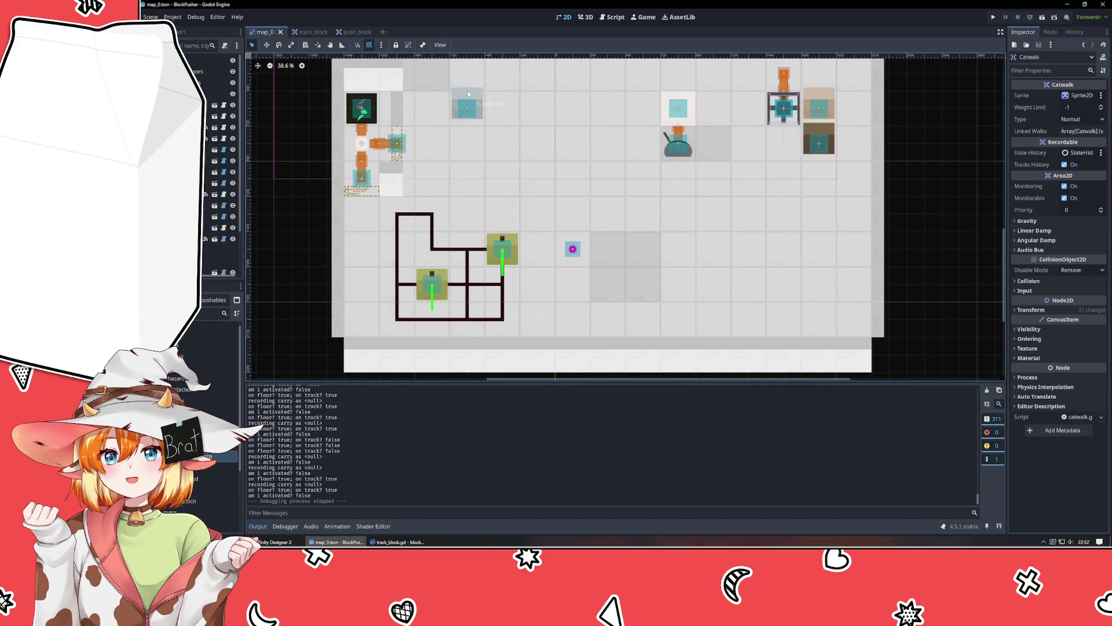
- Delete the DebugLine node from the track_block scene
click(360, 34)
click(303, 32)
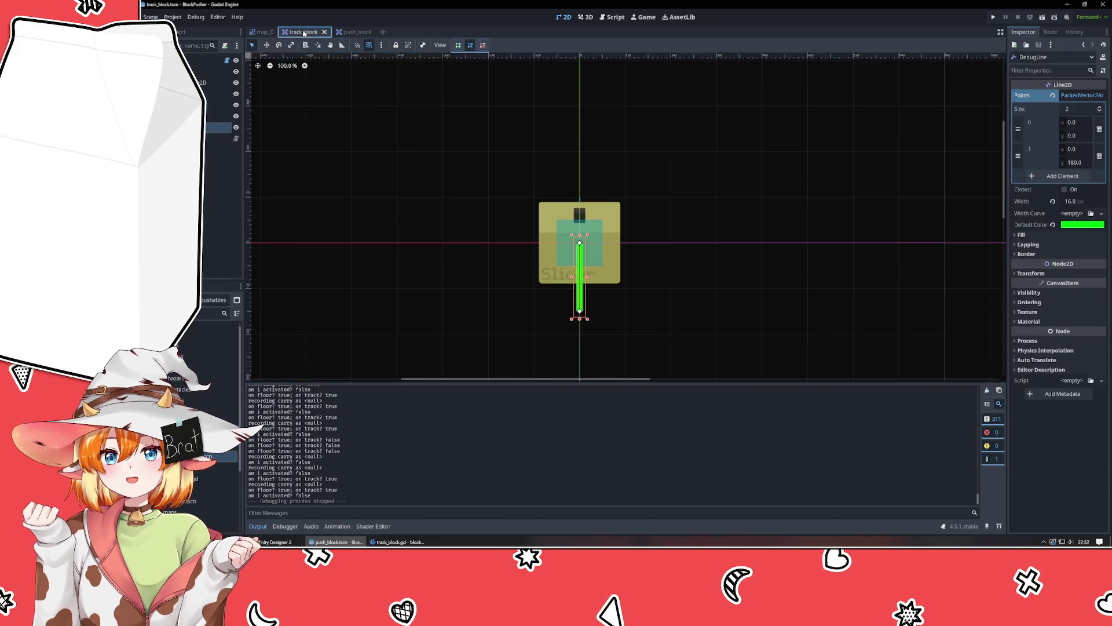
click(220, 127)
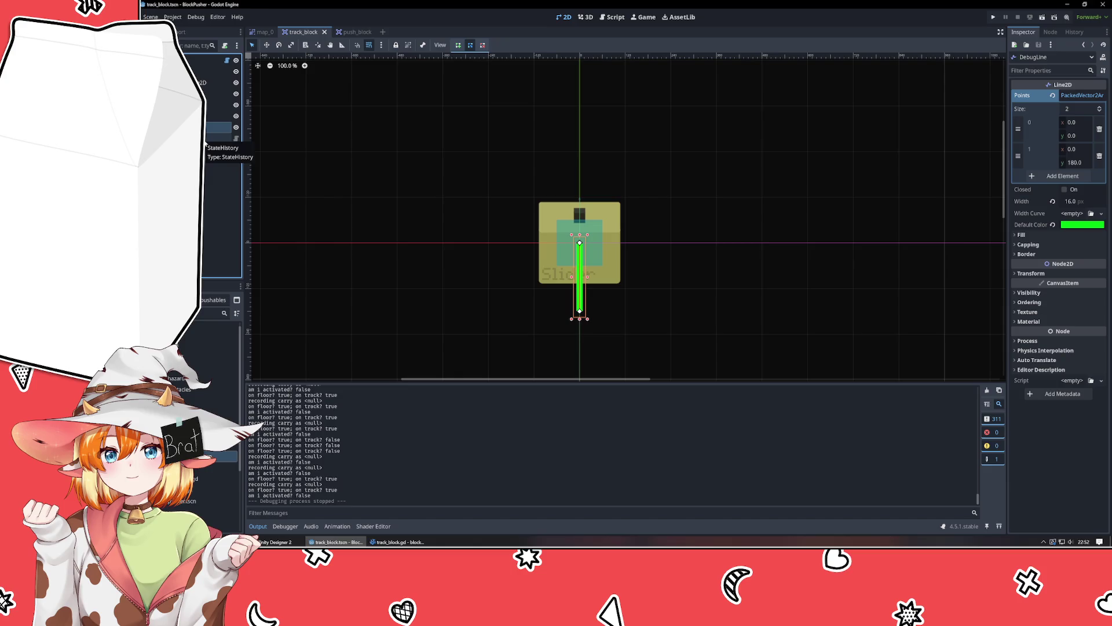
key(Delete)
key(Return)
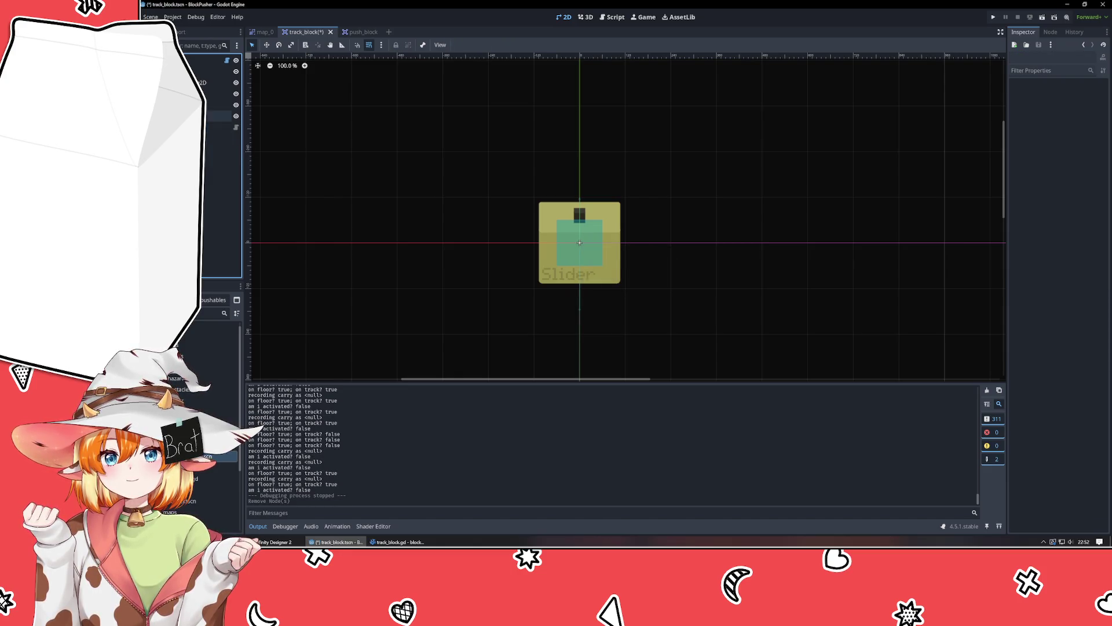
- Shorten the TrackRay's target to 120 px and return to map_0
click(220, 104)
drag(579, 311, 578, 291)
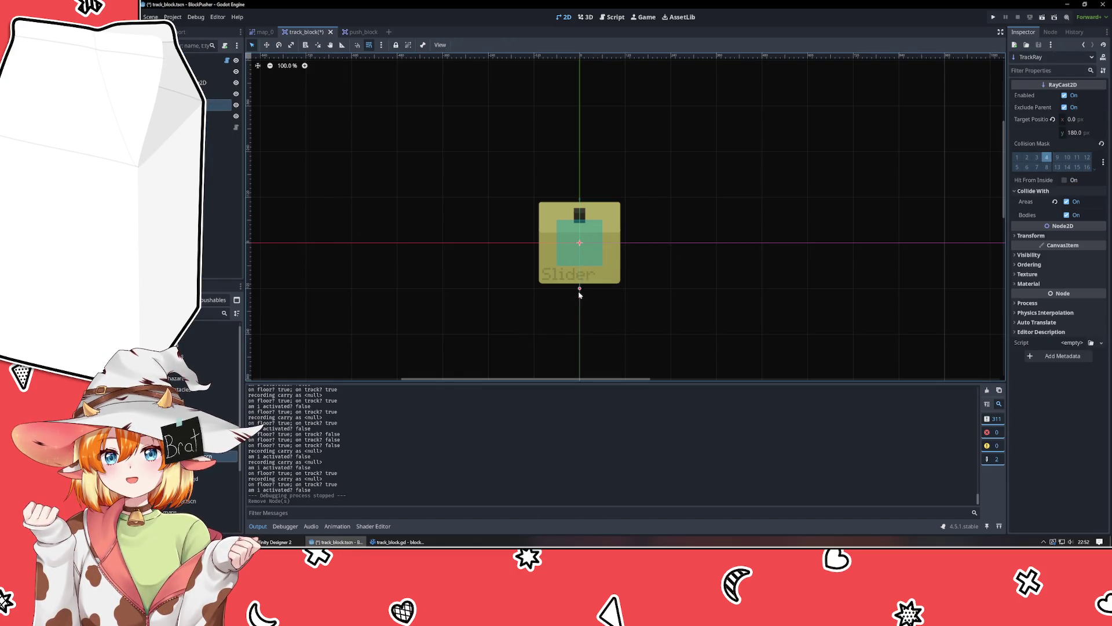
click(261, 32)
key(alt+Tab)
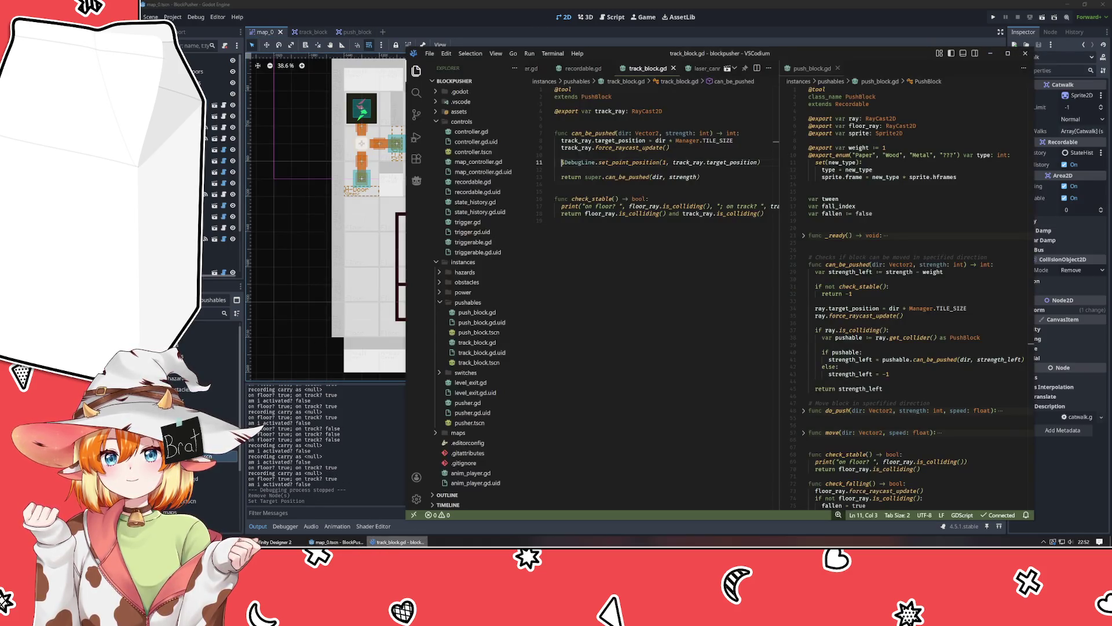
- Delete the $DebugLine.set_point_position line from can_be_pushed and save track_block.gd
triple_click(637, 162)
key(BackSpace)
key(BackSpace)
key(ctrl+s)
click(483, 26)
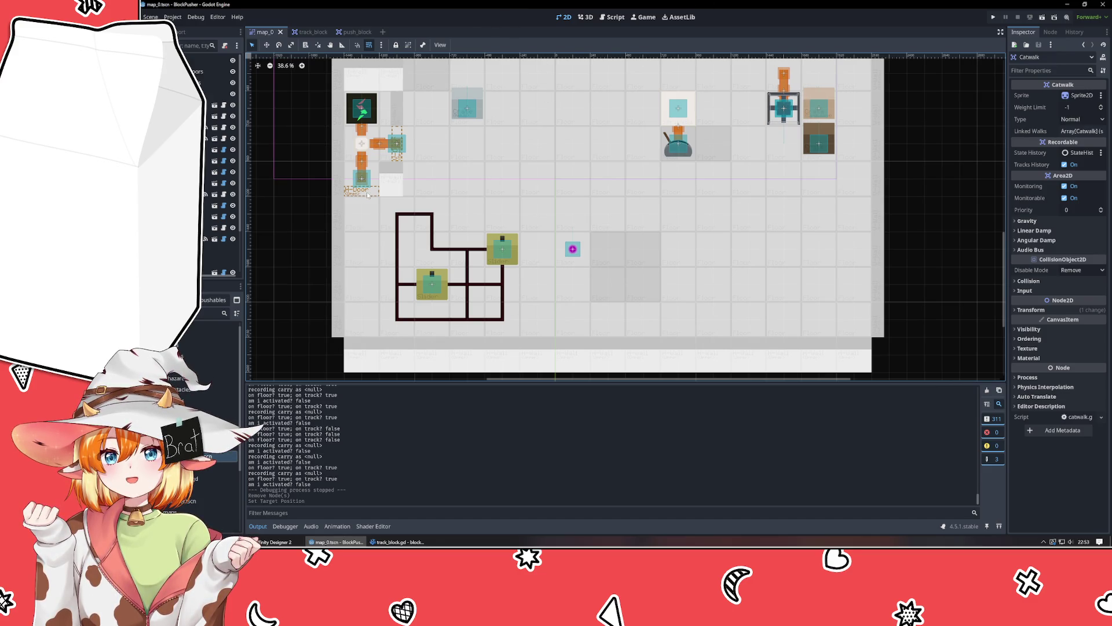
- Erase a floor tile at the track loop's top-left corner, then select the Map_0 root node
click(209, 71)
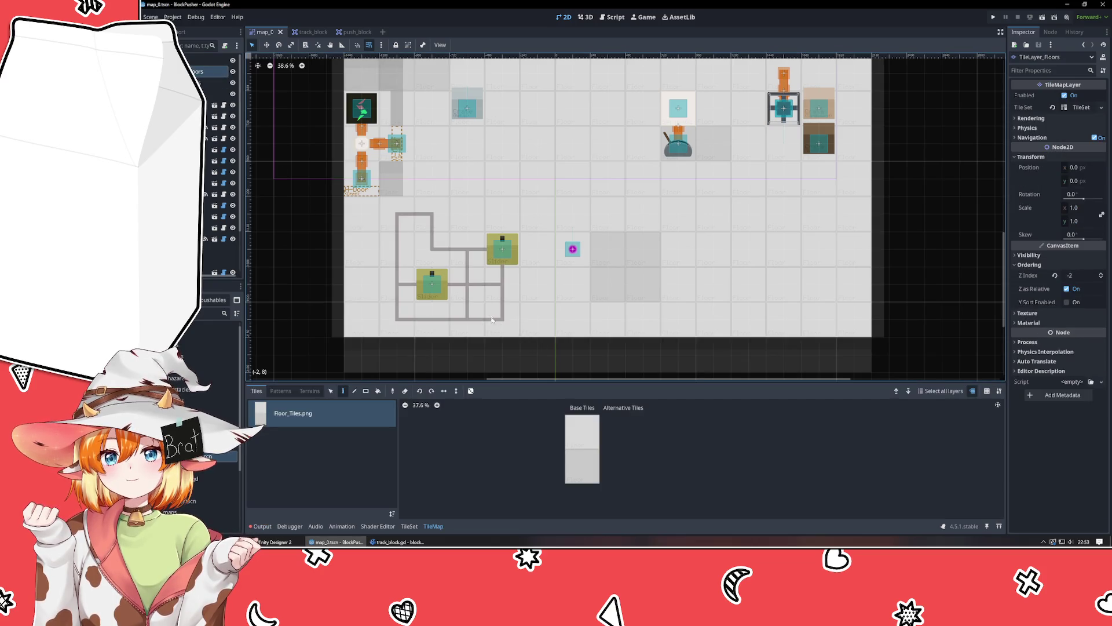
right_click(401, 217)
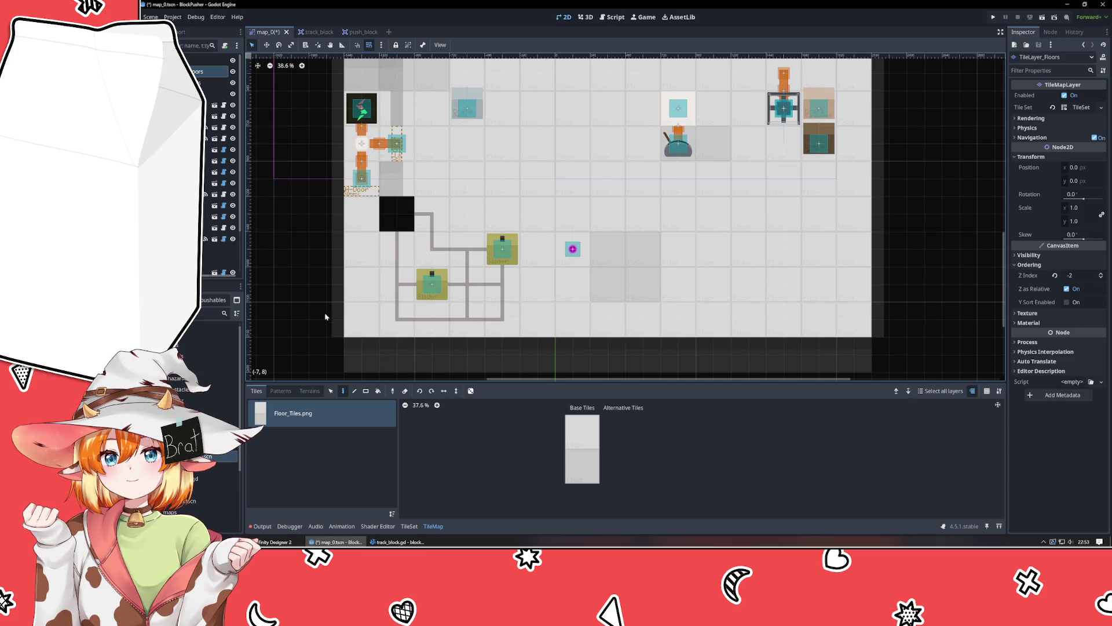
click(216, 93)
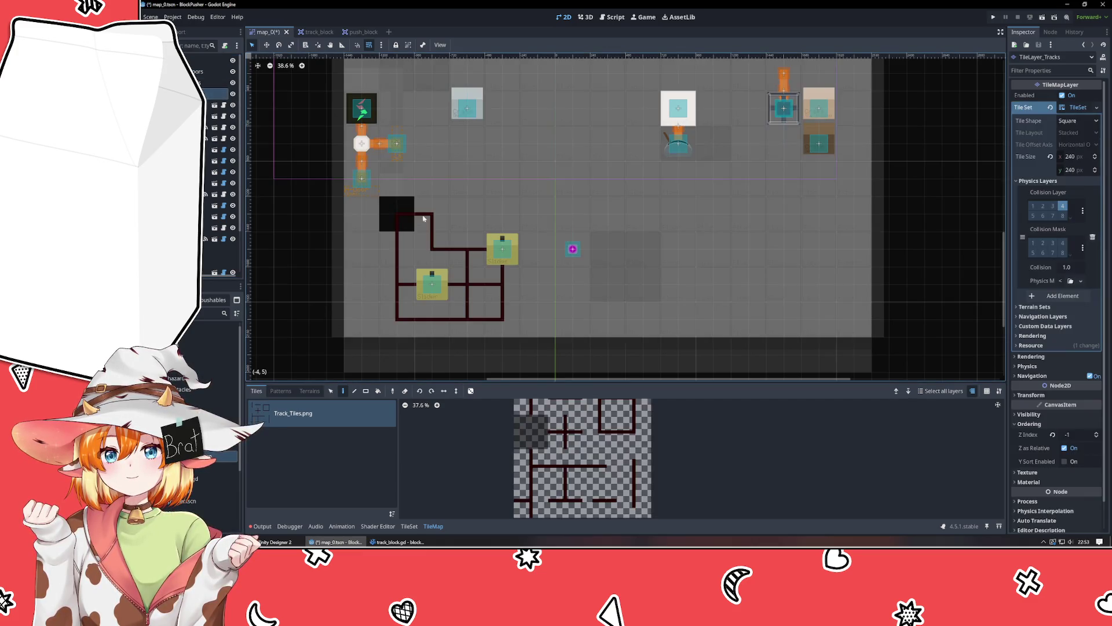
click(212, 61)
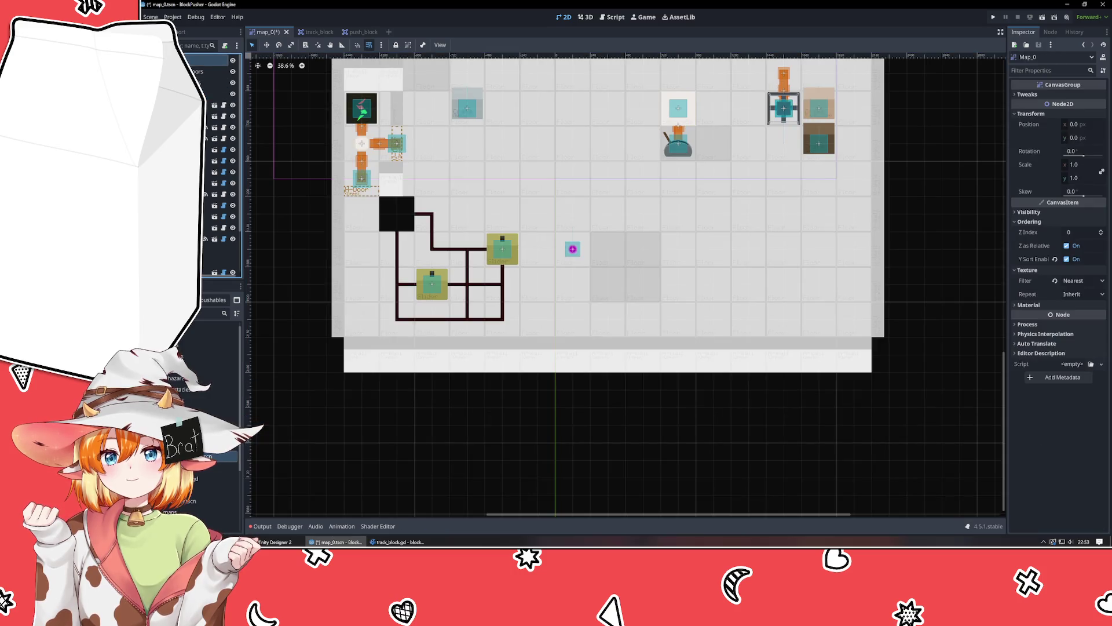
- Save and run the game with F5, walking the player along the track
key(F5)
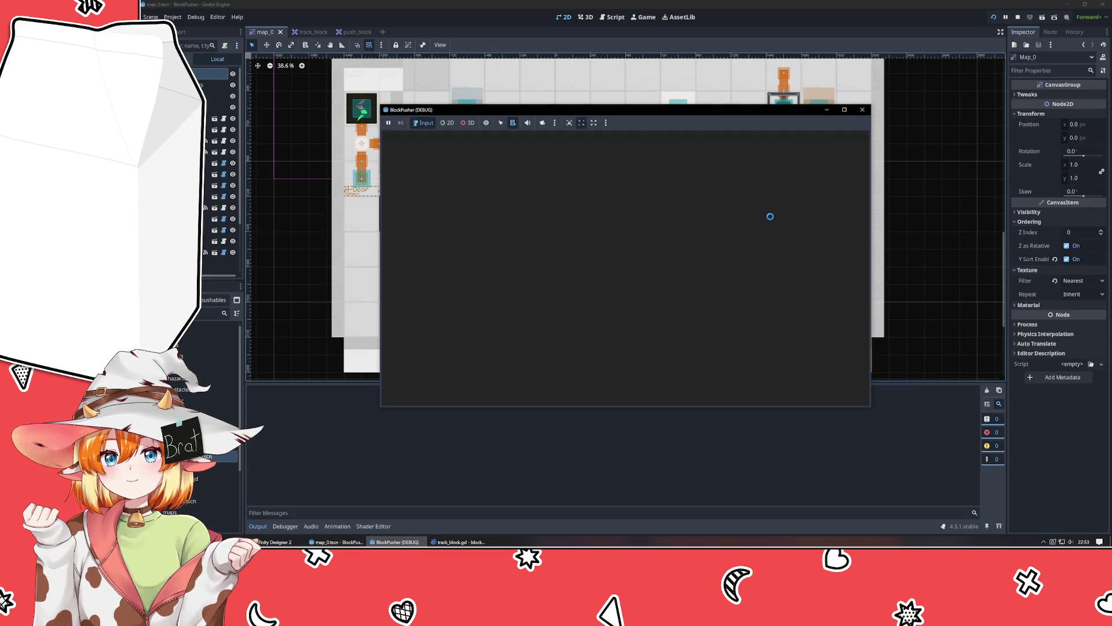
key(Left)
key(Left)
key(Left)
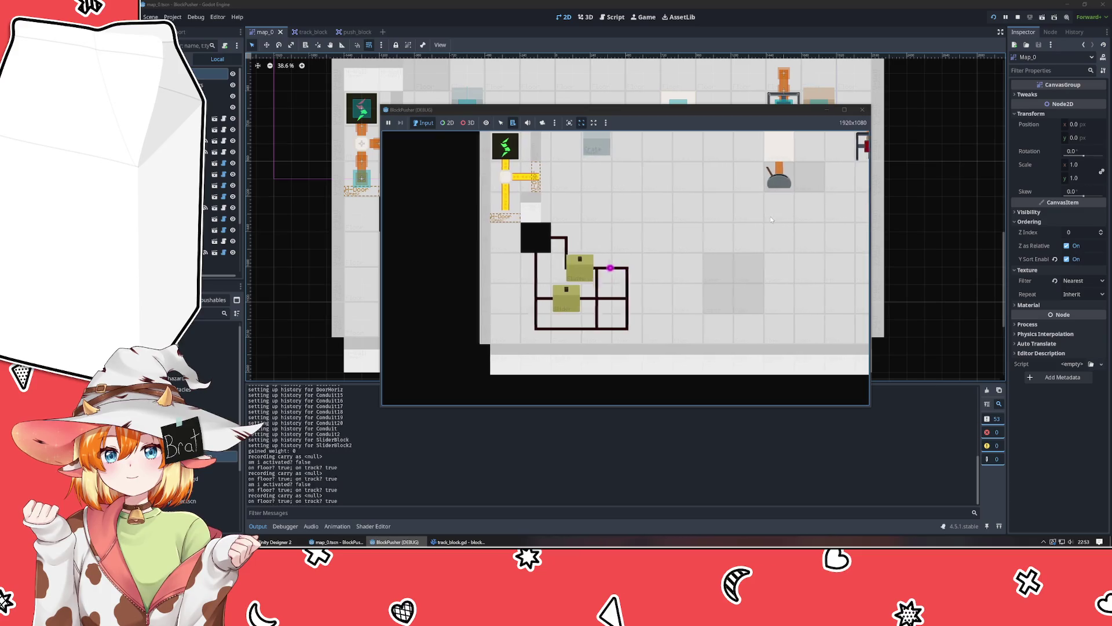
key(Up)
key(Left)
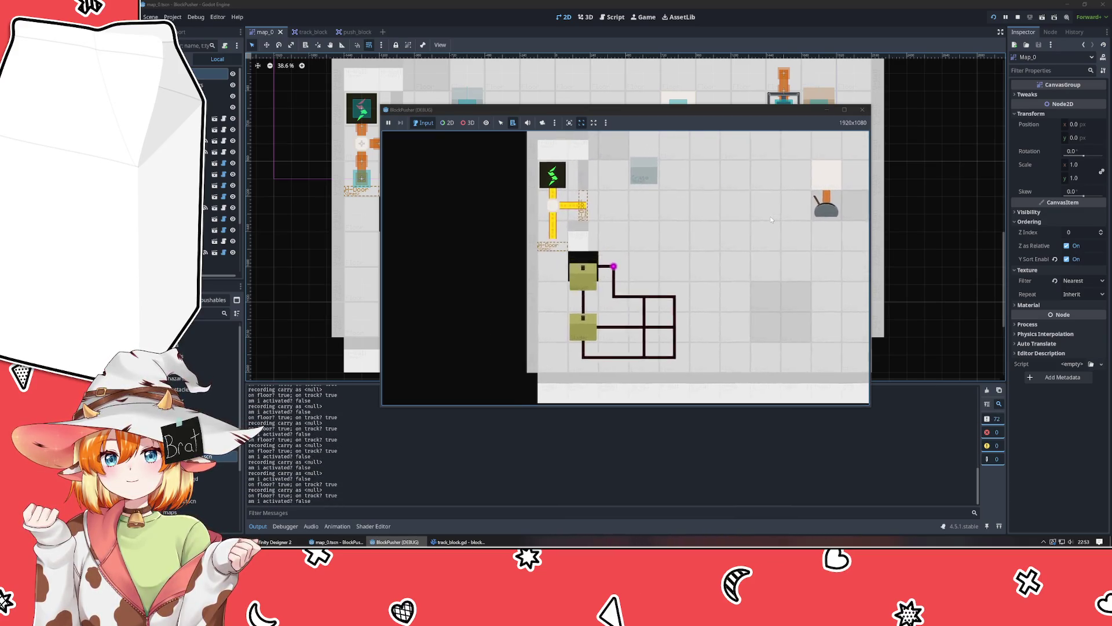
key(Left)
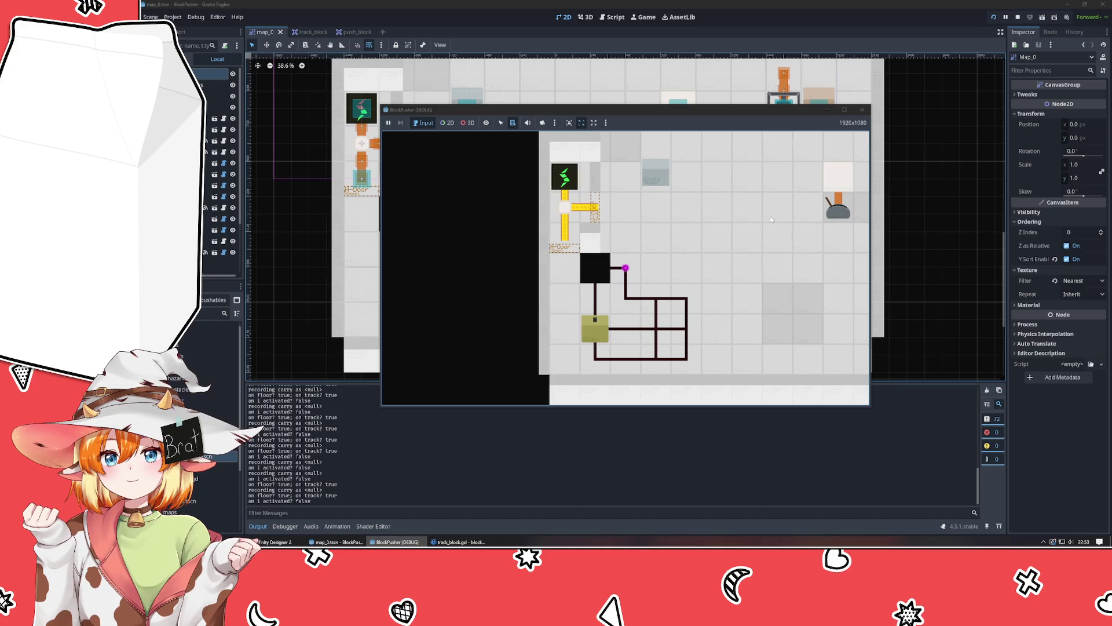
key(Down)
key(Down)
key(Down)
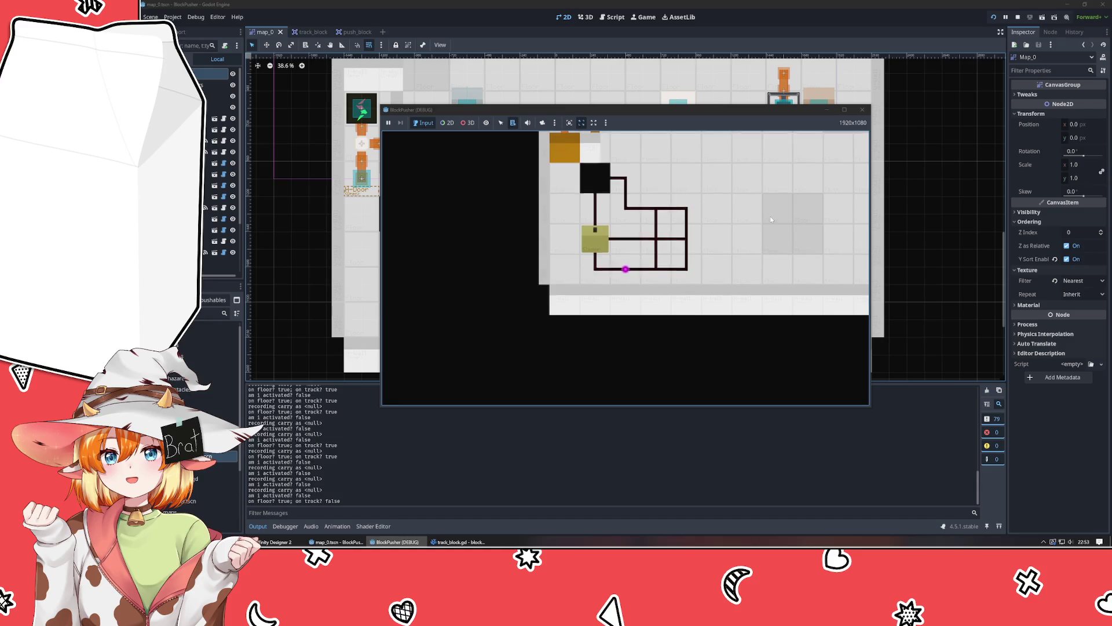
key(Right)
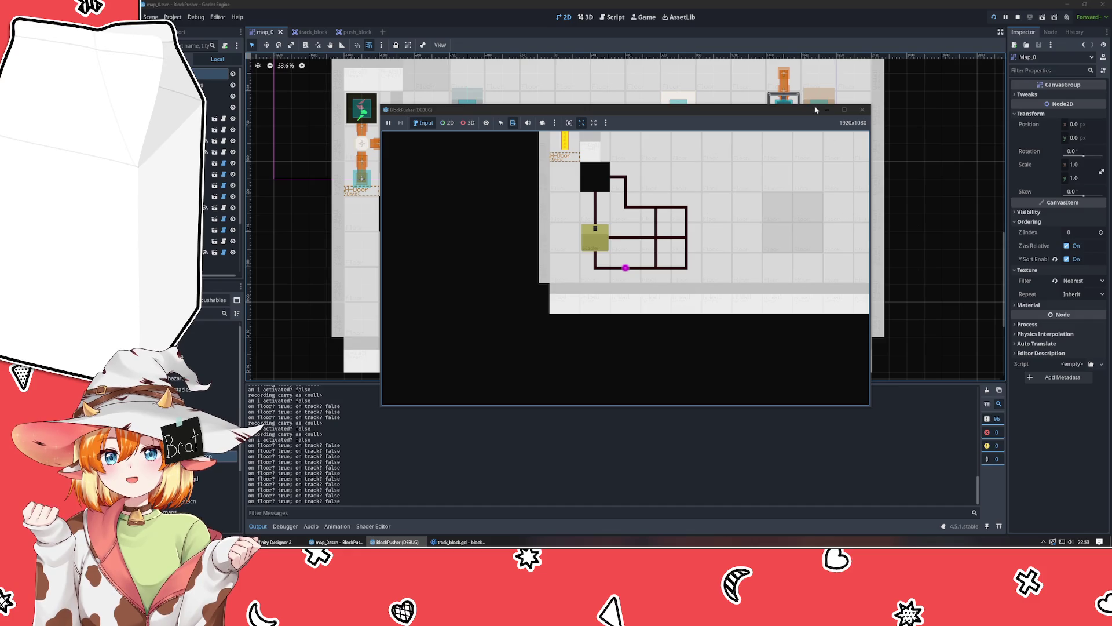
key(Left)
key(Up)
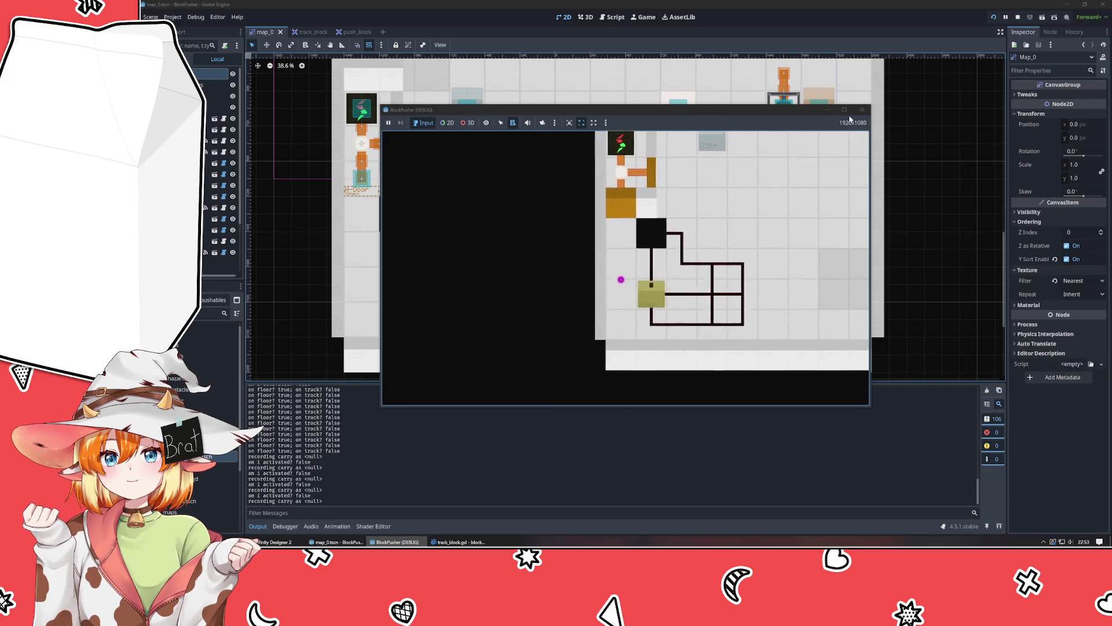
key(Down)
key(Right)
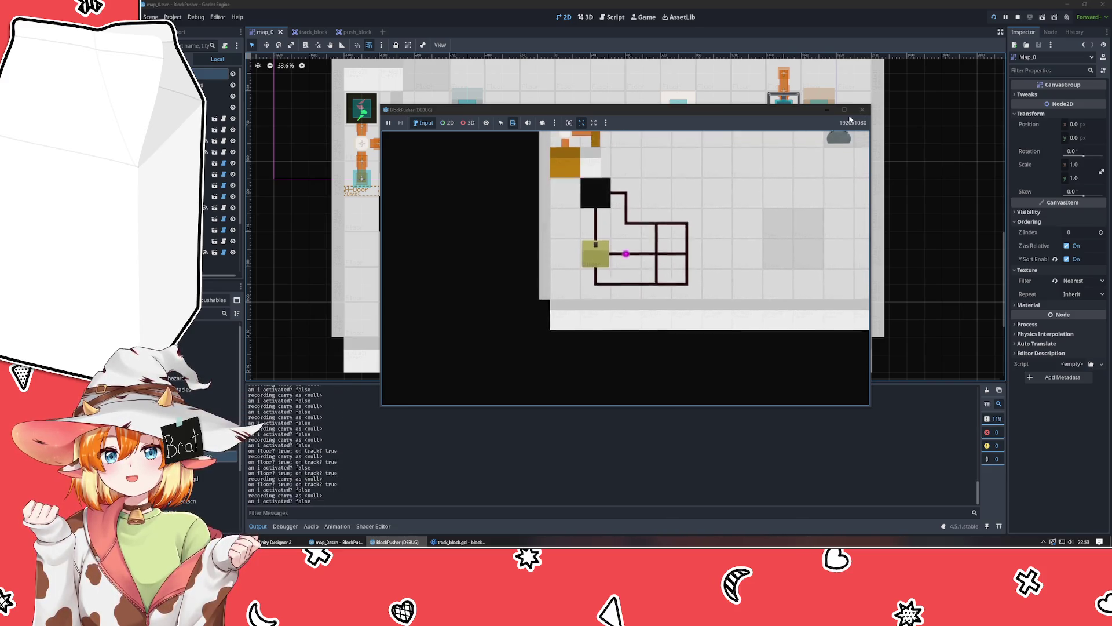
- Push the olive block to the bottom-left corner and along the bottom, then stop the game
key(Left)
key(Down)
key(Right)
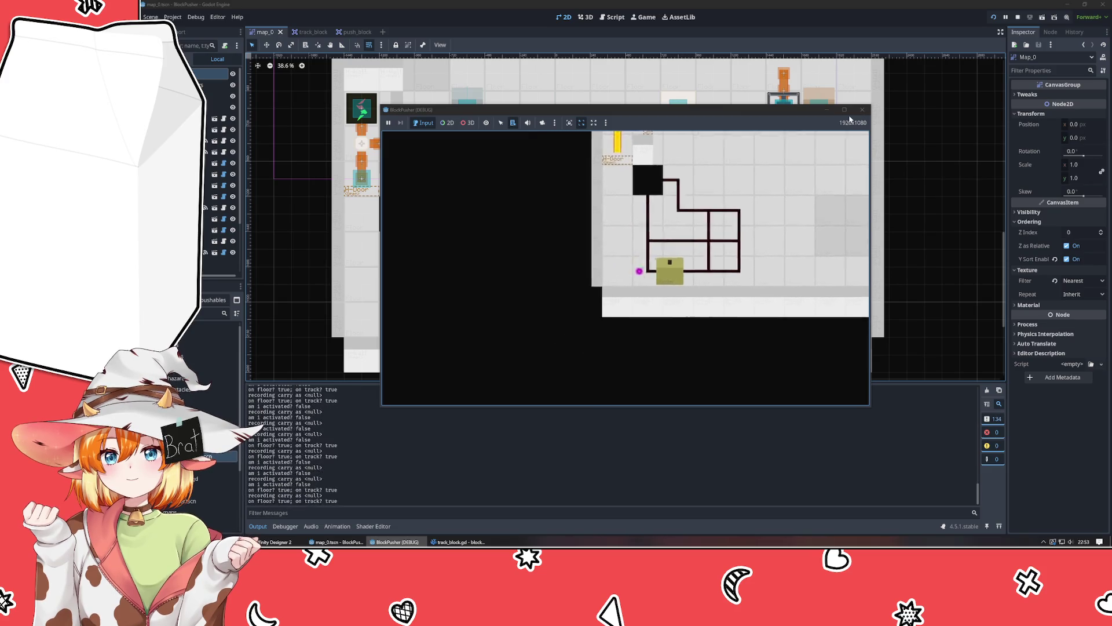
key(Right)
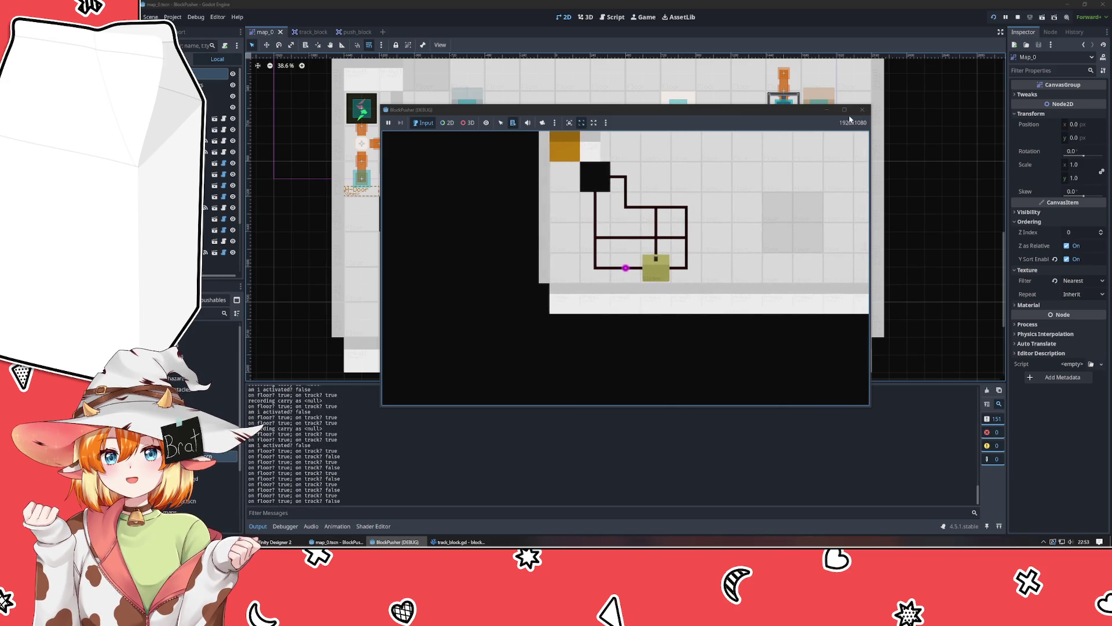
key(Right)
key(Up)
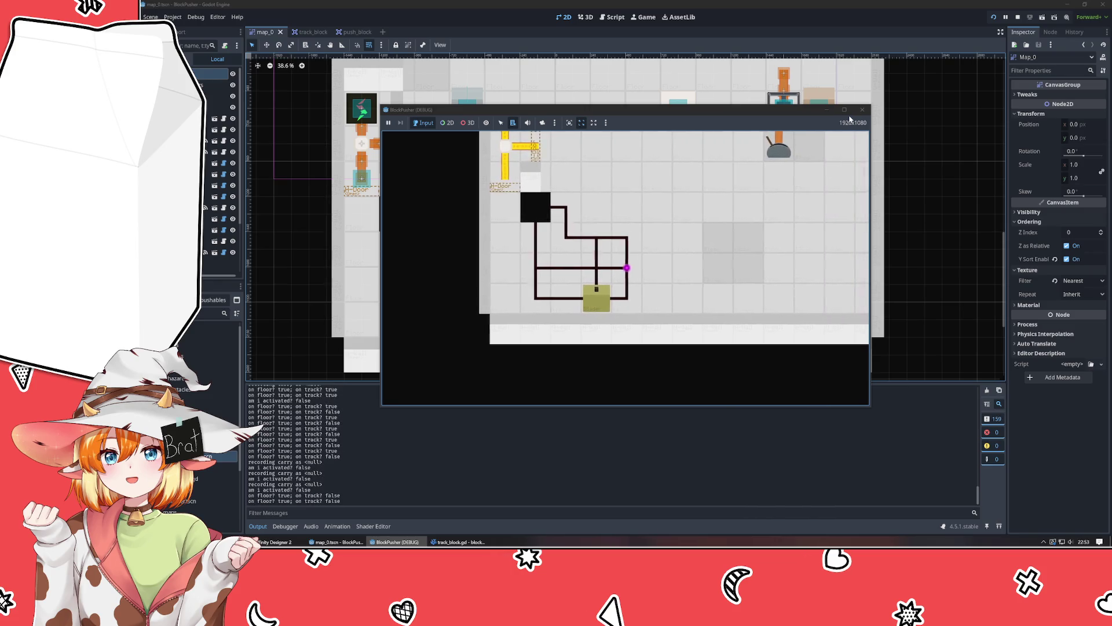
key(Down)
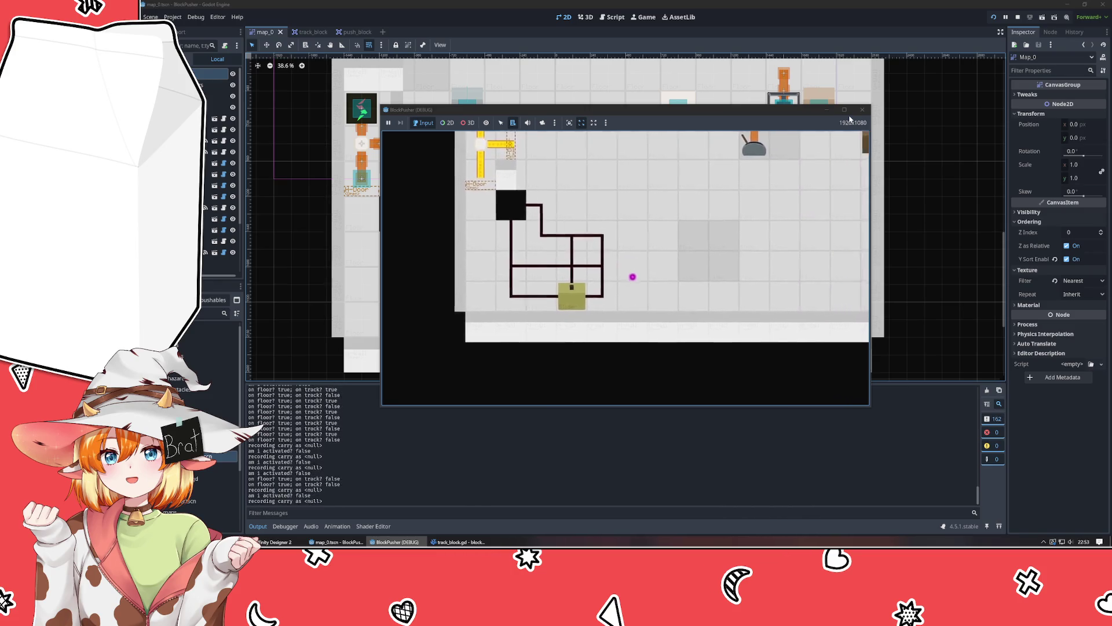
key(Left)
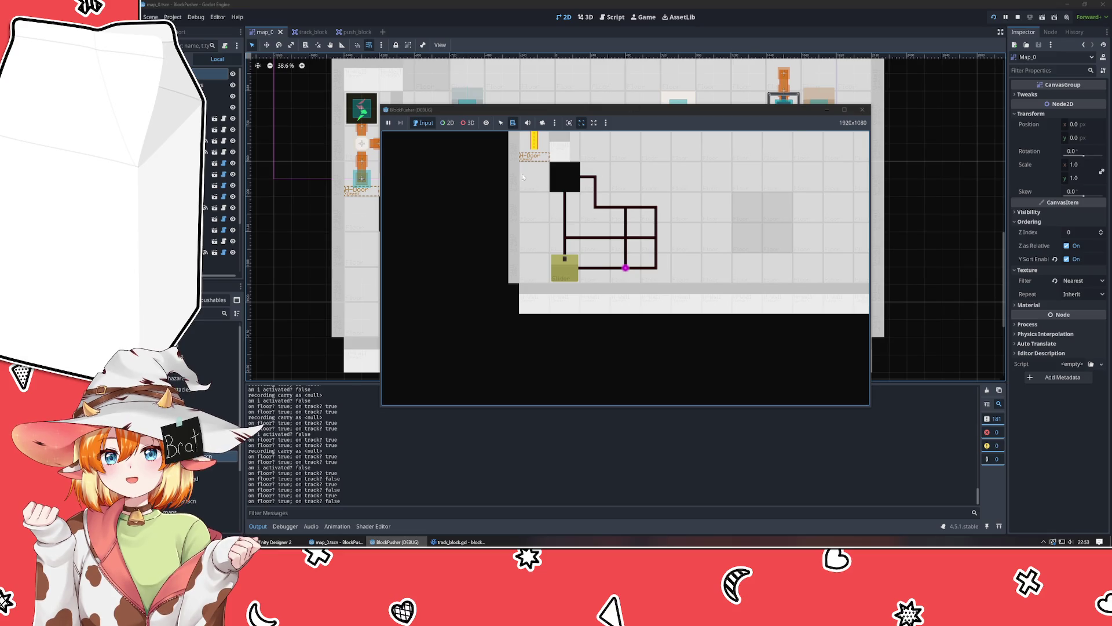
click(862, 110)
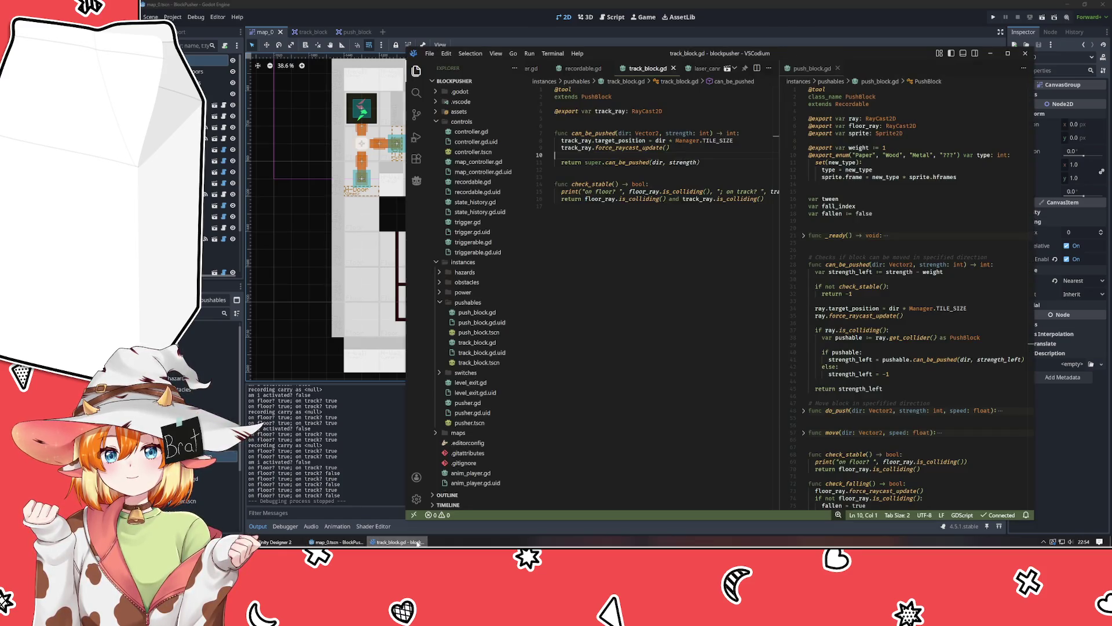
click(397, 541)
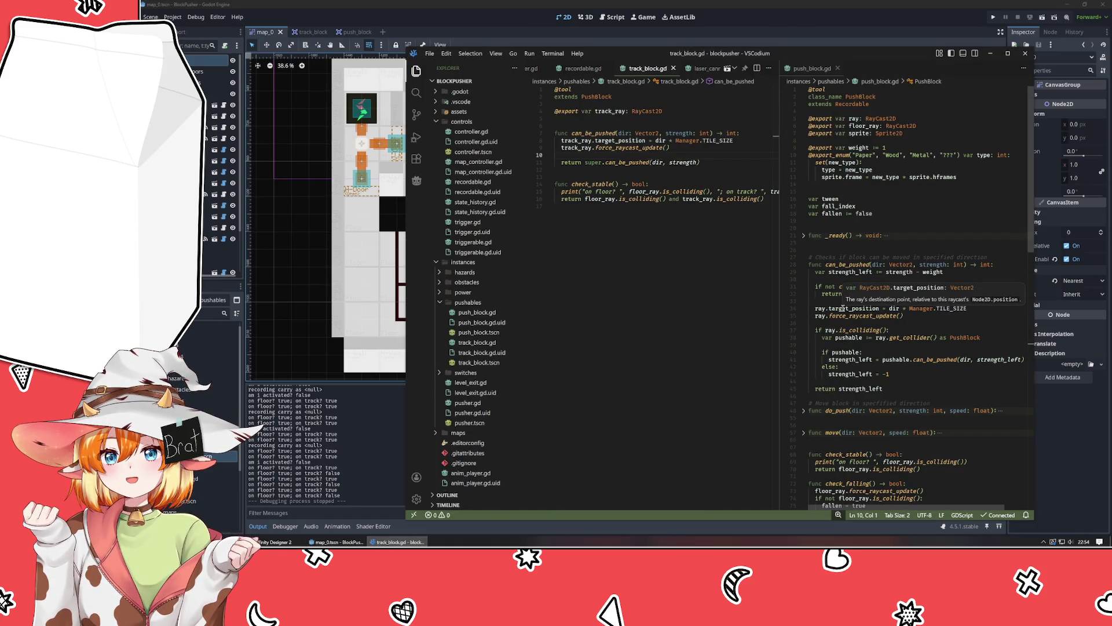
- Expand push_block.gd's move function and read the docs for tween_property and is_colliding
scroll(842, 308, down, 10)
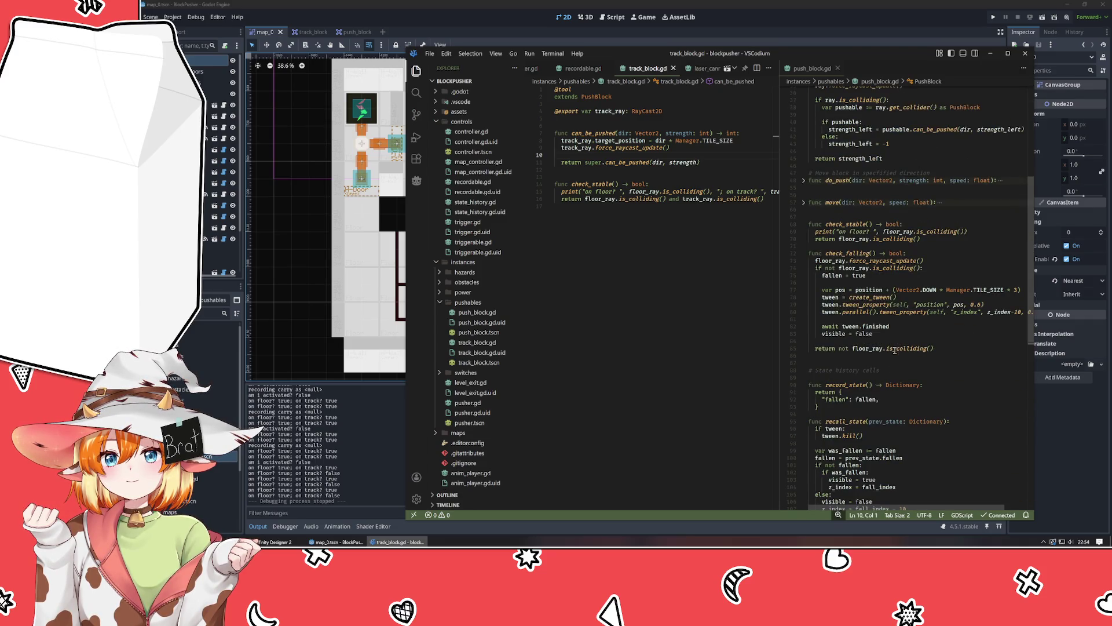
scroll(889, 346, down, 5)
scroll(869, 426, up, 3)
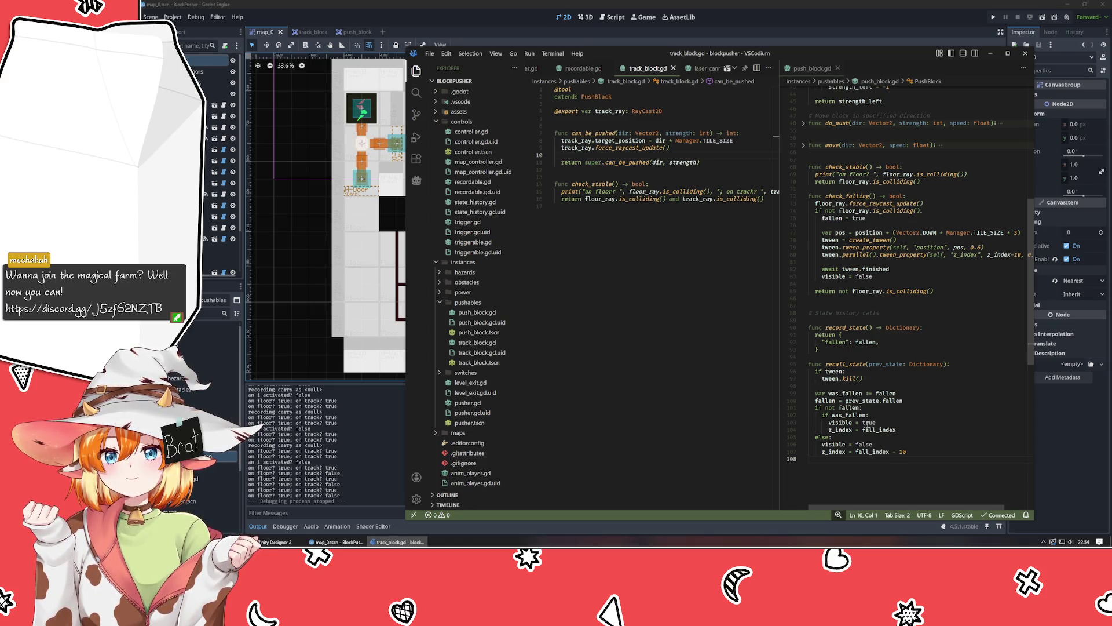
scroll(865, 424, up, 2)
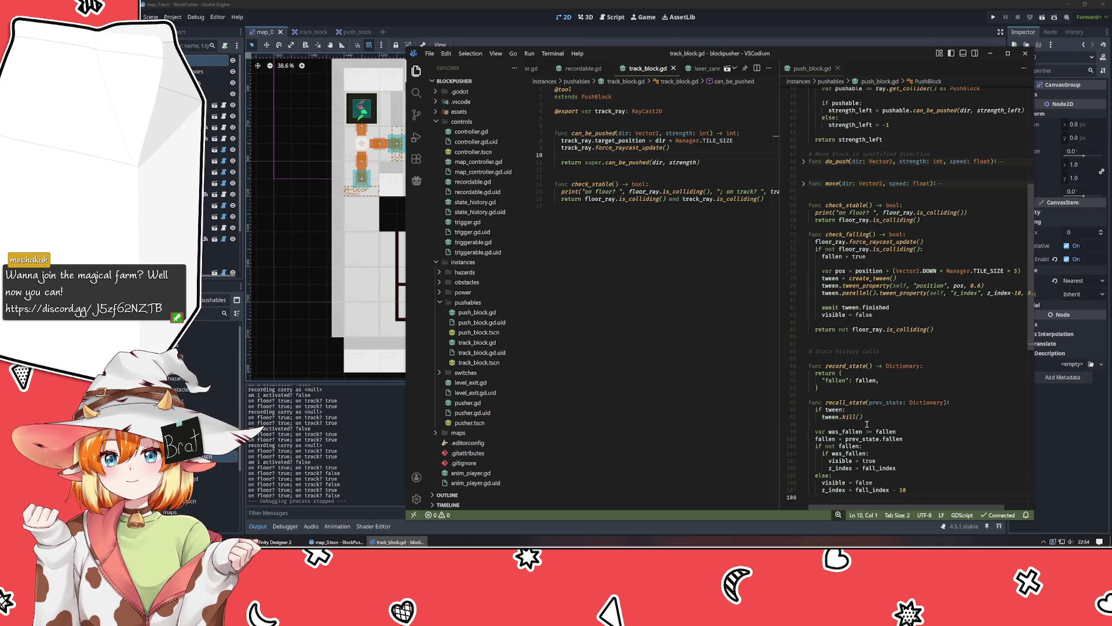
click(803, 184)
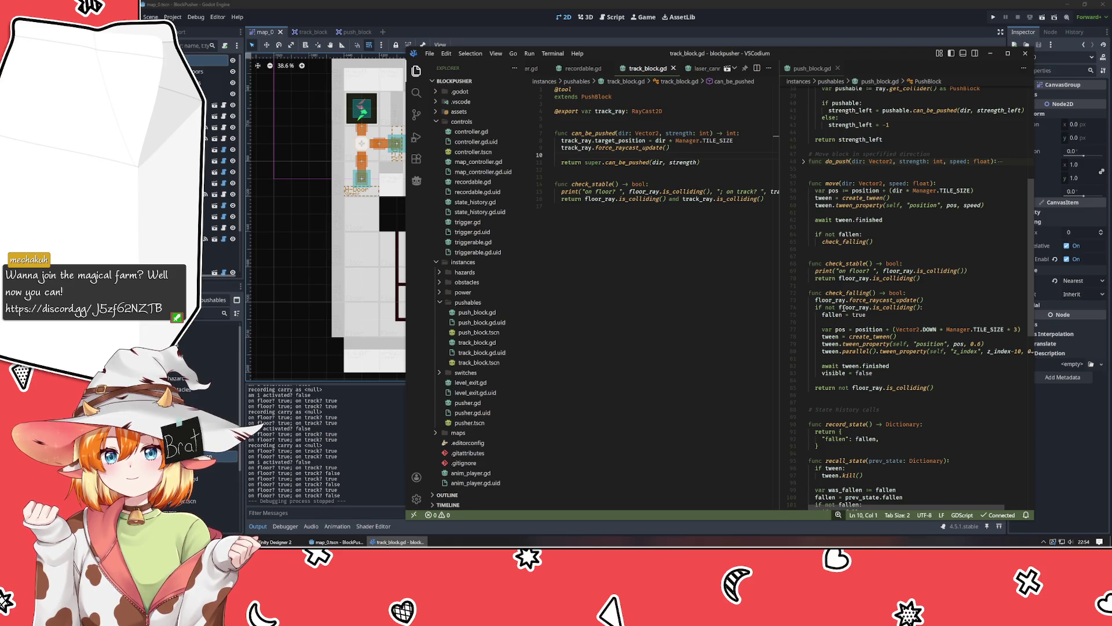
mouse_move(846, 344)
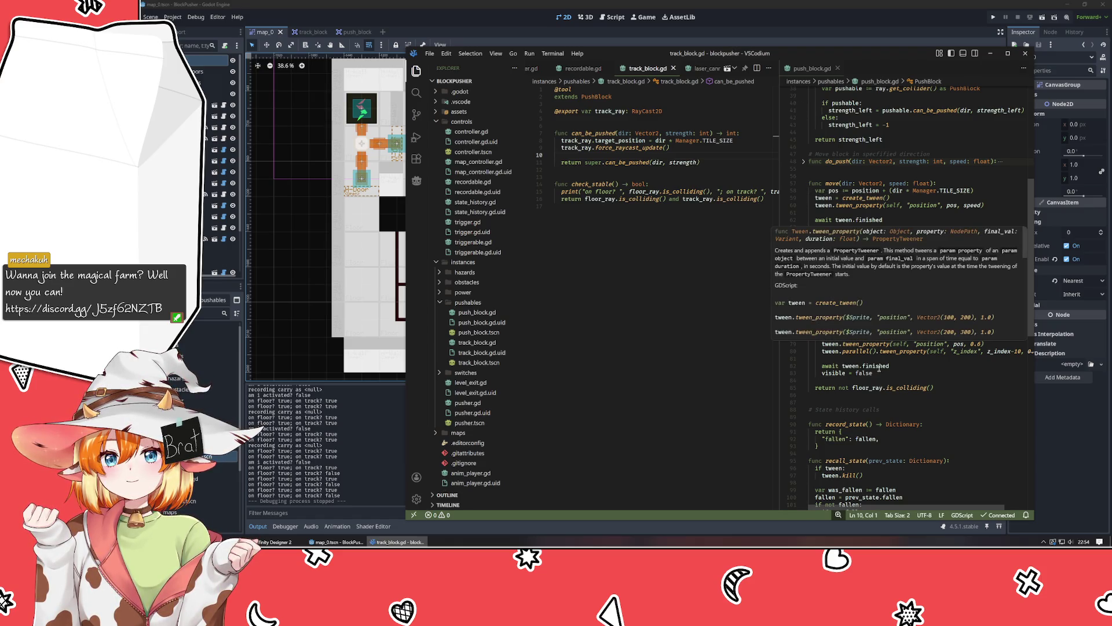
mouse_move(889, 363)
mouse_move(894, 387)
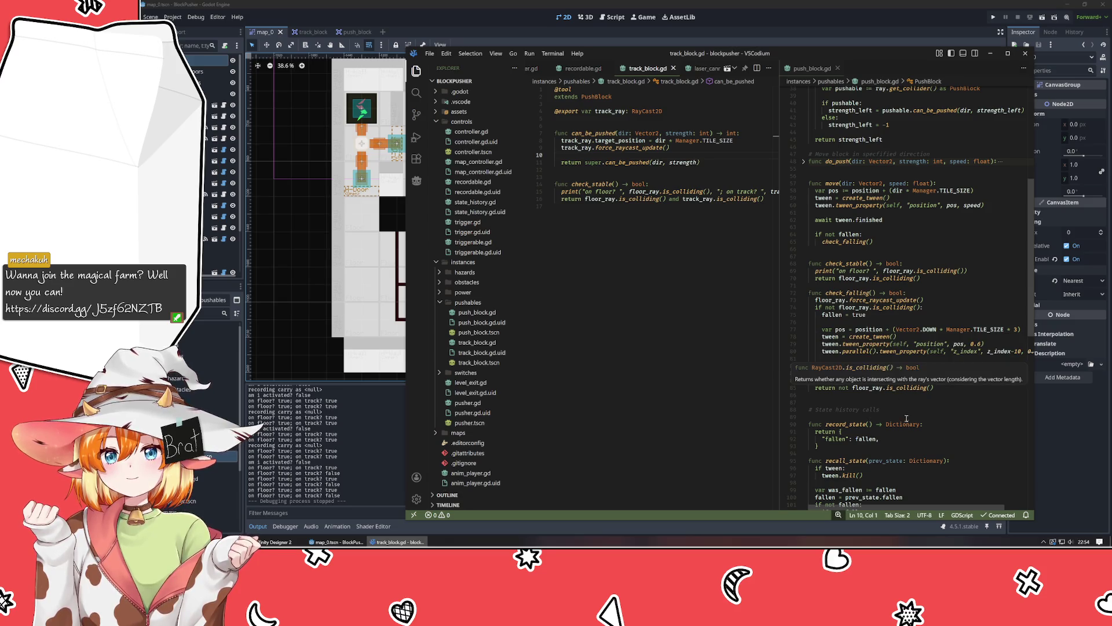
click(870, 405)
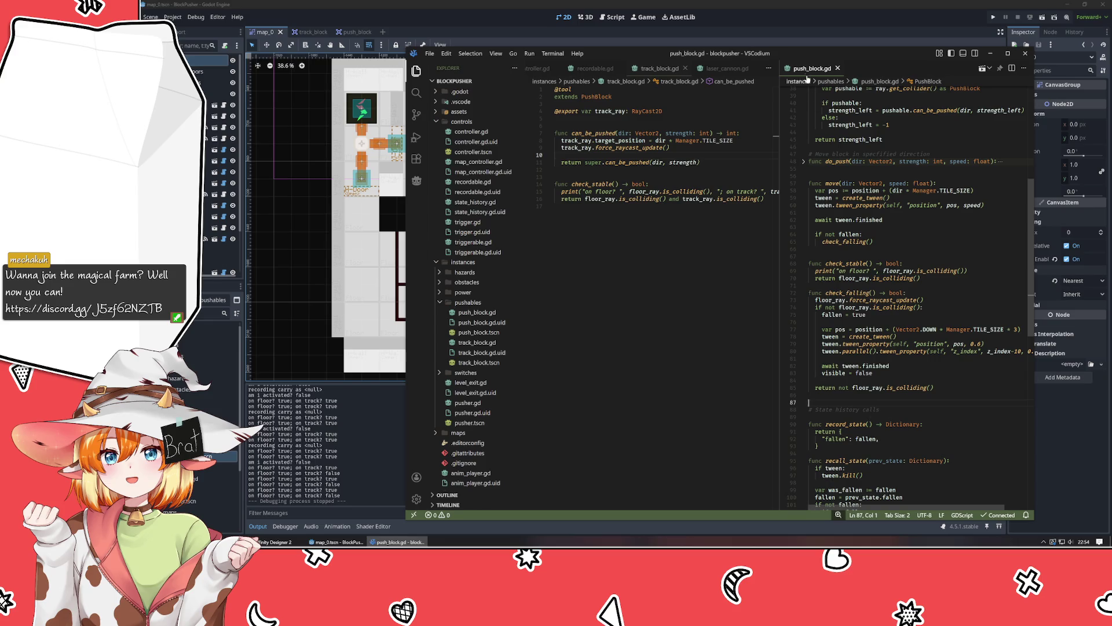
key(alt+Tab)
- Place PushBlock2 at the track's top end, save and run the game, and walk the player down
scroll(783, 220, up, 3)
scroll(783, 220, down, 2)
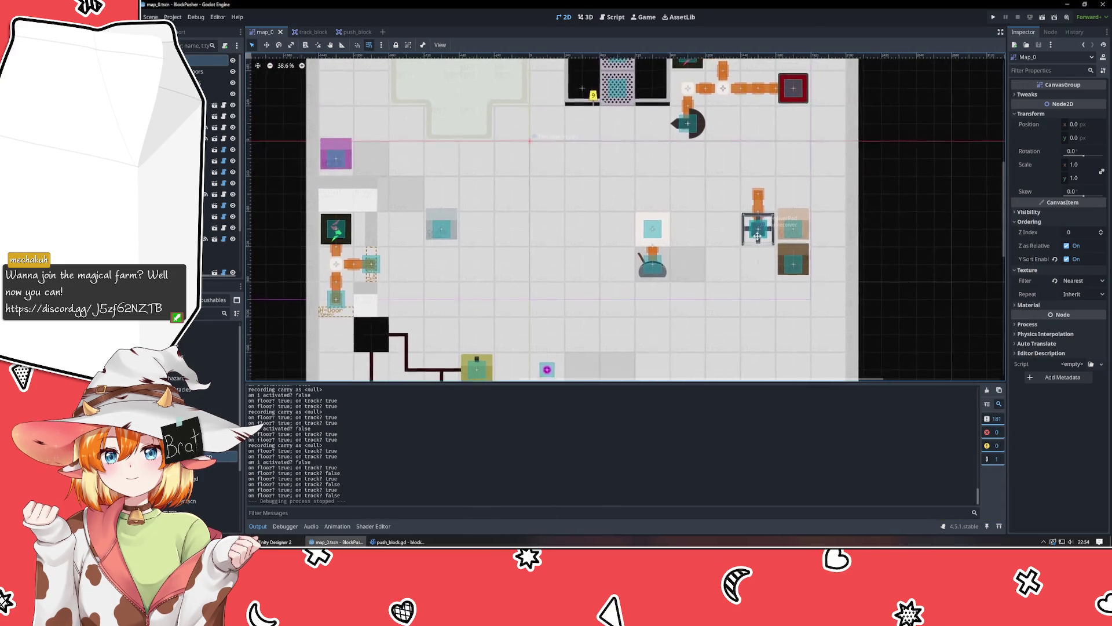
mouse_move(809, 239)
mouse_down()
mouse_move(458, 338)
mouse_move(422, 310)
mouse_up()
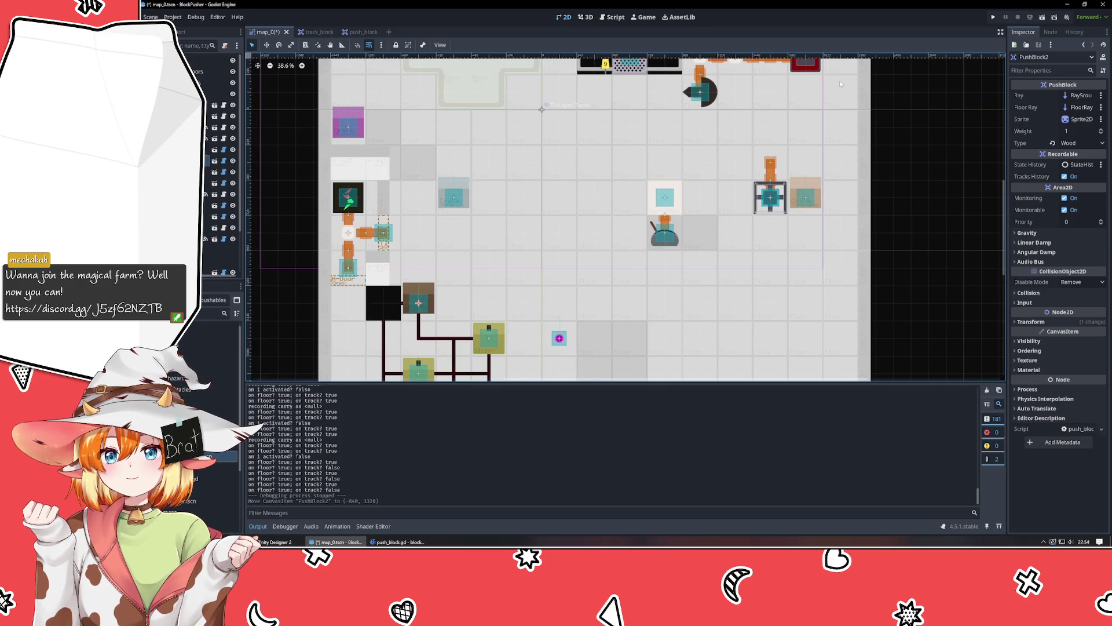
click(993, 17)
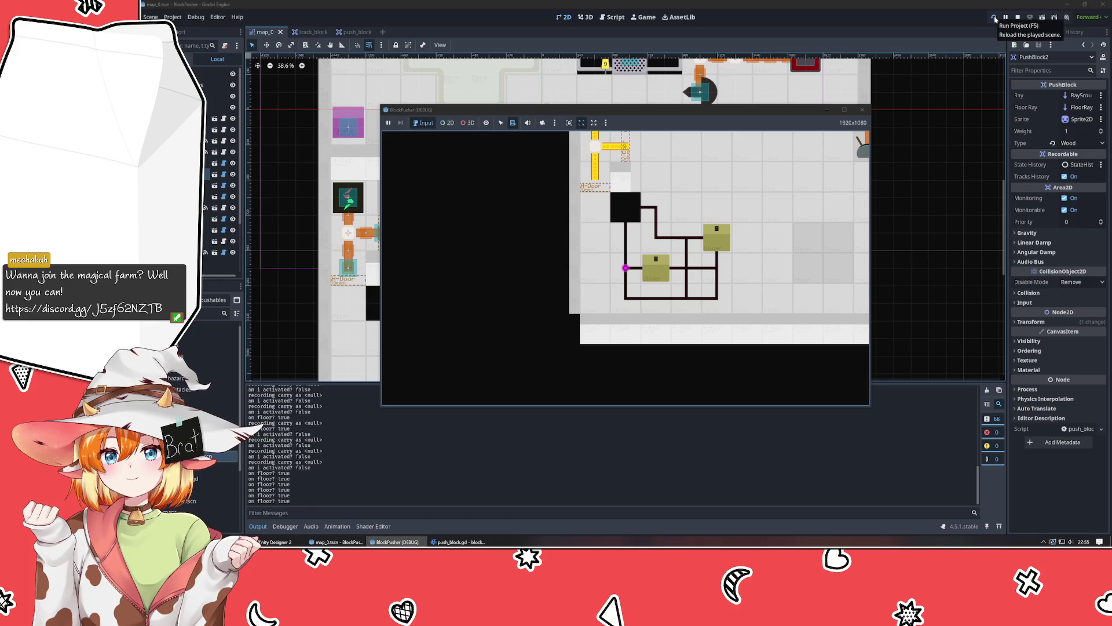
key(Down)
- Walk the player right along the bottom track and up to the upper track, then close the game
key(Right)
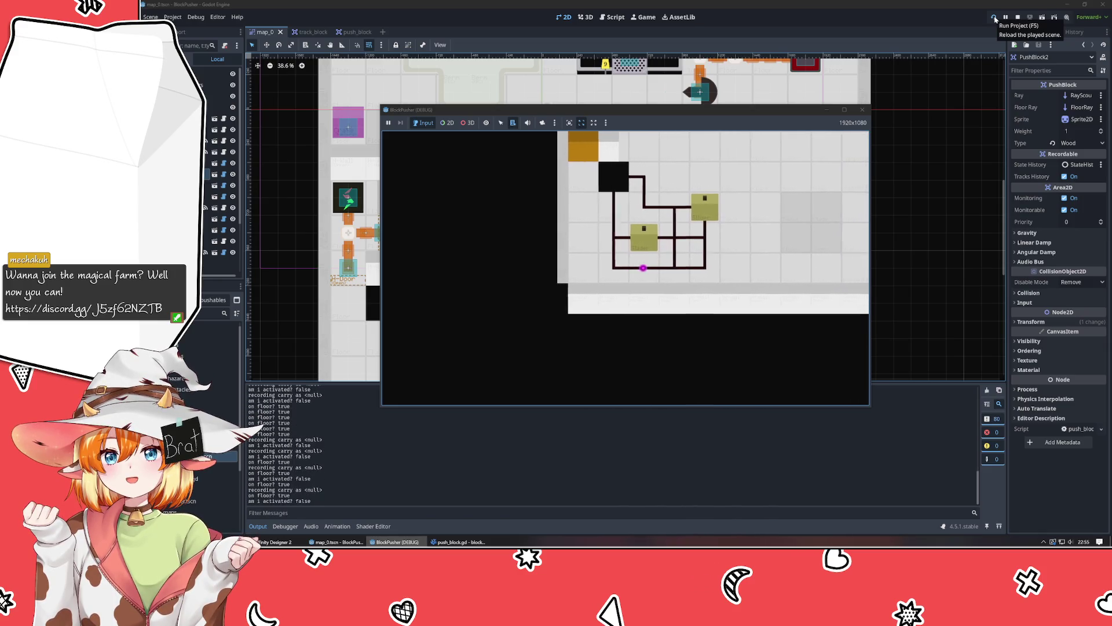
key(Right)
key(Up)
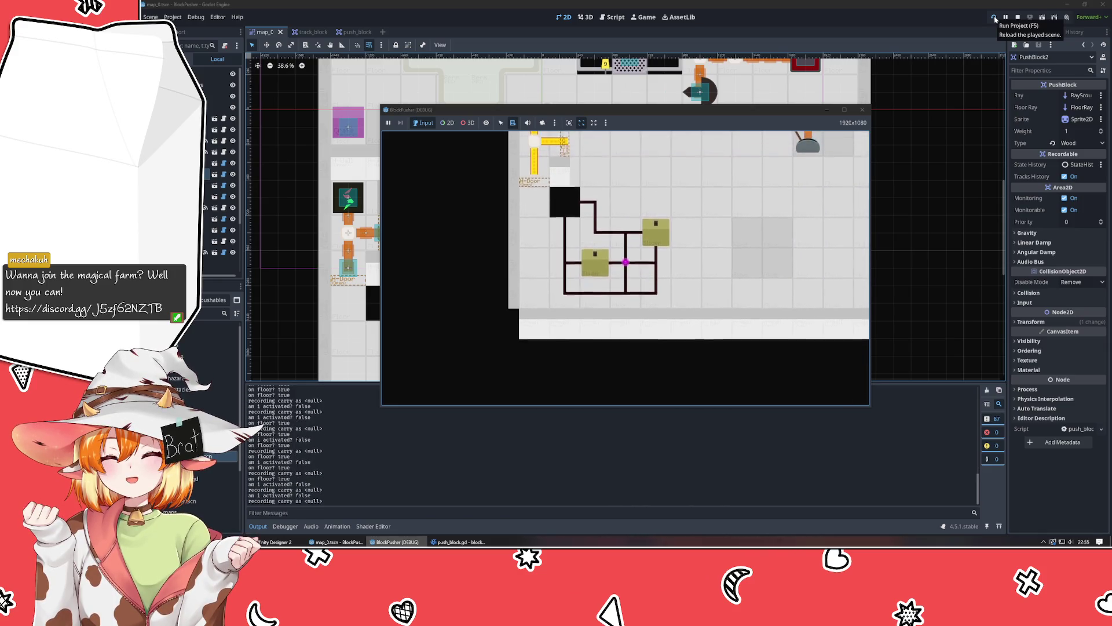
key(Up)
click(867, 110)
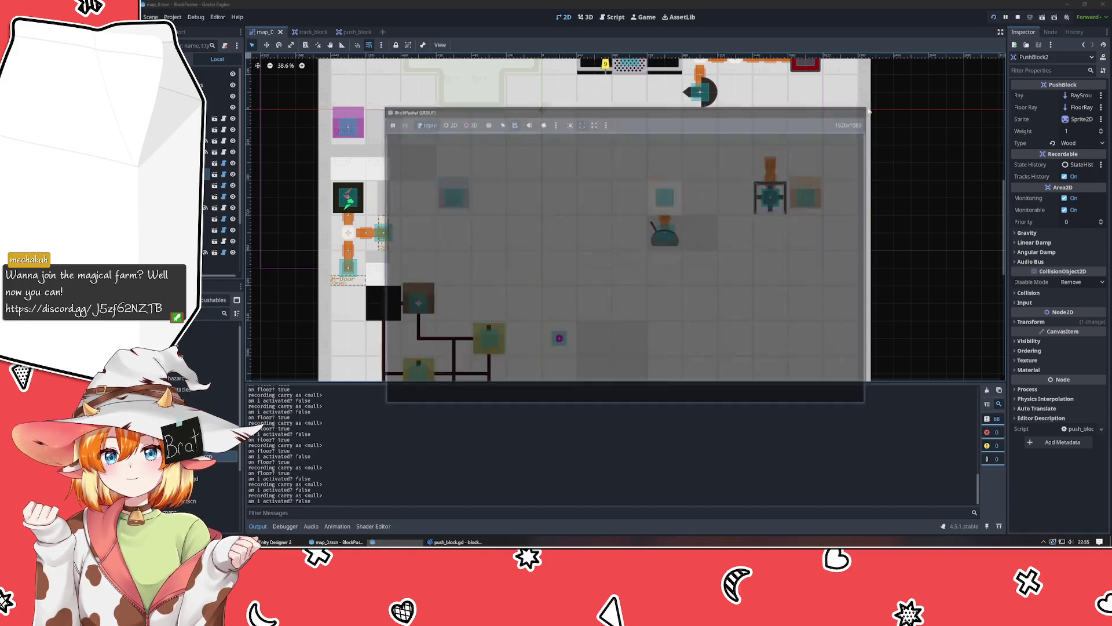
- Relaunch the game, push the blocks left, move up beside the brown block, then close it
click(994, 17)
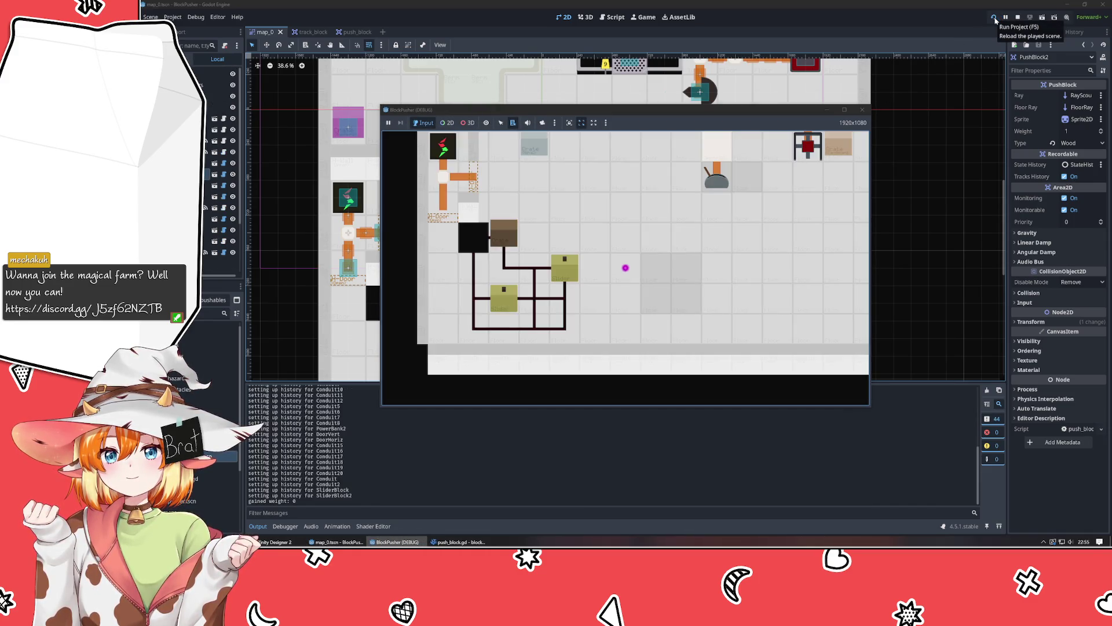
key(Left)
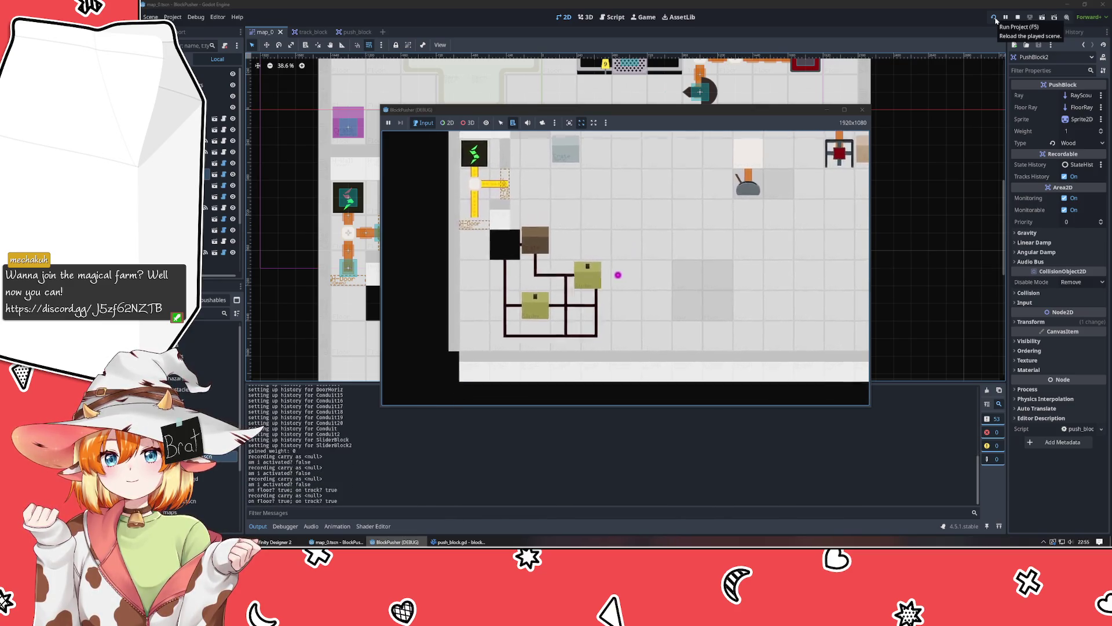
key(Left)
key(Left)
key(Left)
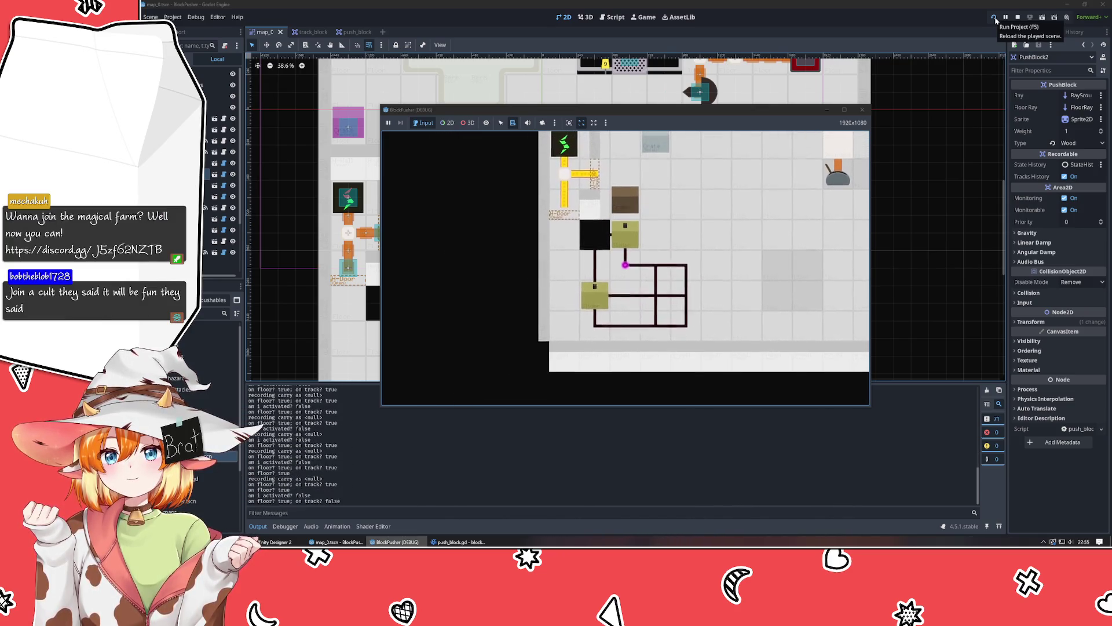
key(Right)
key(Up)
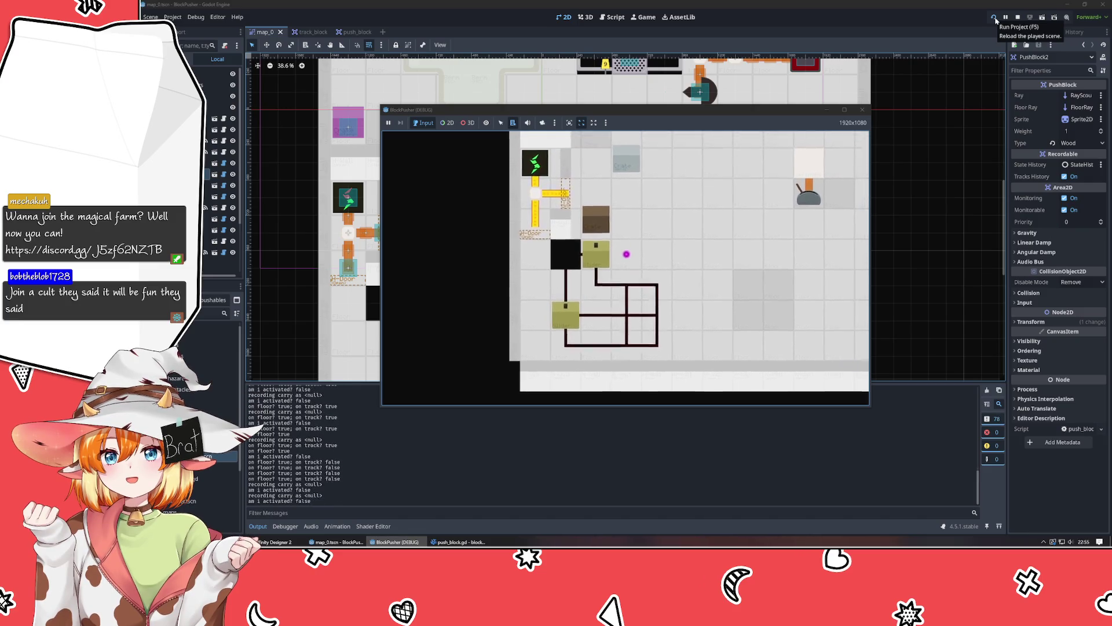
key(Up)
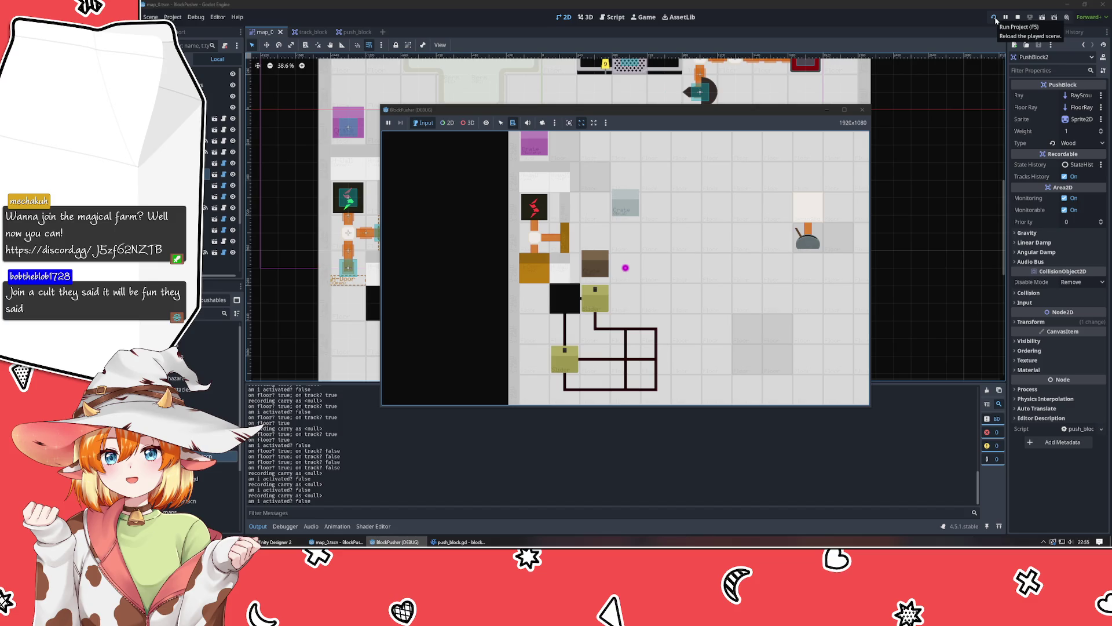
click(861, 111)
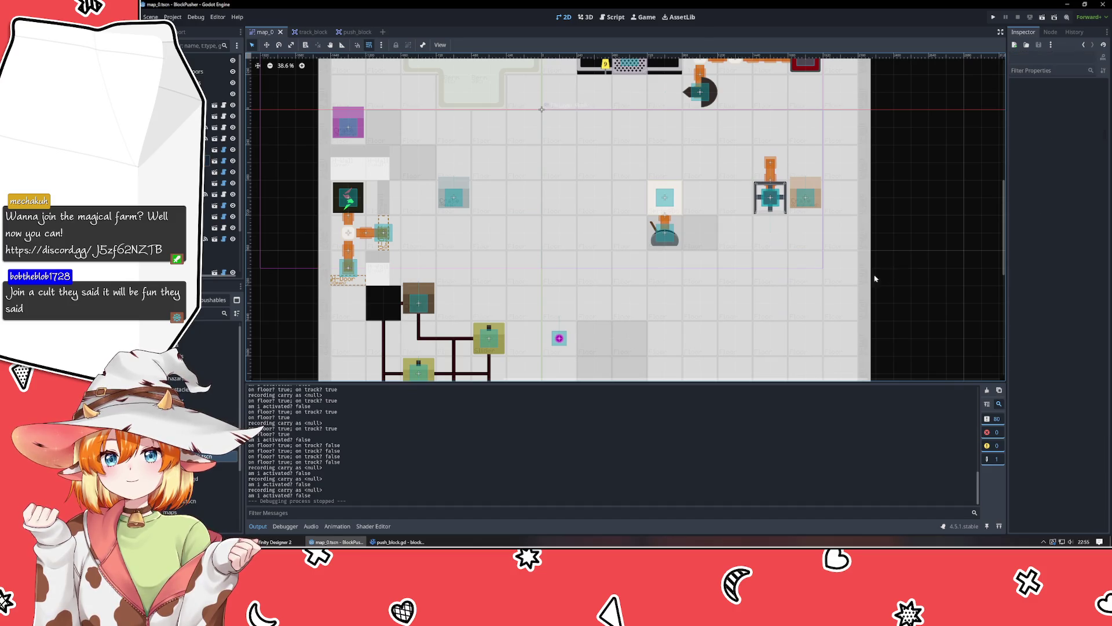
- Open the push_block scene in Godot and bring VSCodium with the block scripts to the front
scroll(876, 273, down, 3)
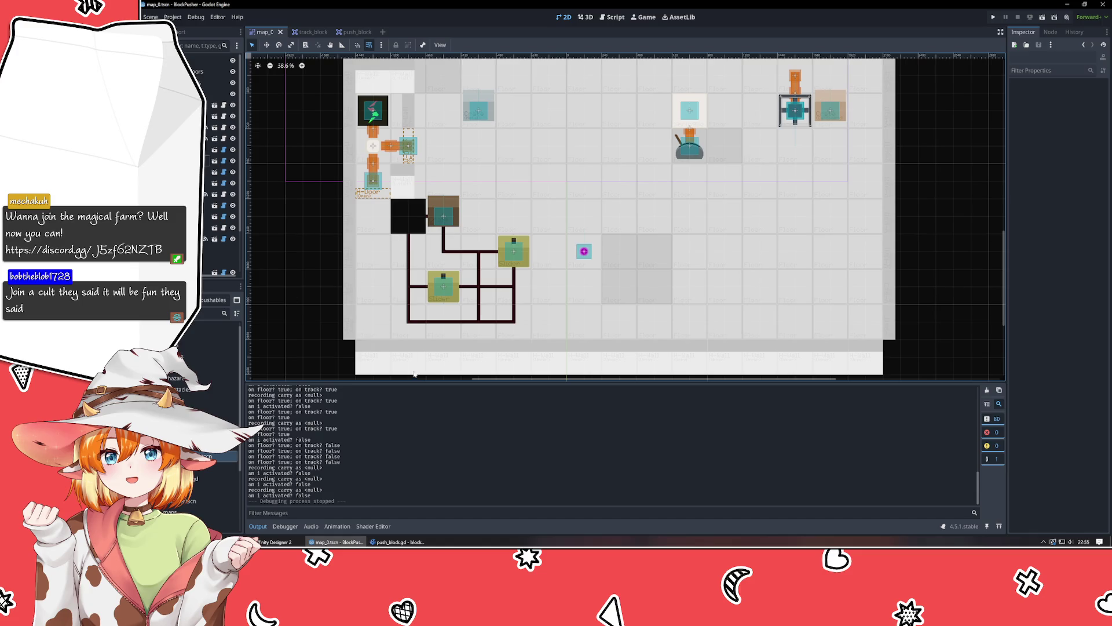
click(355, 32)
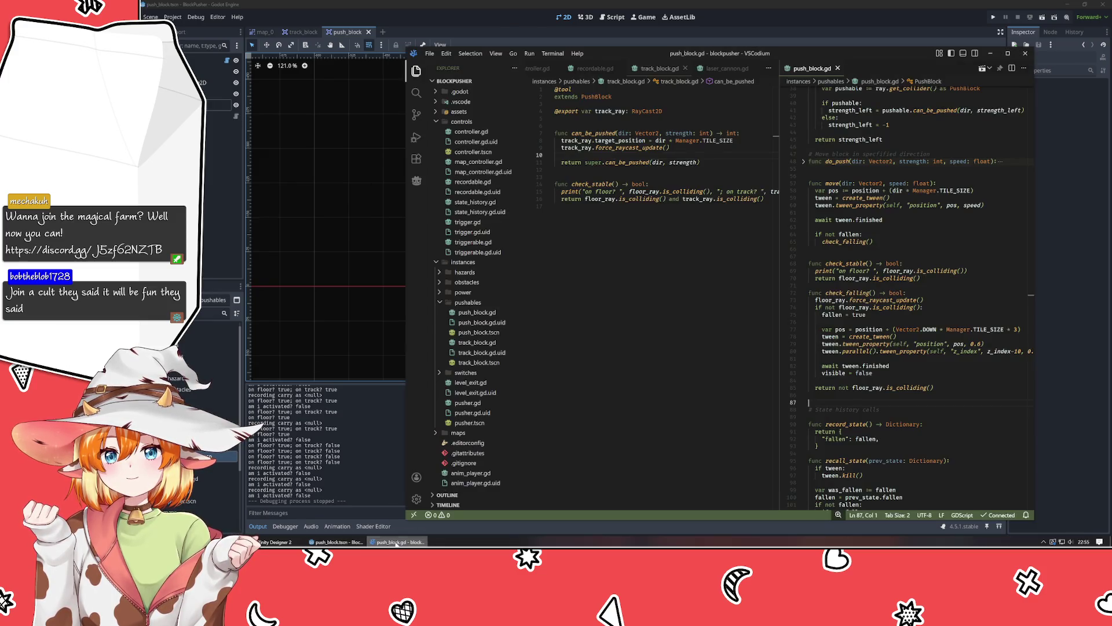
click(397, 542)
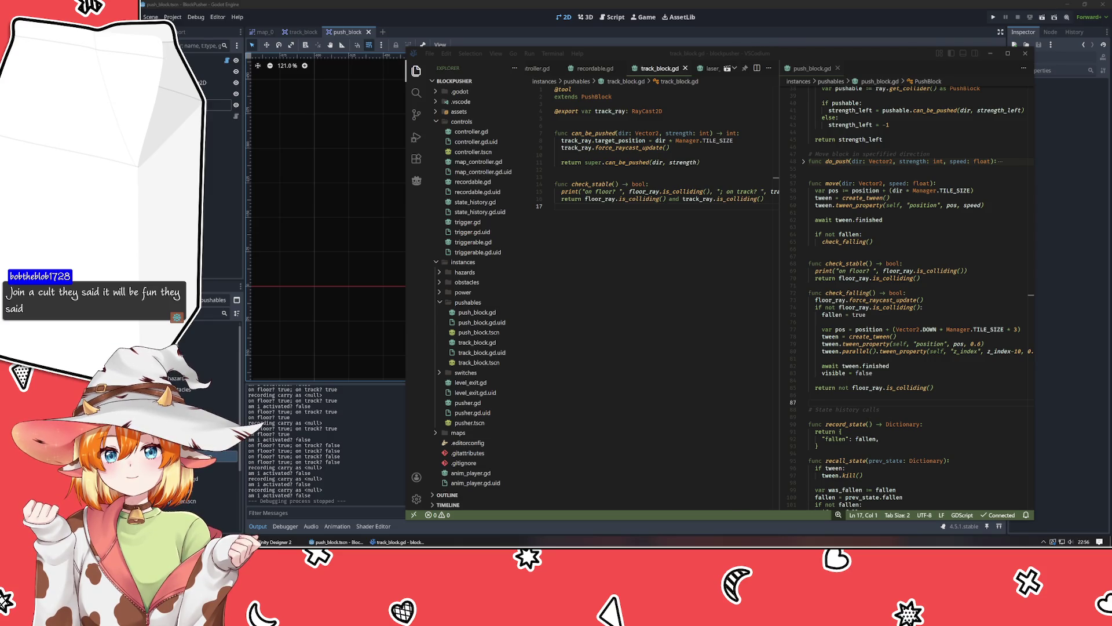
- Insert a line above the ray exports in push_block.gd and draft 'export var collider'
scroll(822, 379, up, 10)
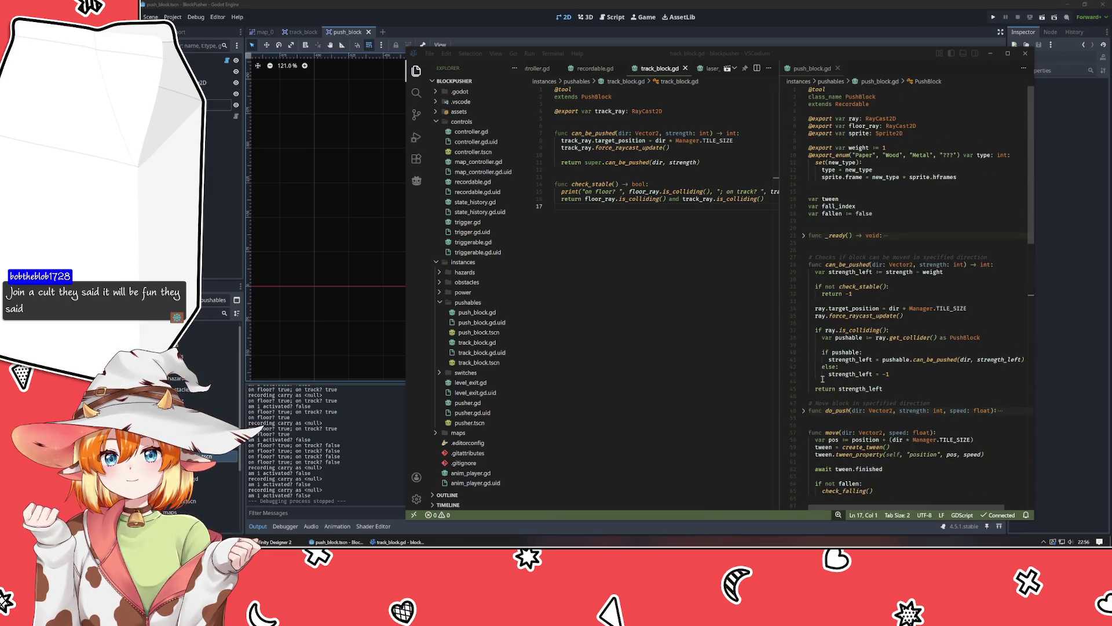
click(932, 135)
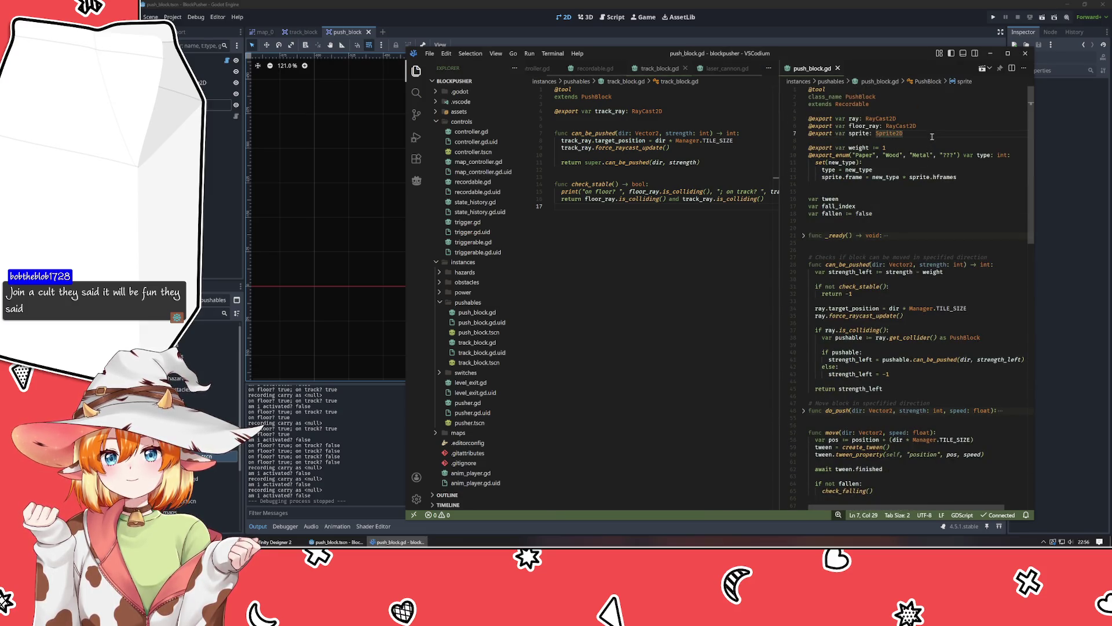
key(Up)
key(Up)
key(Return)
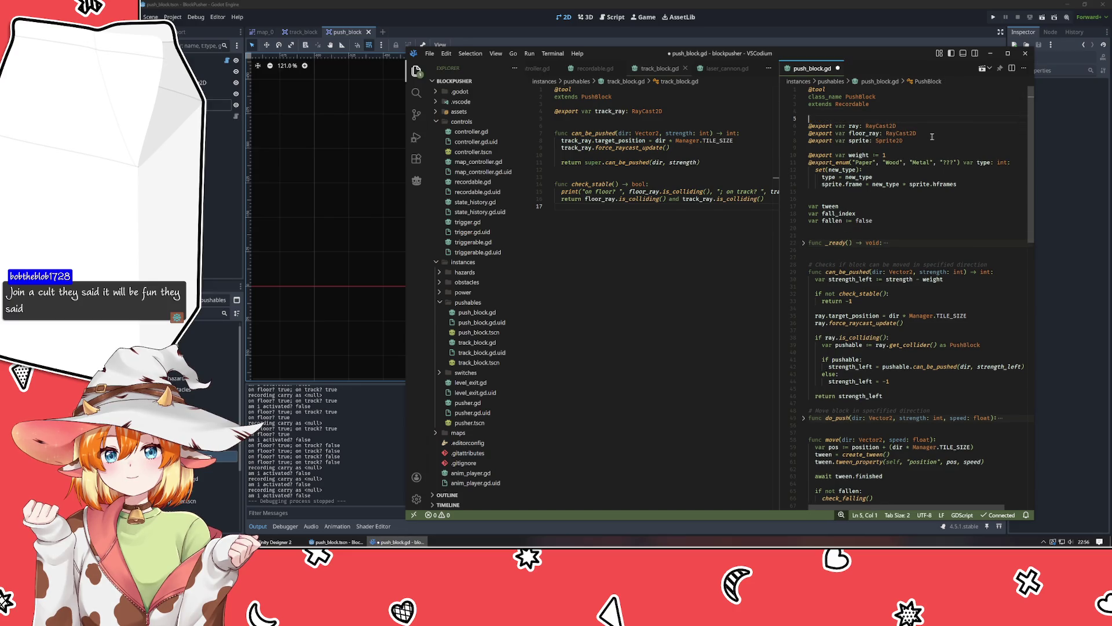
text(export var )
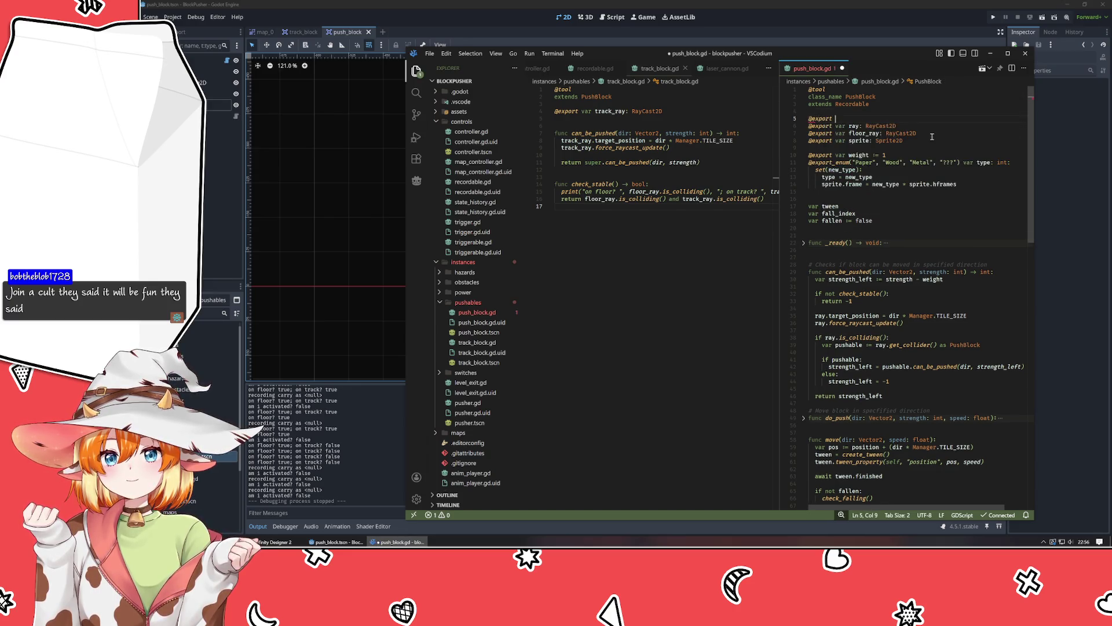
text(collider)
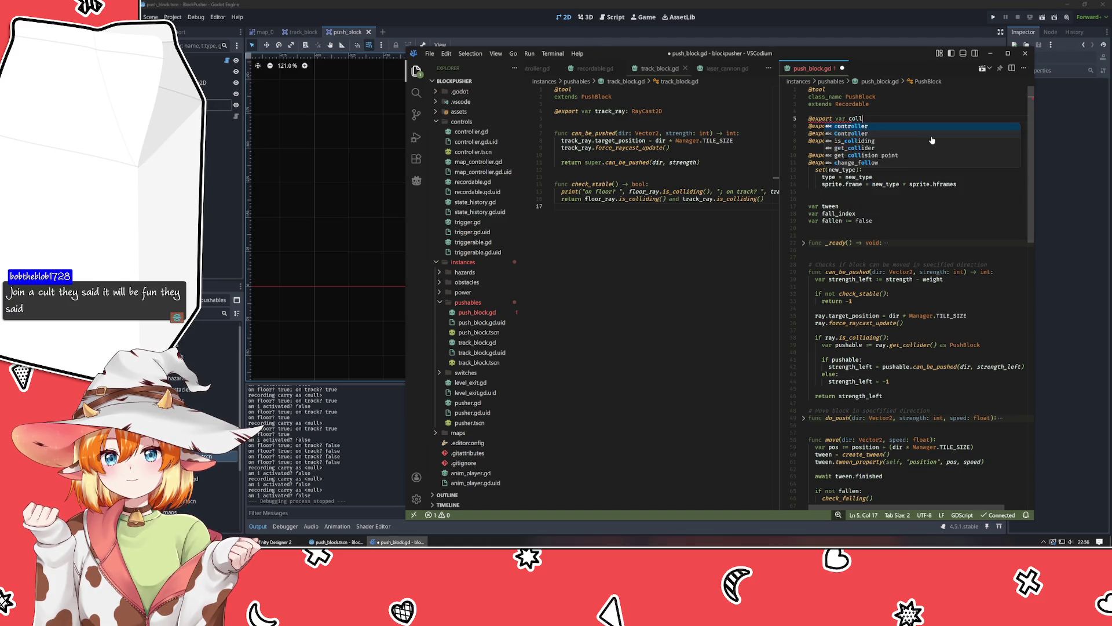
text(:)
key(BackSpace)
key(BackSpace)
key(BackSpace)
key(BackSpace)
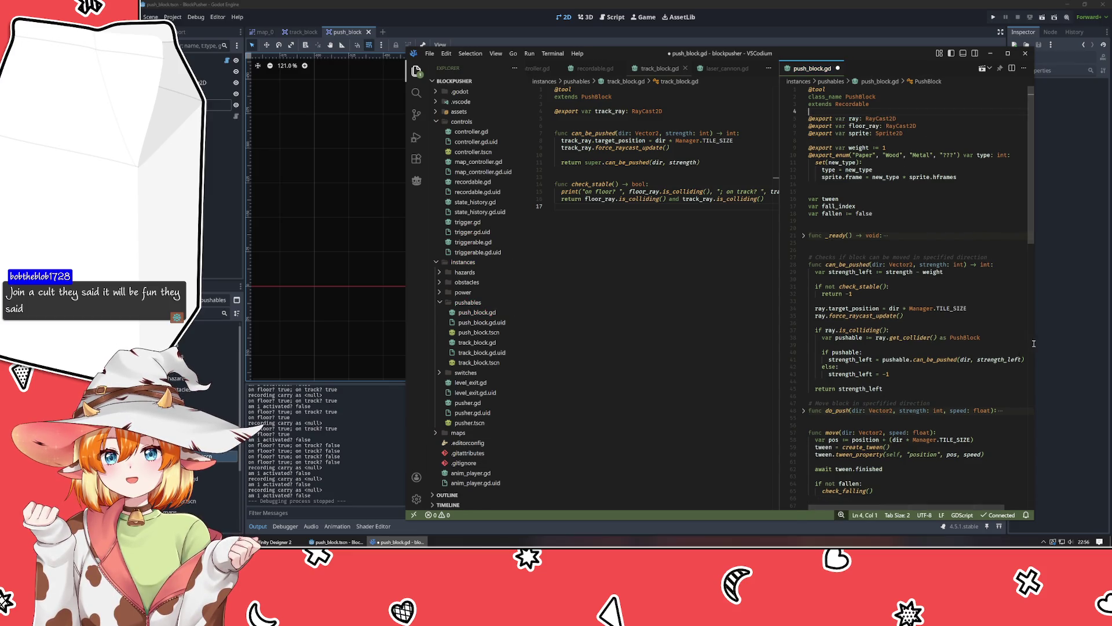
- Add a line after visible = false in check_falling, try typing collider, then delete it
scroll(989, 355, down, 10)
click(956, 400)
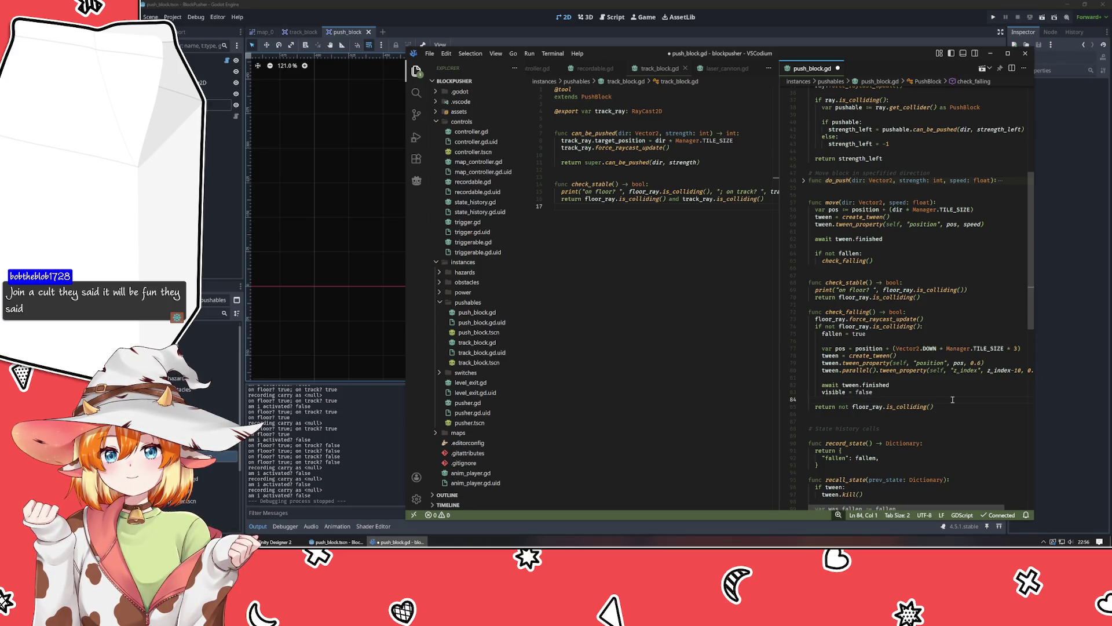
key(End)
key(Return)
text(get_colli)
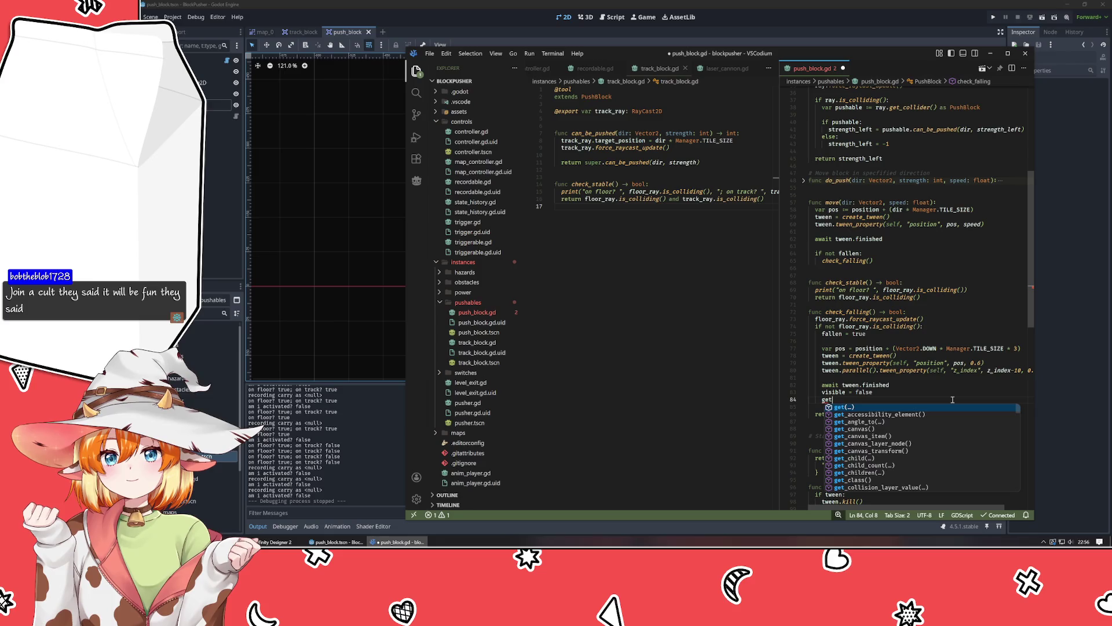
key(ctrl+BackSpace)
text(collider)
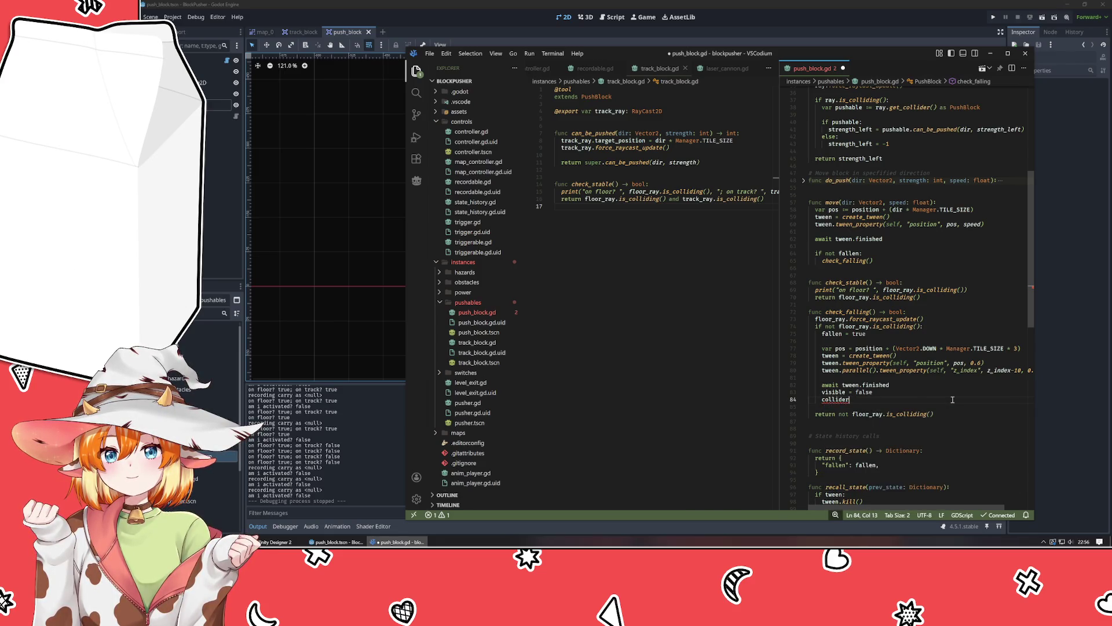
key(ctrl+BackSpace)
- Return to the top of the script and start a fresh line for the collider export
scroll(952, 400, up, 4)
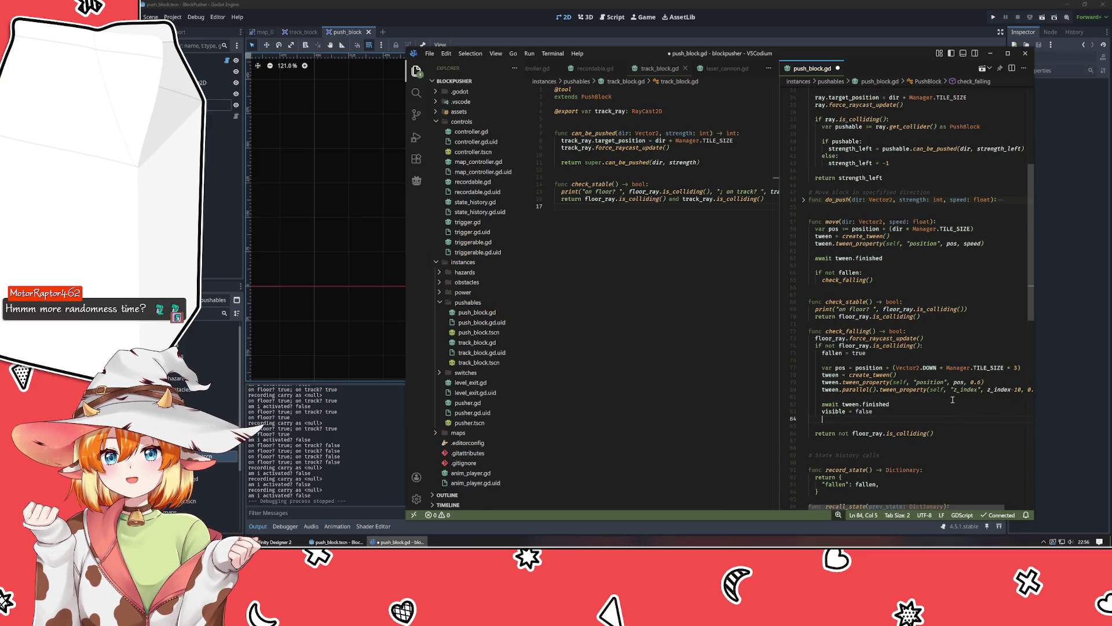
scroll(953, 399, up, 5)
click(903, 135)
click(911, 110)
key(Return)
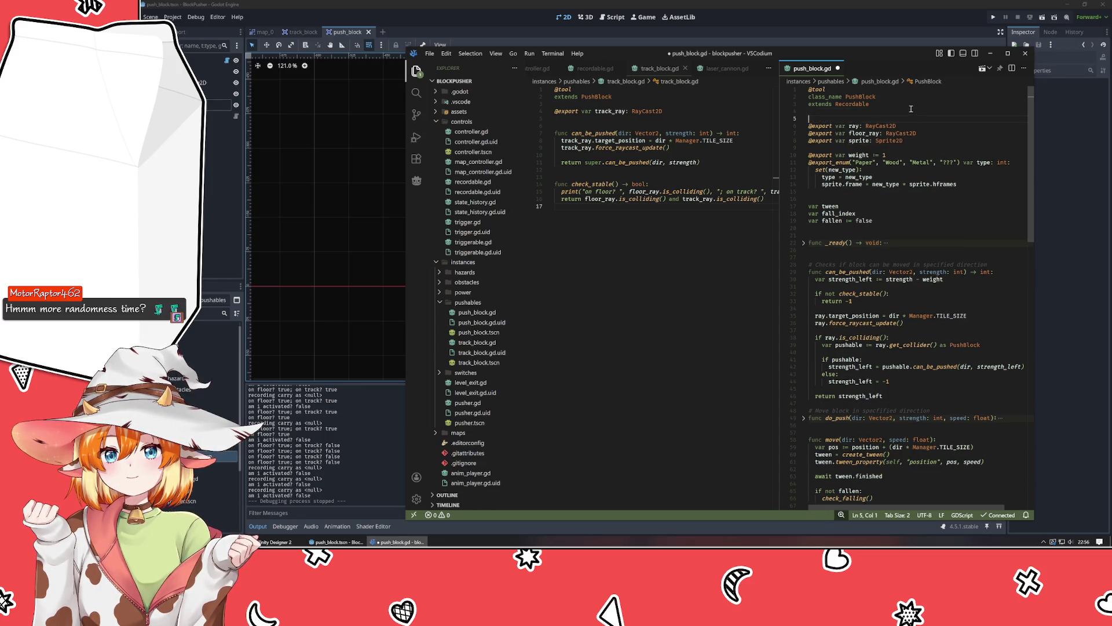
text(@export var collid)
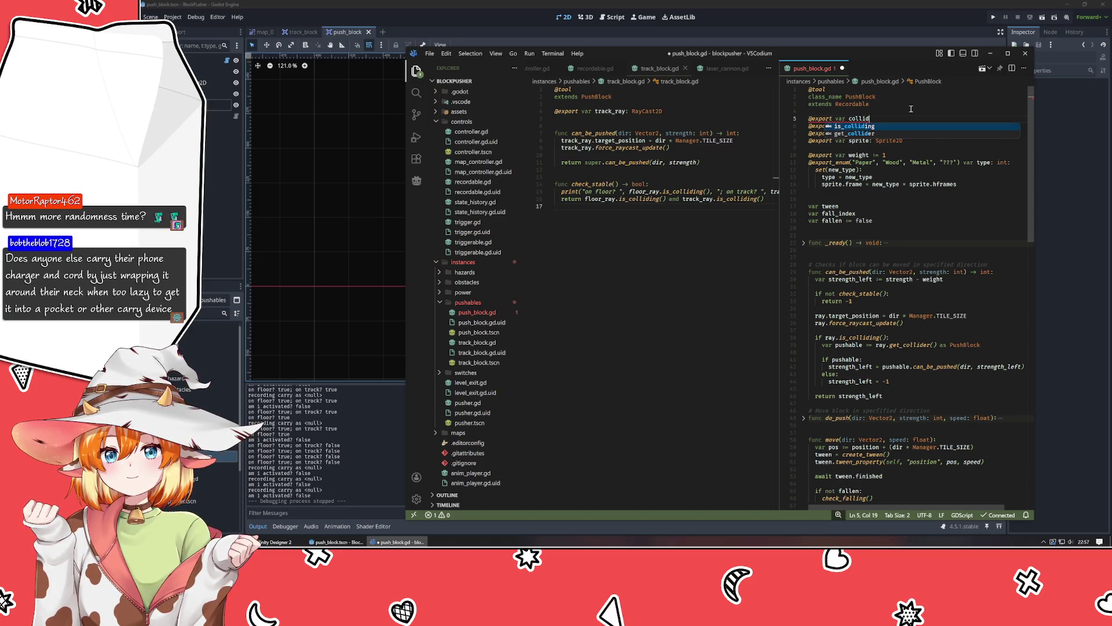
scroll(881, 302, down, 5)
scroll(942, 377, down, 8)
scroll(942, 379, up, 10)
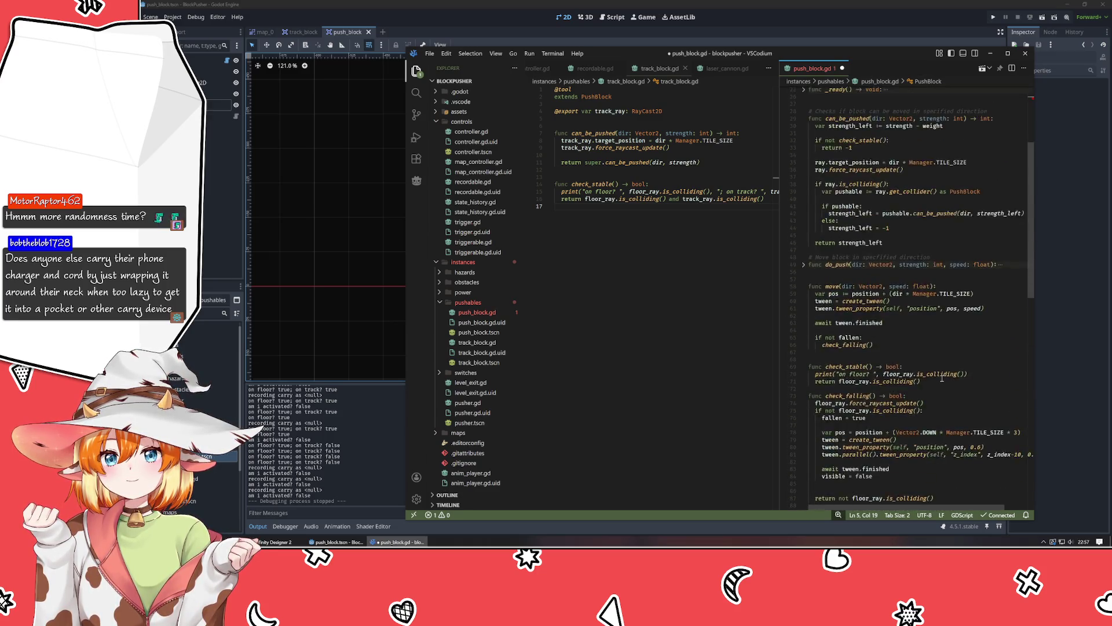
text(er: CollisionS)
key(Return)
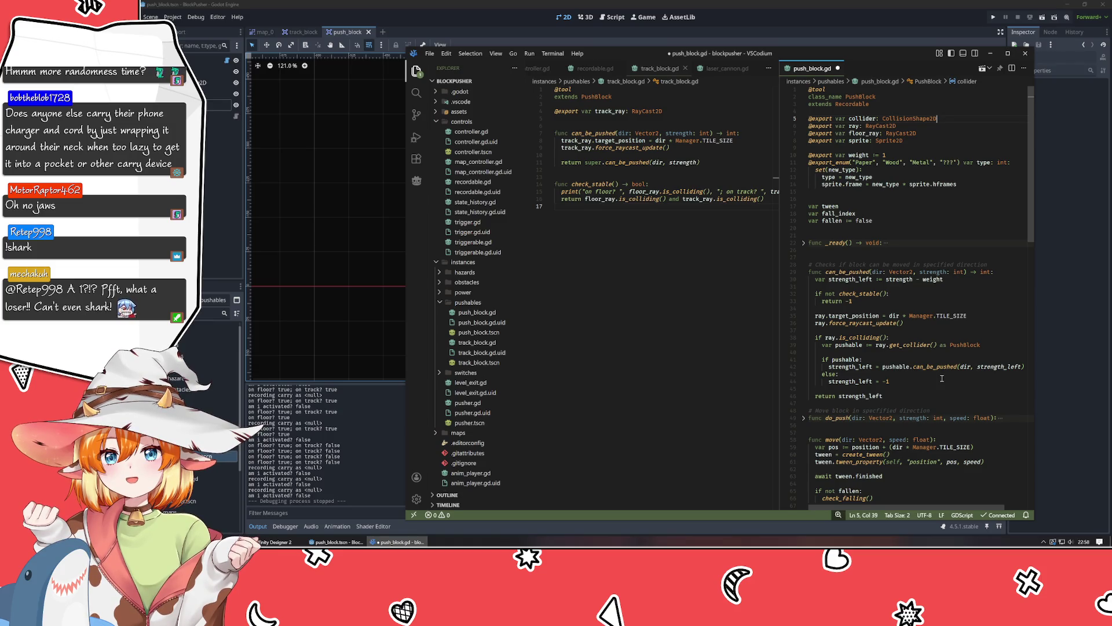
click(690, 403)
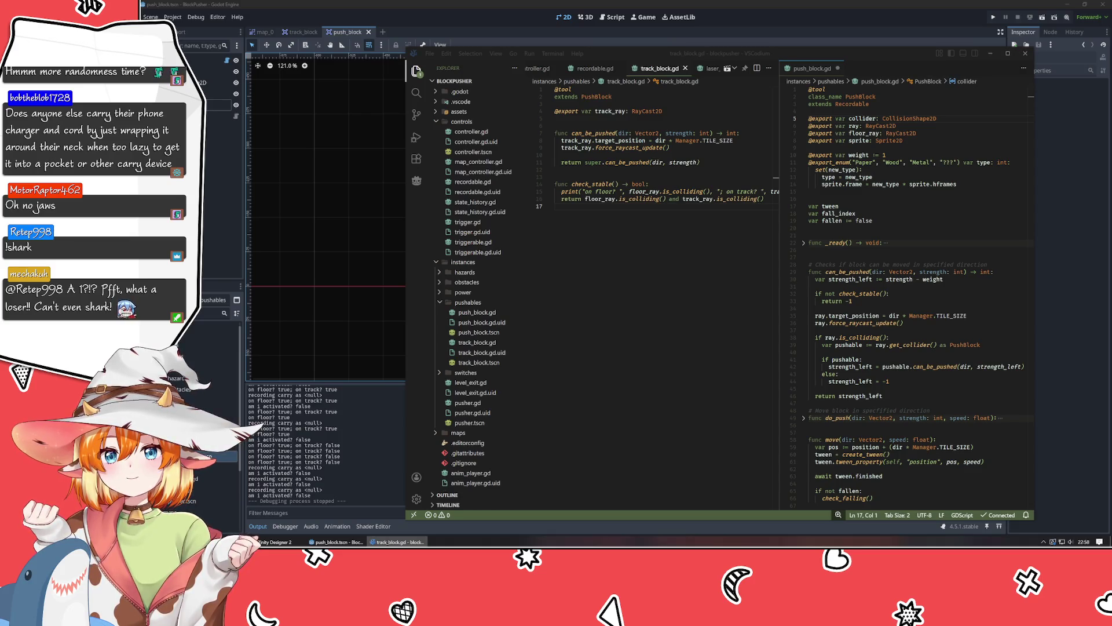
click(603, 329)
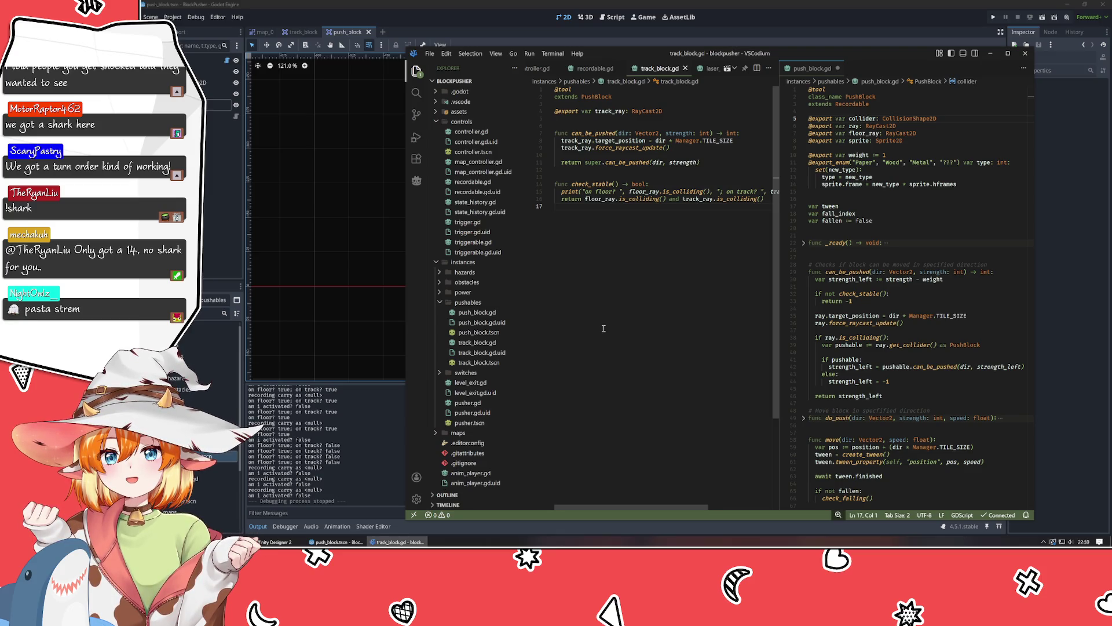
mouse_move(659, 219)
mouse_down()
mouse_move(613, 185)
mouse_move(556, 183)
mouse_up()
click(605, 320)
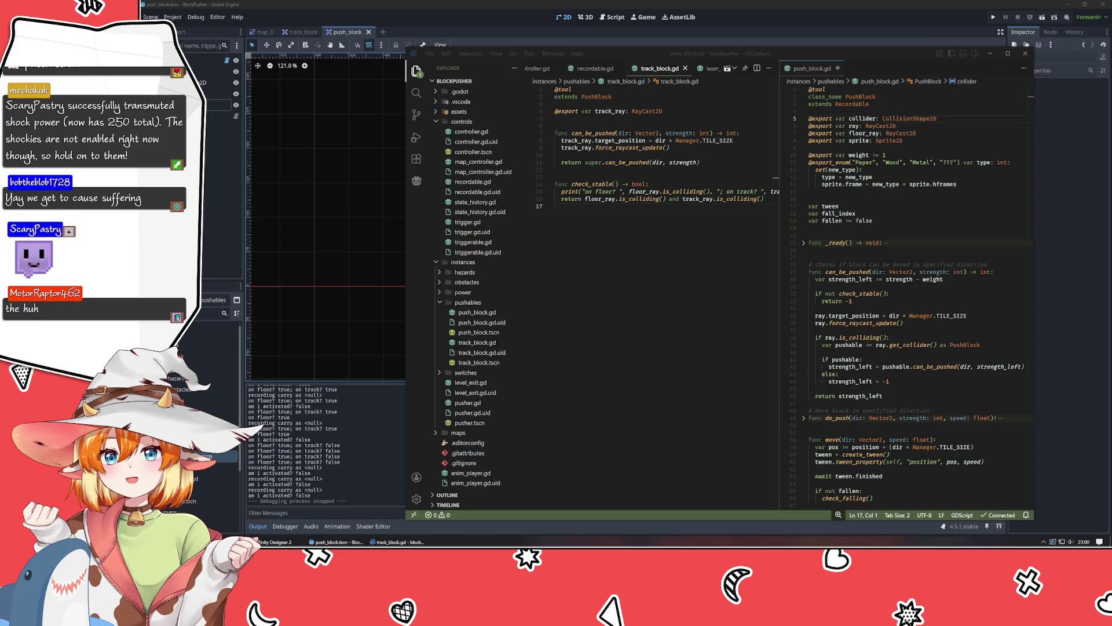
click(688, 331)
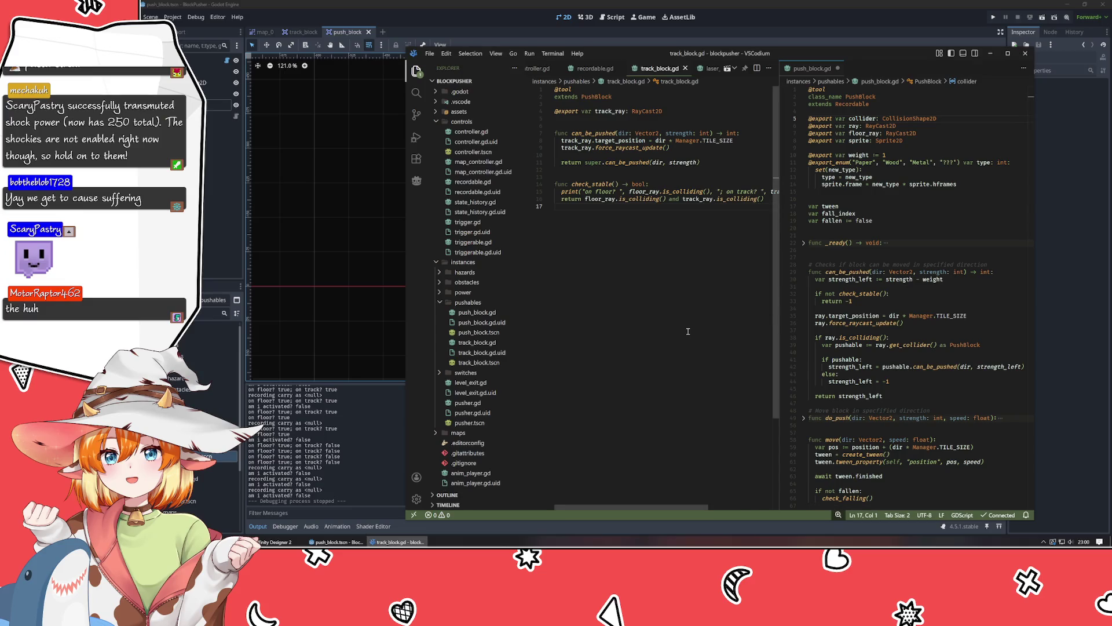
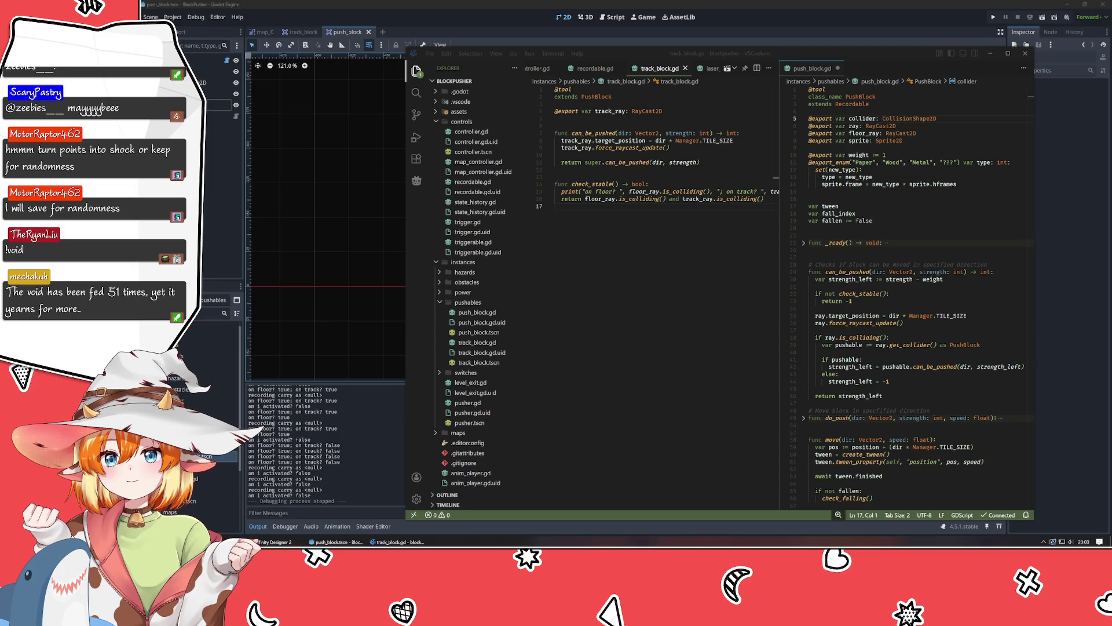
- Show the map_0 level scene in the Godot editor, then bring VSCodium back to the front
key(alt+Tab)
click(262, 32)
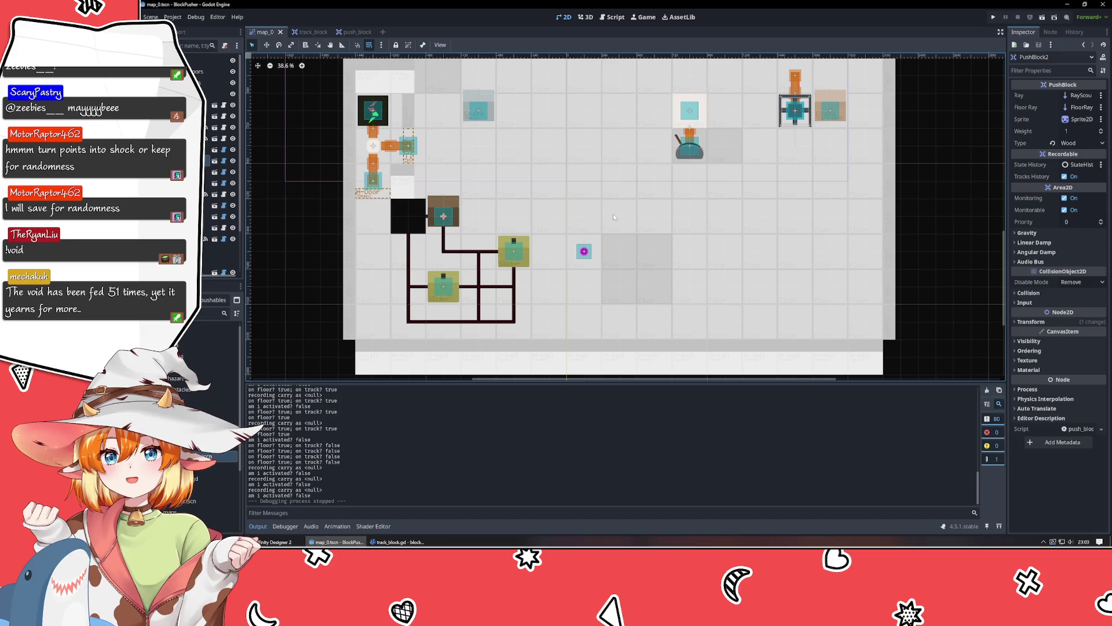
click(397, 542)
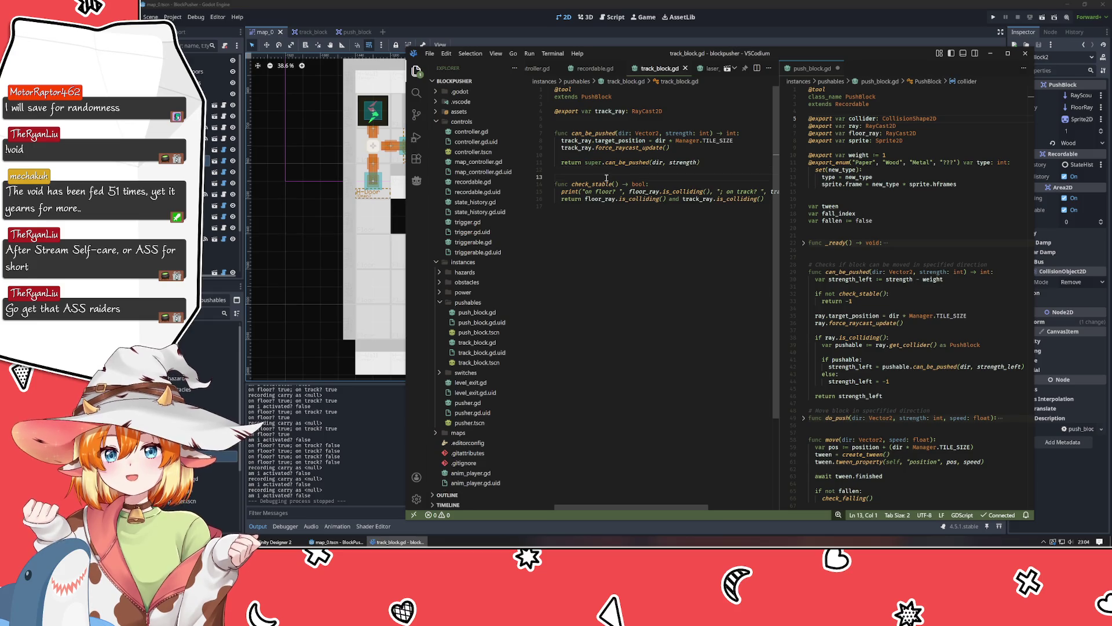
- Widen the push_block.gd pane and scroll down to the check_falling function
click(896, 310)
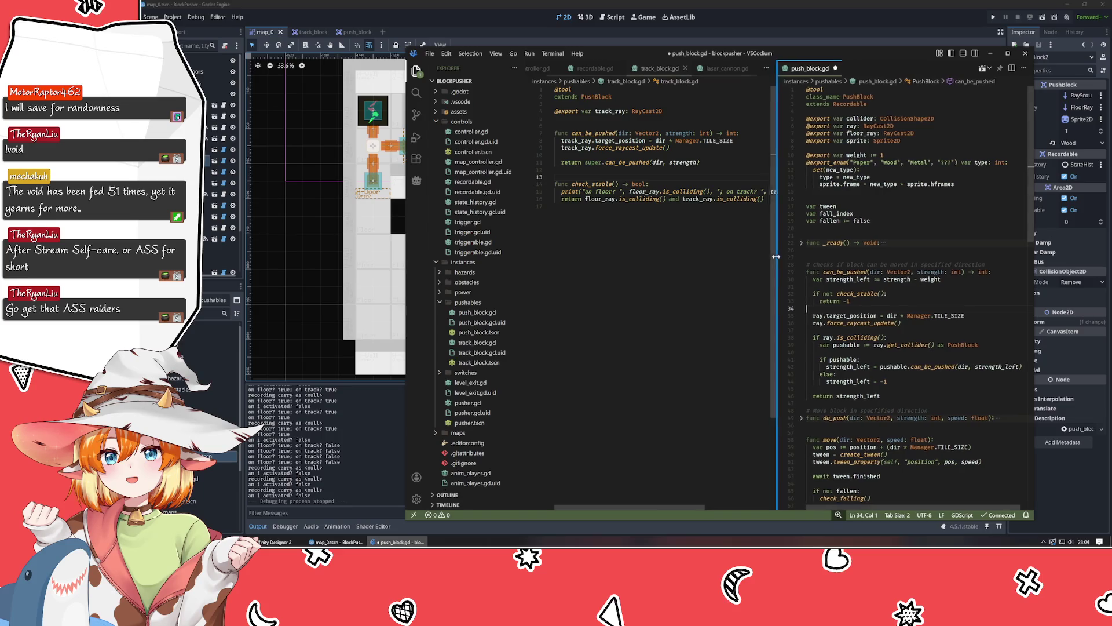
drag(776, 253, 746, 253)
click(829, 141)
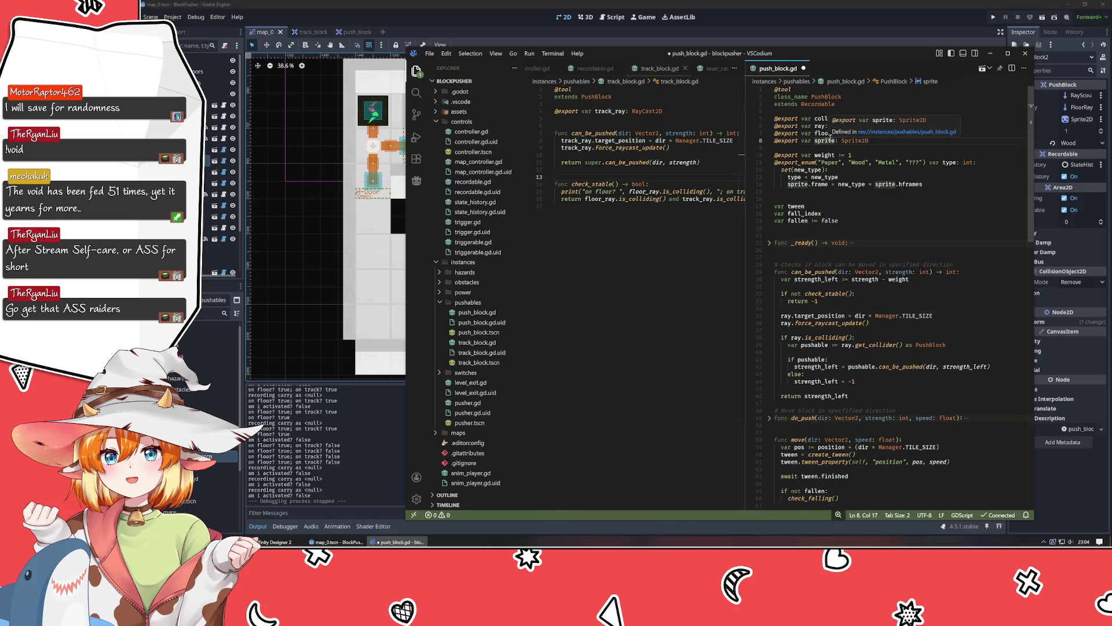
scroll(871, 208, down, 12)
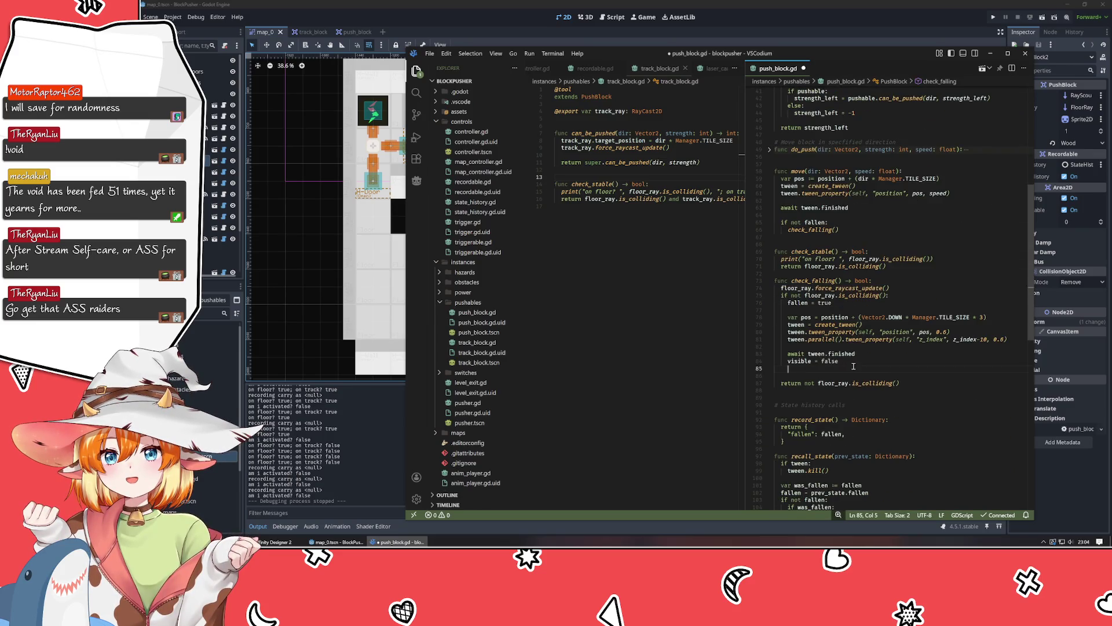
- Add 'collider.disabled = true' after 'visible = false' in check_falling, using autocomplete
text(ollider.is_)
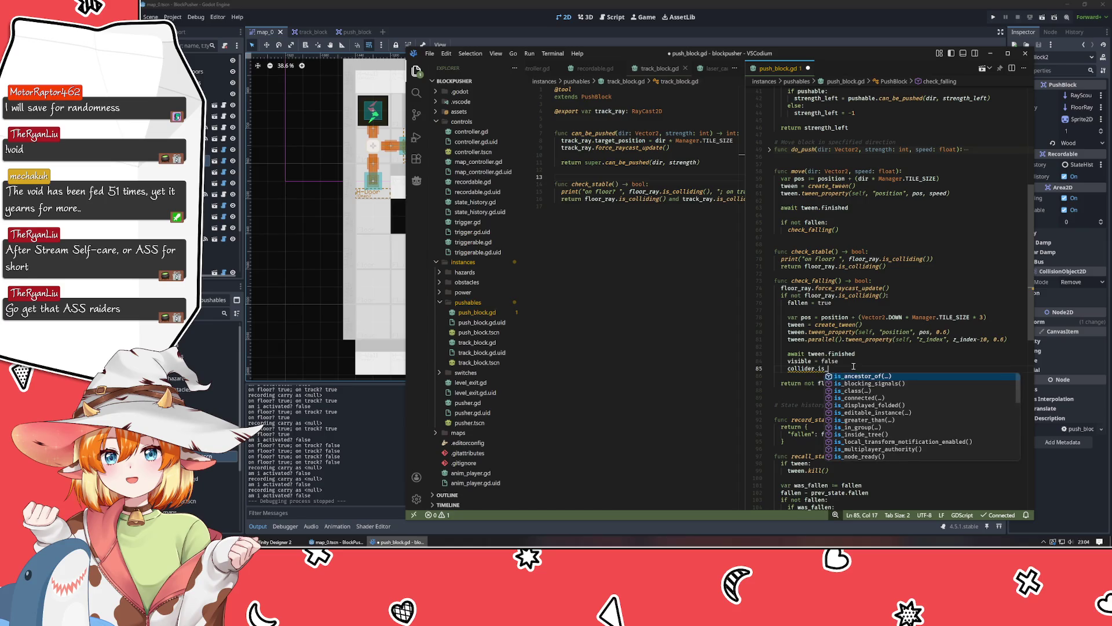
text(dis)
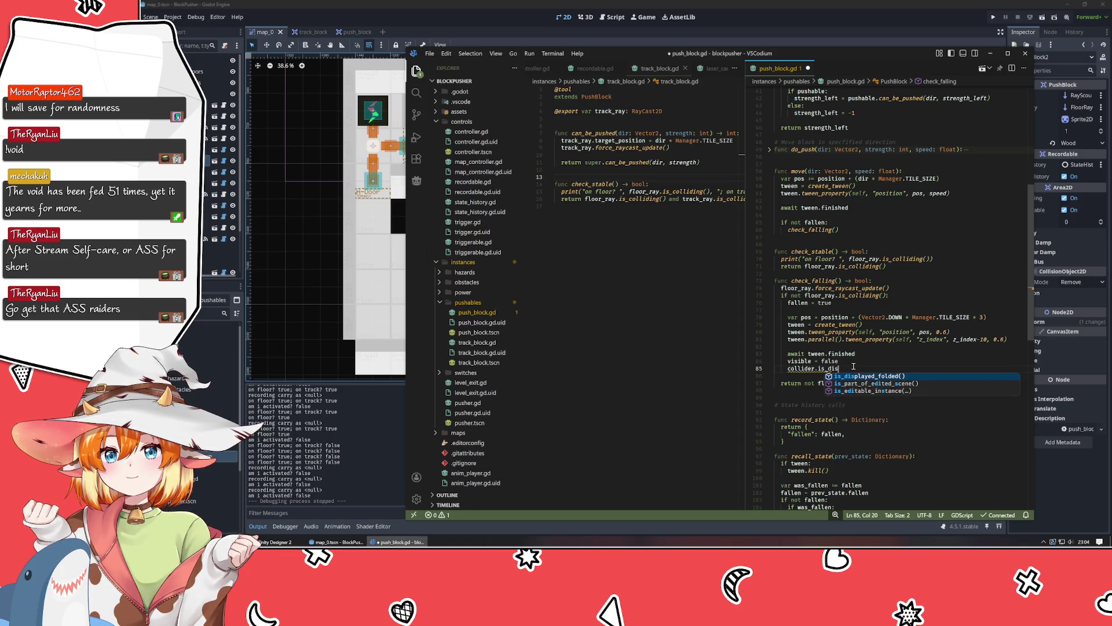
text(a)
key(BackSpace)
key(BackSpace)
key(BackSpace)
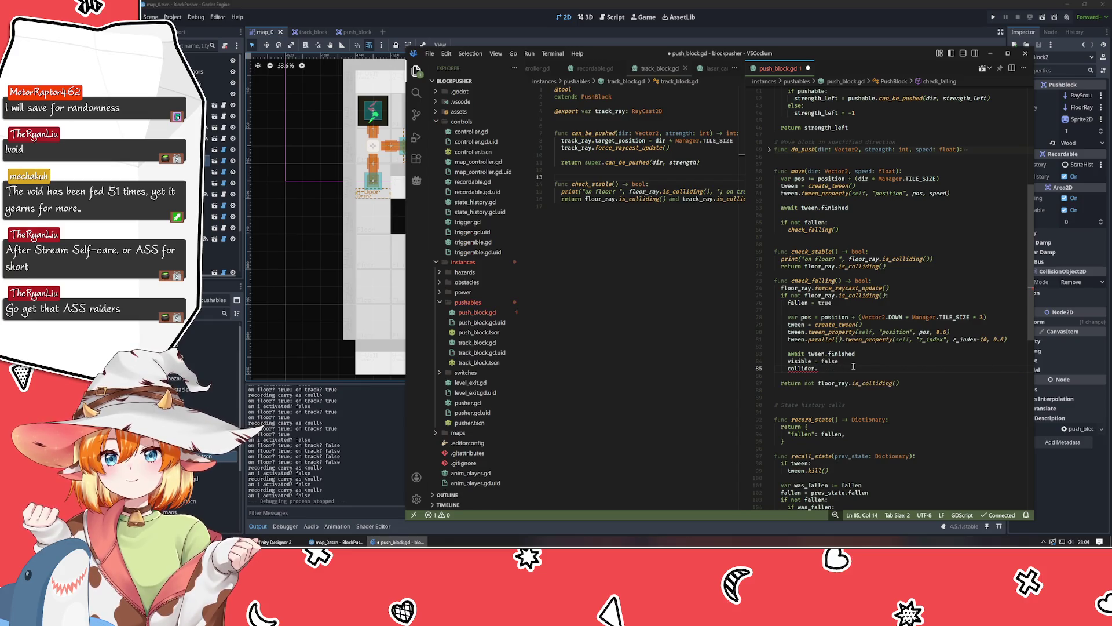
text(disabl)
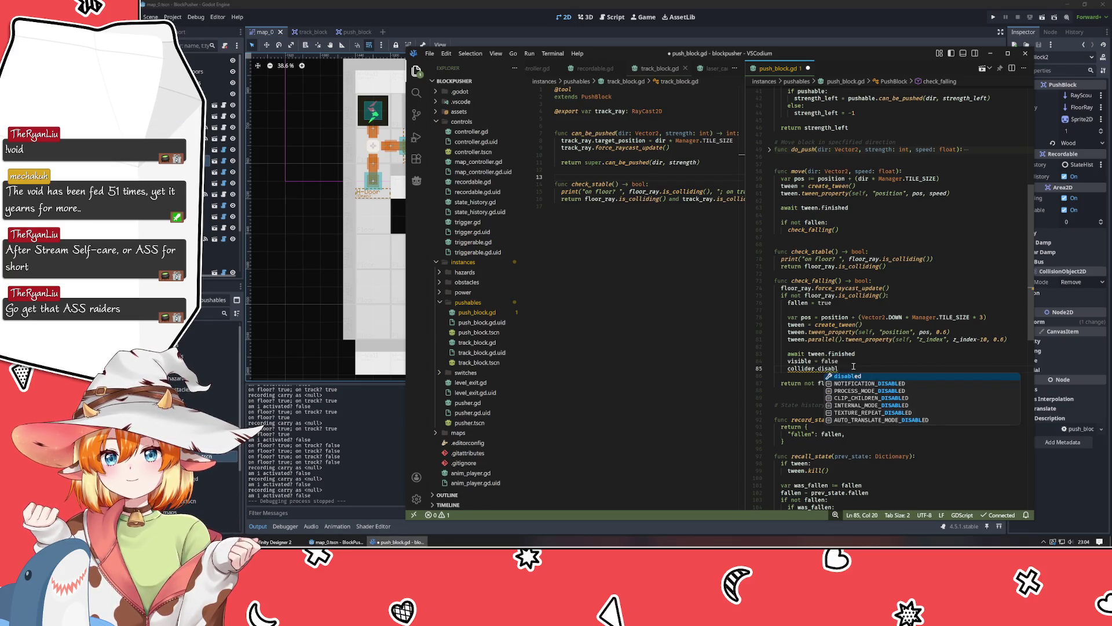
key(Return)
text(= true)
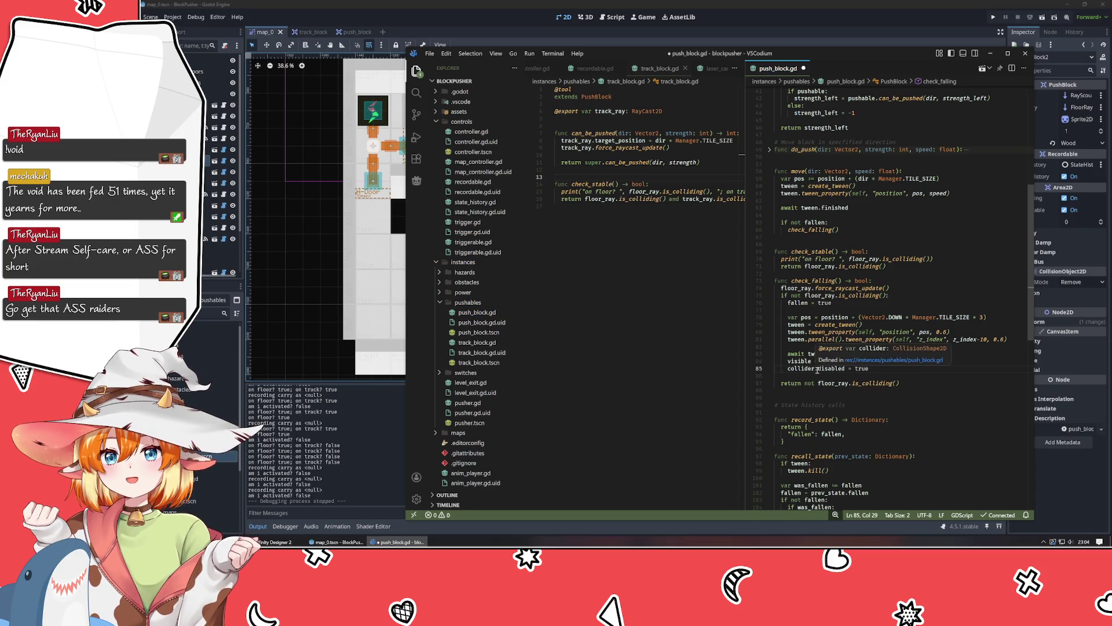
- Scroll through track_block.gd, then return to push_block.gd below check_falling
mouse_move(673, 191)
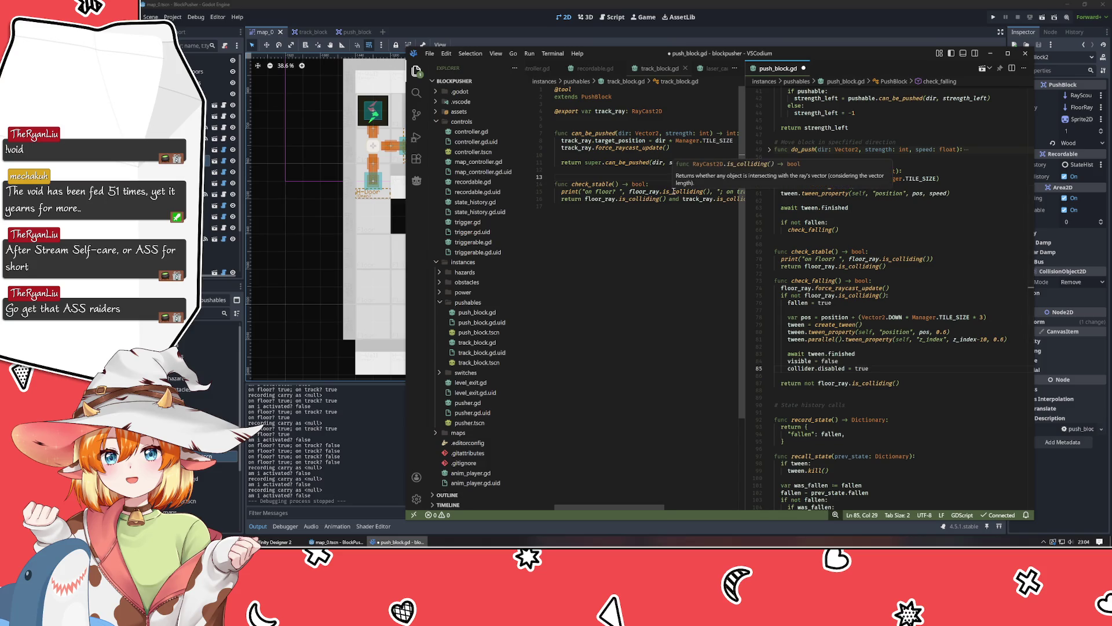
click(666, 315)
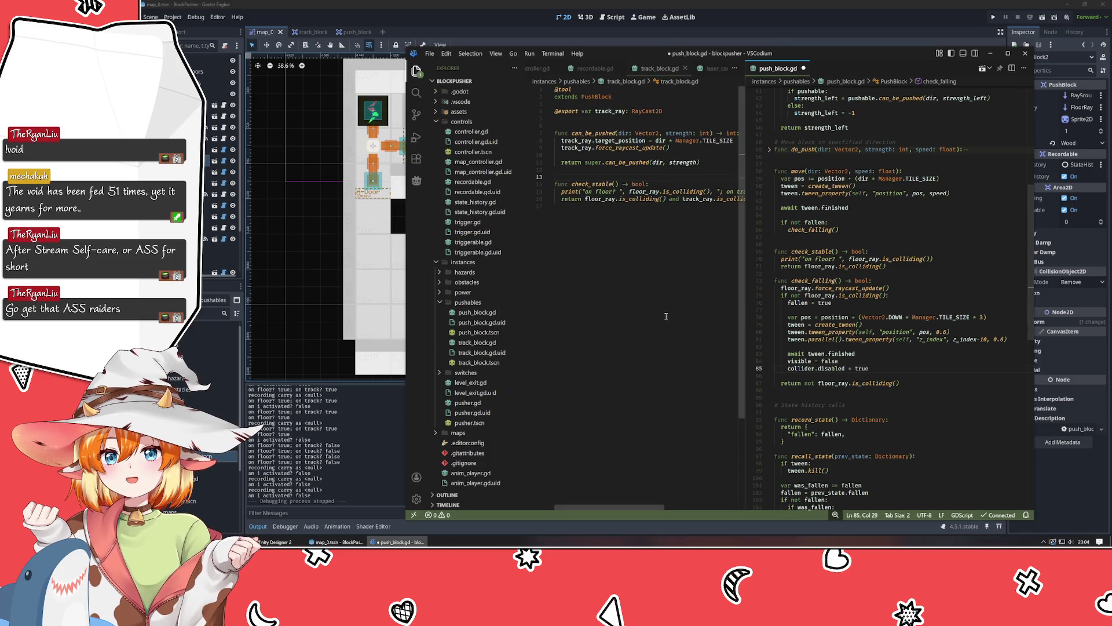
scroll(838, 313, down, 3)
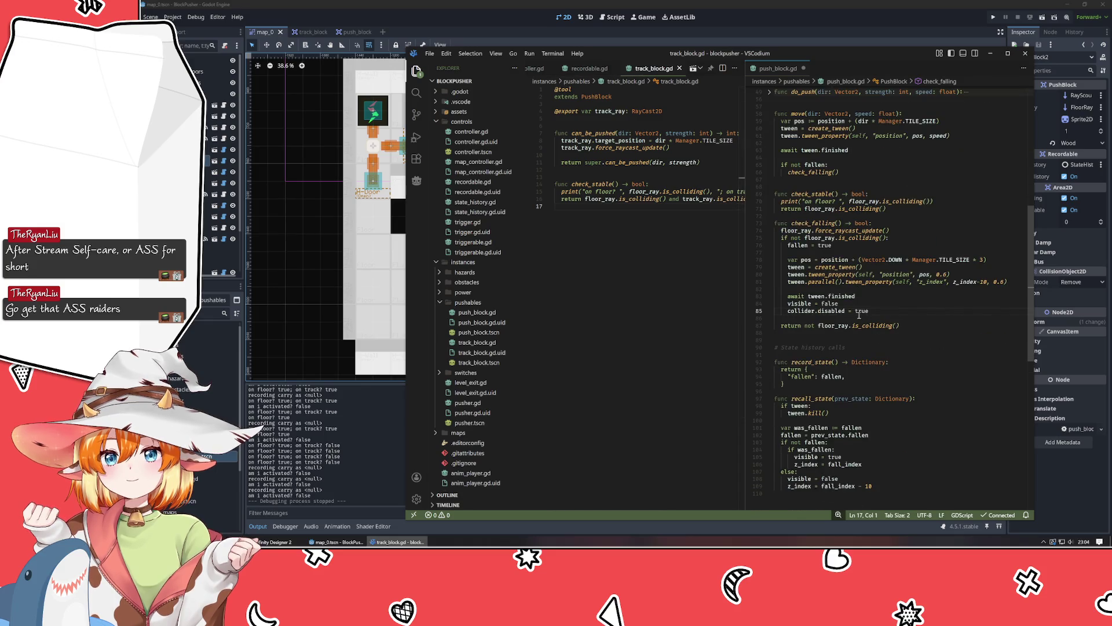
mouse_move(812, 314)
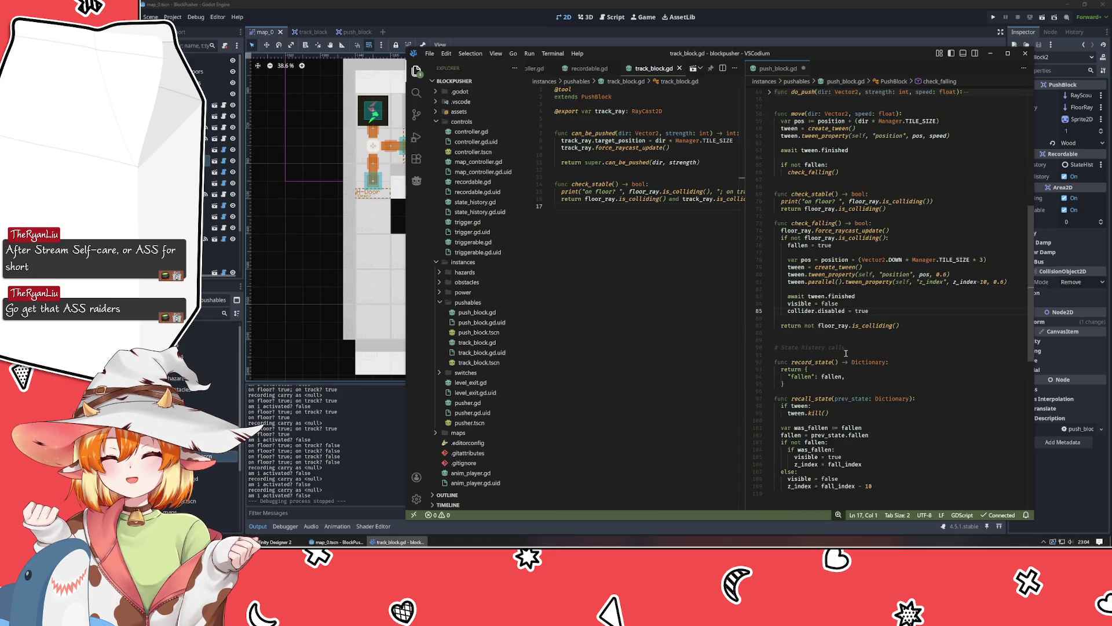
click(817, 317)
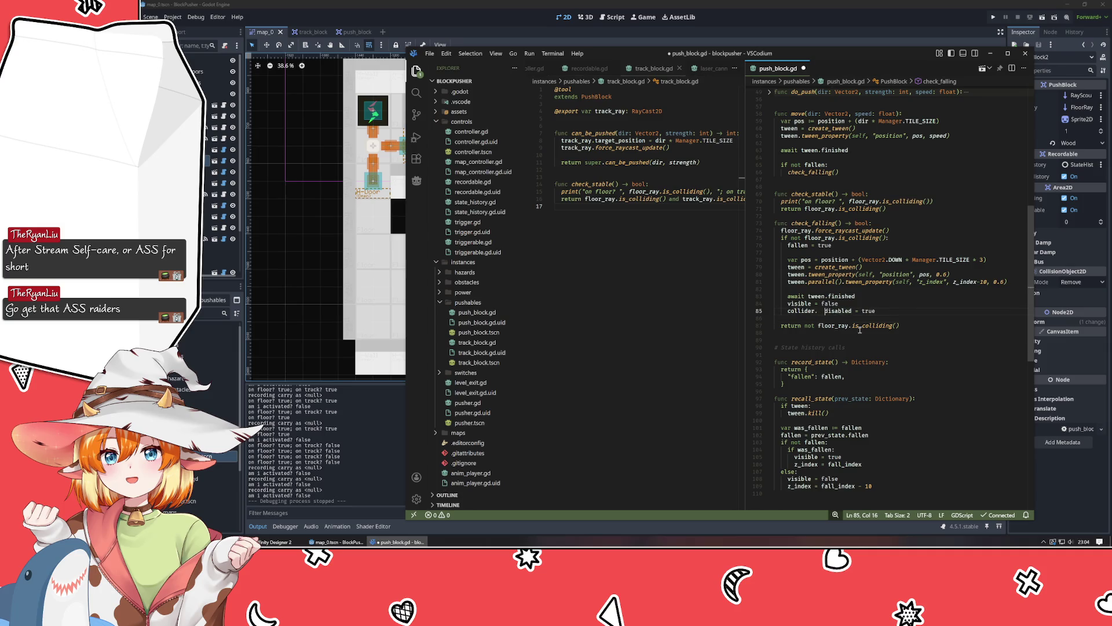